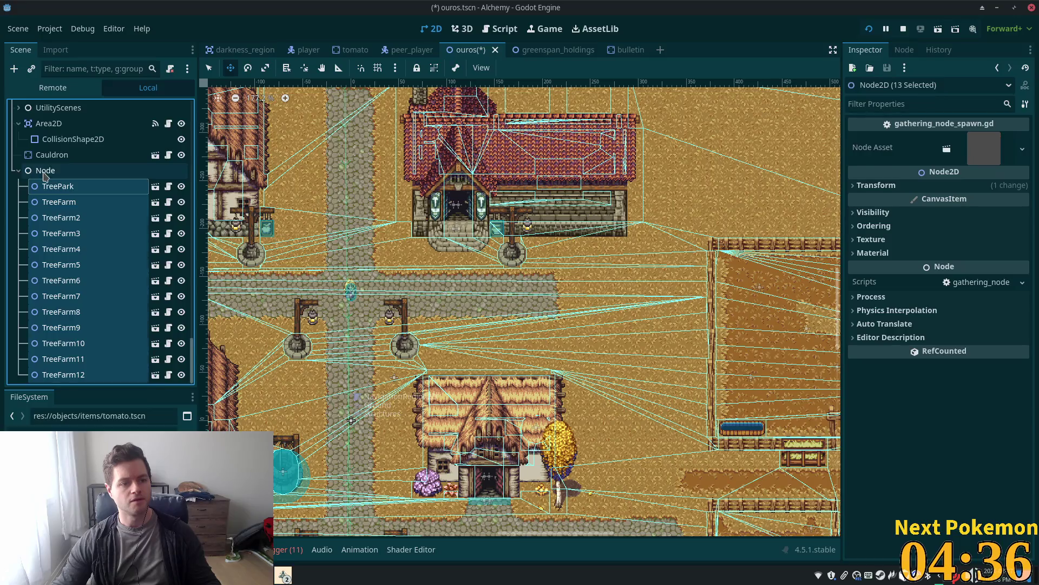
Rename the group node holding TreePark and TreeFarm to 'Trees' and collapse it
key("F2")
type("Tre")
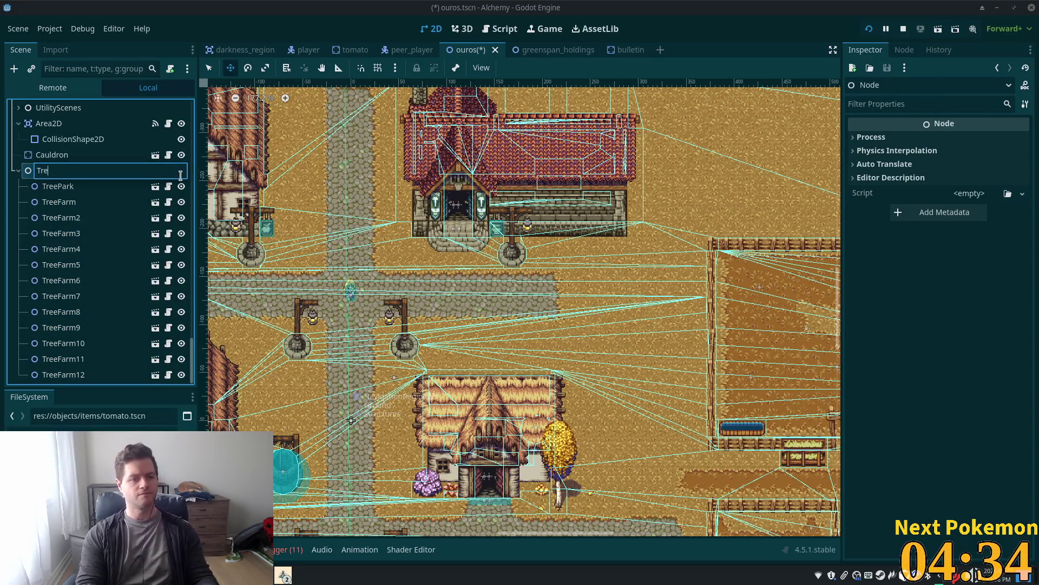
type("es")
key("Return")
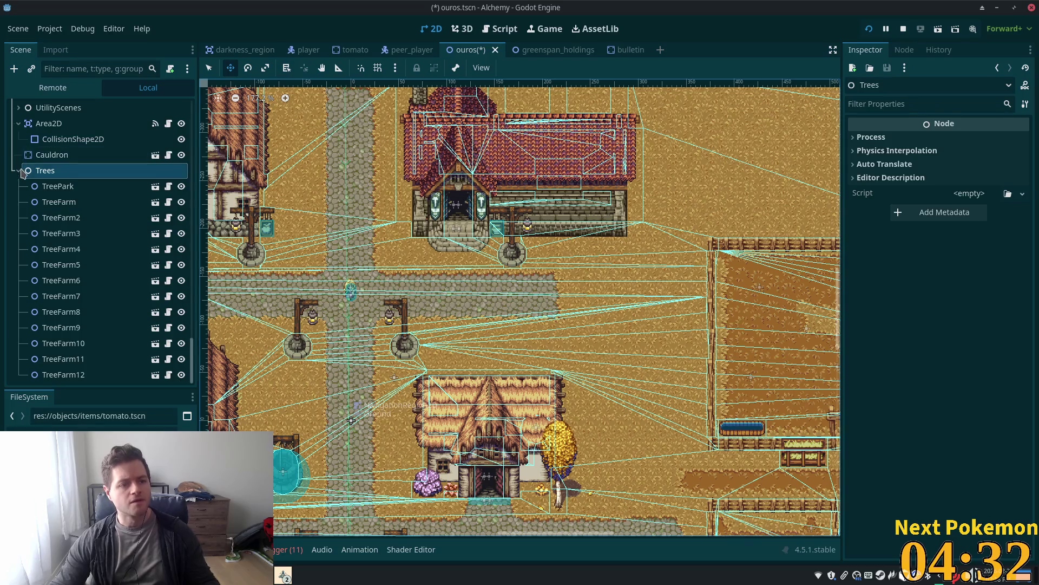
left_click(19, 170)
Select the WheatField node with its WheatPlant children in the scene tree
mouse_move(192, 362)
left_mouse_down()
mouse_move(178, 105)
mouse_move(170, 165)
left_mouse_up()
left_click(83, 249)
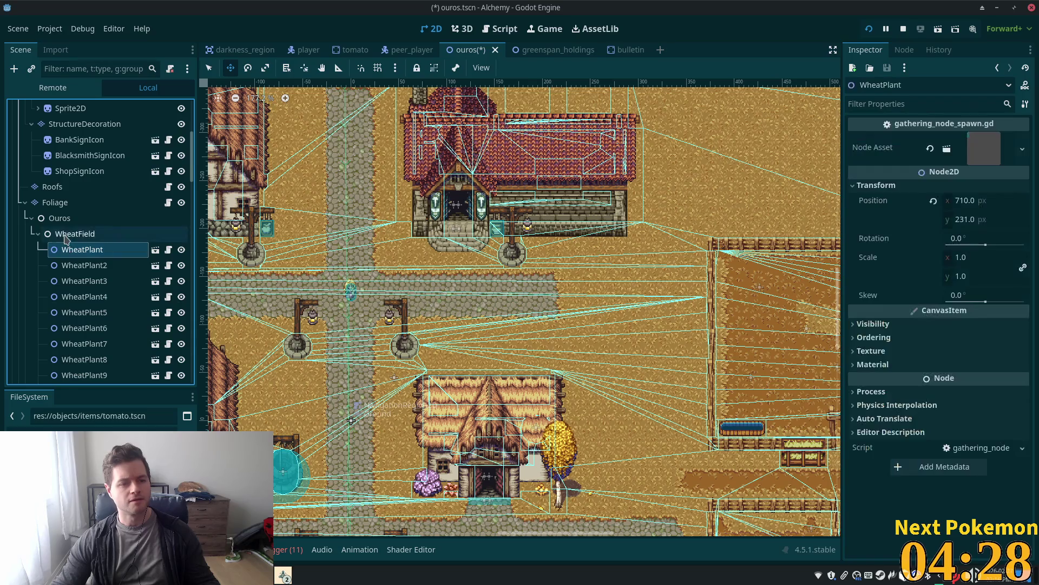
left_click(75, 233)
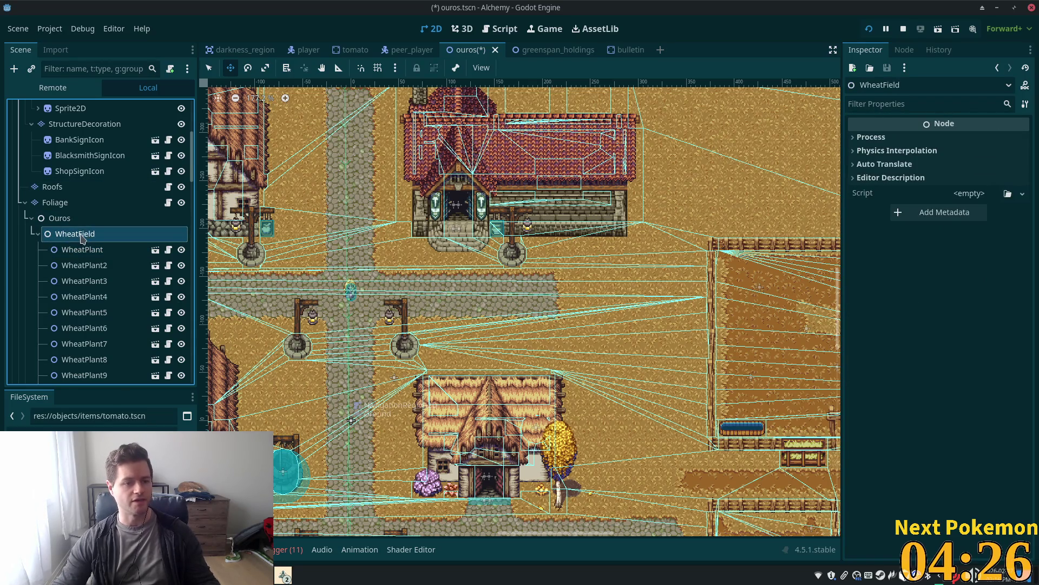
mouse_move(69, 371)
left_mouse_down()
mouse_move(65, 395)
mouse_move(61, 382)
mouse_move(19, 379)
left_mouse_up()
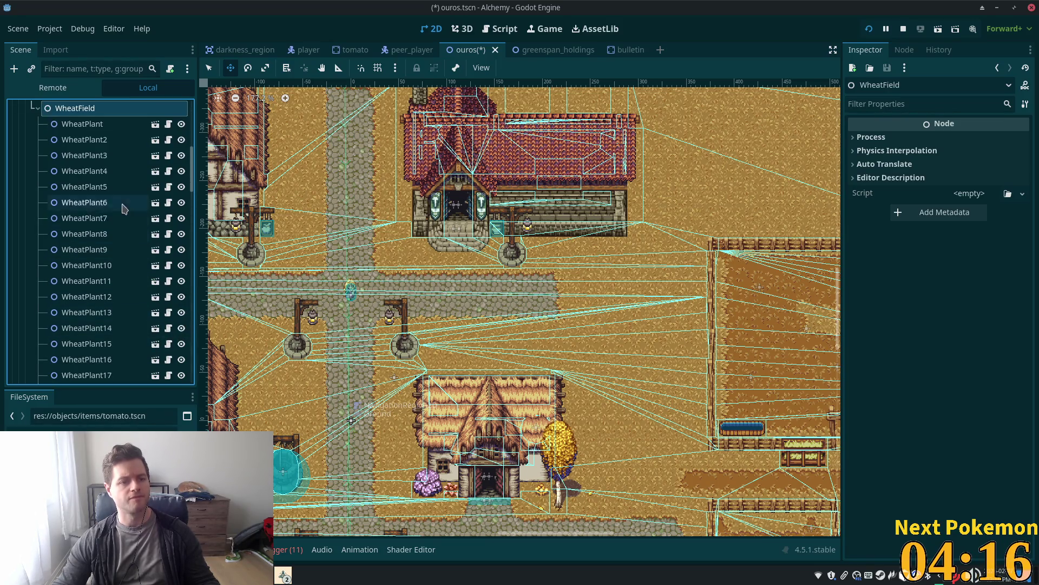
scroll(130, 222, "up", 3)
Reparent WheatField under the root Ouros node, then collapse Trees and WheatField
right_click(68, 249)
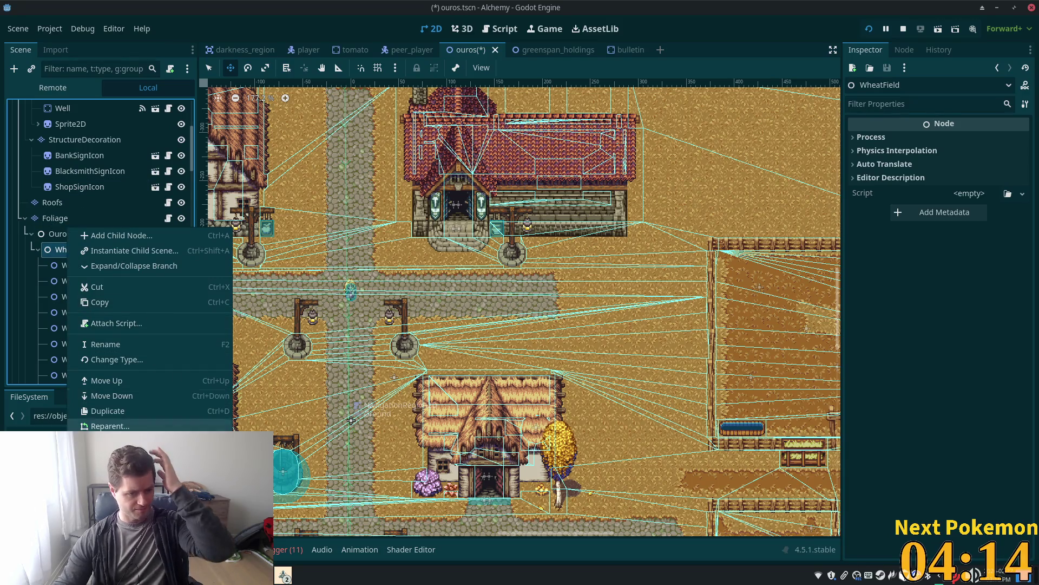
left_click(130, 425)
left_click(464, 150)
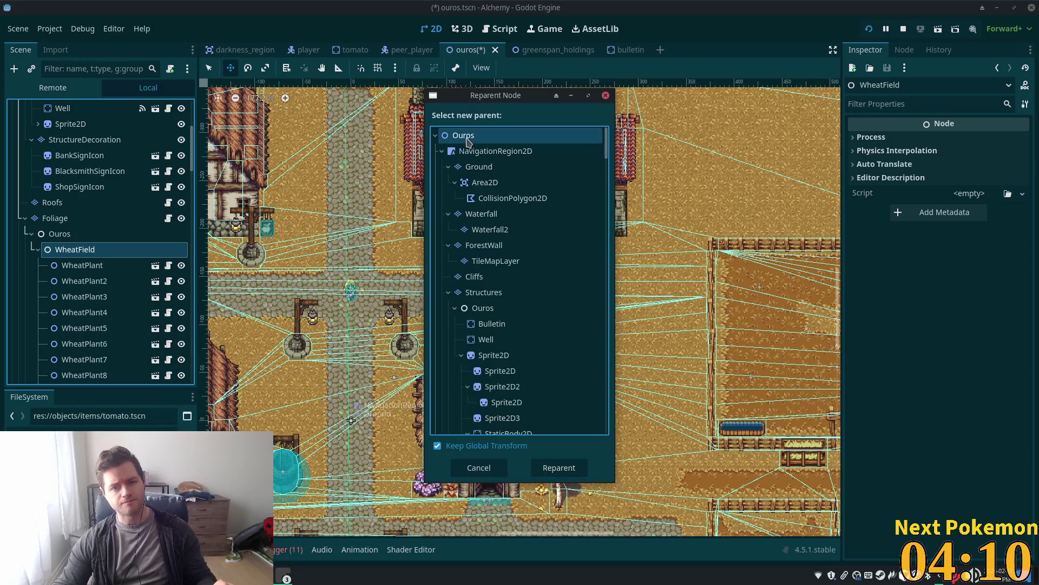
left_click(560, 482)
left_click(19, 155)
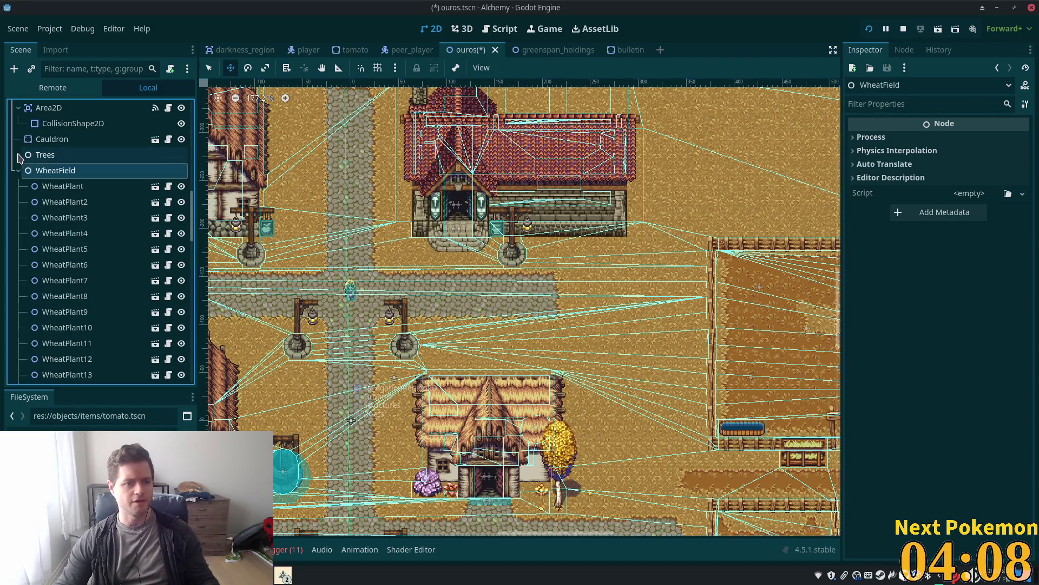
left_click(19, 171)
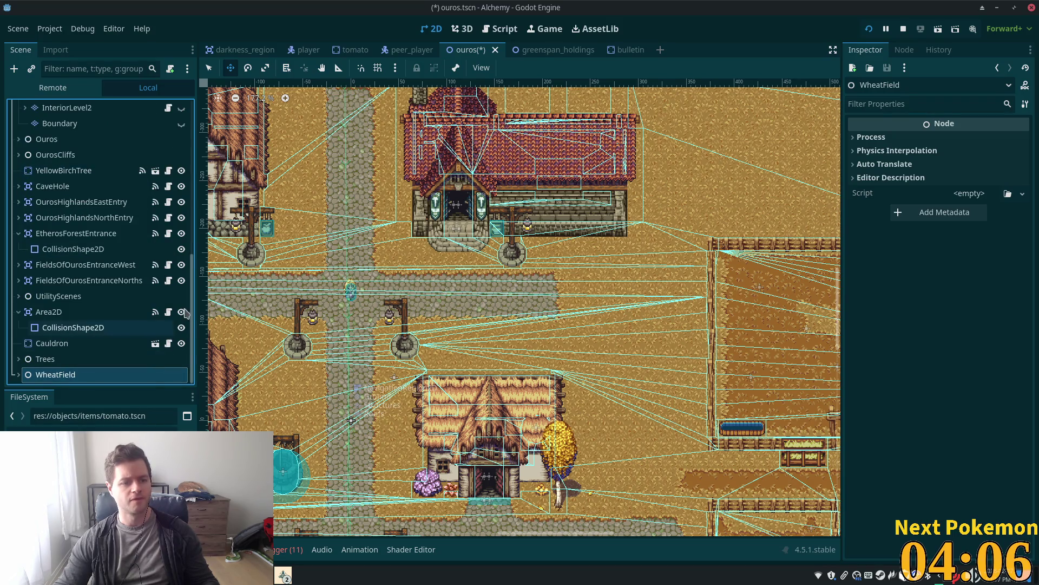
left_click_drag(195, 355, 201, 192)
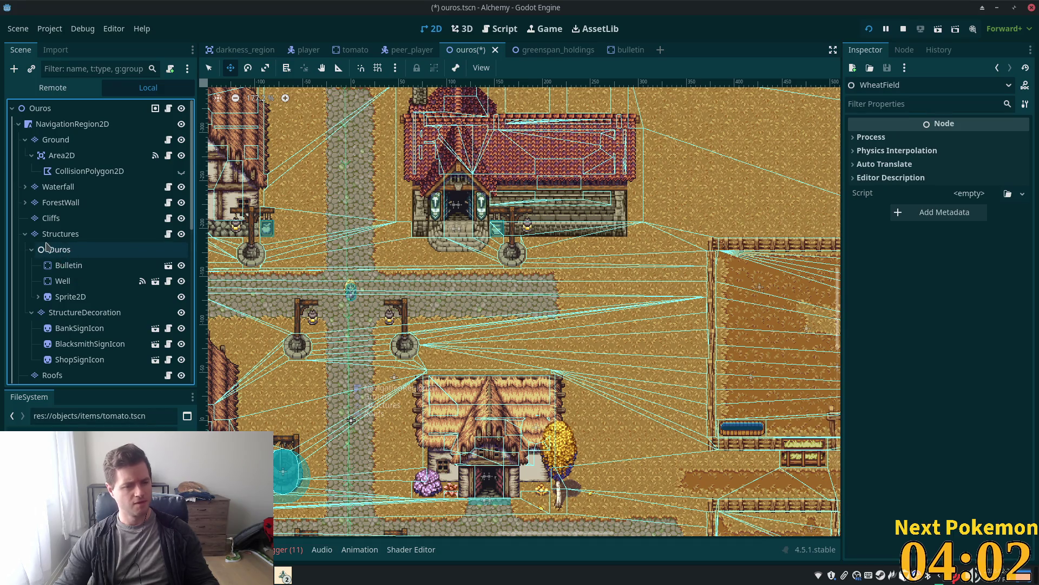
Delete the empty Ouros node under Foliage, then select Ground's CollisionPolygon2D
left_click(65, 266)
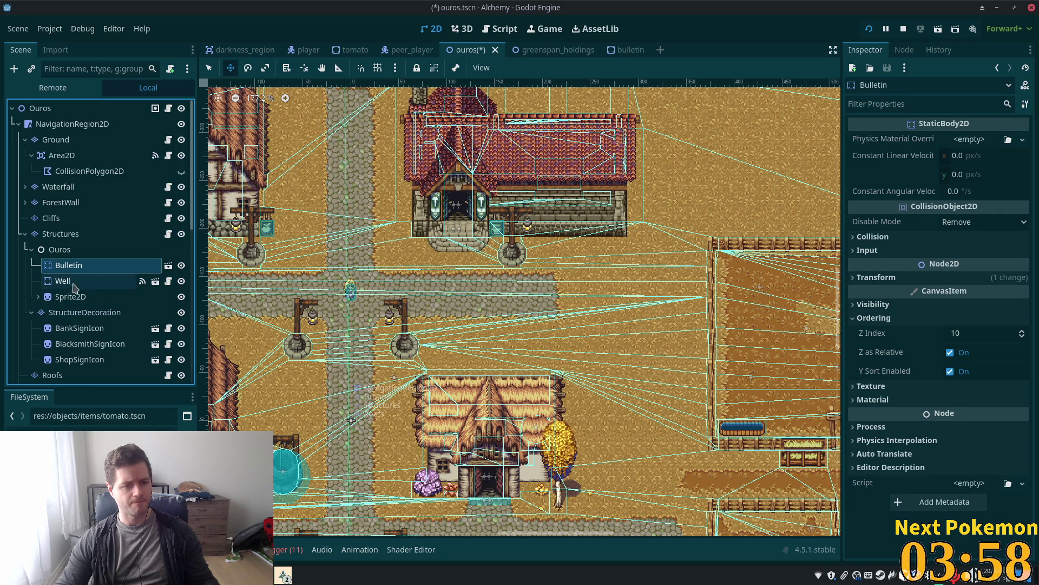
mouse_move(30, 251)
left_mouse_down()
mouse_move(59, 270)
mouse_move(60, 336)
left_mouse_up()
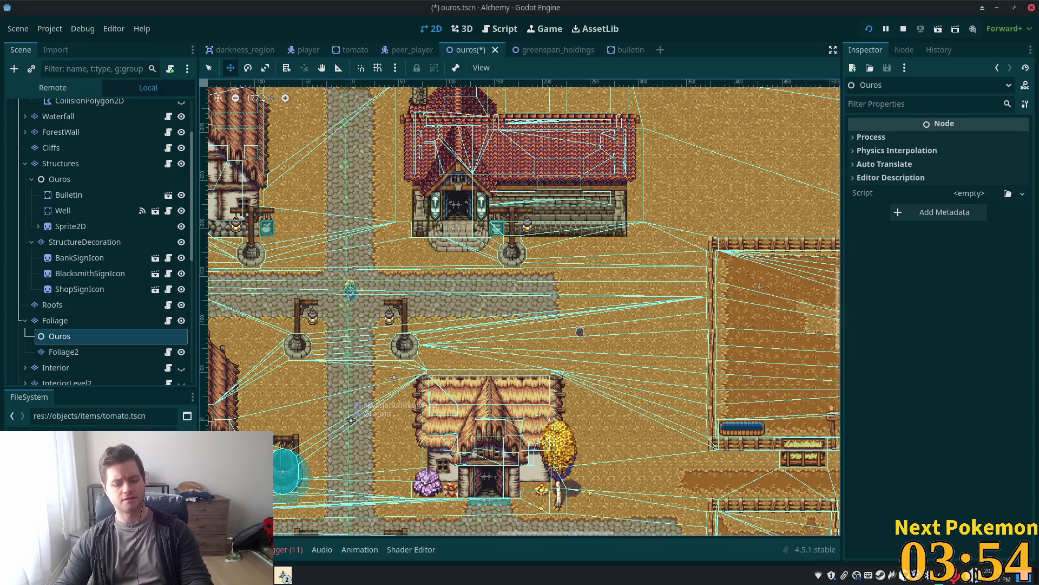
key("Delete")
left_click(562, 307)
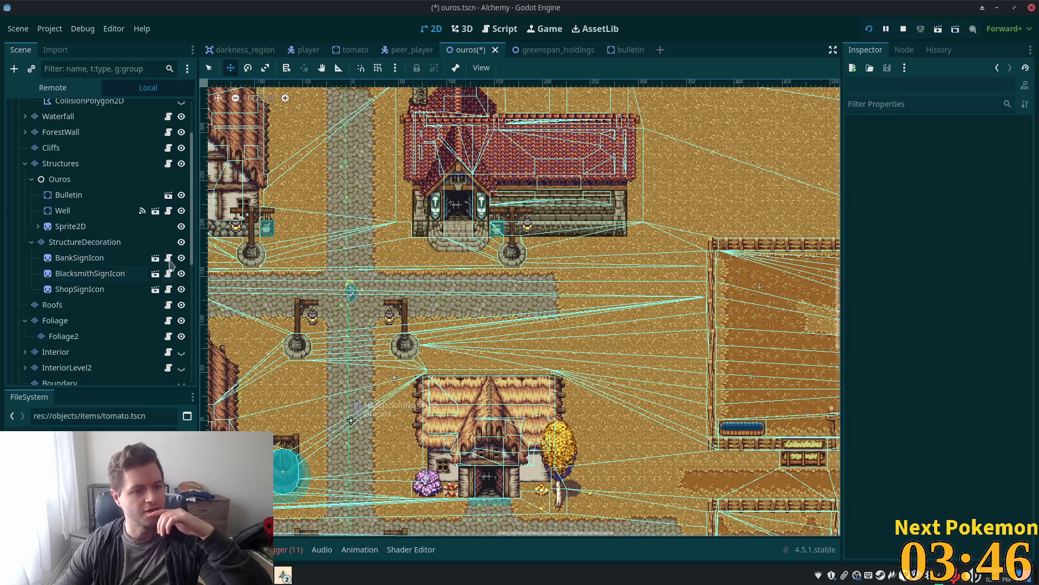
scroll(146, 233, "up", 3)
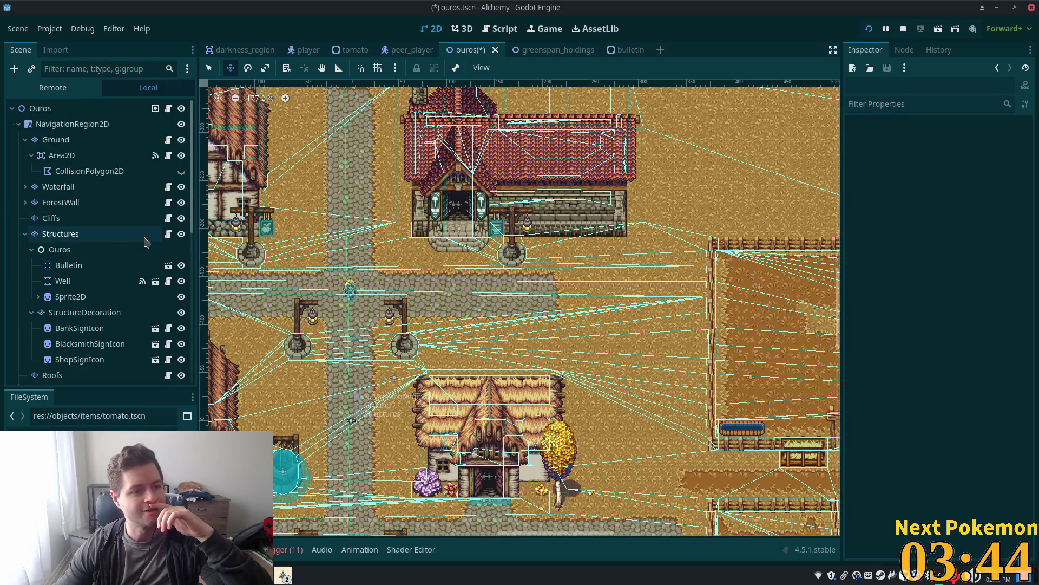
left_click(107, 171)
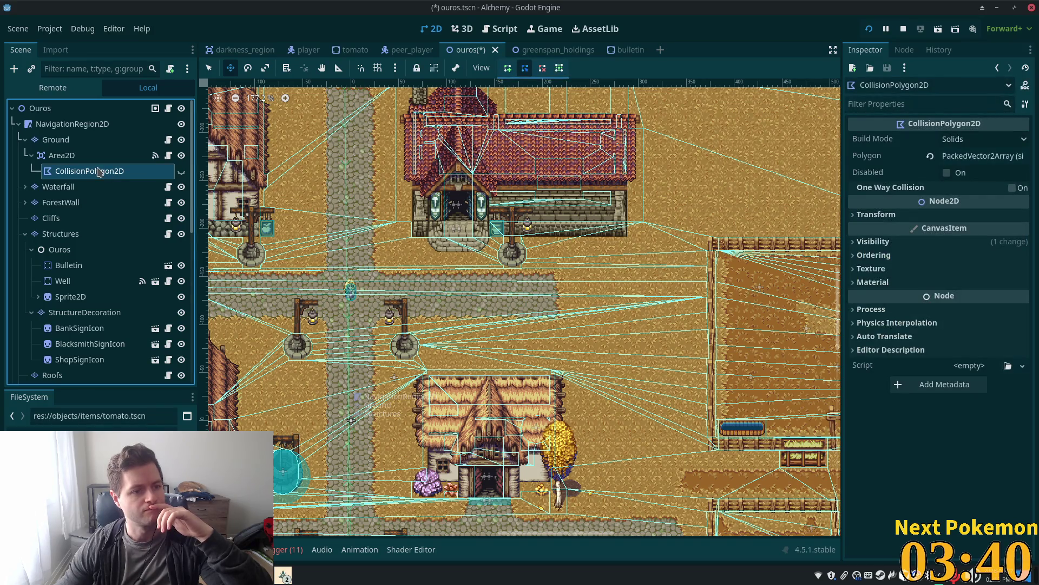
Show and hide Ground's collision polygon on the zoomed-out map, then start renaming Area2D
left_click(61, 156)
scroll(568, 291, "down", 4)
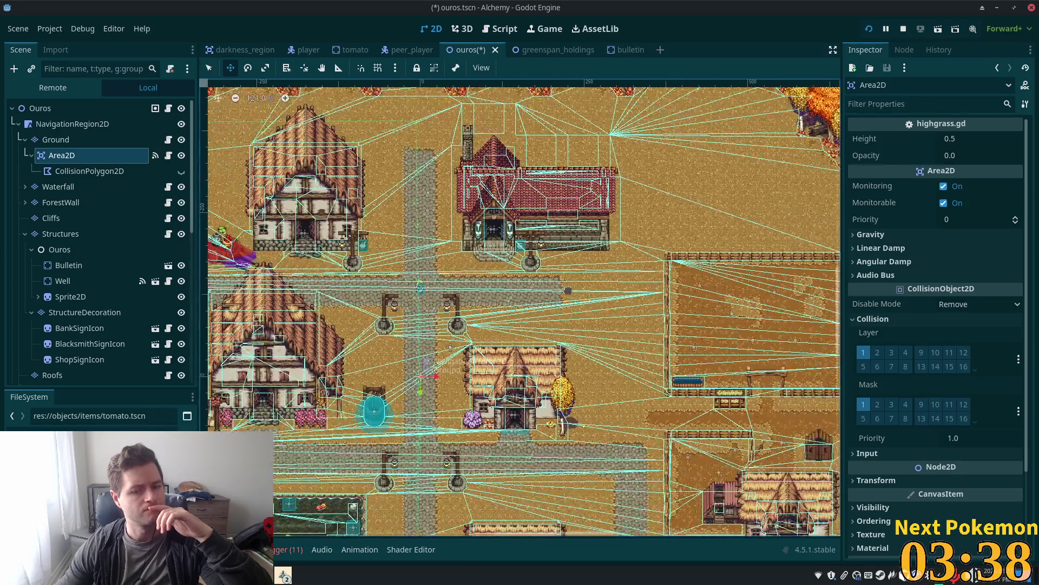
scroll(568, 291, "down", 12)
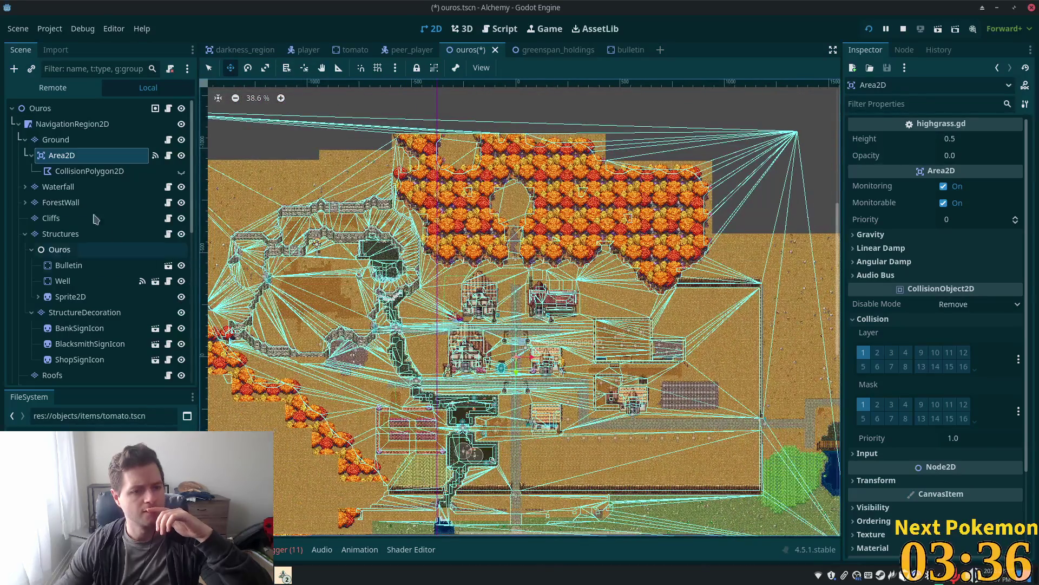
left_click(90, 171)
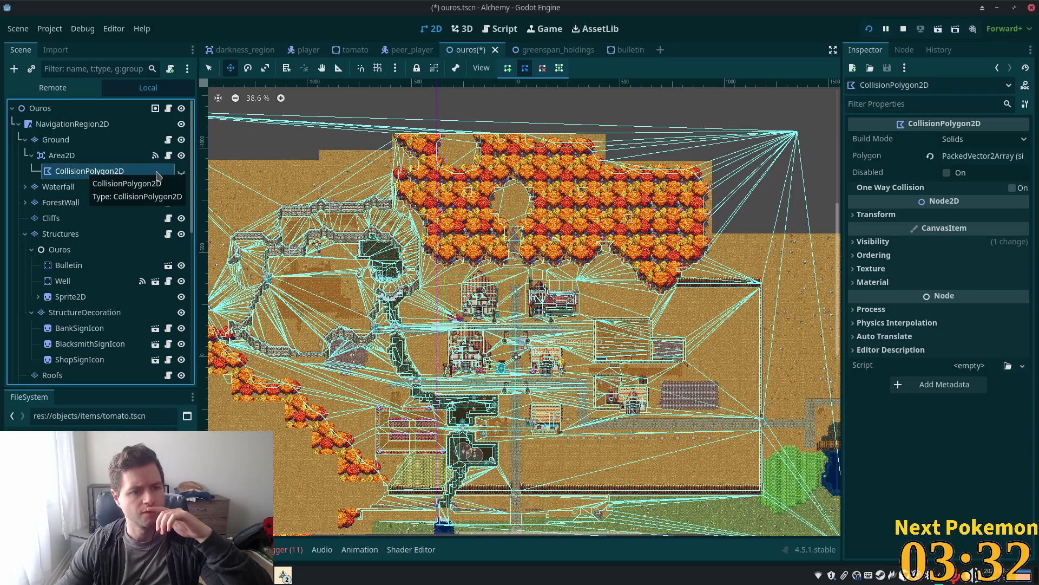
left_click(181, 172)
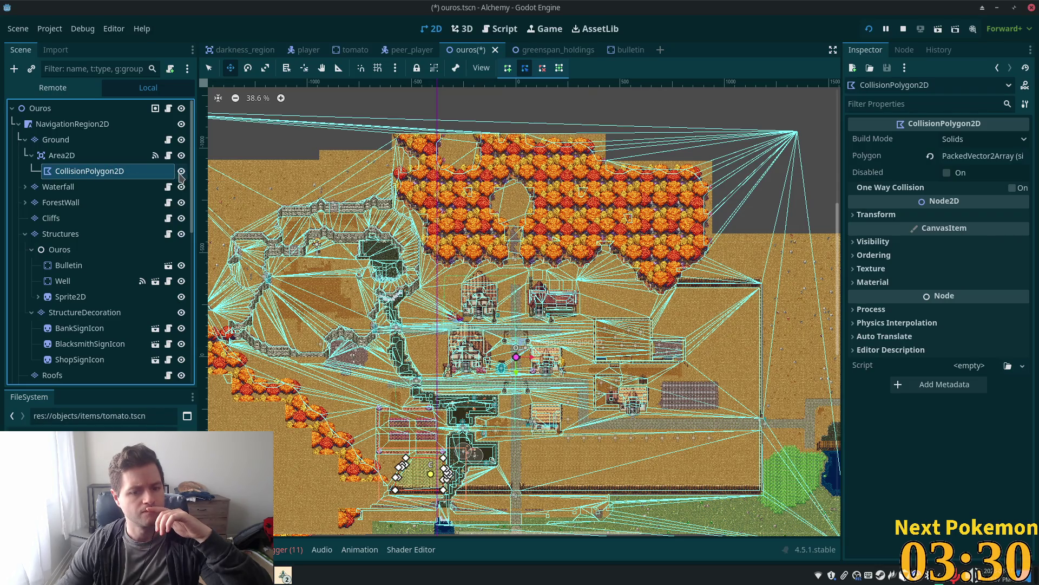
left_click(180, 172)
left_click(80, 156)
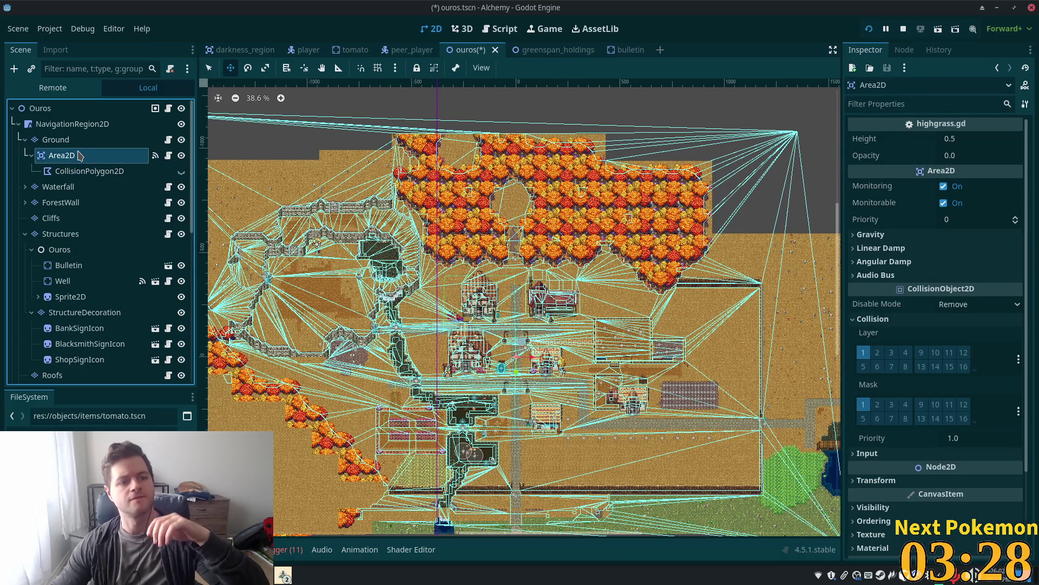
key("F2")
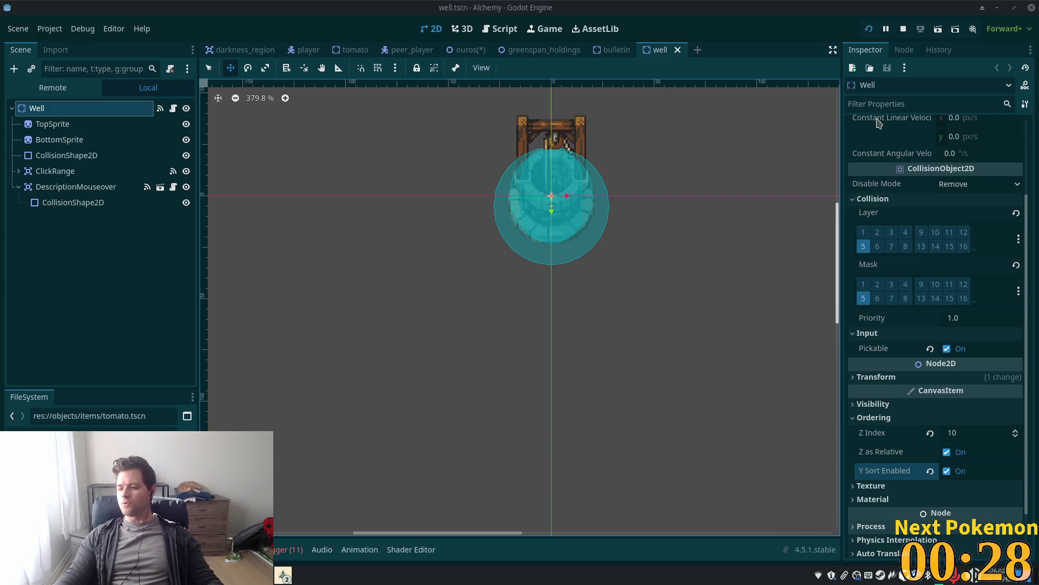
Inspect the well's TopSprite and BottomSprite nodes, then save and run the game
scroll(355, 245, "down", 2)
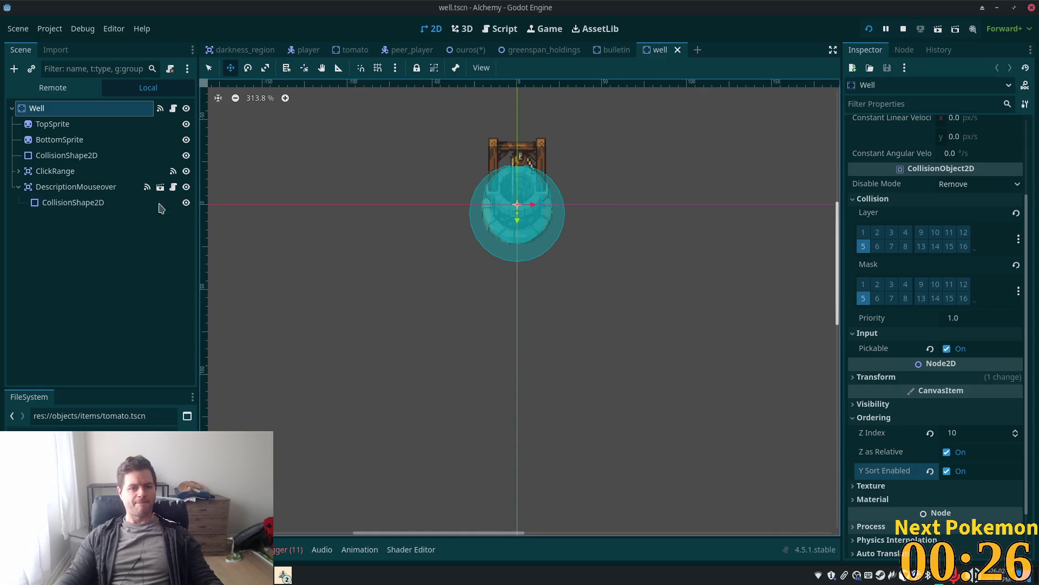
scroll(447, 222, "up", 2)
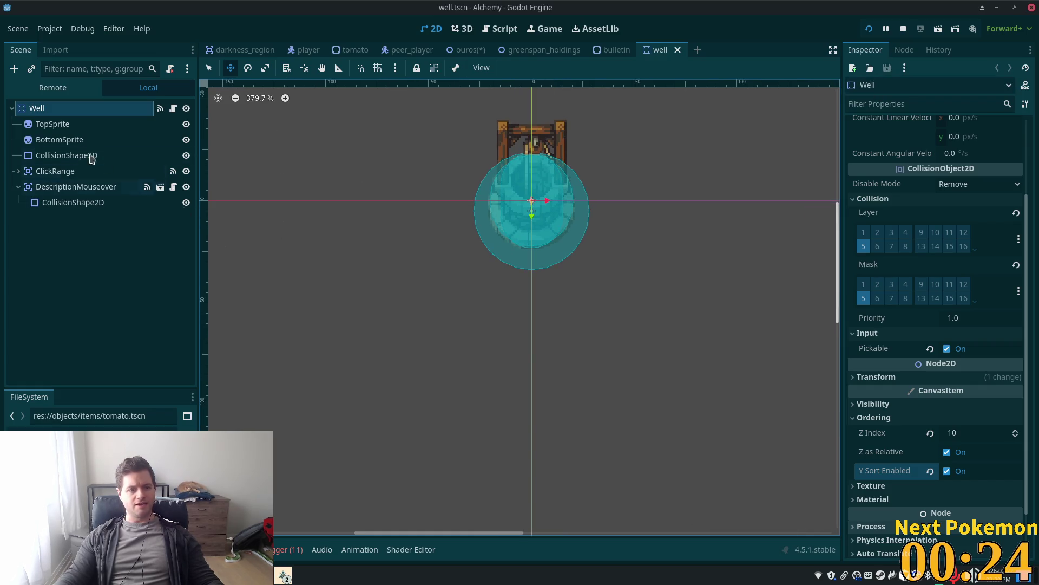
left_click(51, 125)
left_click(54, 140)
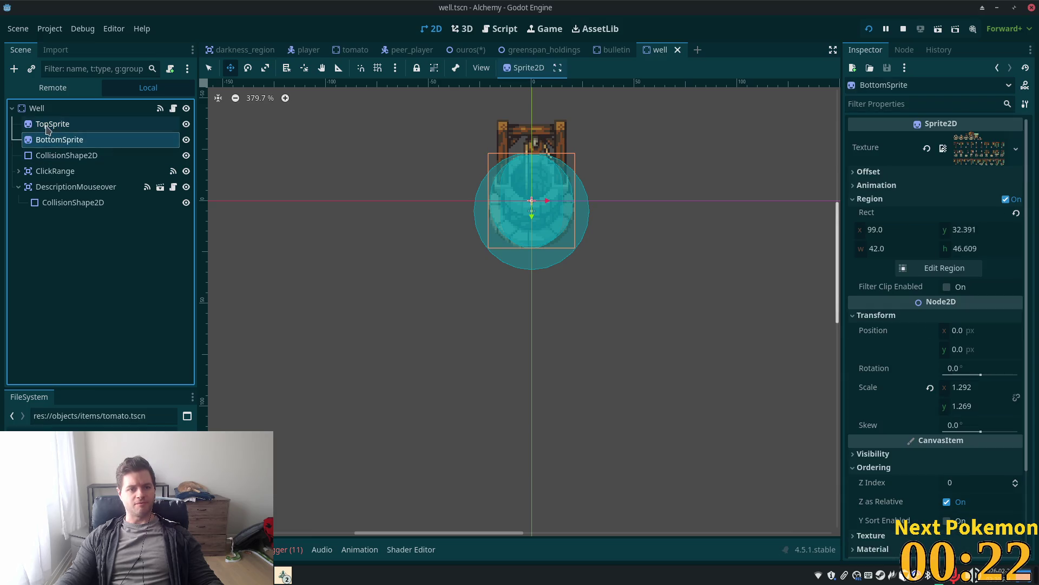
left_click(47, 126)
scroll(325, 156, "up", 2)
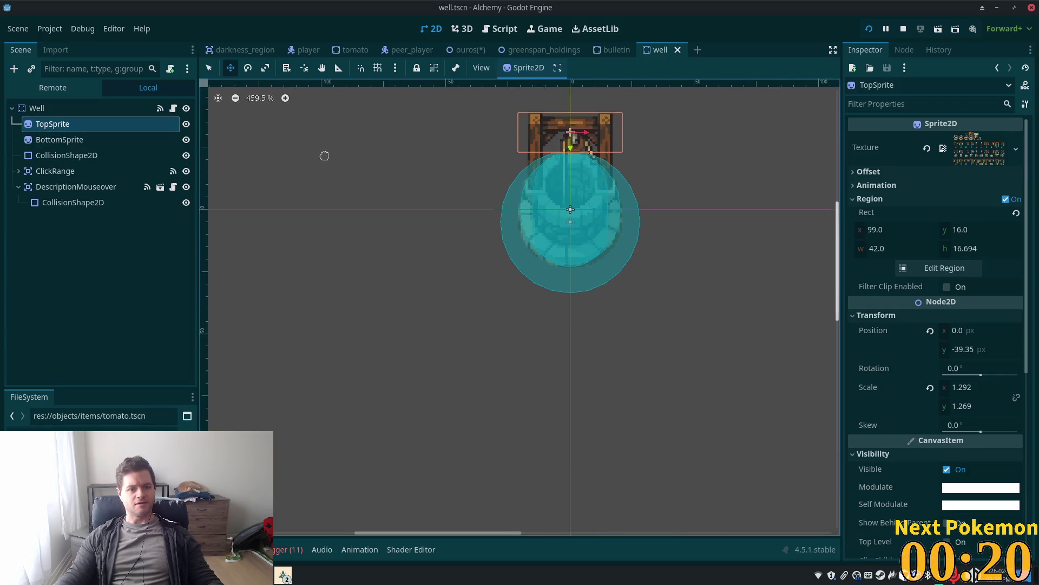
scroll(274, 260, "up", 4)
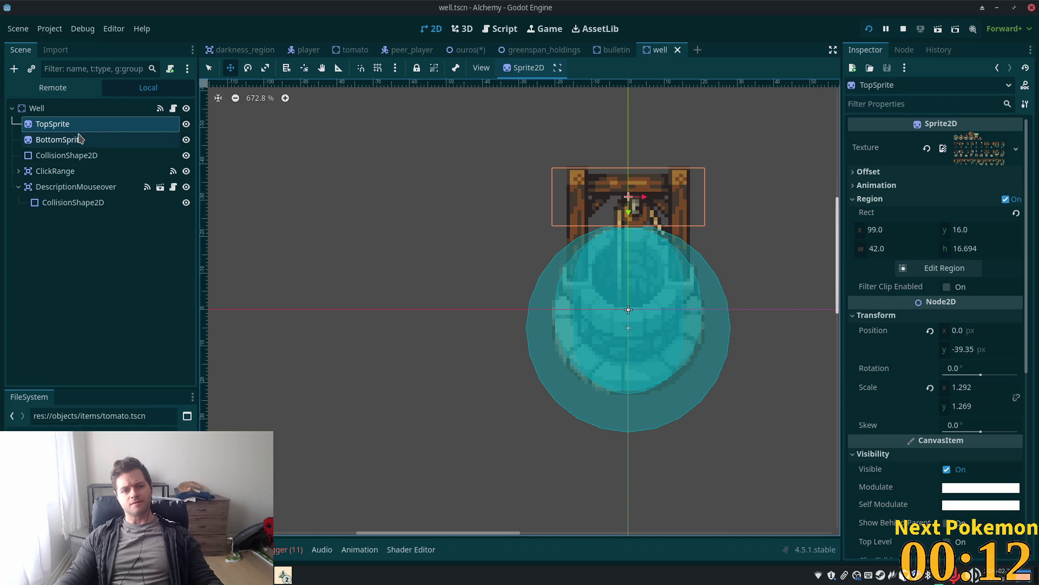
key("F5")
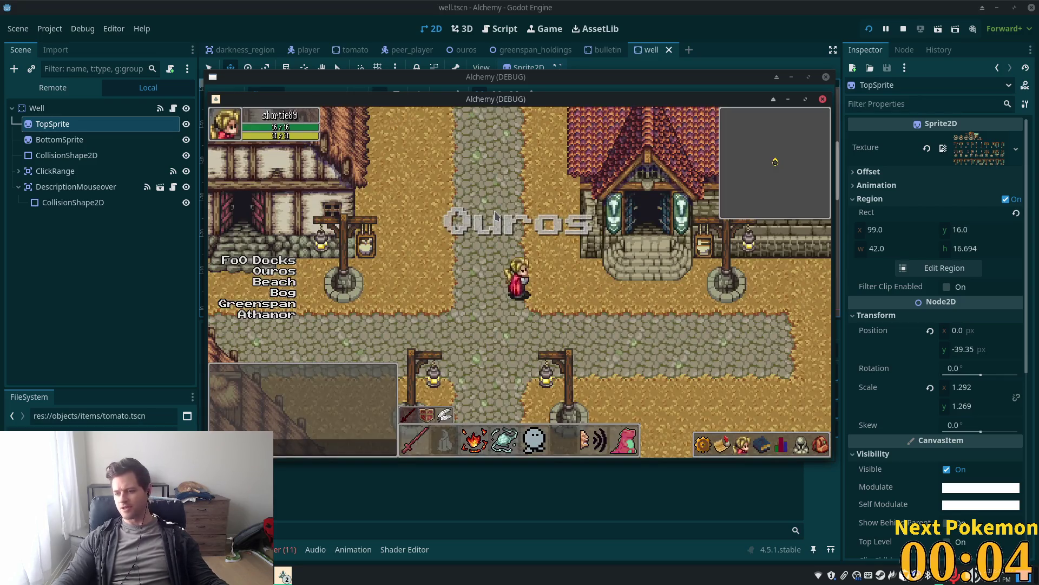
Walk the player down the road and around the well to test its collision
key("Down")
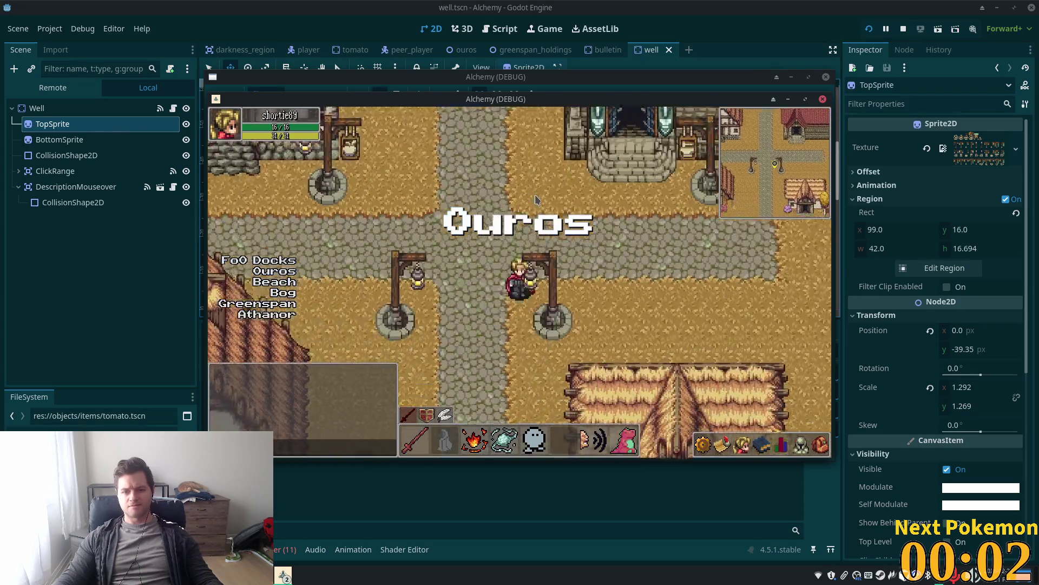
key("Left")
key("Left")
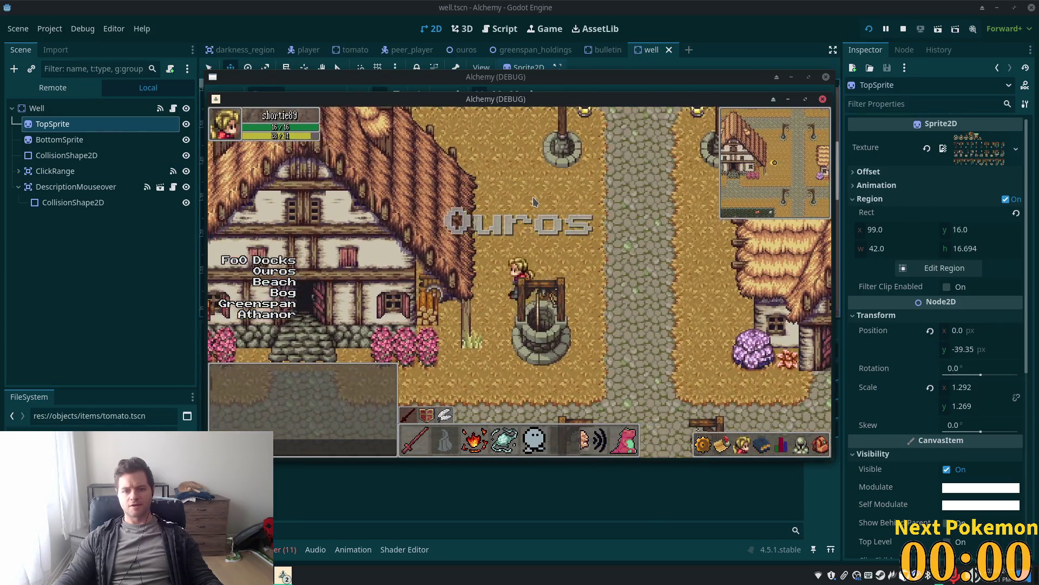
key("Left")
key("Down")
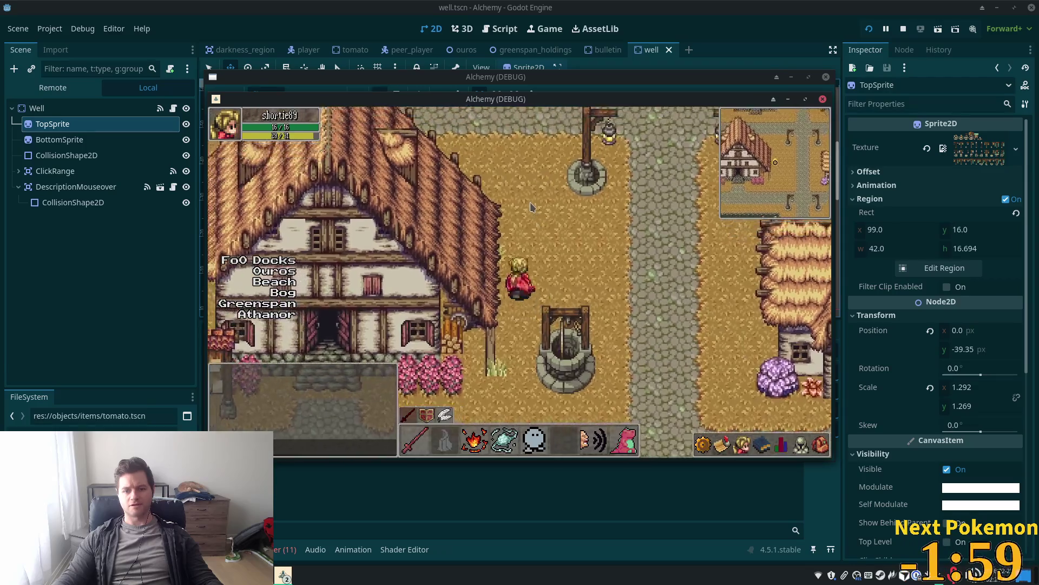
key("Right")
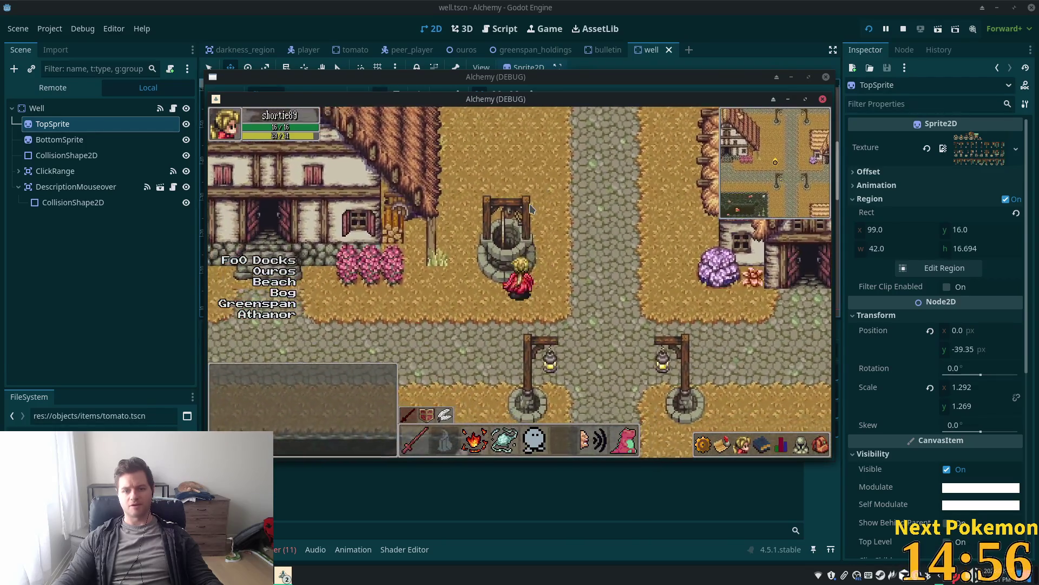
key("Left")
key("Up")
key("Right")
key("Down")
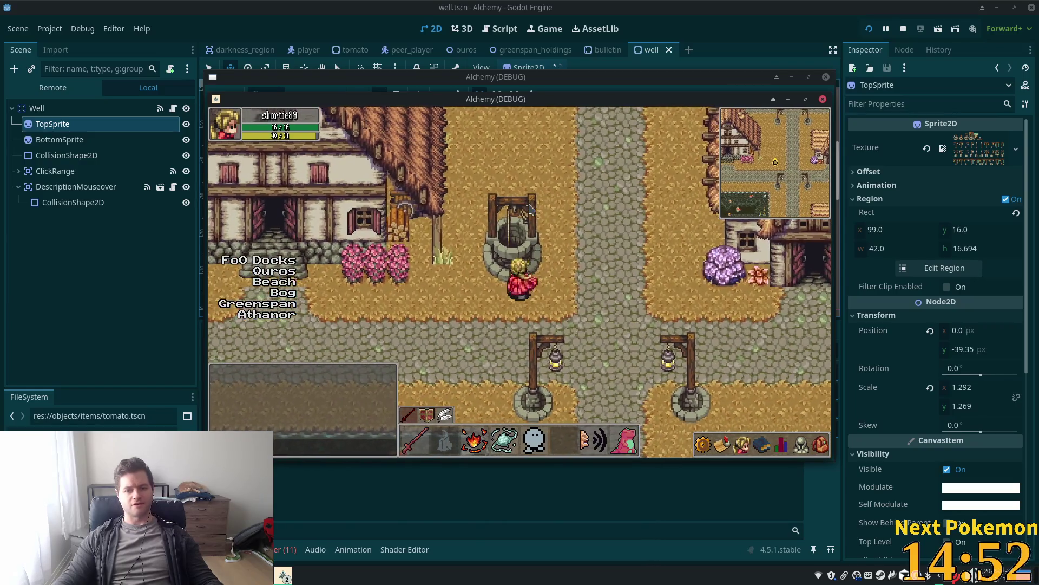
key("Up")
key("Left")
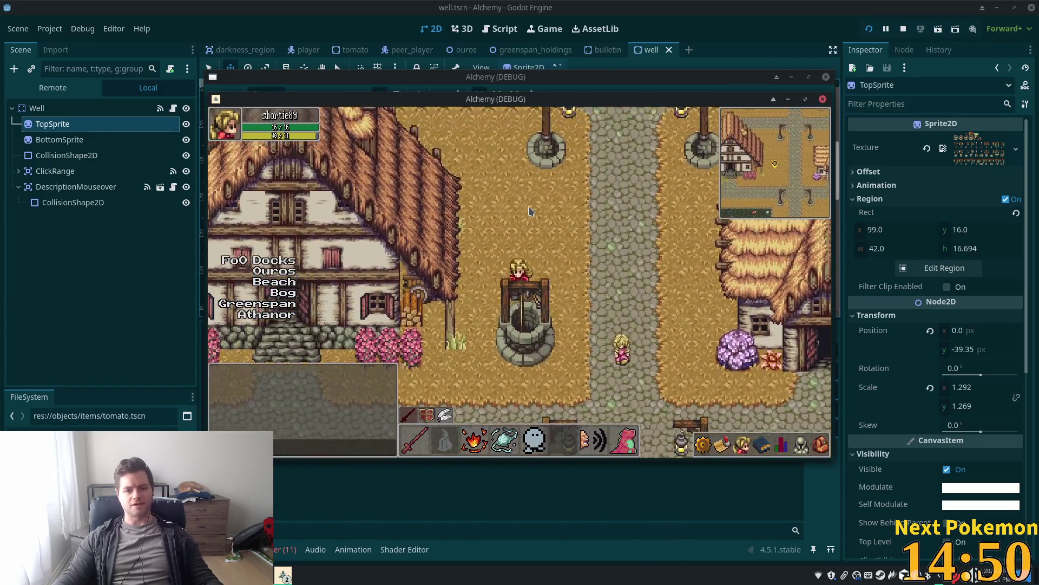
Return to the well scene editor with the well centered on the canvas
left_click(724, 20)
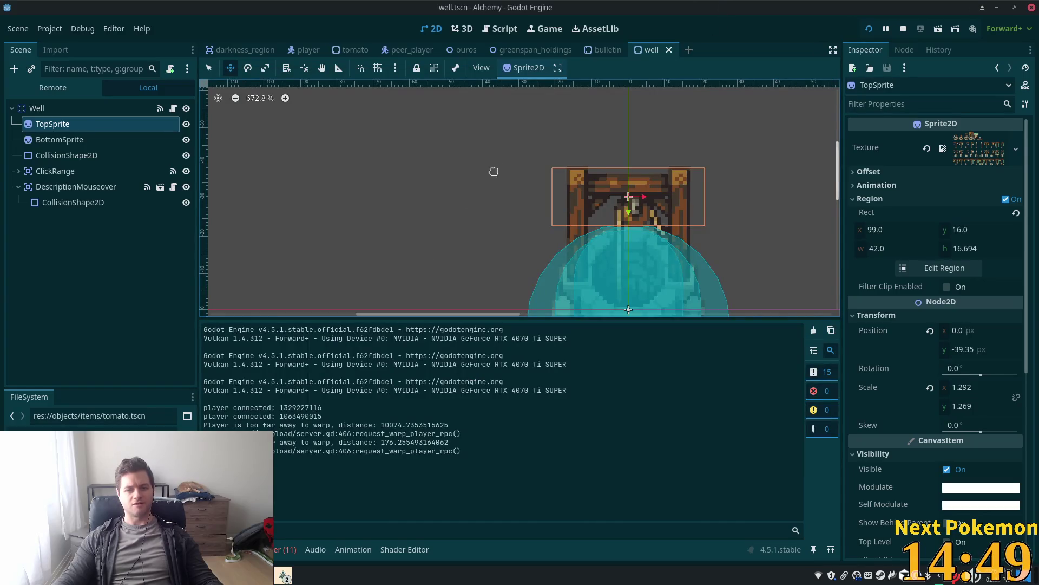
scroll(494, 171, "down", 1)
mouse_move(494, 171)
left_mouse_down()
mouse_move(468, 114)
mouse_move(383, 135)
mouse_move(397, 166)
left_mouse_up()
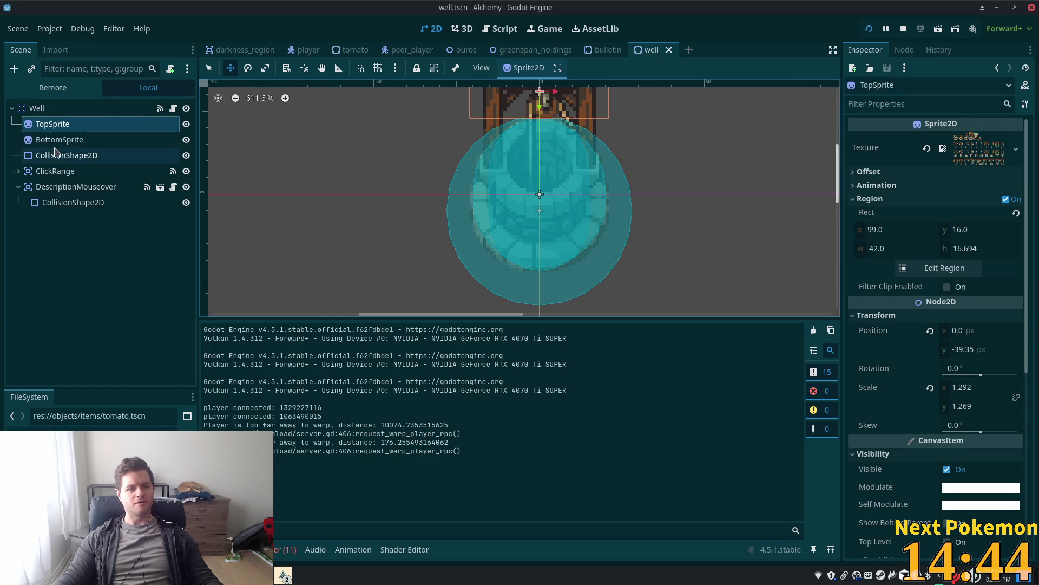
Hide the ClickRange and DescriptionMouseover collision circles while inspecting CollisionShape2D
left_click(71, 157)
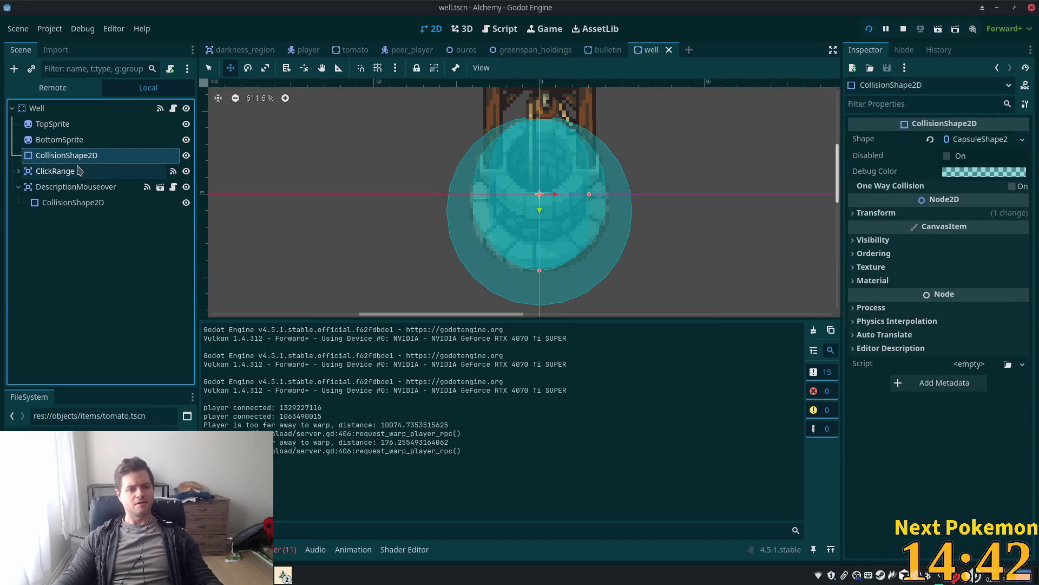
left_click(186, 171)
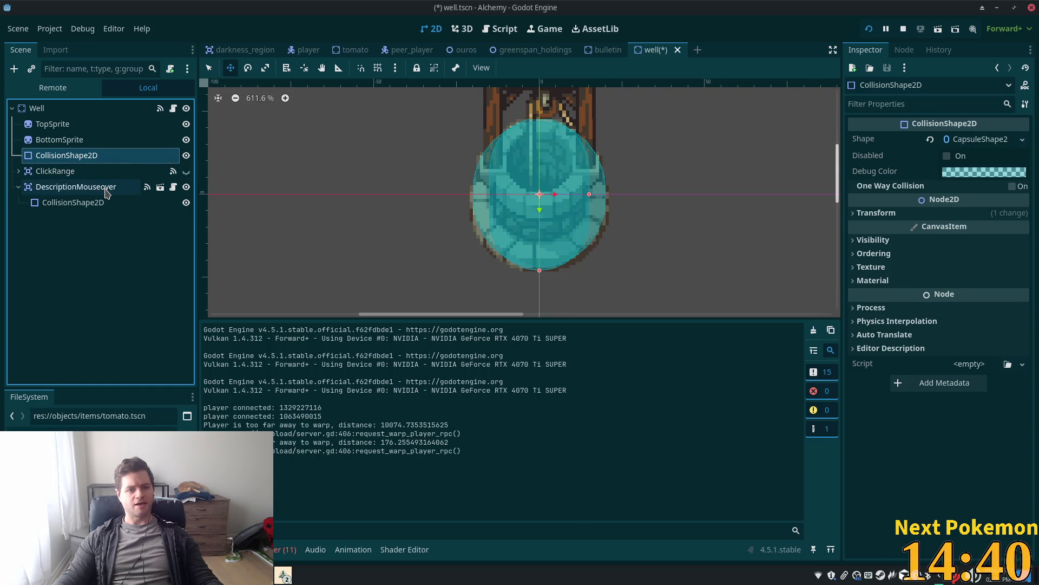
left_click(186, 187)
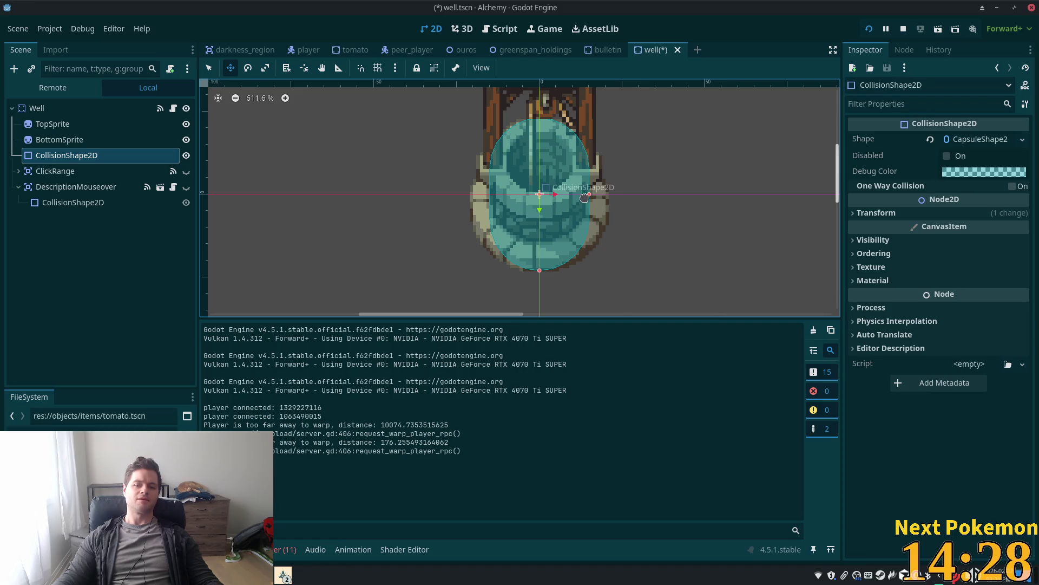
Widen the well's capsule collision shape slightly and save the scene
left_click(210, 68)
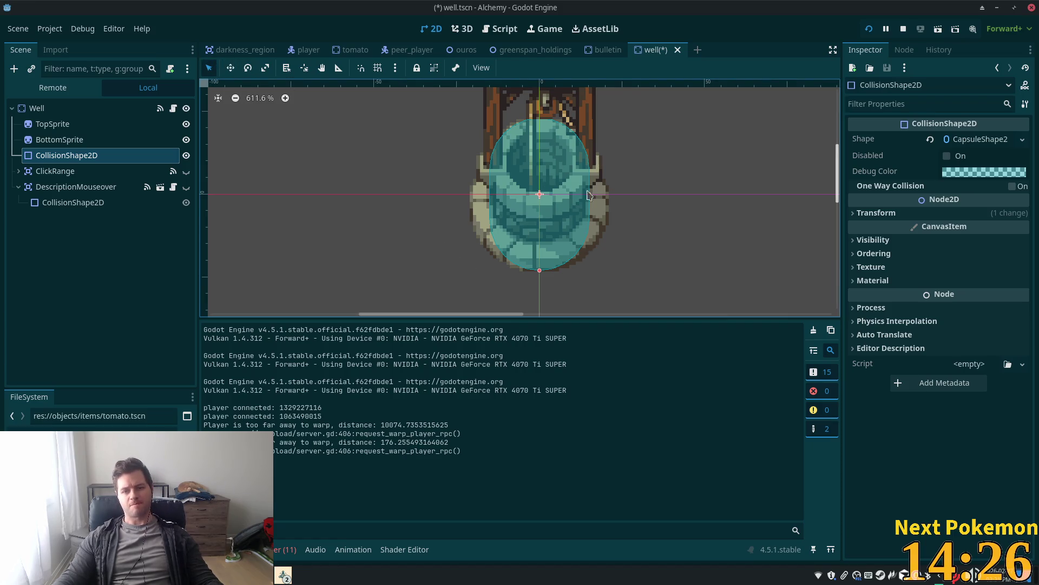
left_click_drag(587, 195, 611, 202)
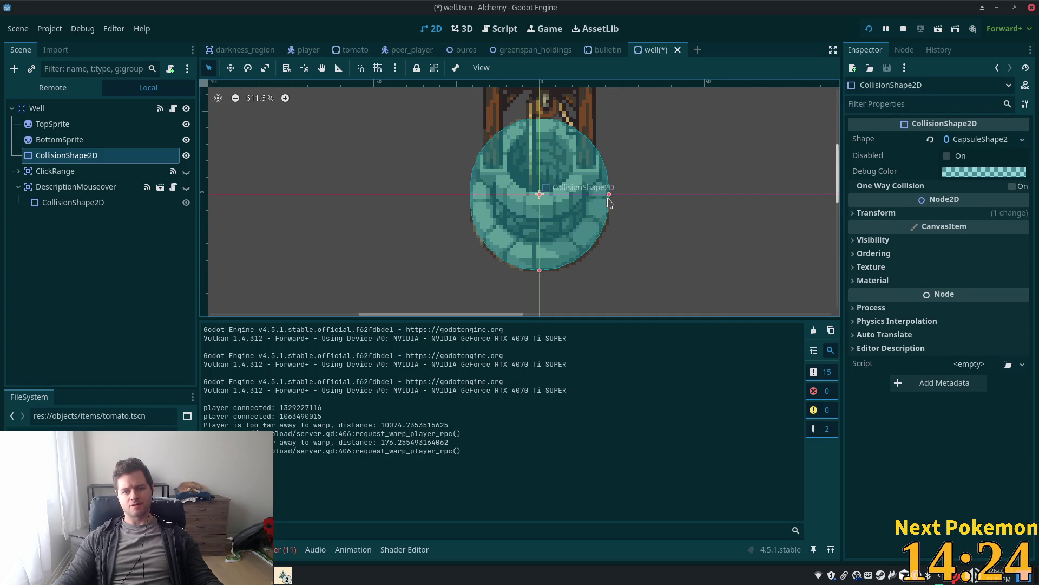
key("ctrl+s")
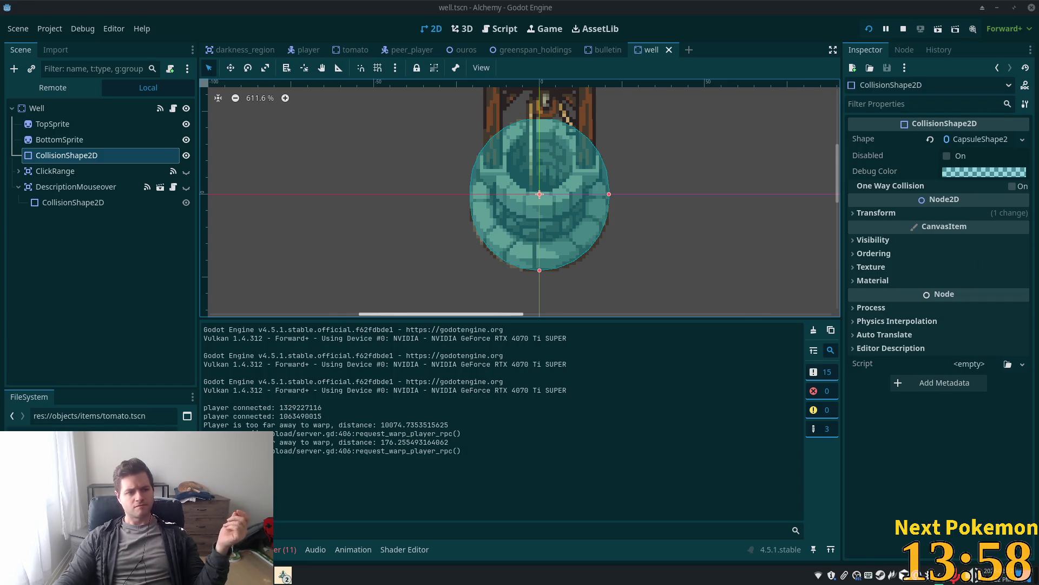
scroll(602, 268, "up", 3)
scroll(487, 217, "down", 9)
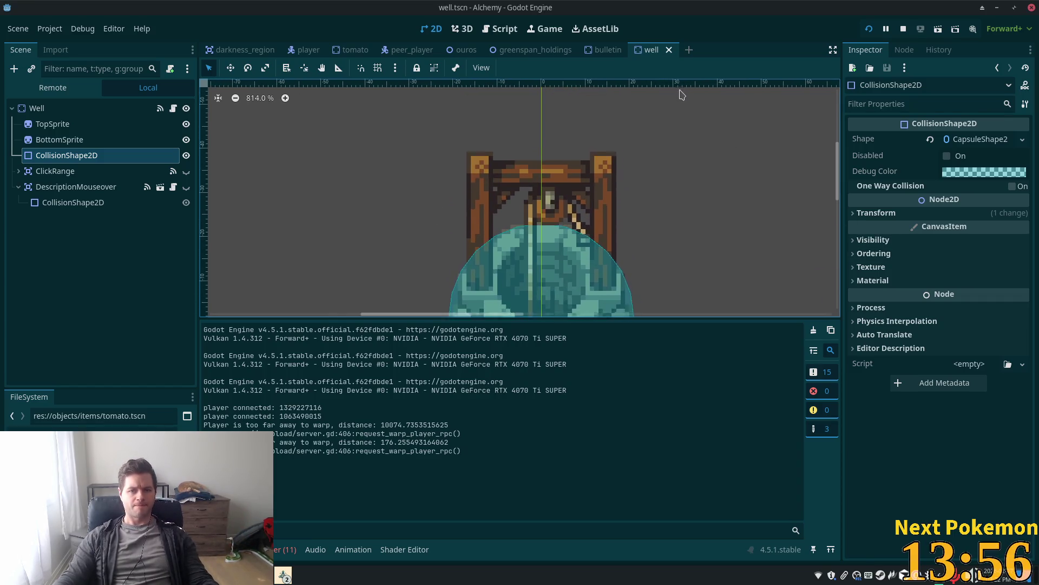
Hide the well's TopSprite and select BottomSprite
left_click(44, 129)
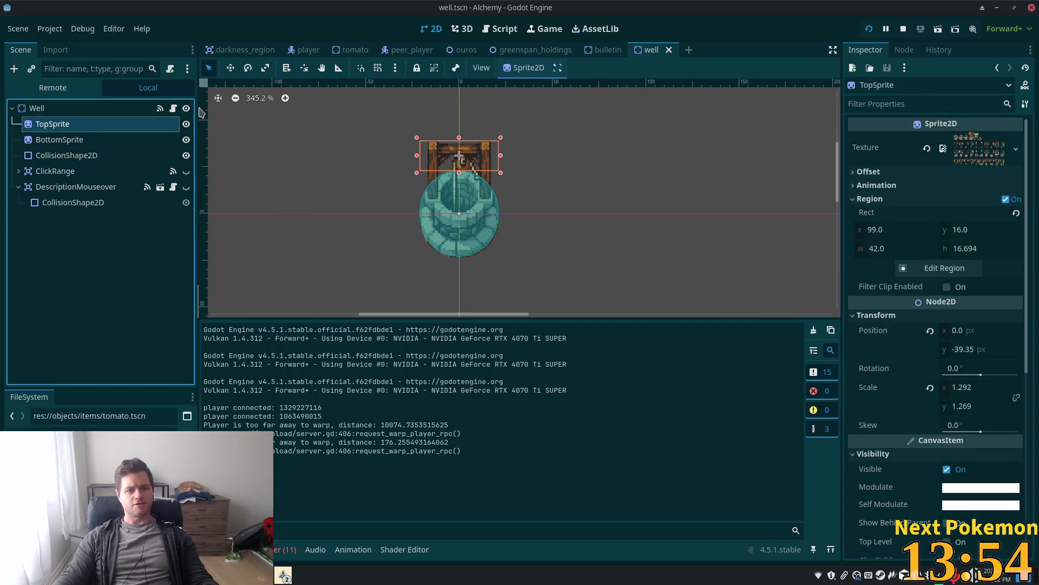
left_click(186, 124)
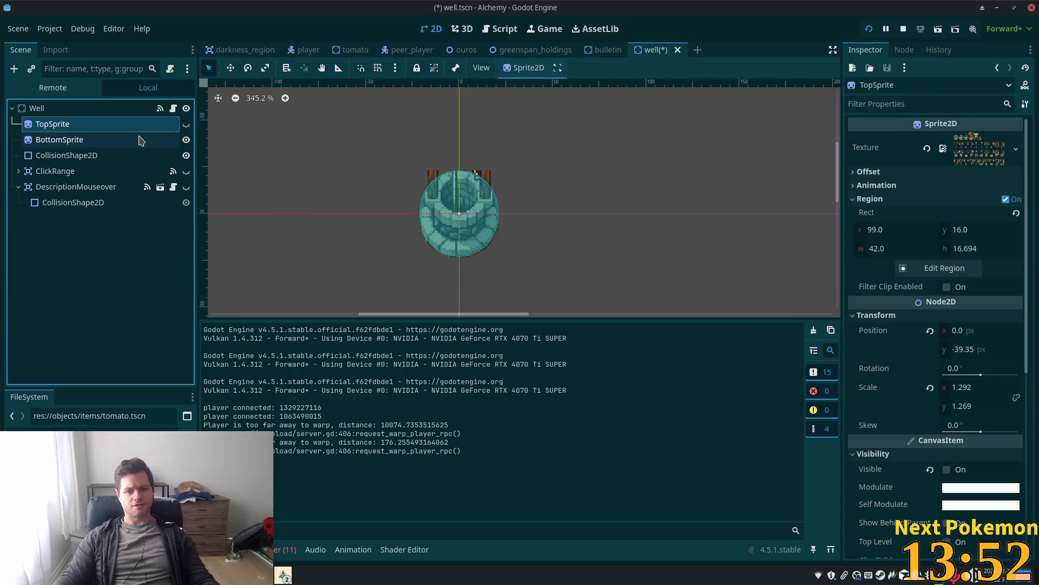
left_click(141, 140)
Extend BottomSprite's region up to 42 × 63.043 from y 15.957, save, and launch the game
left_click(904, 273)
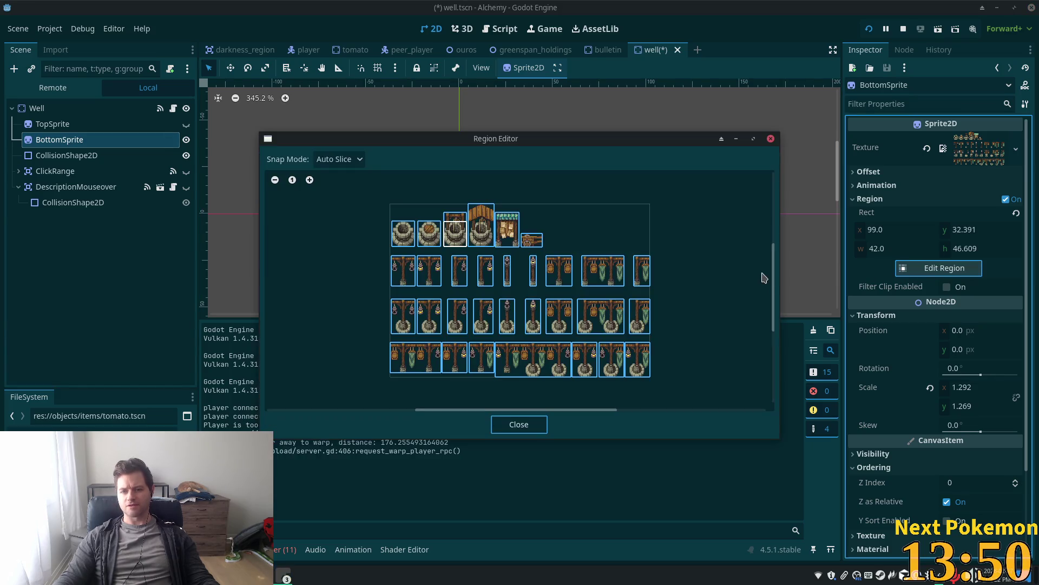
scroll(478, 243, "up", 5)
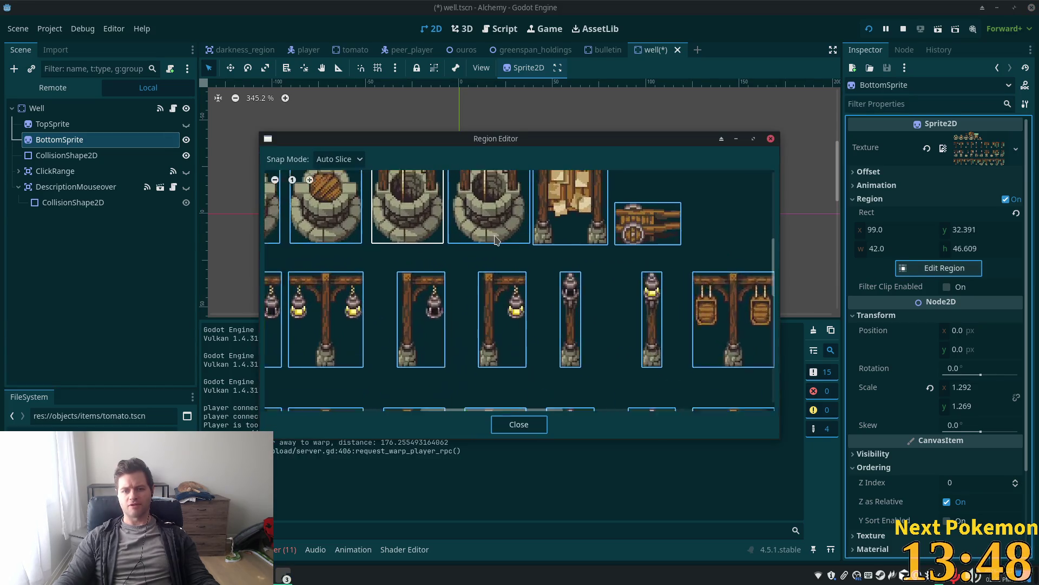
left_click_drag(454, 259, 455, 230)
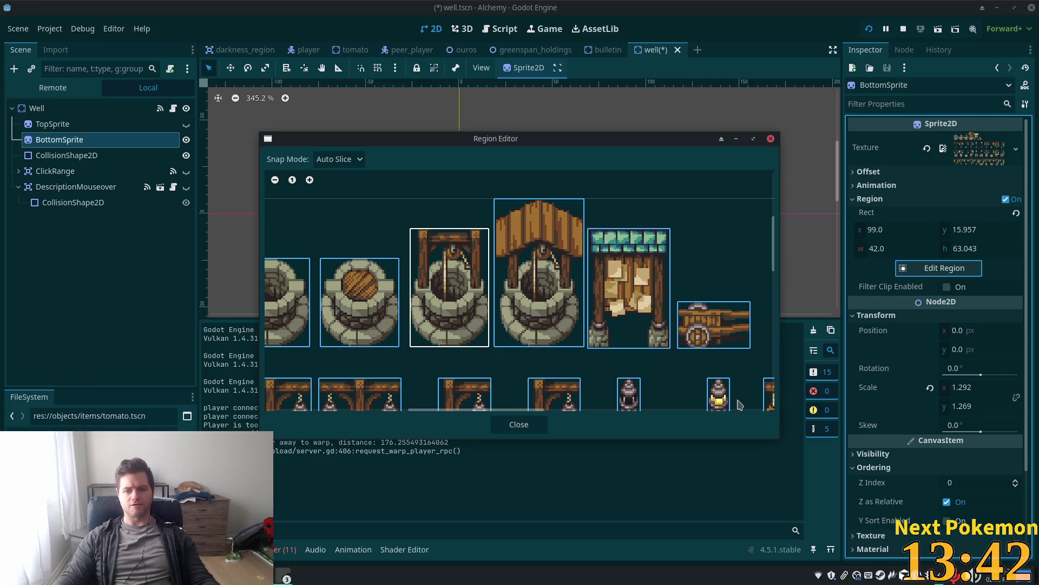
left_click(518, 424)
key("ctrl+s")
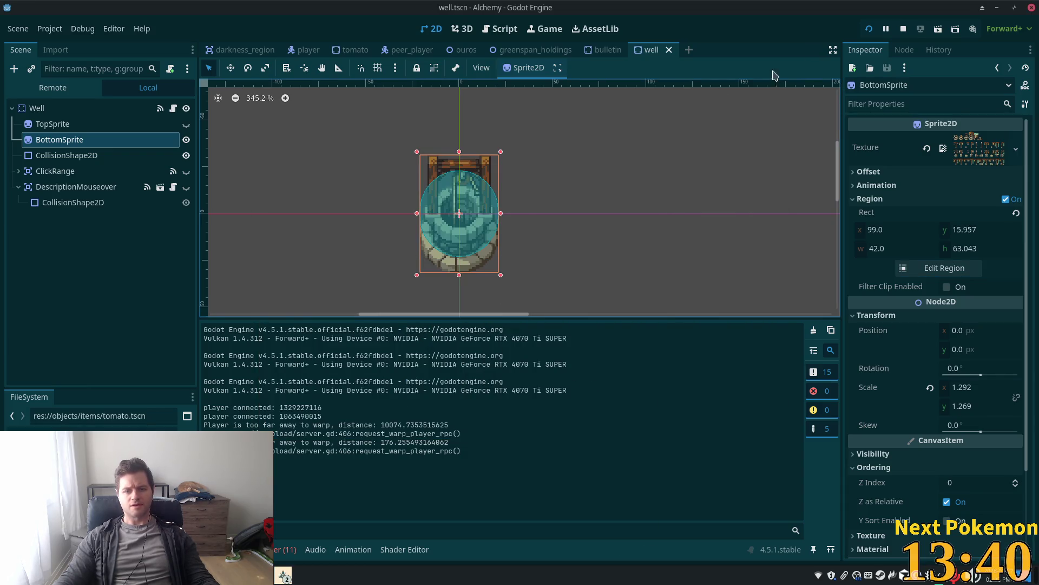
left_click(868, 30)
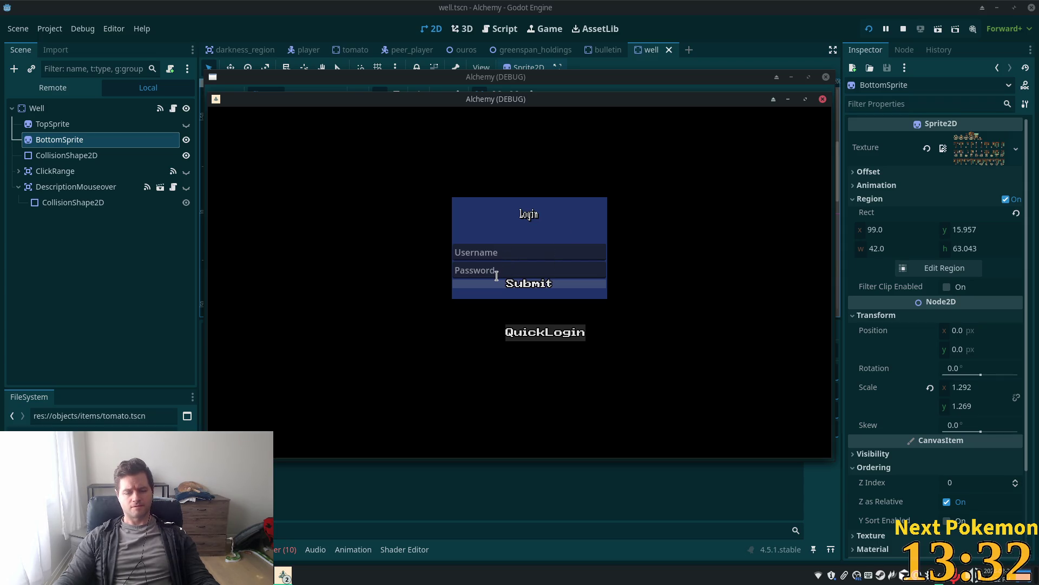
Walk the player right, down and up into the well to test sliding
key("d")
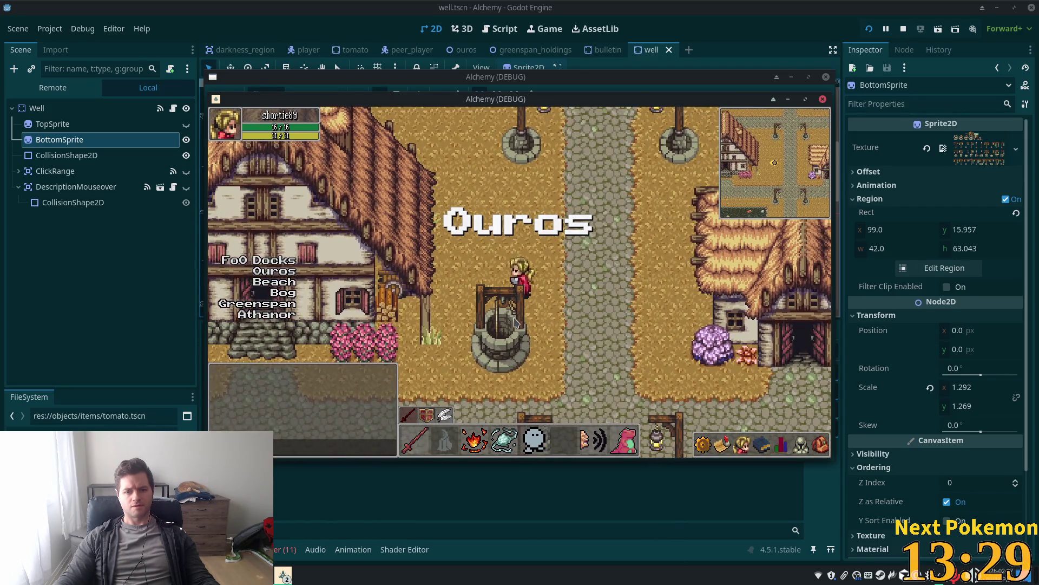
key("s")
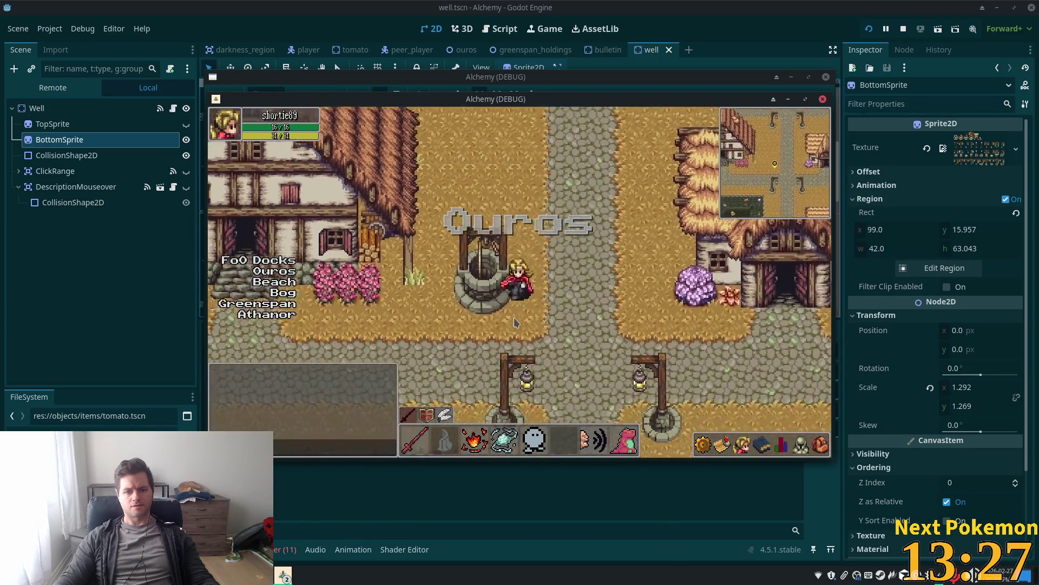
key("a")
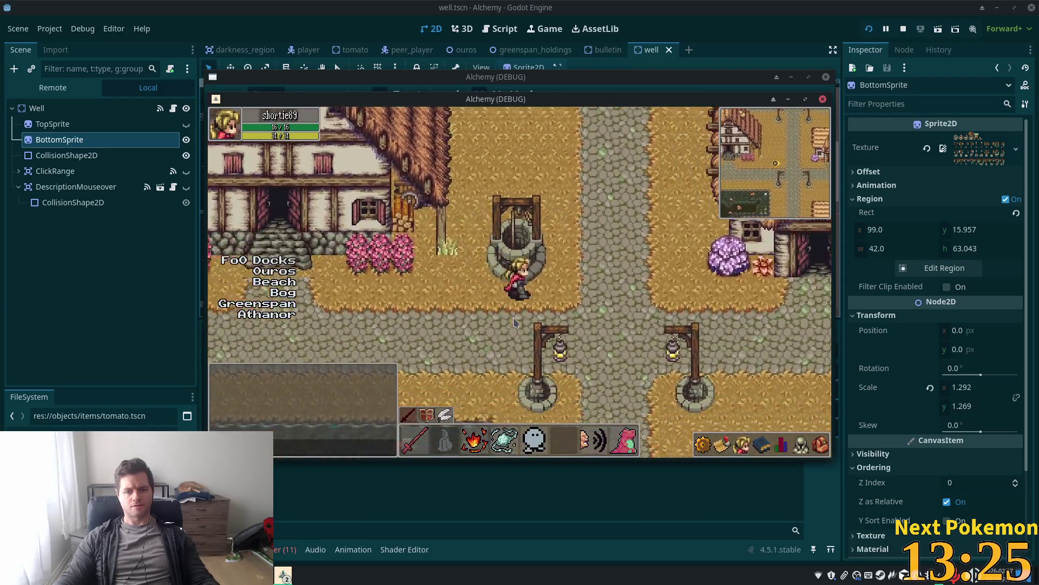
key("w")
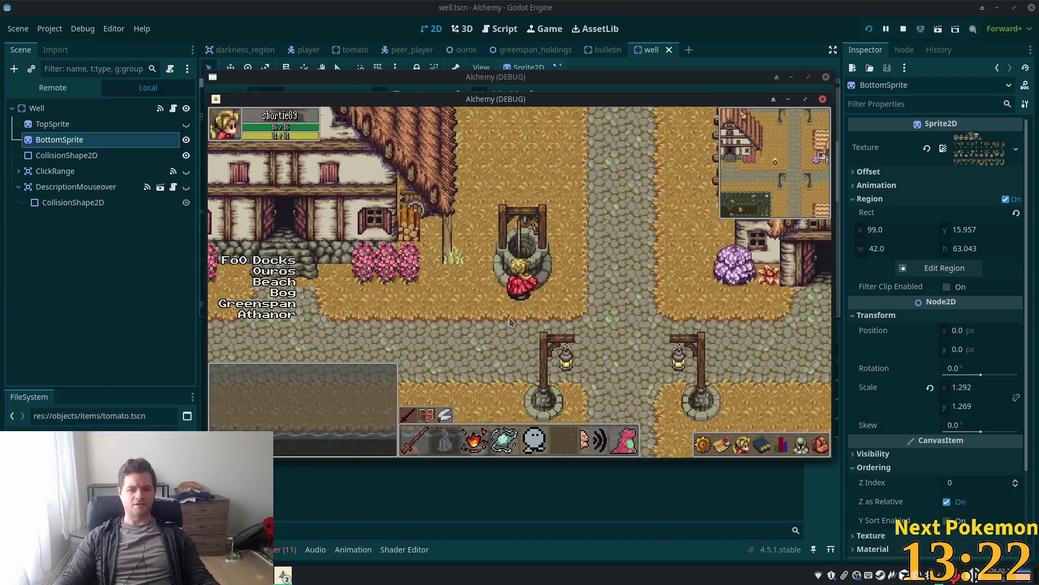
key("d")
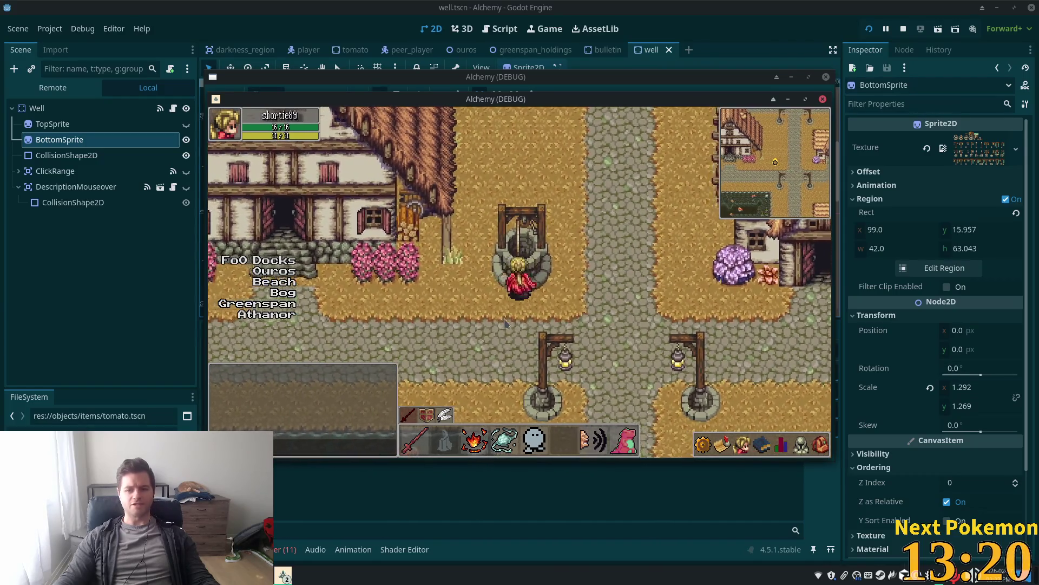
key("s")
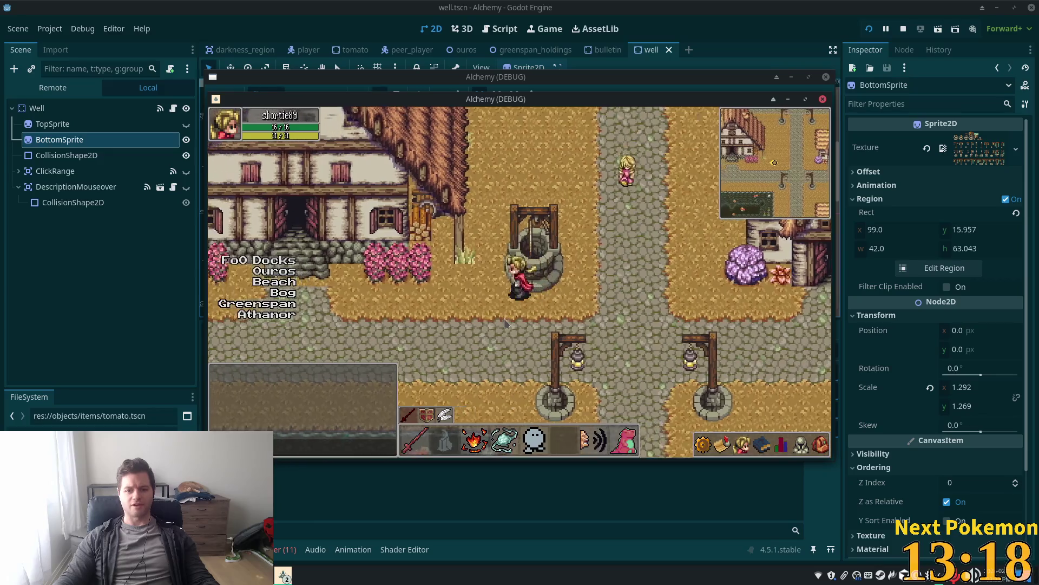
Walk the player up-left and across the well again, then return to the editor
key("w")
key("a")
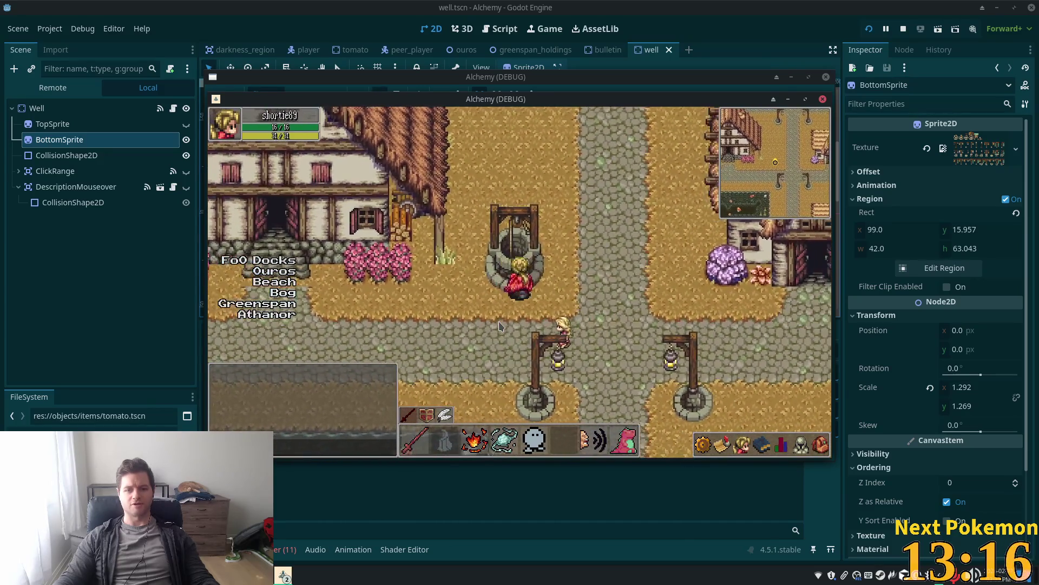
key("a")
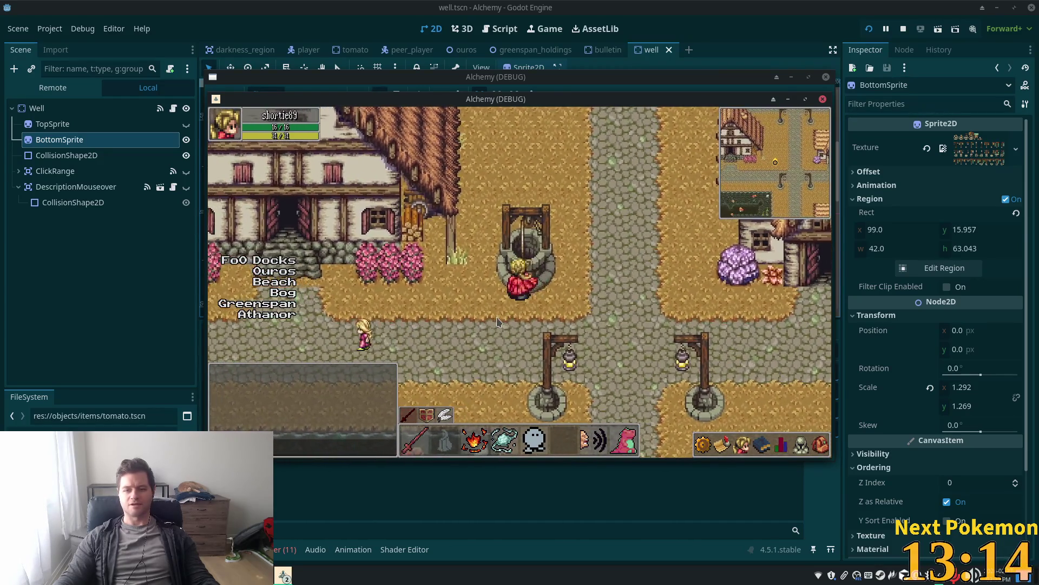
key("w")
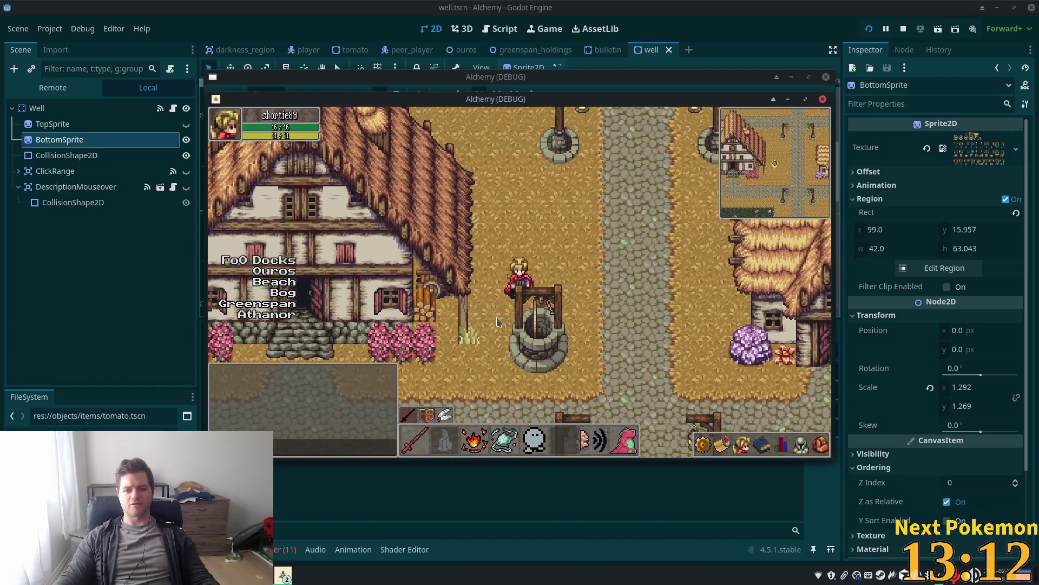
key("s")
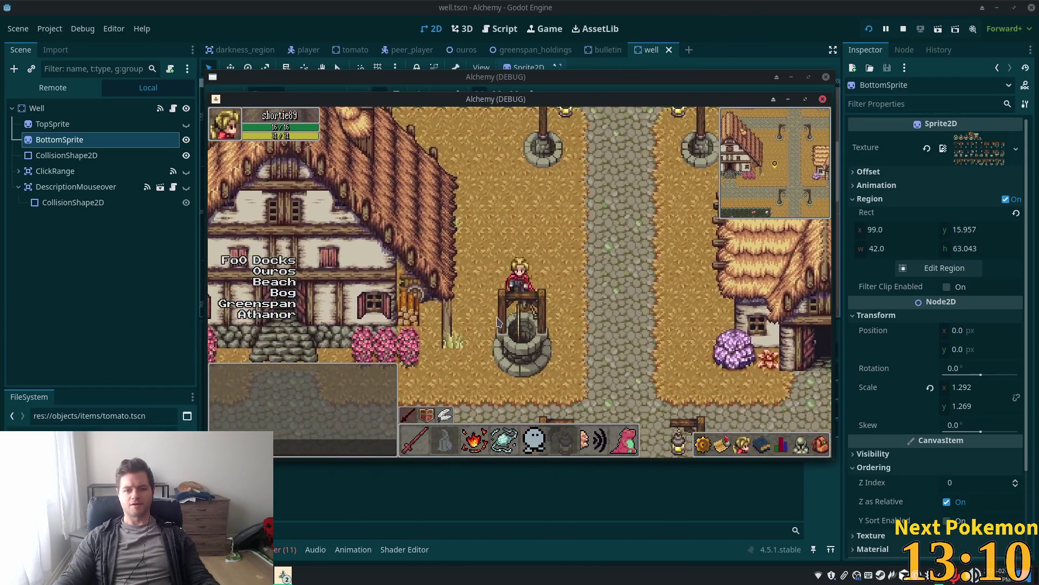
left_click(671, 4)
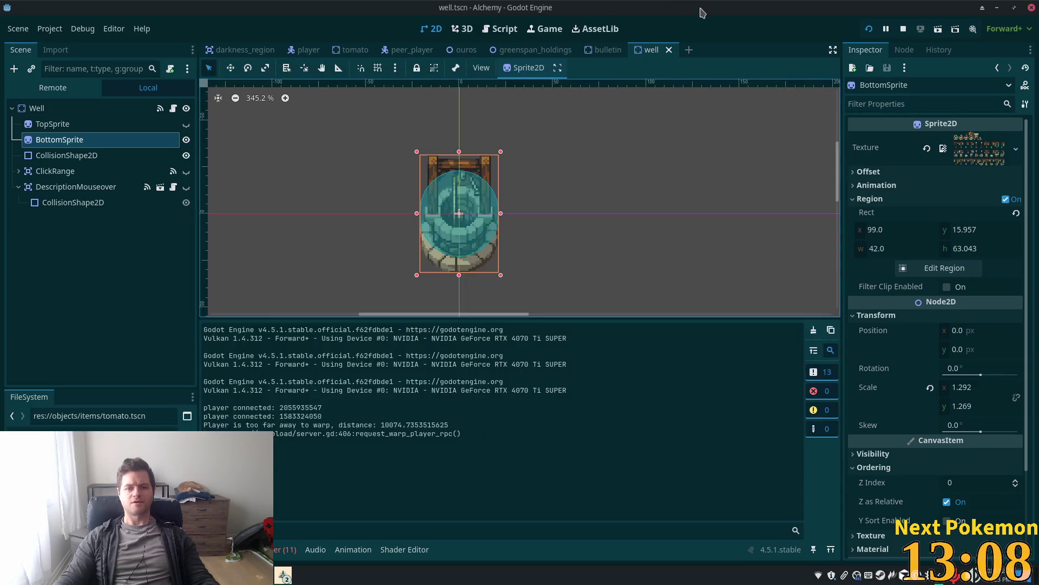
Nudge the well's bottom sprite one pixel left with the Move tool
scroll(520, 244, "up", 6)
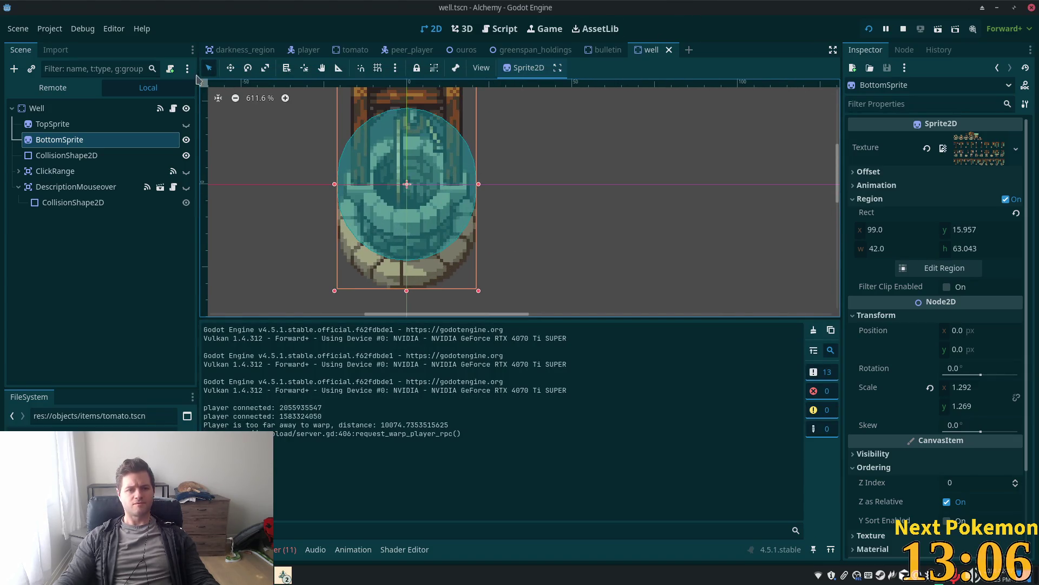
left_click(230, 71)
left_click_drag(412, 179, 443, 171)
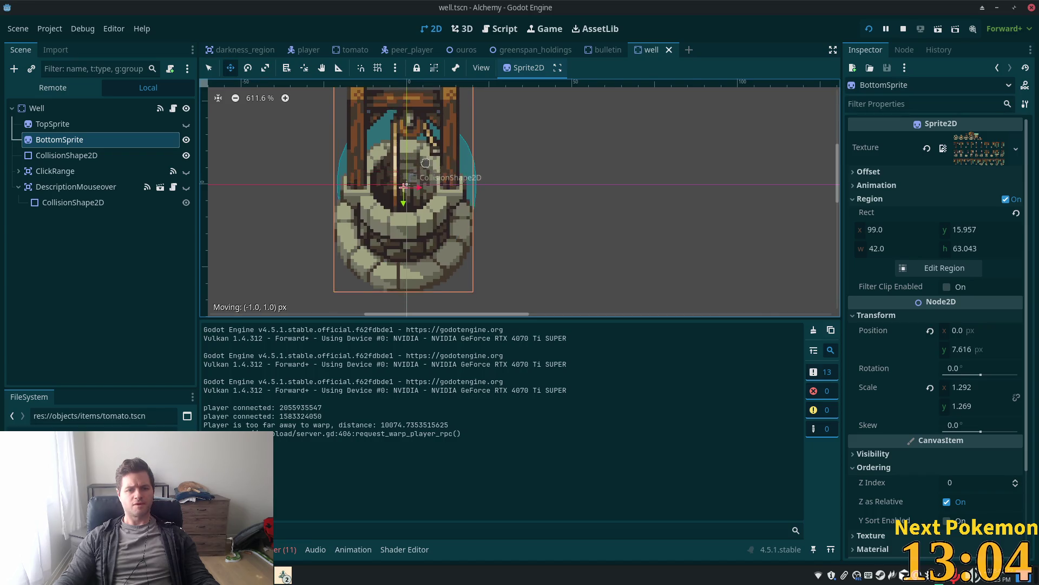
Move the collision capsule down to (0, 11) over the well base, save, and launch the game
left_click(83, 157)
left_click_drag(391, 176, 391, 205)
key("ctrl+s")
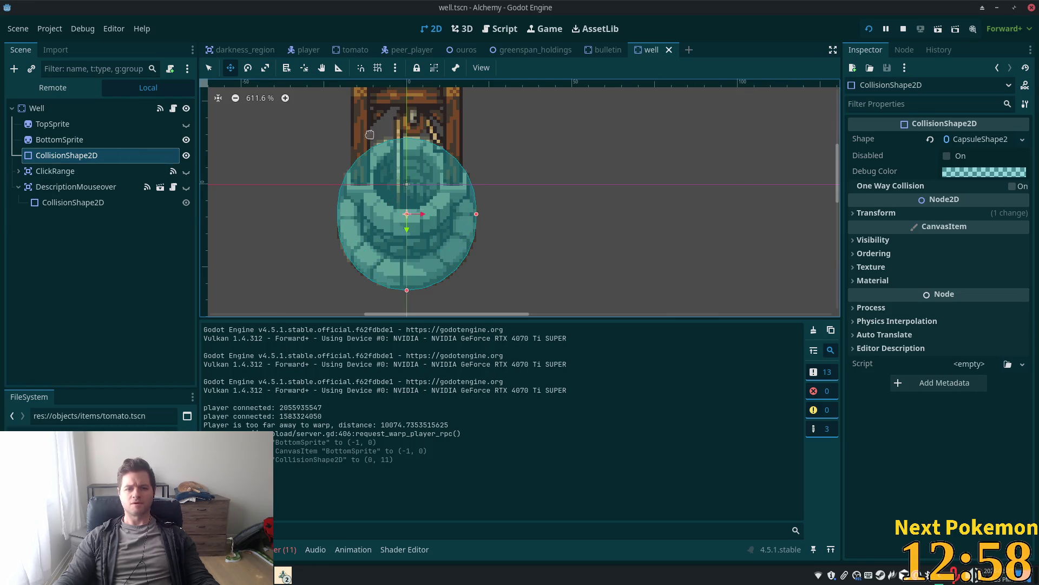
left_click(60, 140)
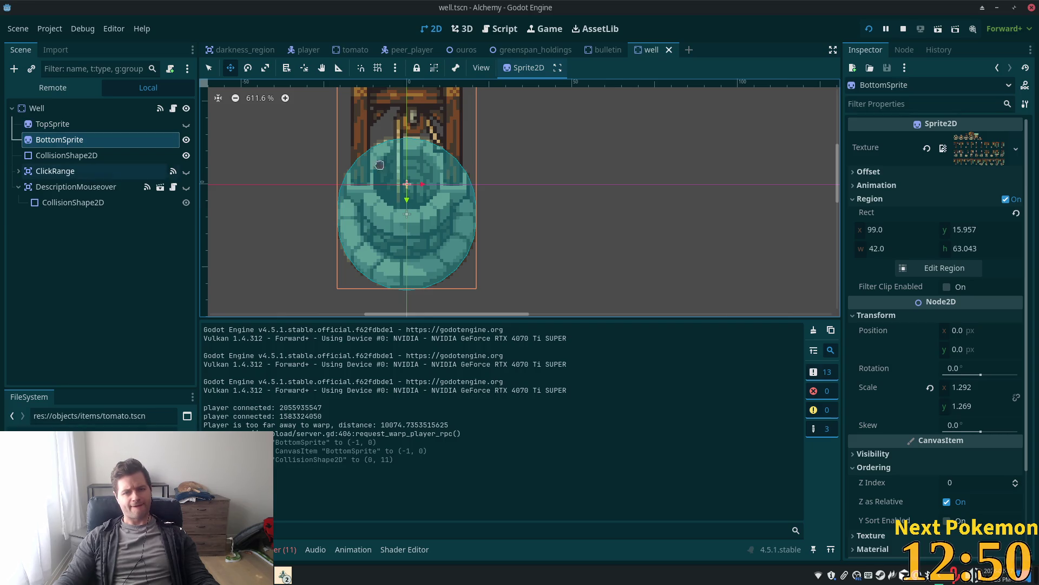
left_click(868, 30)
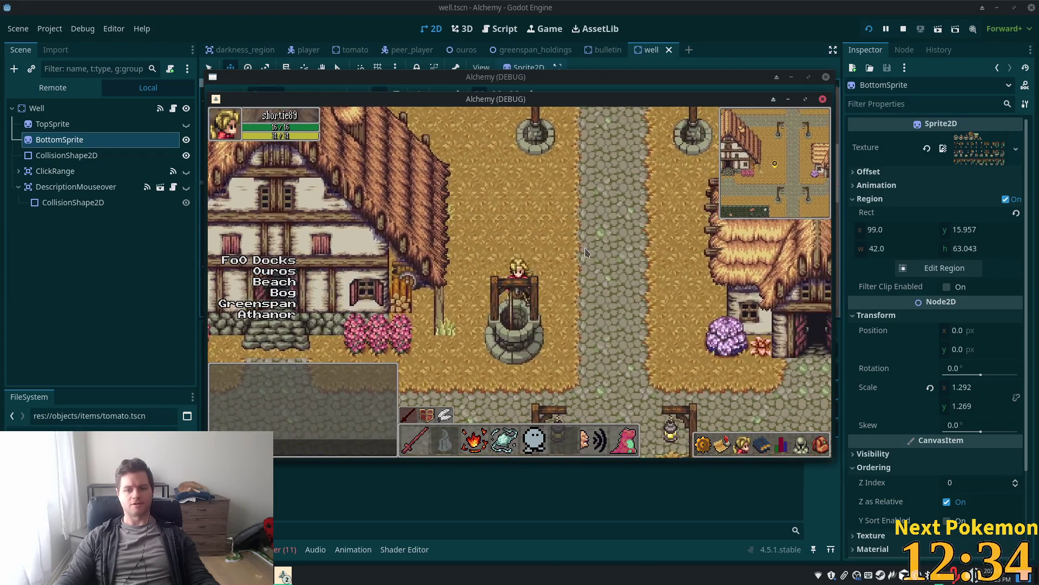
Walk the player south past the well, stop the game, and select the well's CollisionShape2D
key("Down")
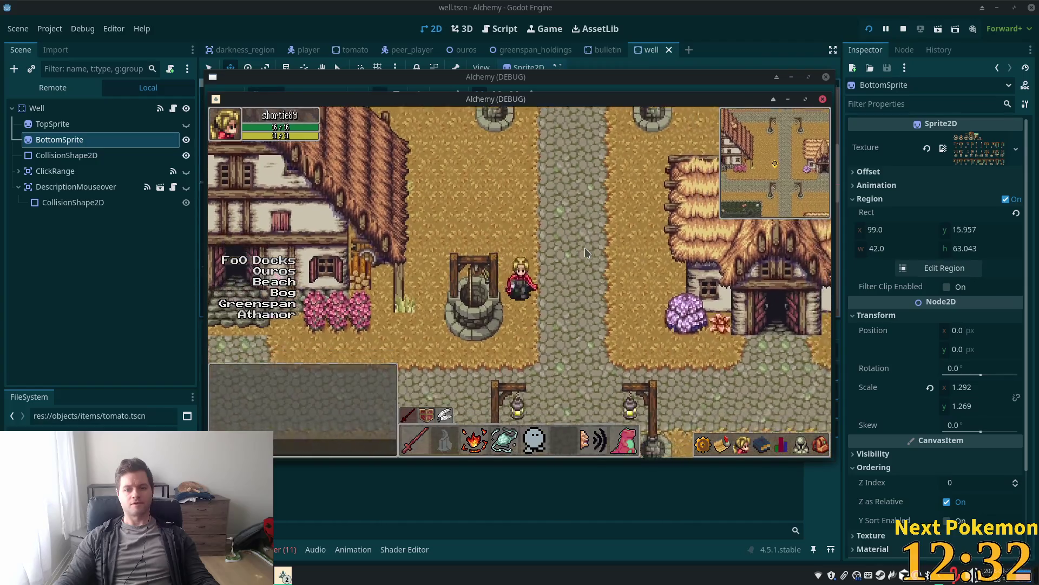
key("F8")
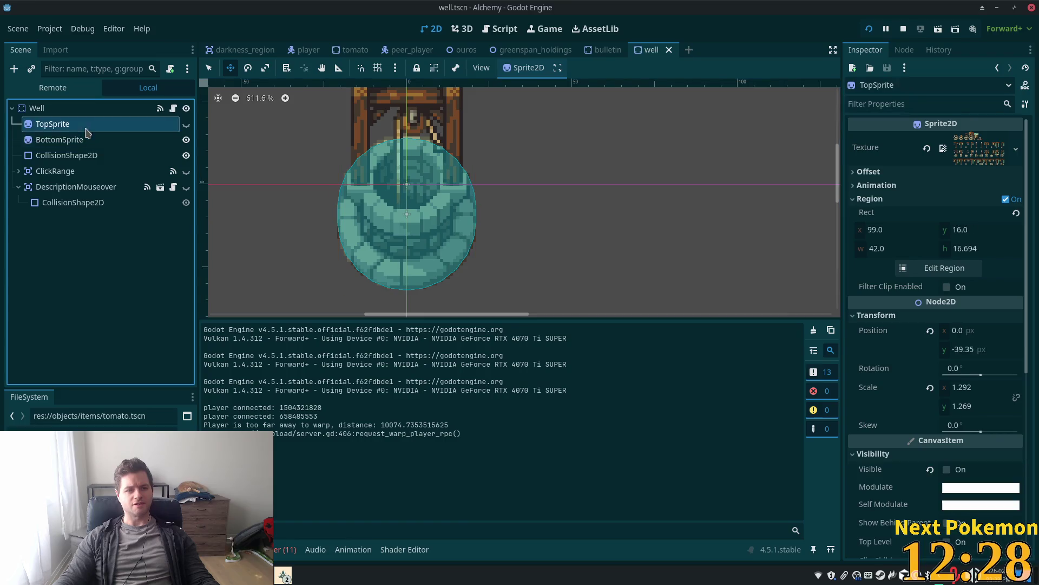
left_click(66, 155)
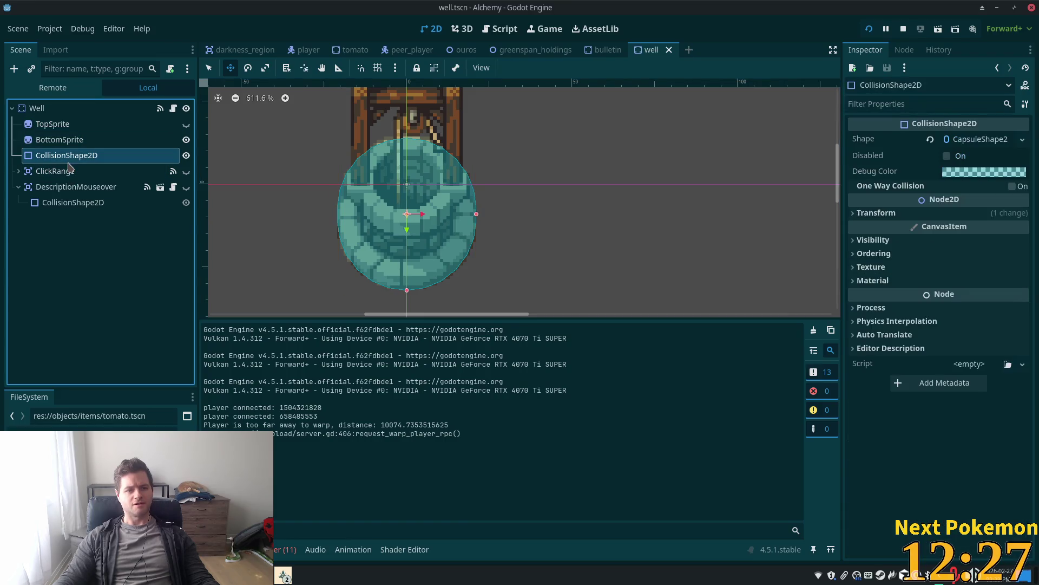
Swap the well's capsule collider for a CircleShape2D of radius 28.43 px, save, and run the game
left_click(975, 139)
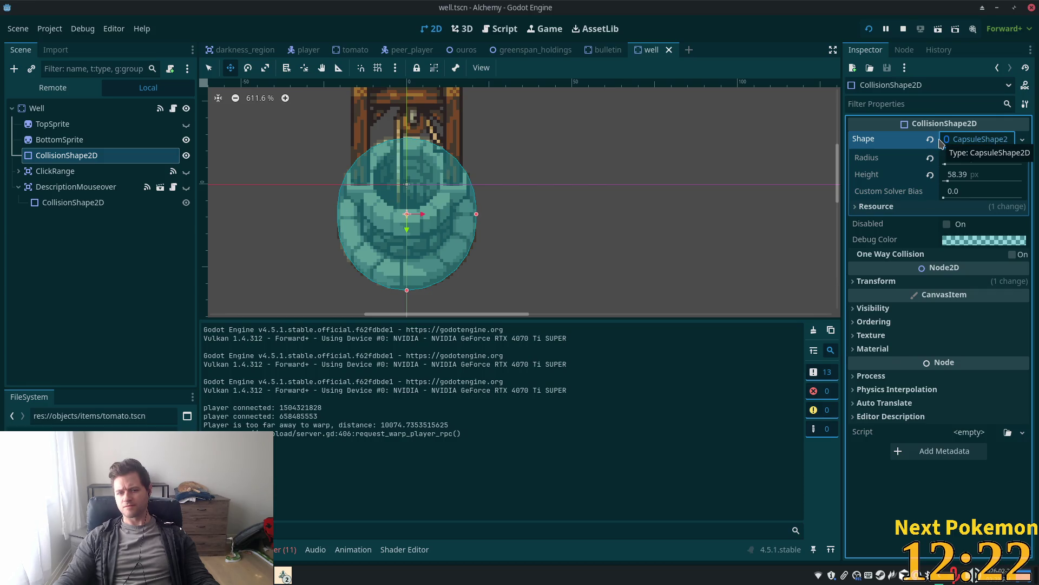
left_click(1022, 140)
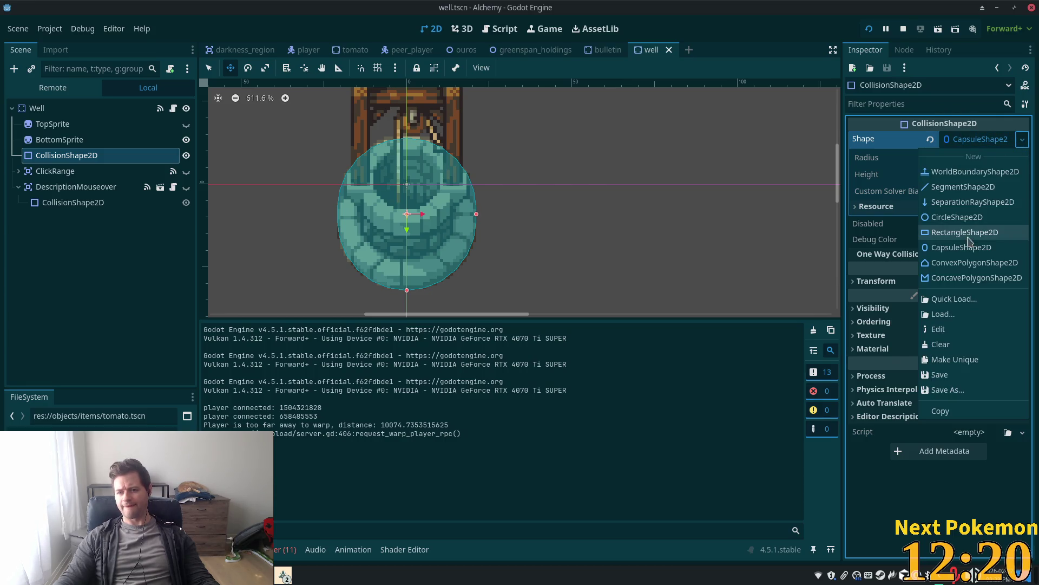
left_click(955, 218)
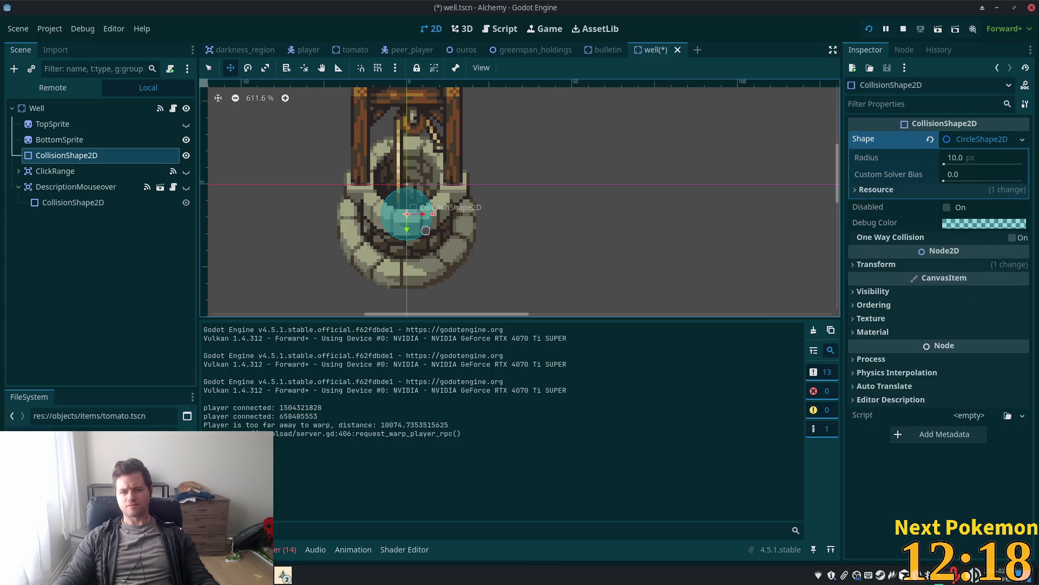
left_click(208, 68)
left_click_drag(432, 214, 479, 219)
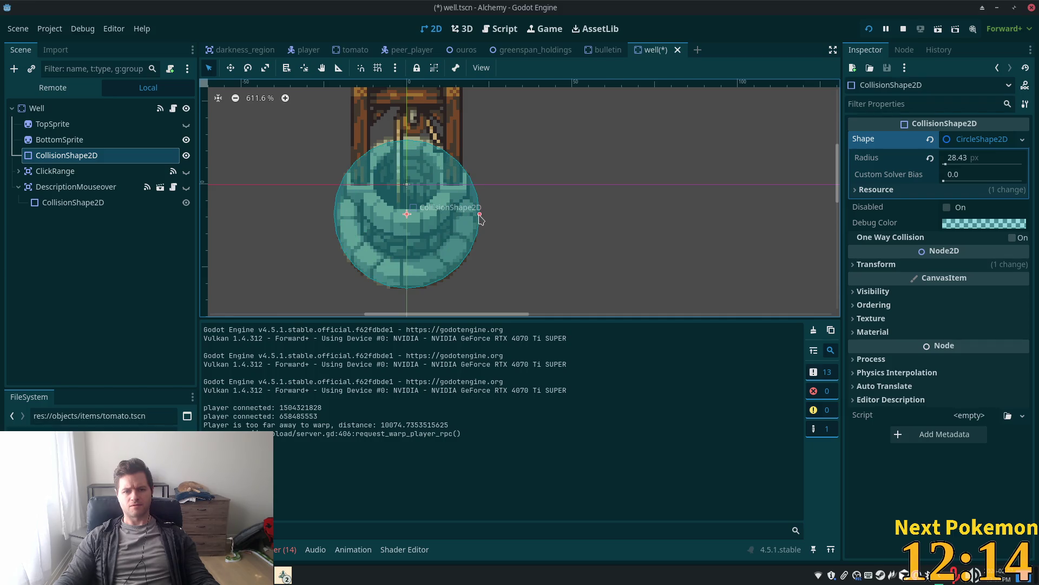
key("ctrl+s")
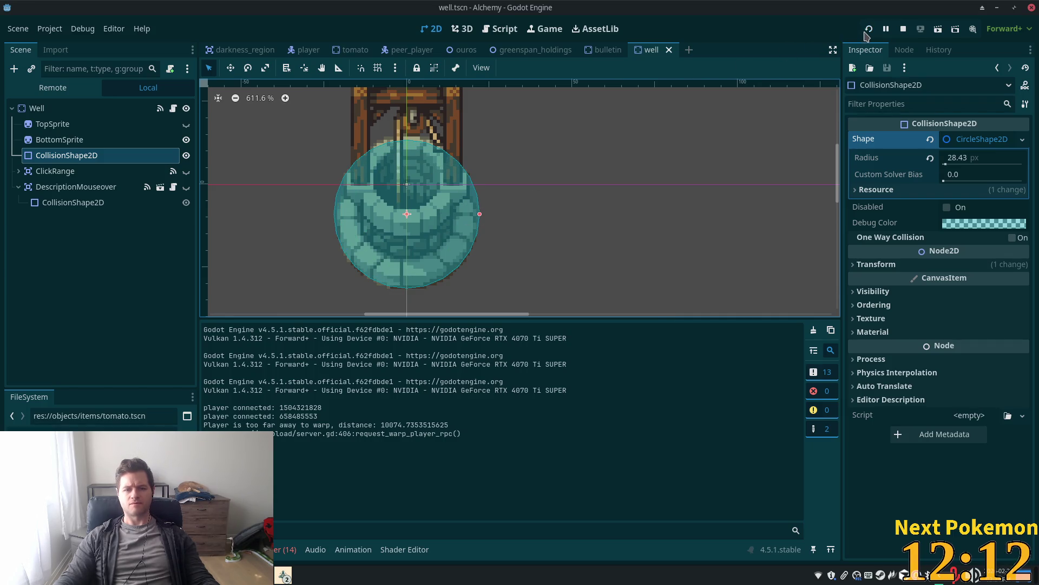
left_click(868, 30)
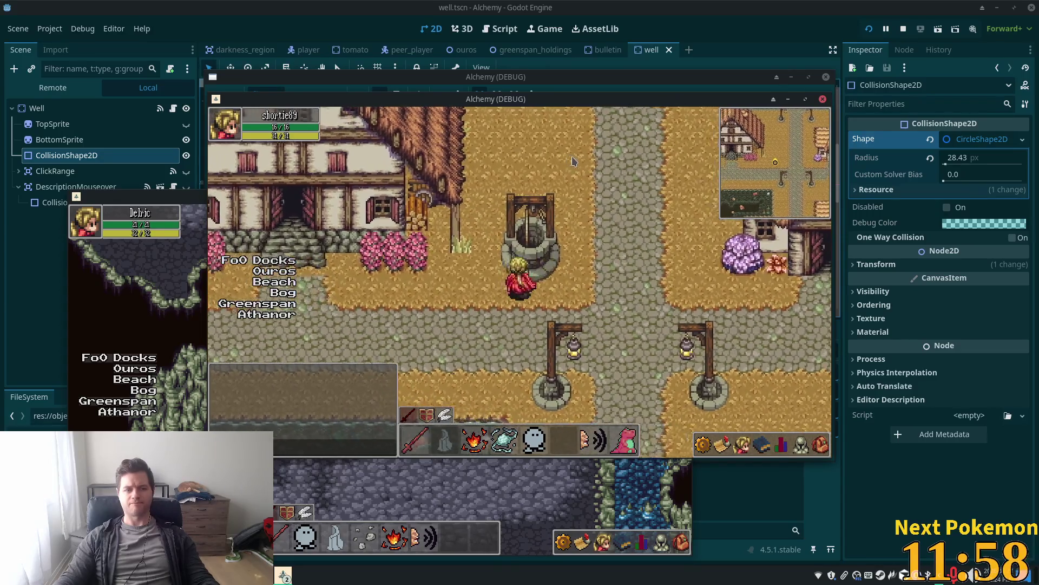
Leave the running game and select the ClickRange node in the Scene dock
left_click(53, 171)
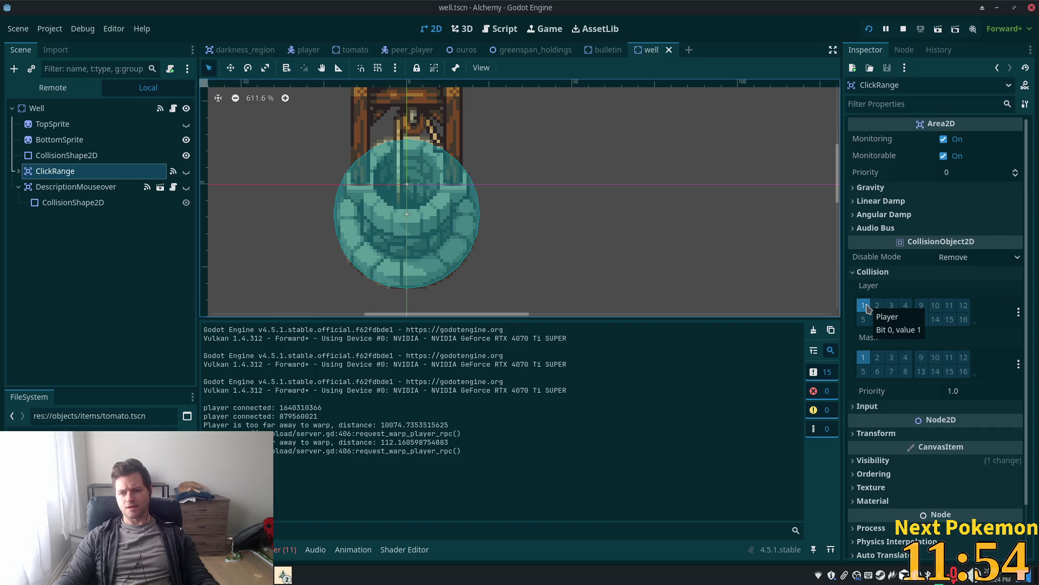
left_click(186, 171)
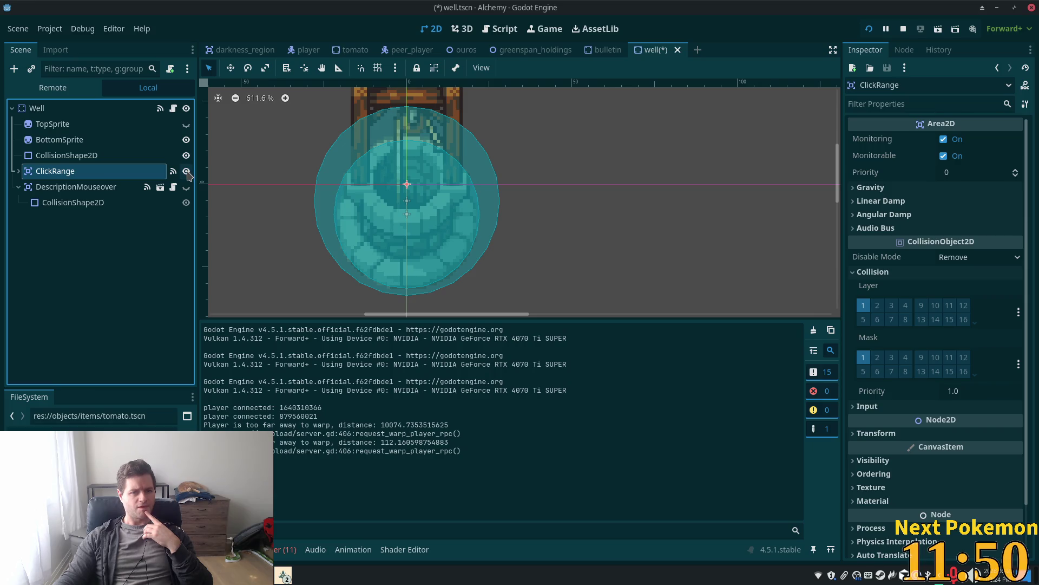
left_click(186, 171)
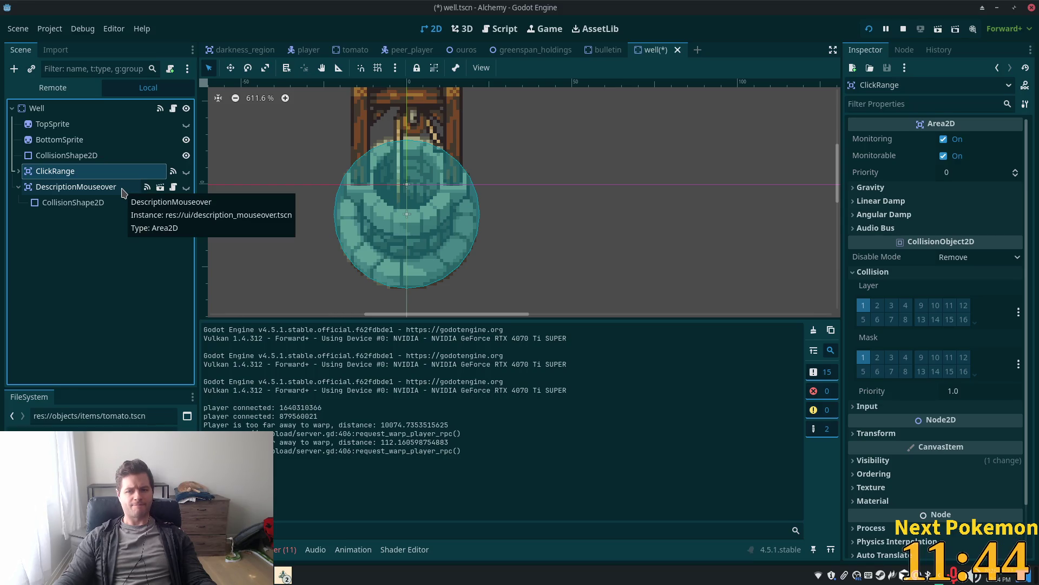
left_click(123, 192)
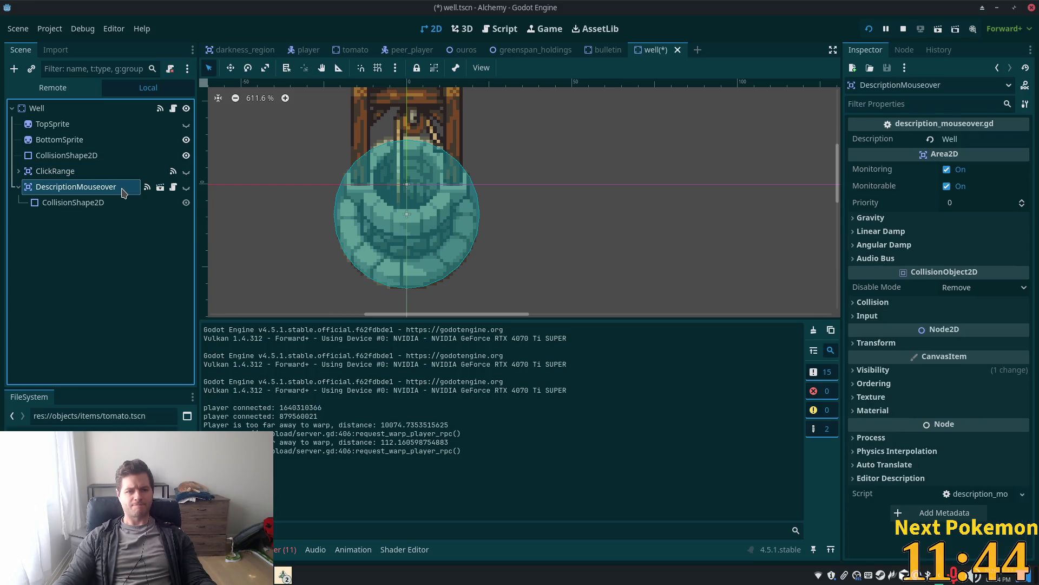
left_click(874, 302)
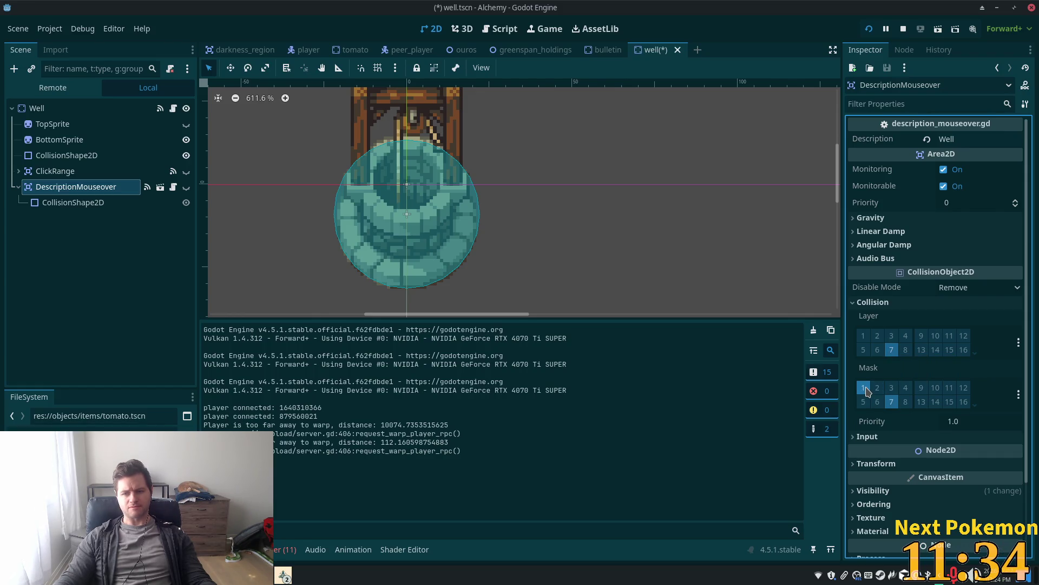
left_click(88, 172)
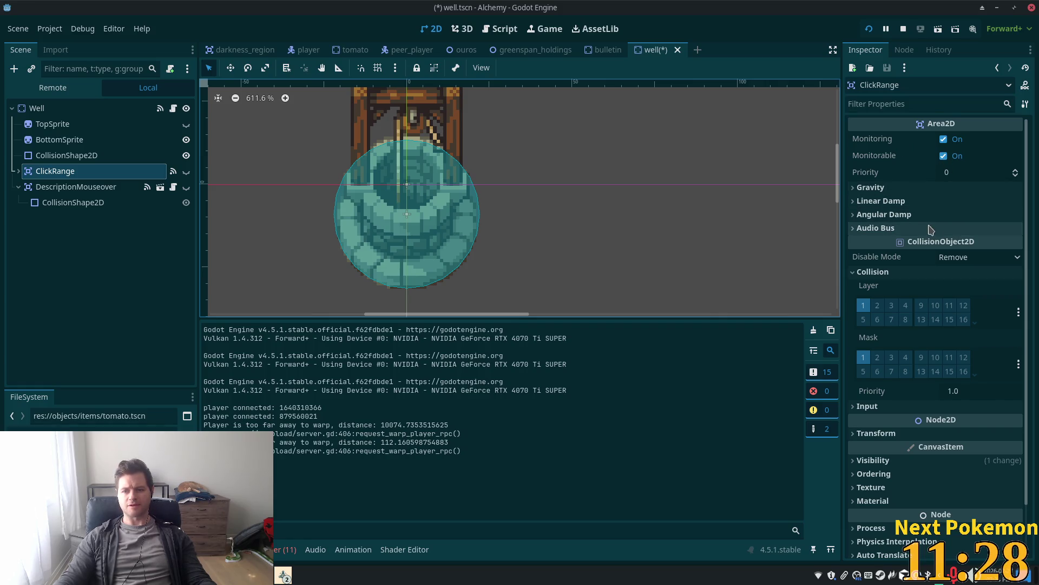
Disable ClickRange's CollisionShape2D and save the well scene
left_click(19, 171)
left_click(62, 188)
left_click(947, 158)
key("ctrl+s")
Run the game and walk the player around and beside the well
left_click(869, 29)
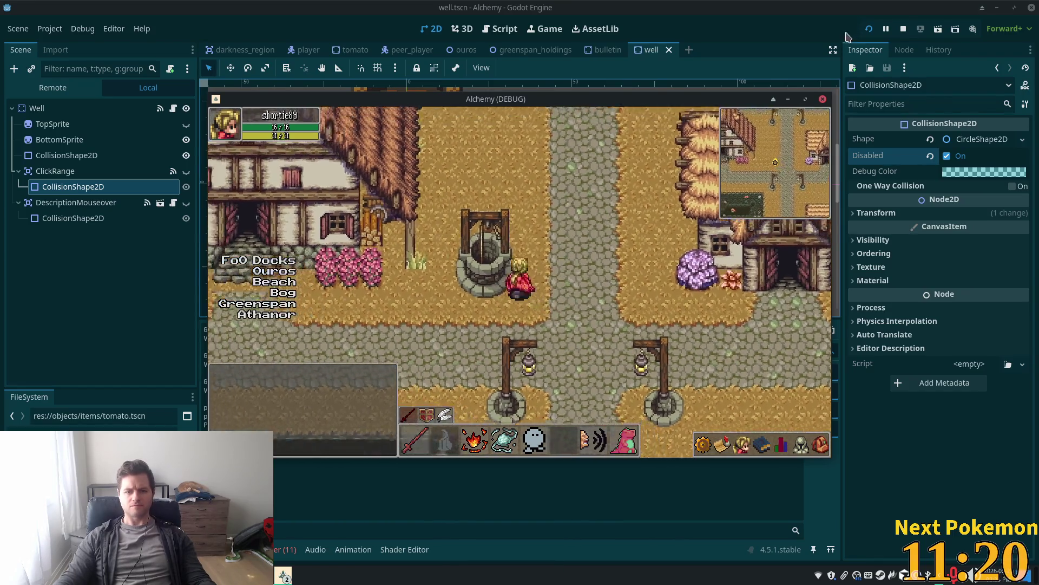
key("Left")
key("Up")
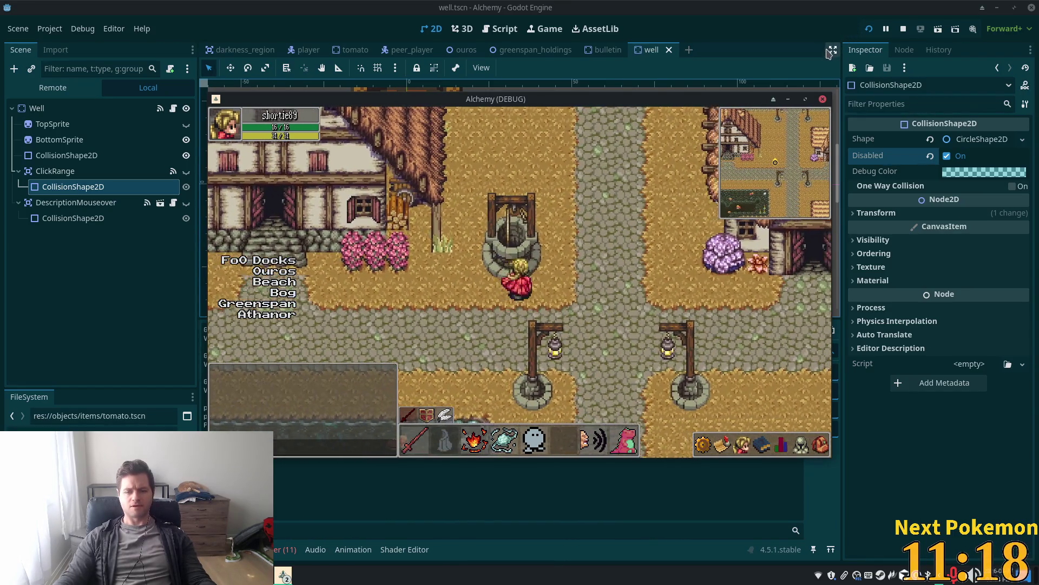
key("Right")
key("Left")
key("Down")
key("Up")
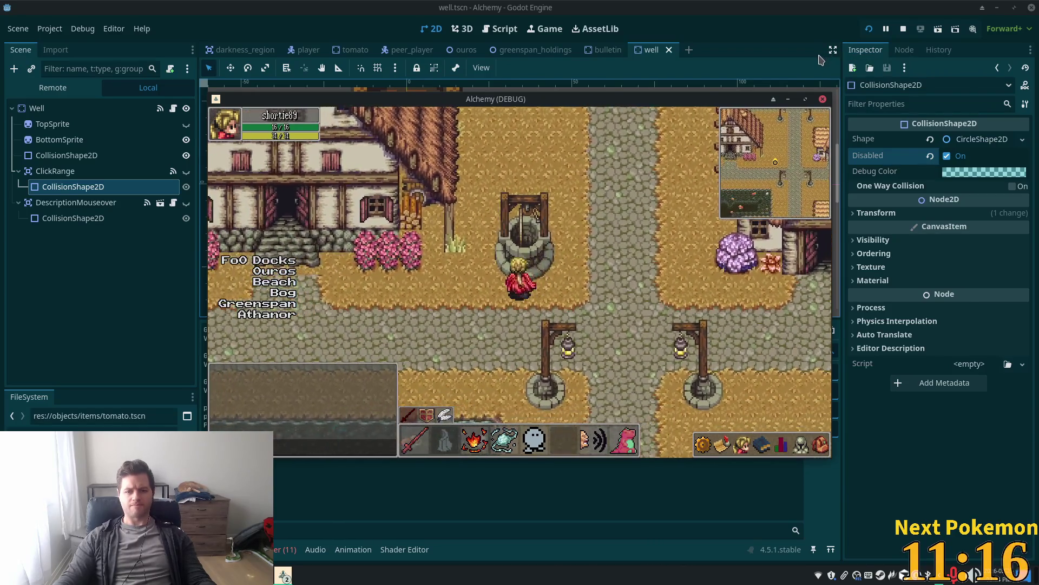
key("Right")
key("Left")
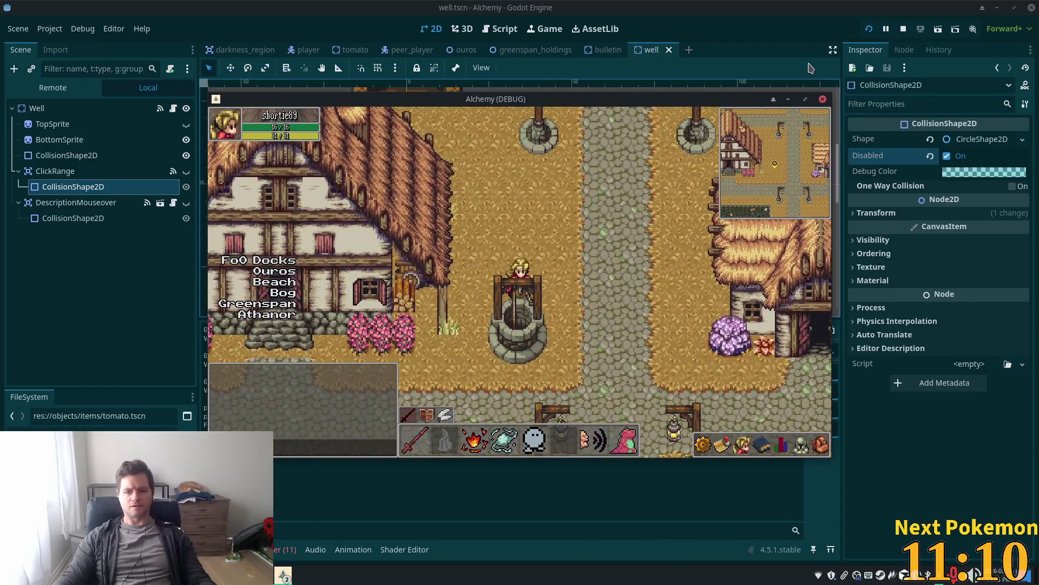
key("Right")
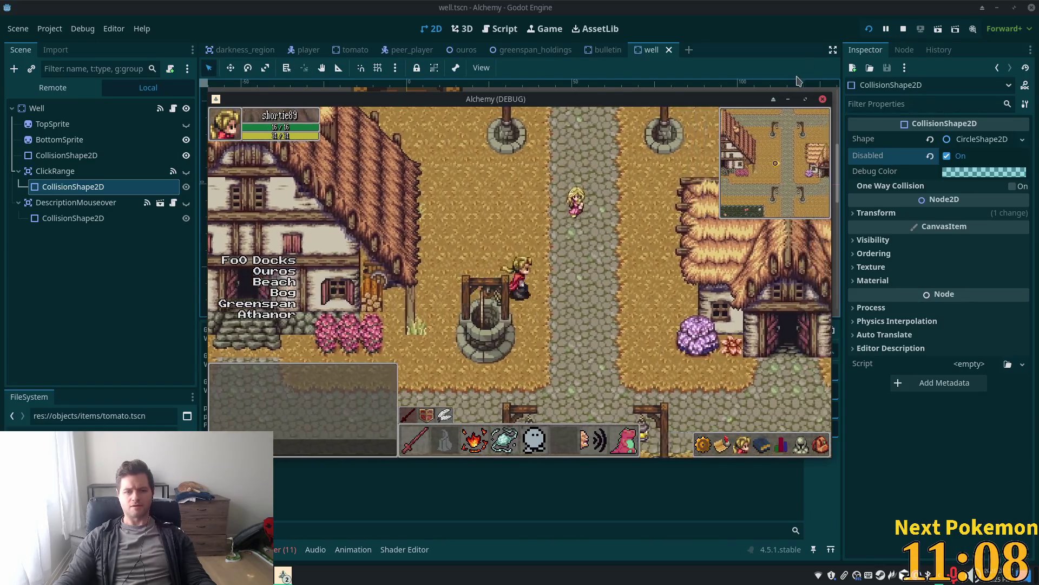
Disable DescriptionMouseover's collision shape, test walking south, then re-enable it
left_click(108, 211)
left_click(76, 202)
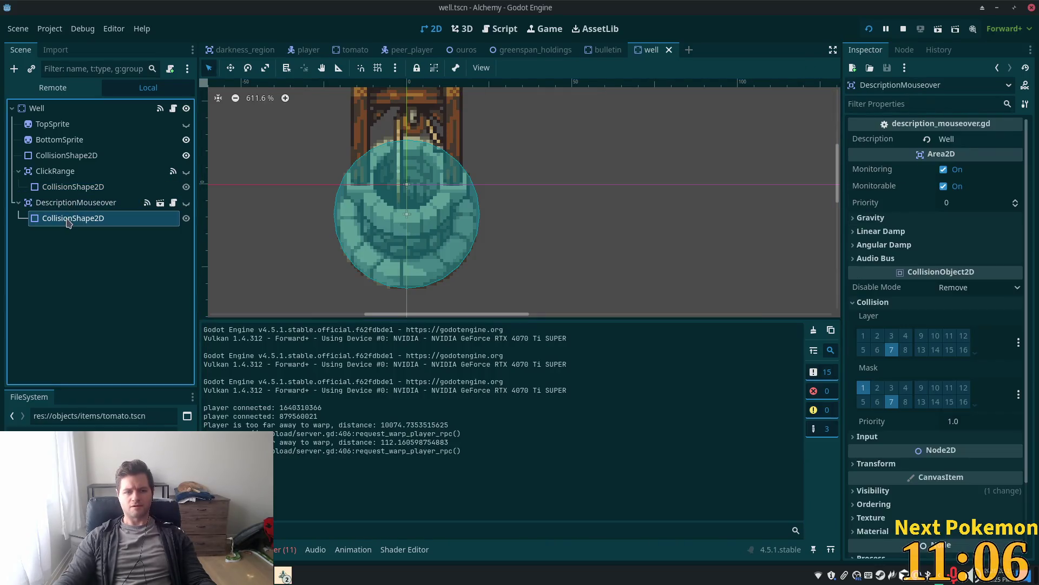
left_click(73, 218)
left_click(948, 155)
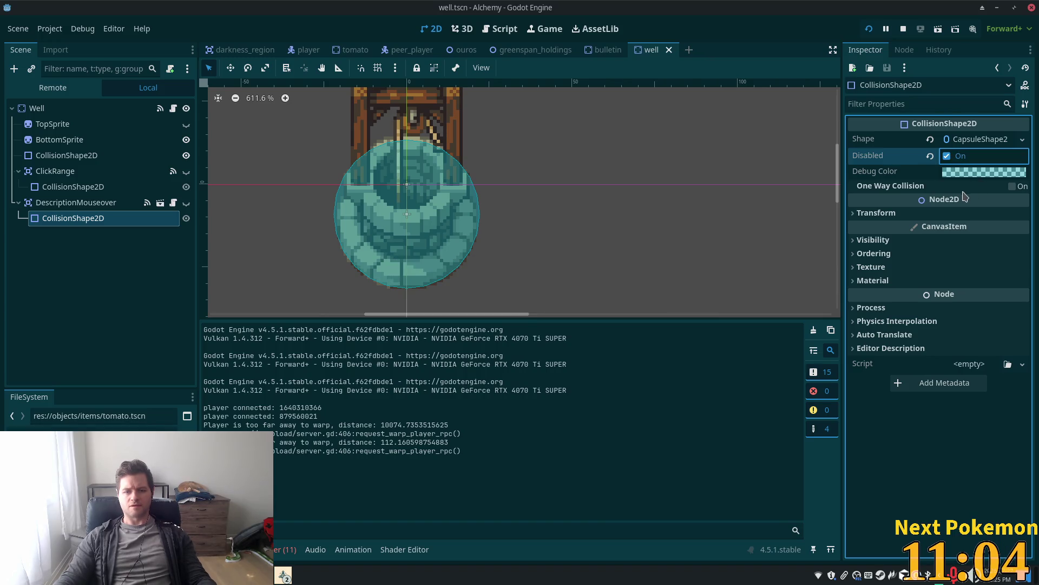
key("alt+Tab")
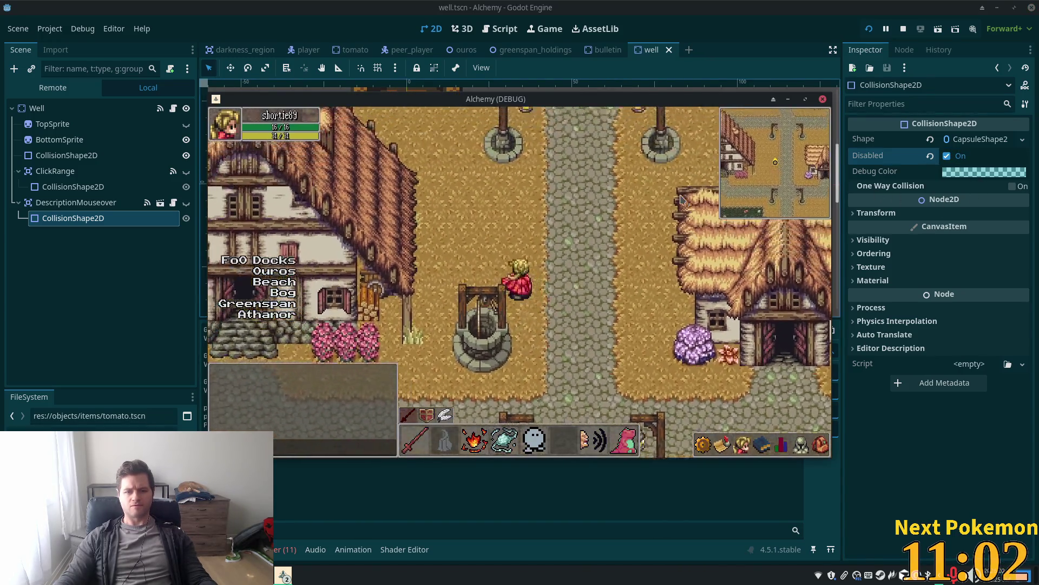
key("Down")
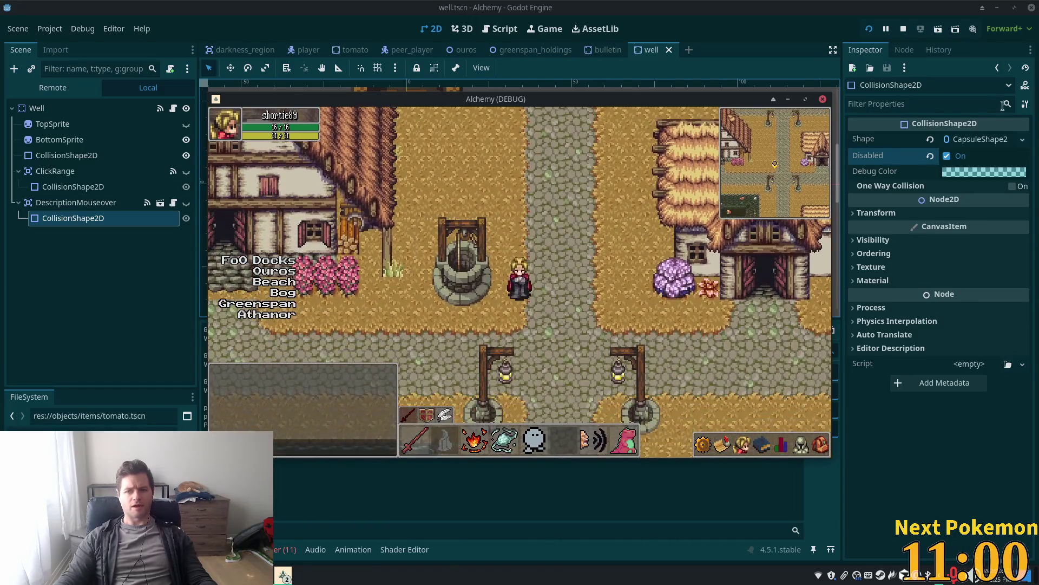
left_click(945, 157)
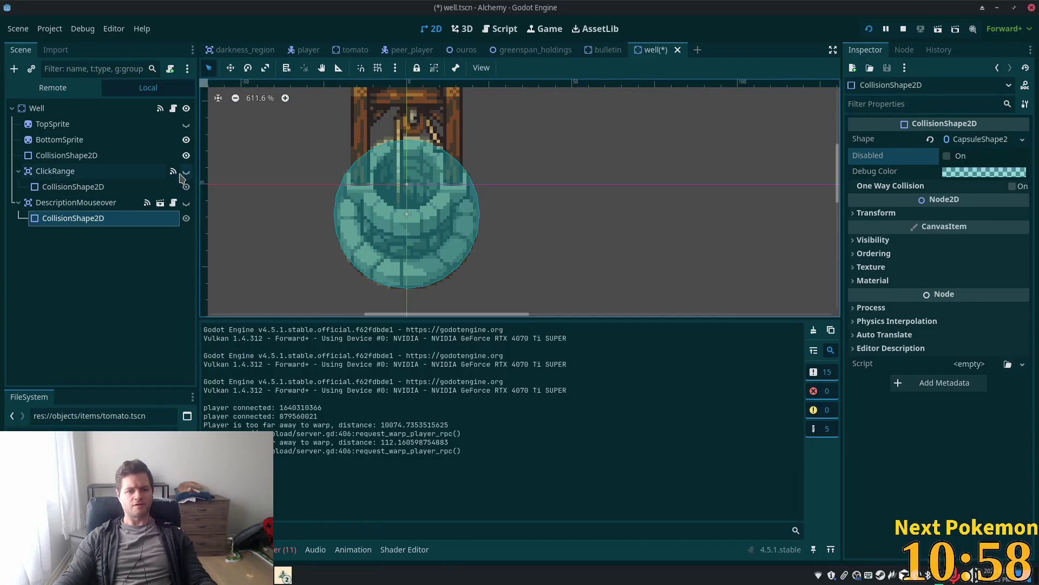
Save the well scene and delete the TopSprite node
left_click(73, 187)
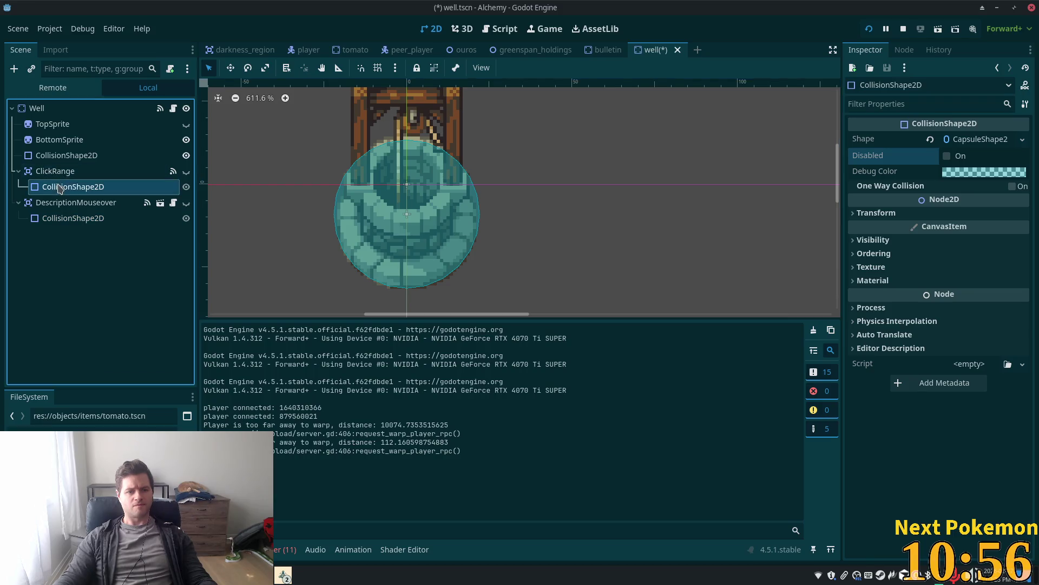
key("ctrl+s")
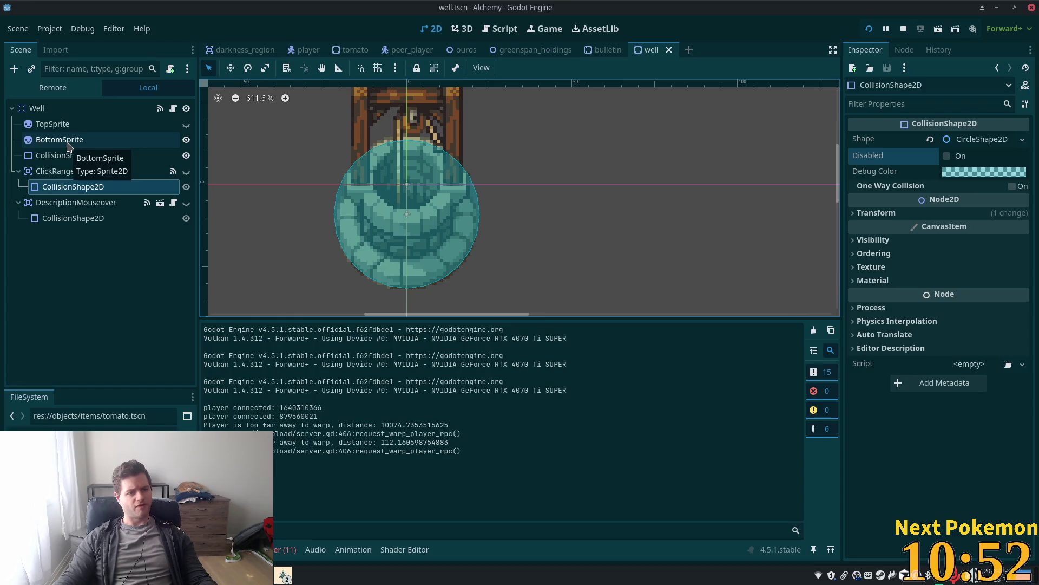
left_click(57, 124)
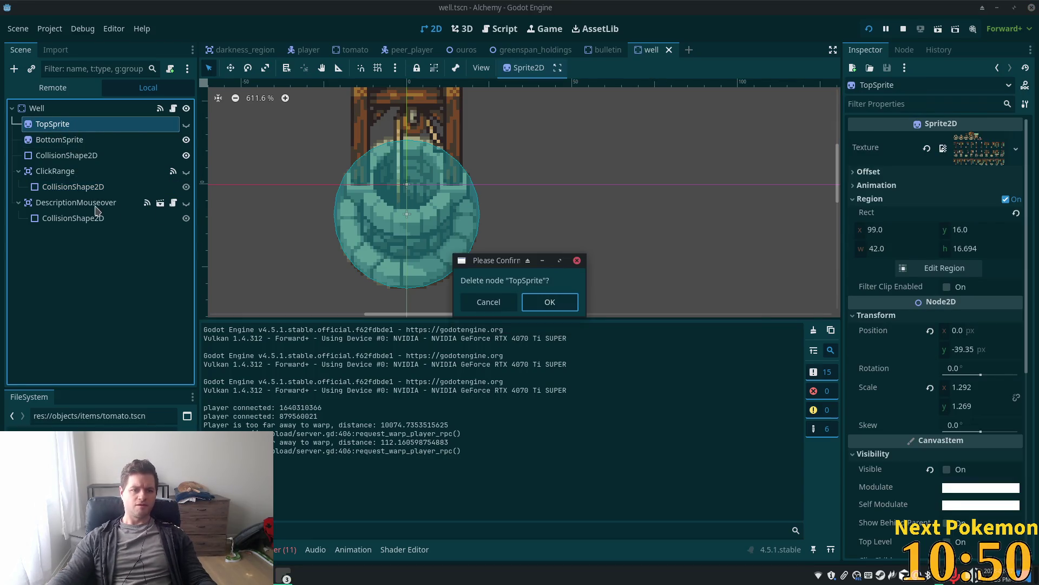
left_click(545, 302)
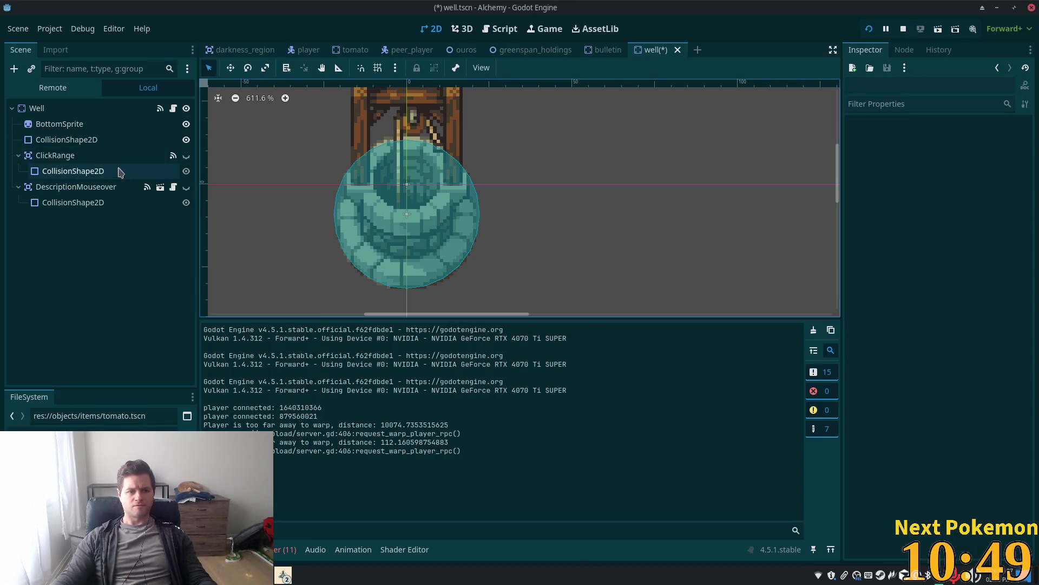
Rename the BottomSprite node to Sprite2D
double_click(54, 124)
type("Sprite2D")
key("Return")
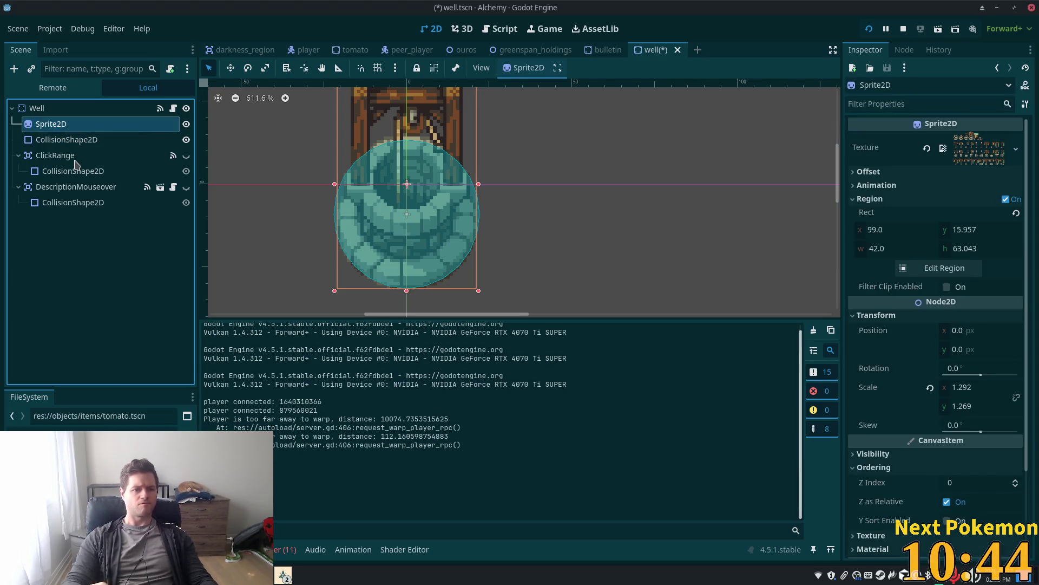
left_click(172, 110)
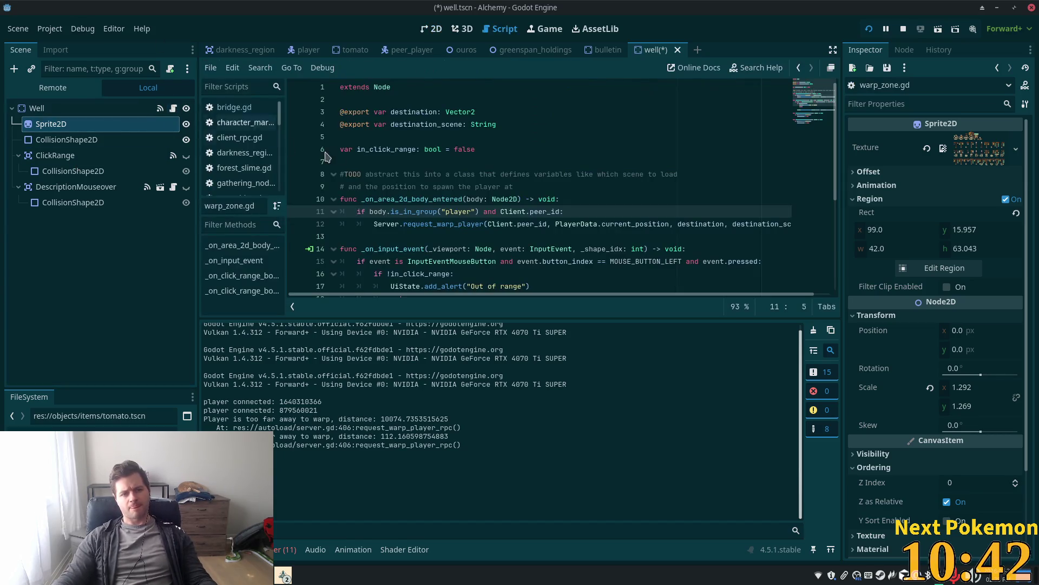
Scroll through warp_zone.gd, then inspect the well's CircleShape2D Custom Solver Bias setting
scroll(648, 204, "down", 4)
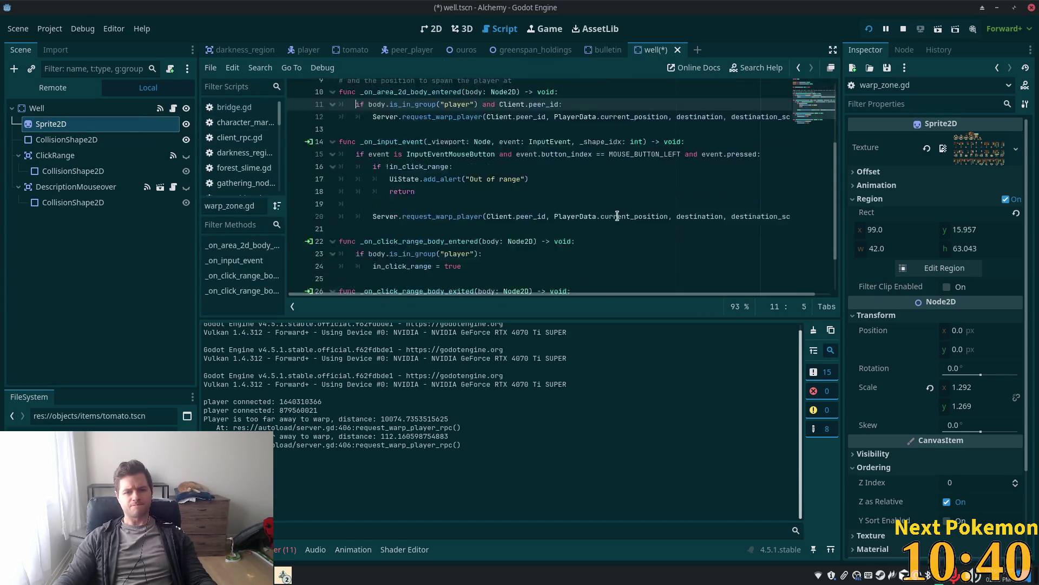
scroll(617, 213, "up", 3)
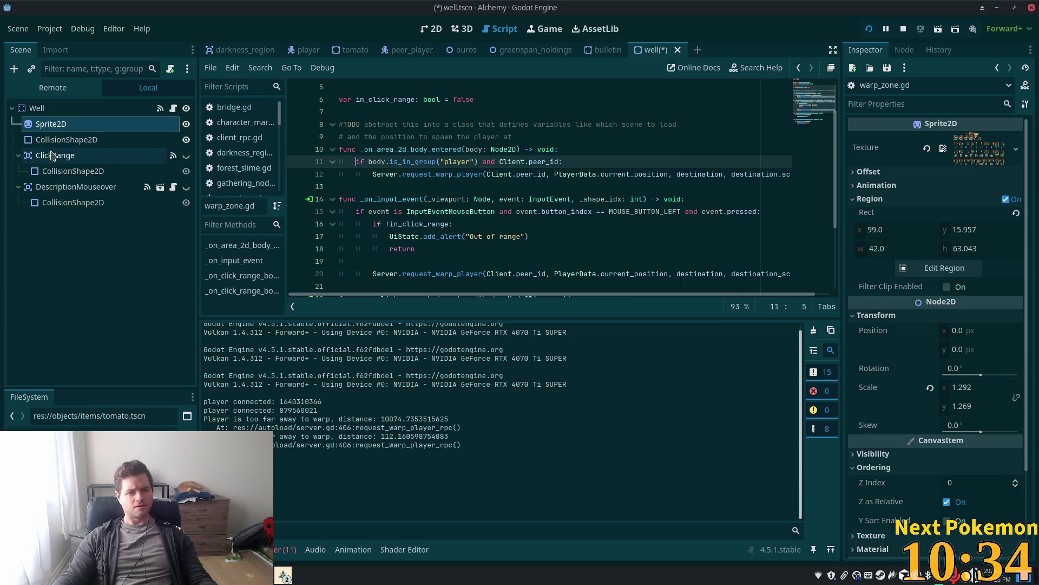
left_click(57, 142)
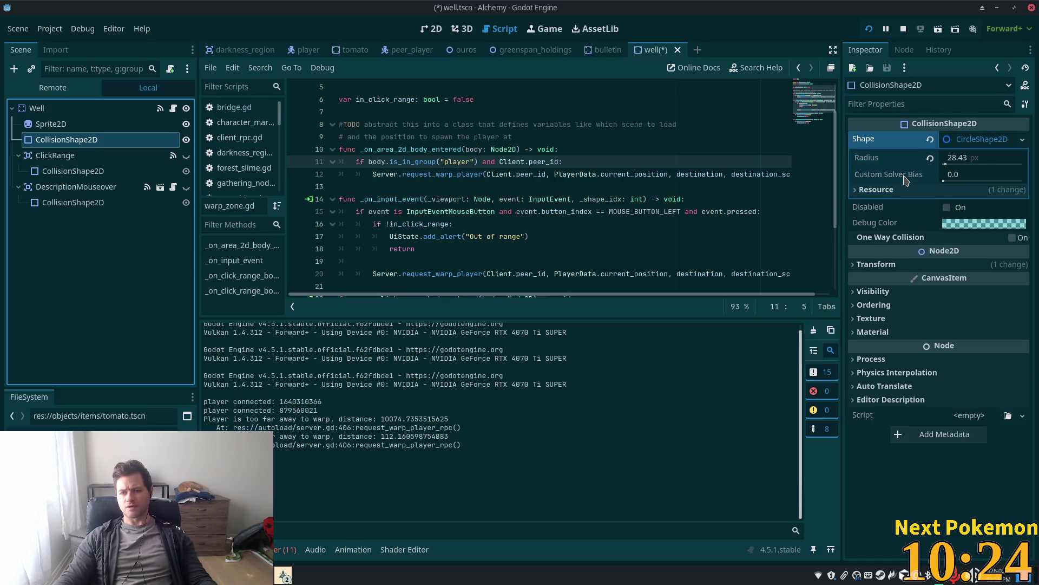
mouse_move(906, 181)
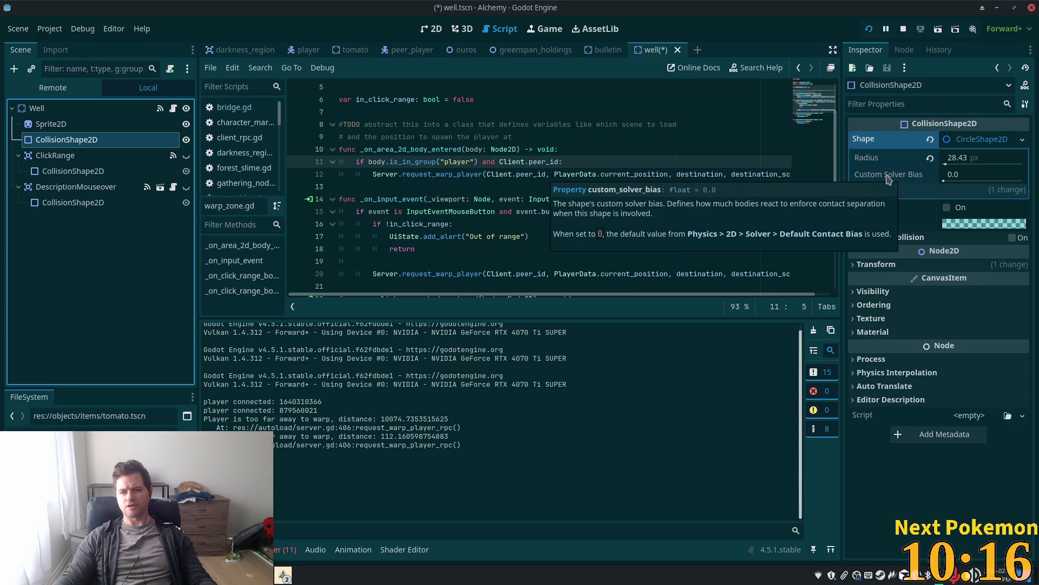
left_click(433, 25)
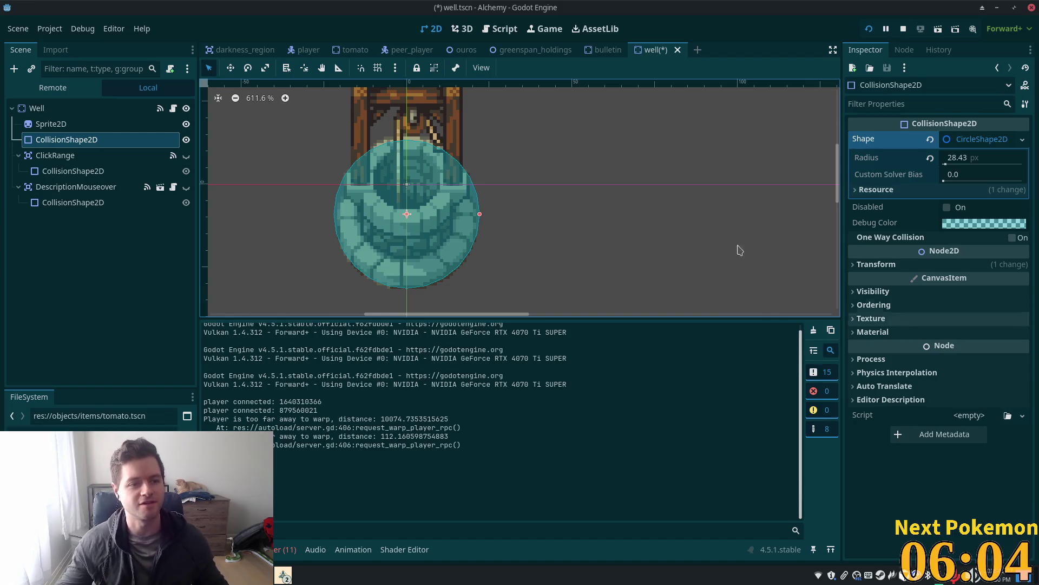
Set the well collider's Custom Solver Bias to 0.885, save, then raise it to 1.0
left_click(52, 109)
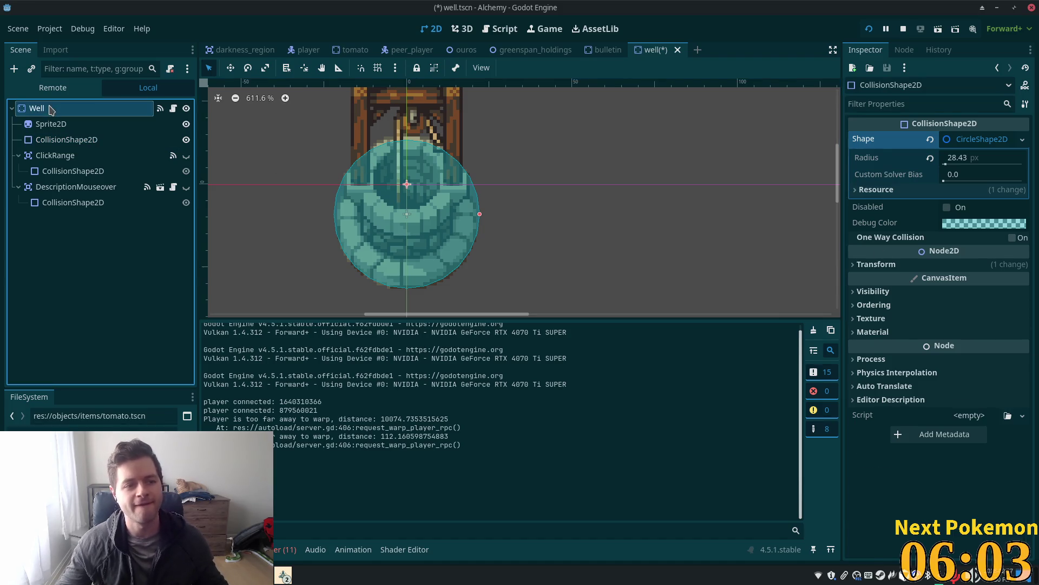
left_click(65, 140)
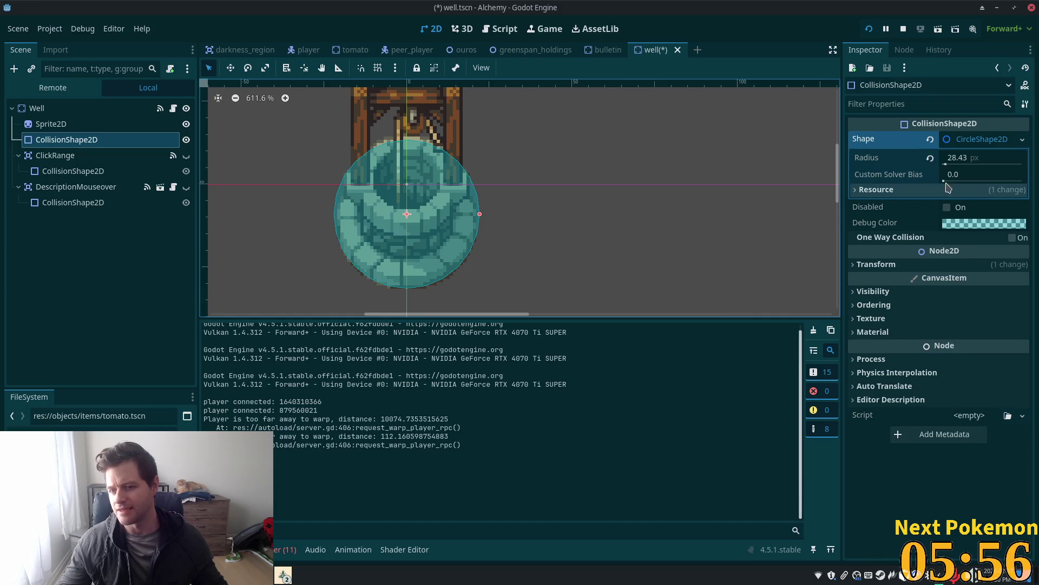
mouse_move(919, 179)
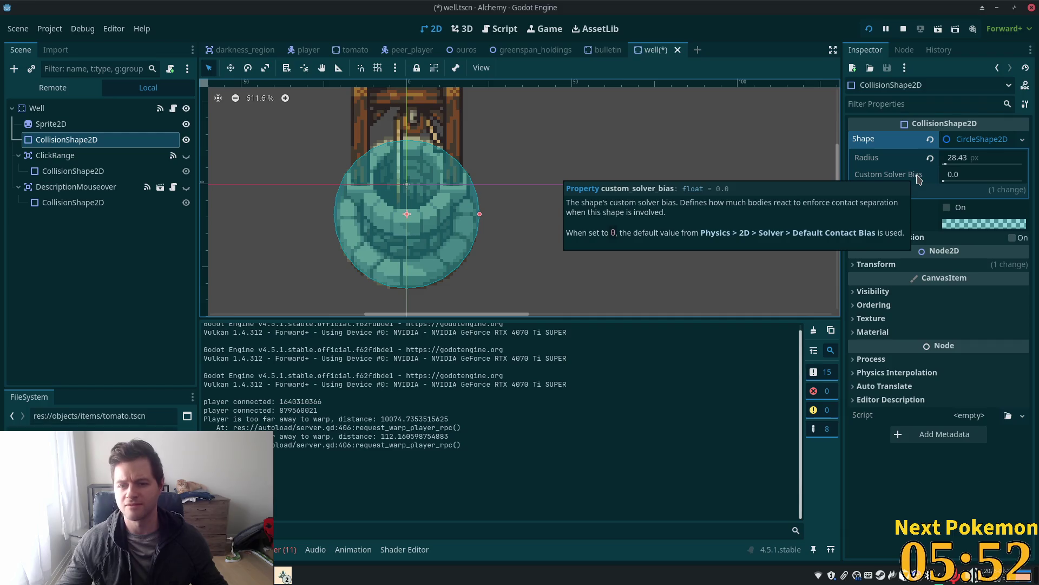
left_click_drag(947, 174, 966, 174)
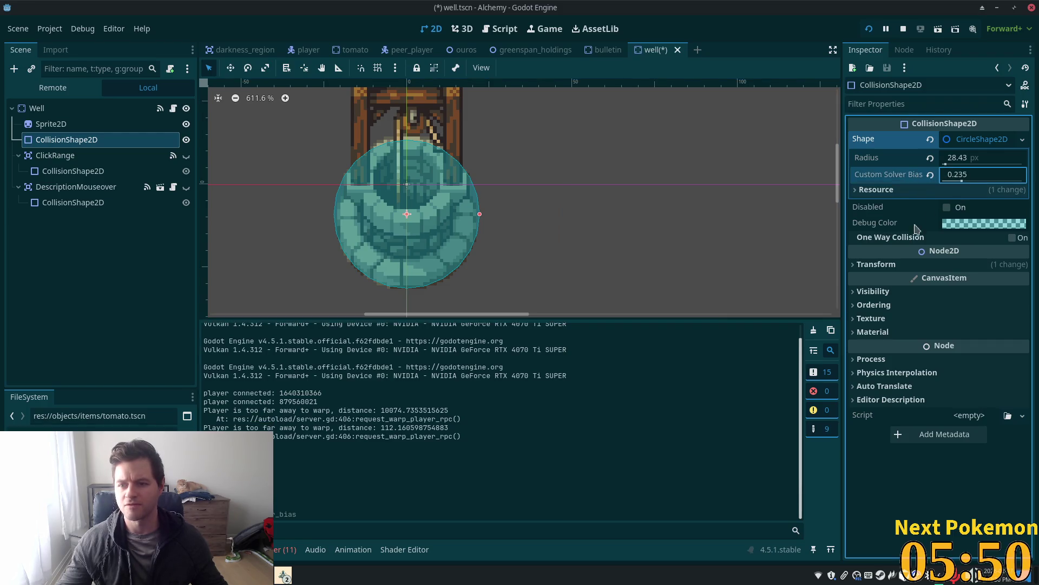
type("0.885")
key("Return")
key("ctrl+s")
left_click_drag(1014, 180, 1025, 181)
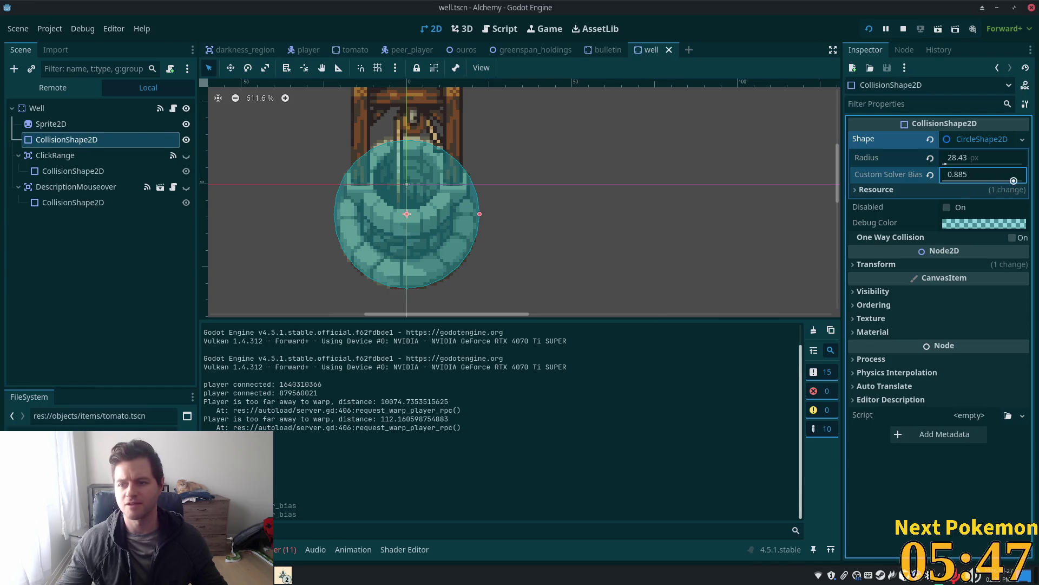
Run the game and walk the character around and into the well
left_click(868, 29)
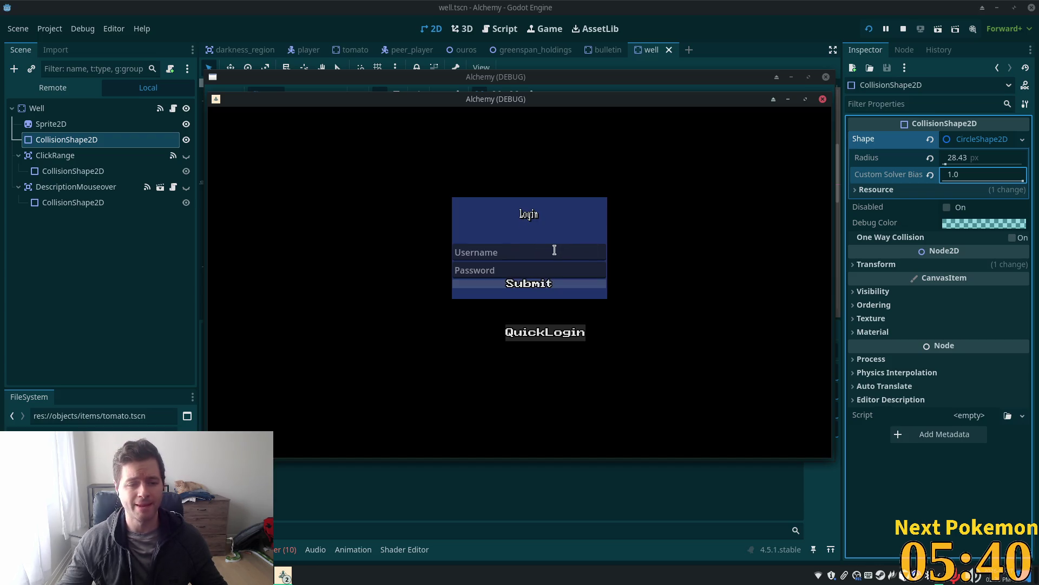
key("Up")
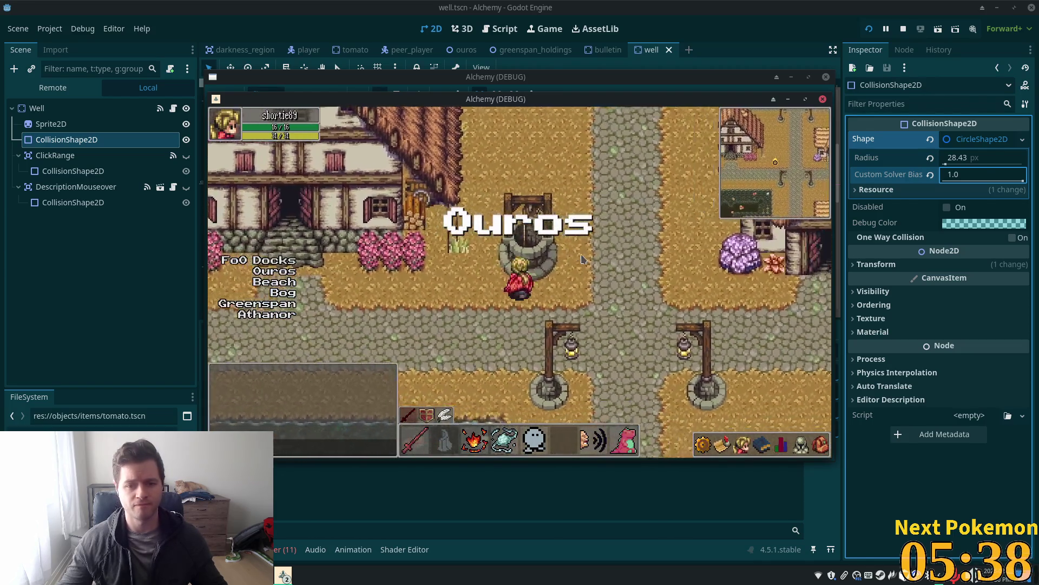
key("Up")
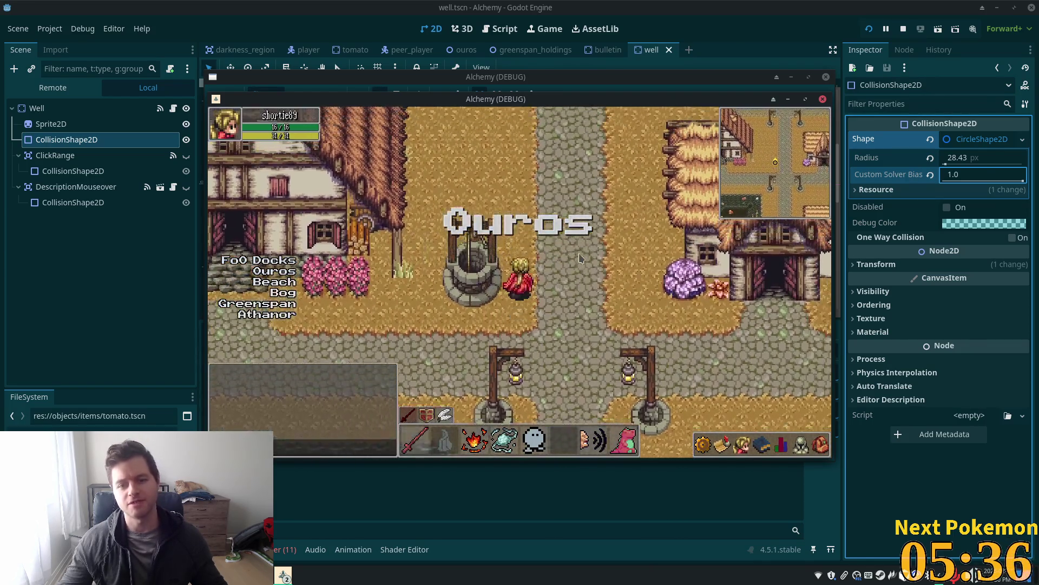
key("Right")
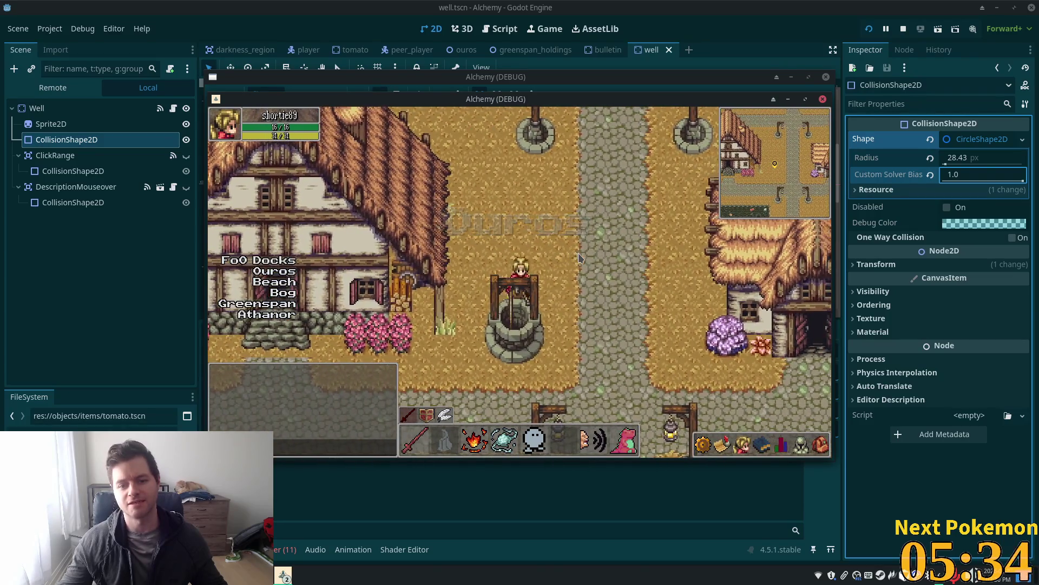
key("Down")
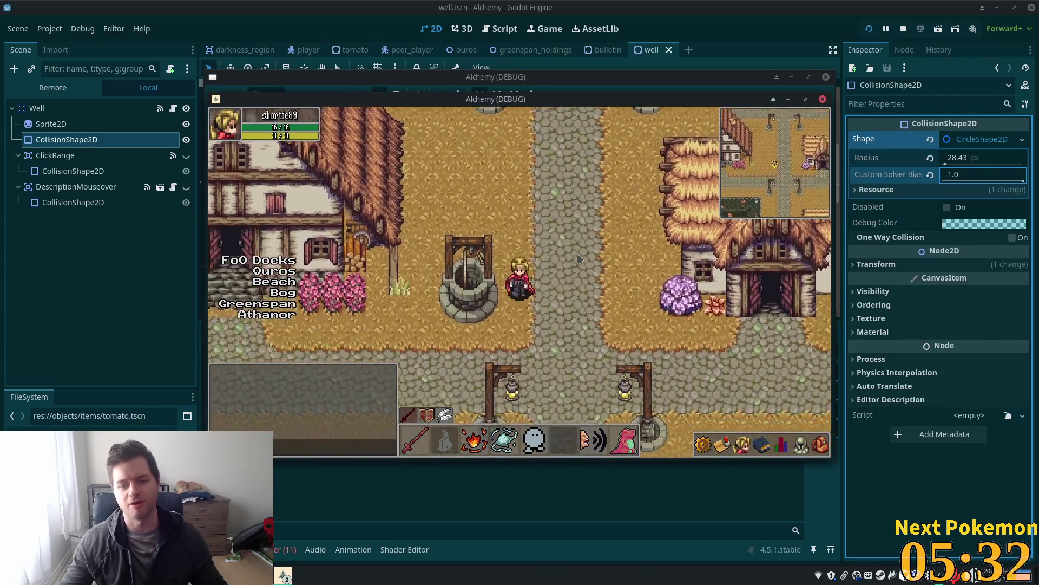
key("Left")
key("Left")
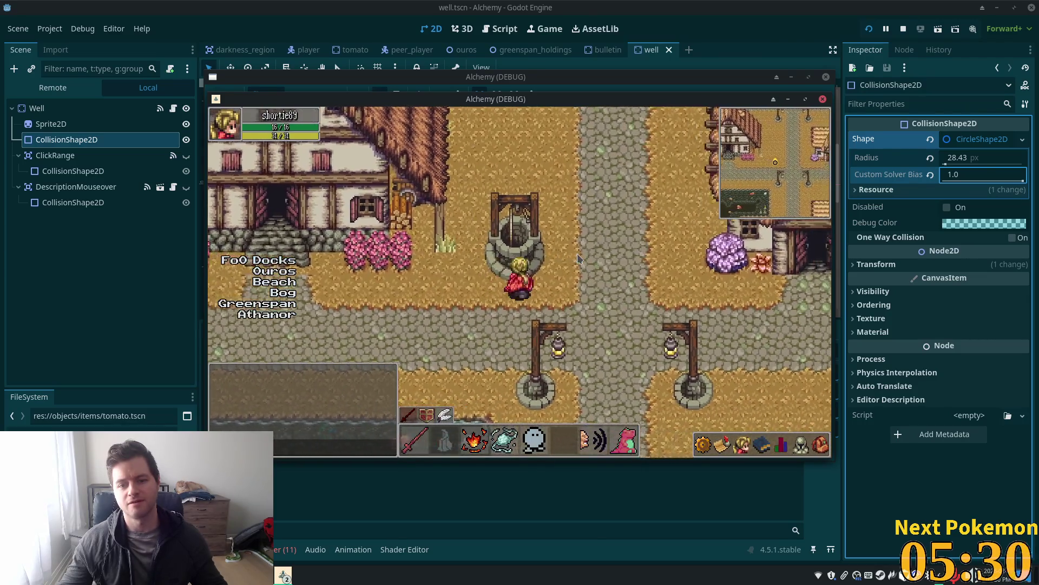
key("Right")
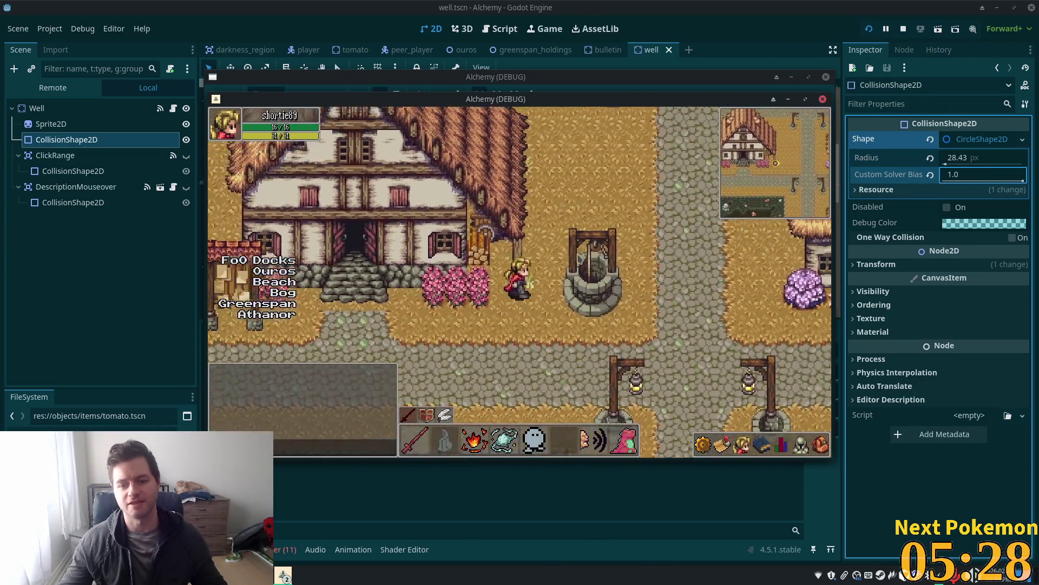
key("Up")
key("Left")
key("Up")
key("Down")
key("Right")
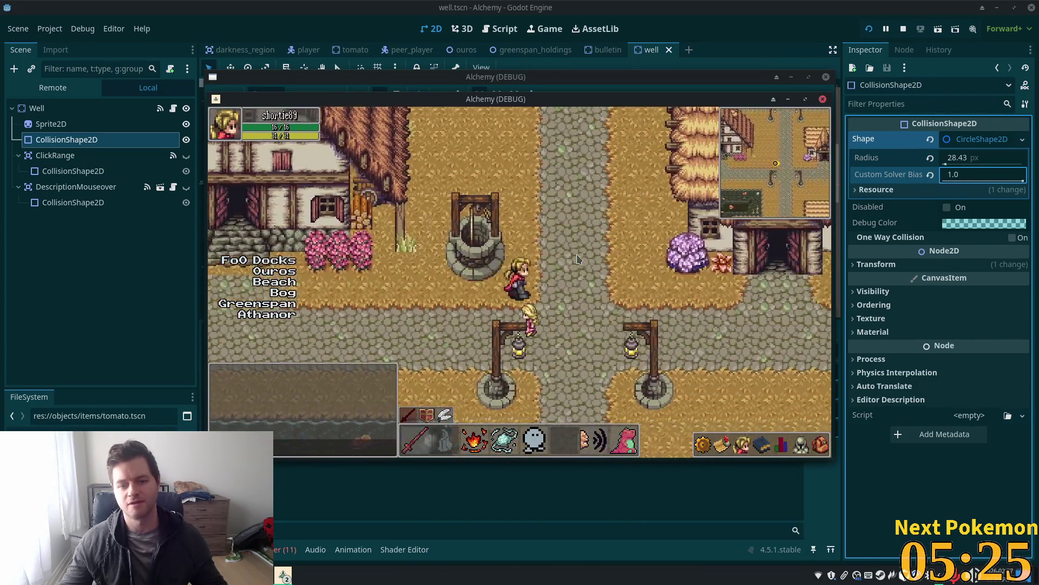
key("Up")
key("Left")
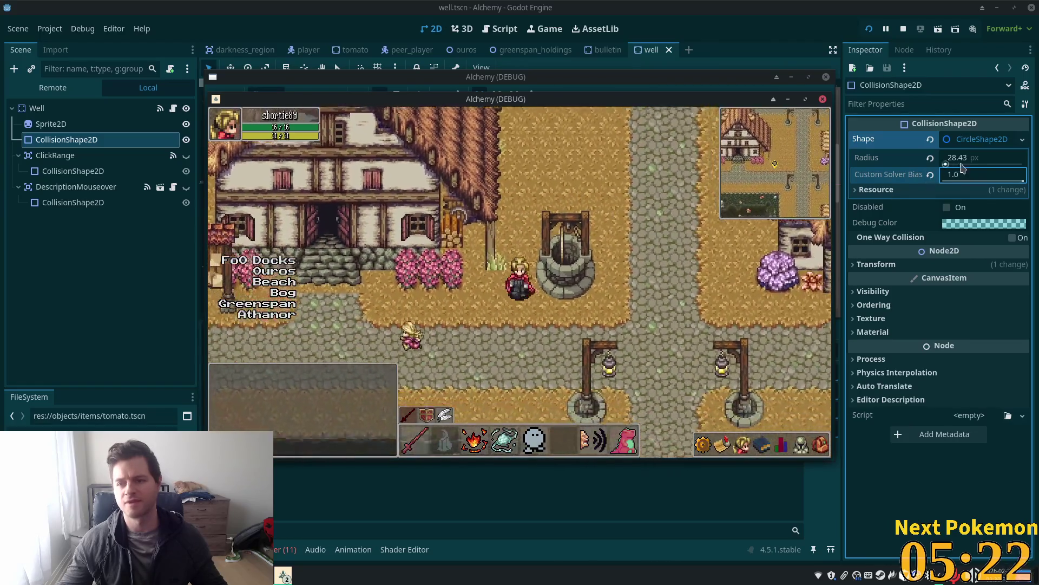
Reset Custom Solver Bias to 0.0, save, and walk past the well onto the road
left_click_drag(999, 182, 948, 184)
key("ctrl+s")
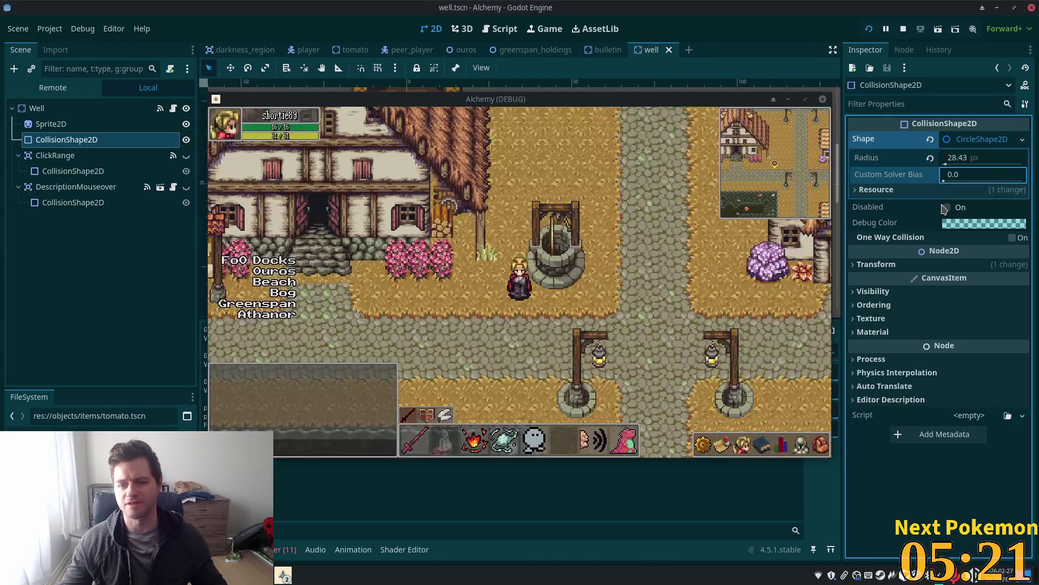
key("Left")
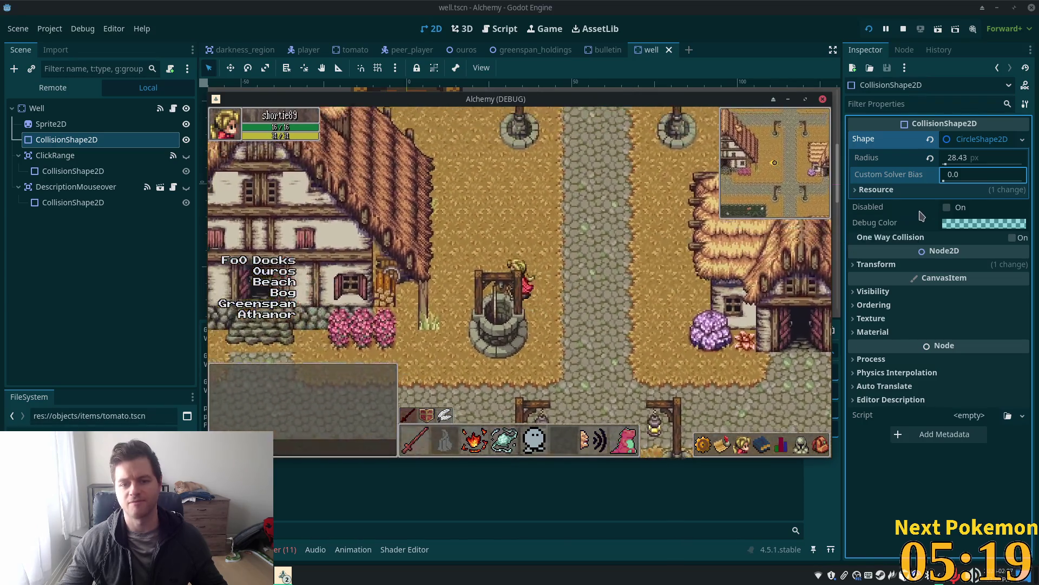
key("Down")
key("Right")
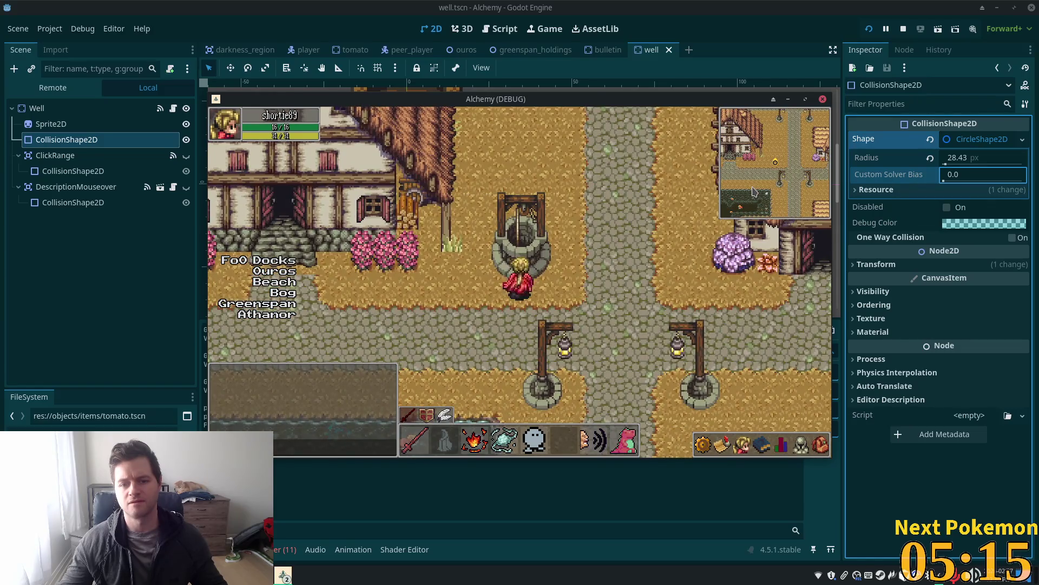
key("Right")
key("Left")
key("Down")
key("Right")
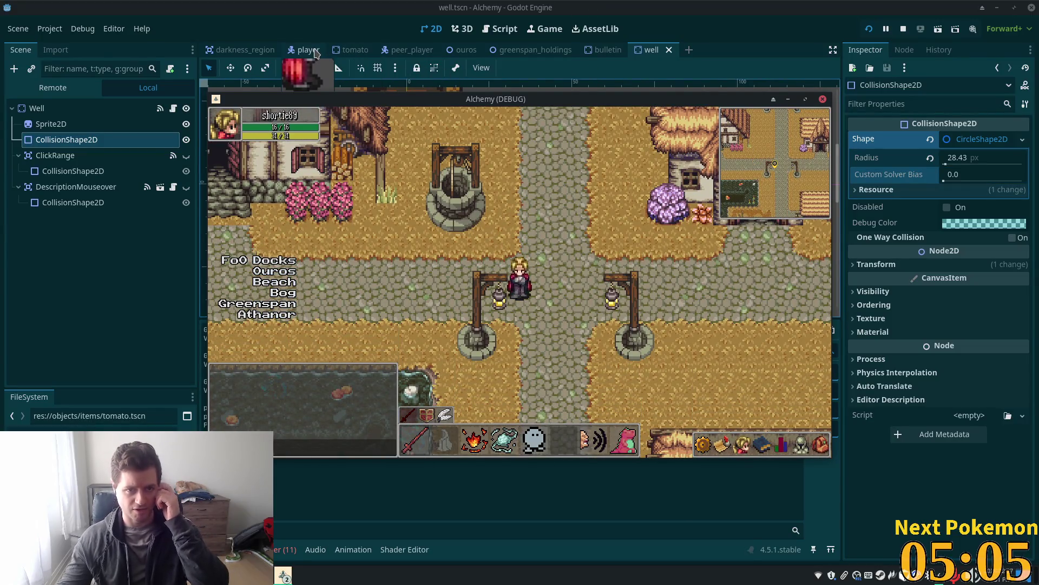
Open the player scene and show its 7 px by 16 px capsule CollisionShape2D
left_click(306, 50)
left_click(74, 156)
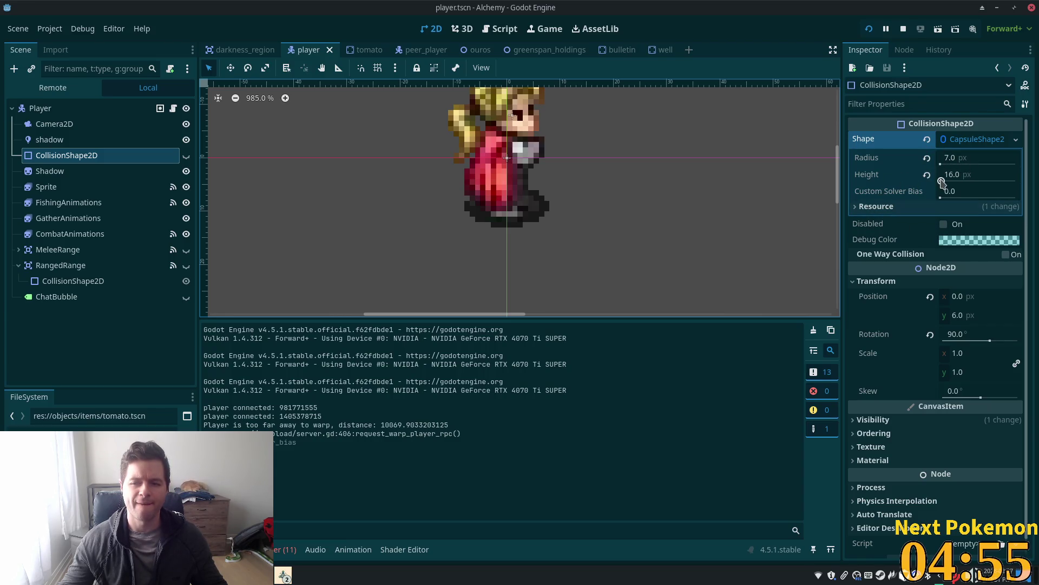
left_click(187, 157)
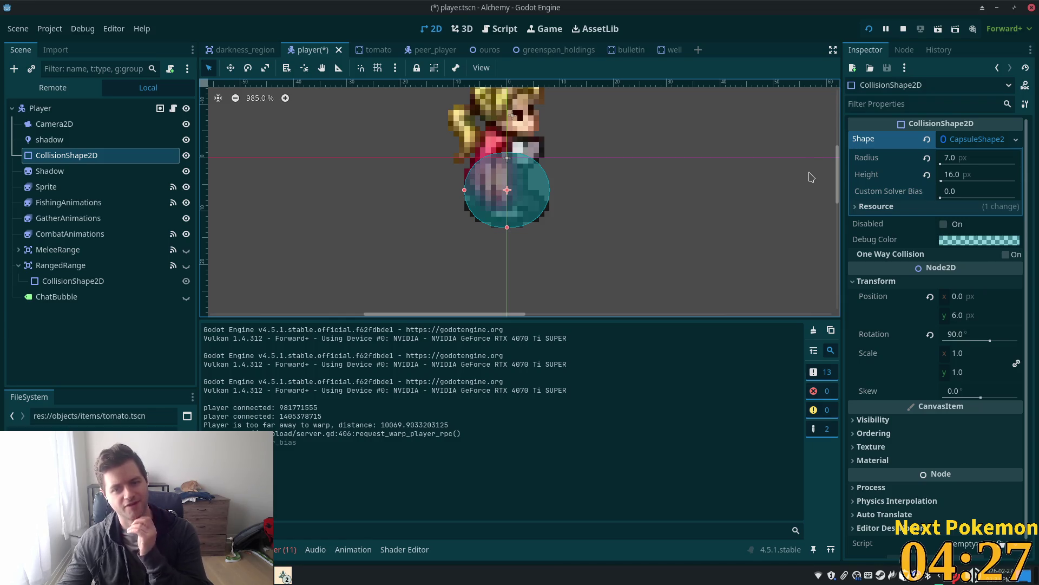
left_click(975, 139)
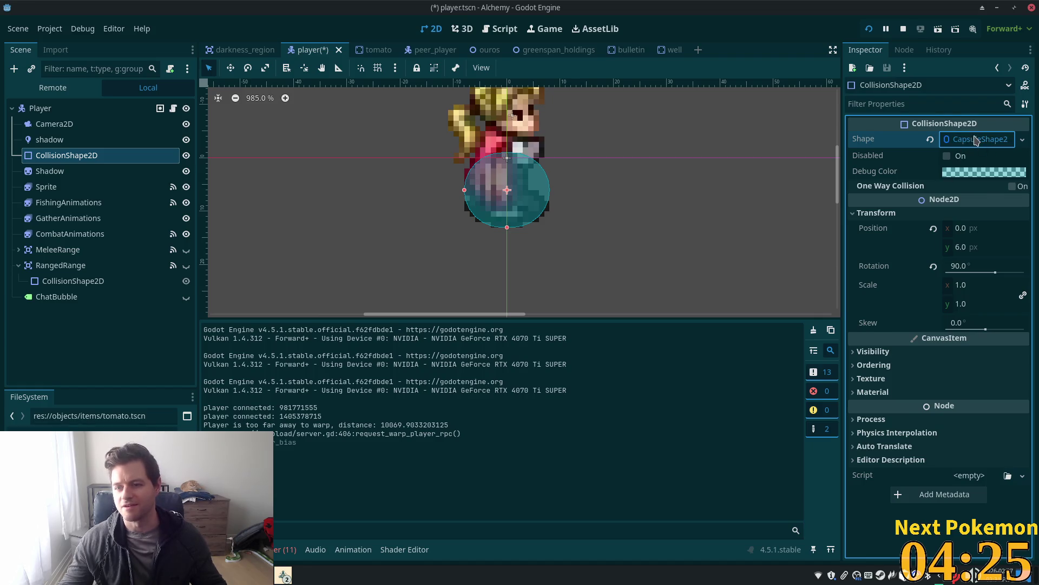
Change the player's collider to a CircleShape2D shrunk to 7.07 px around the feet
left_click(974, 139)
left_click(1017, 139)
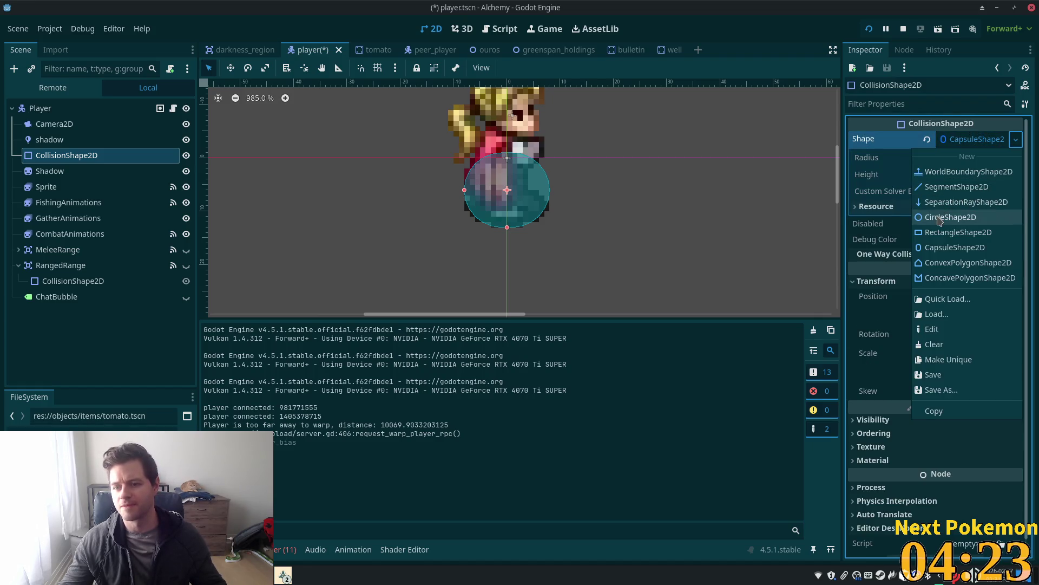
left_click(939, 217)
left_click_drag(508, 244, 512, 228)
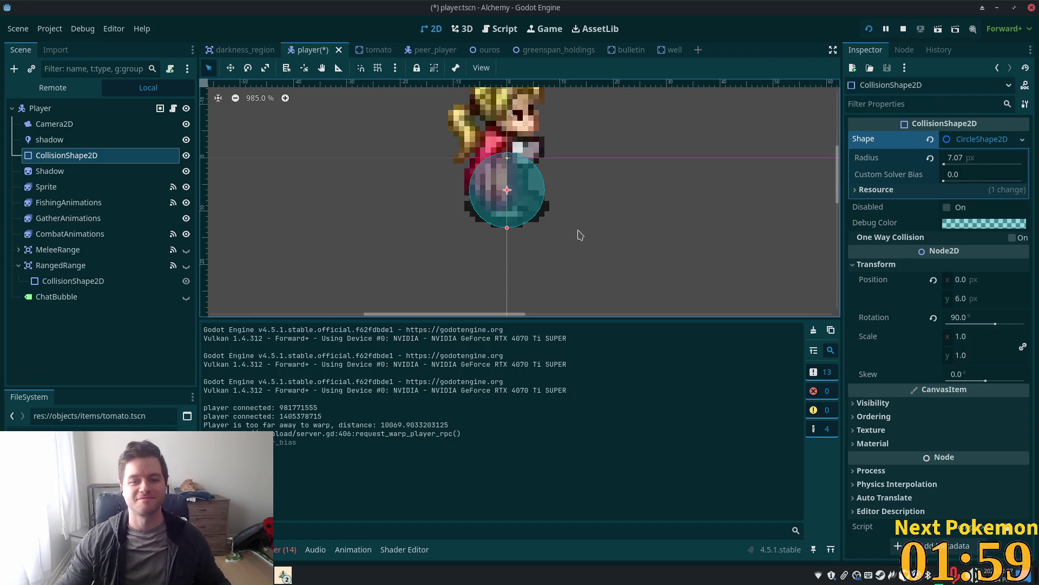
Save the player scene, run the game, and arrange the two debug windows
scroll(580, 235, "up", 2)
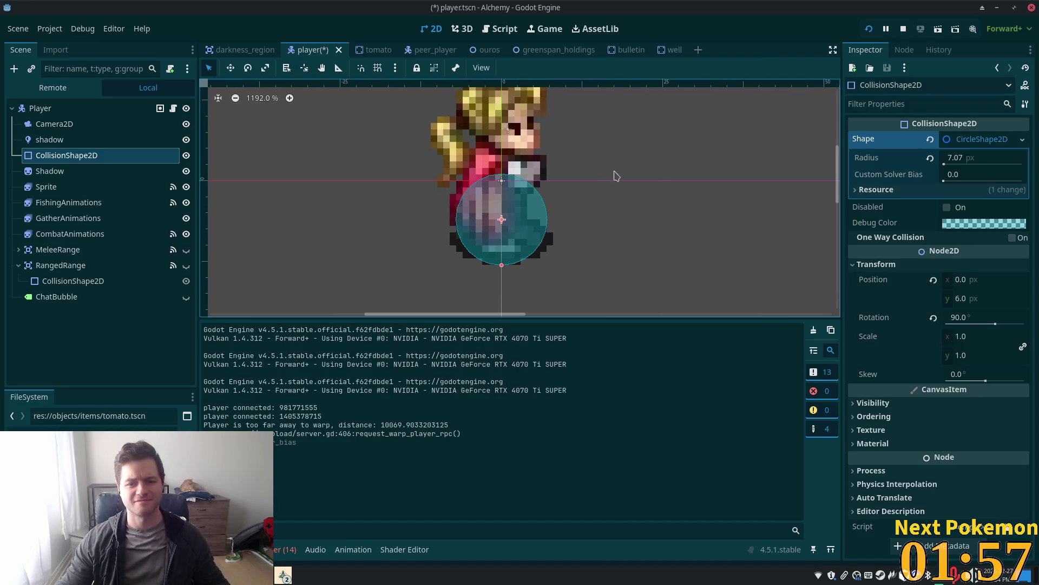
key("ctrl+s")
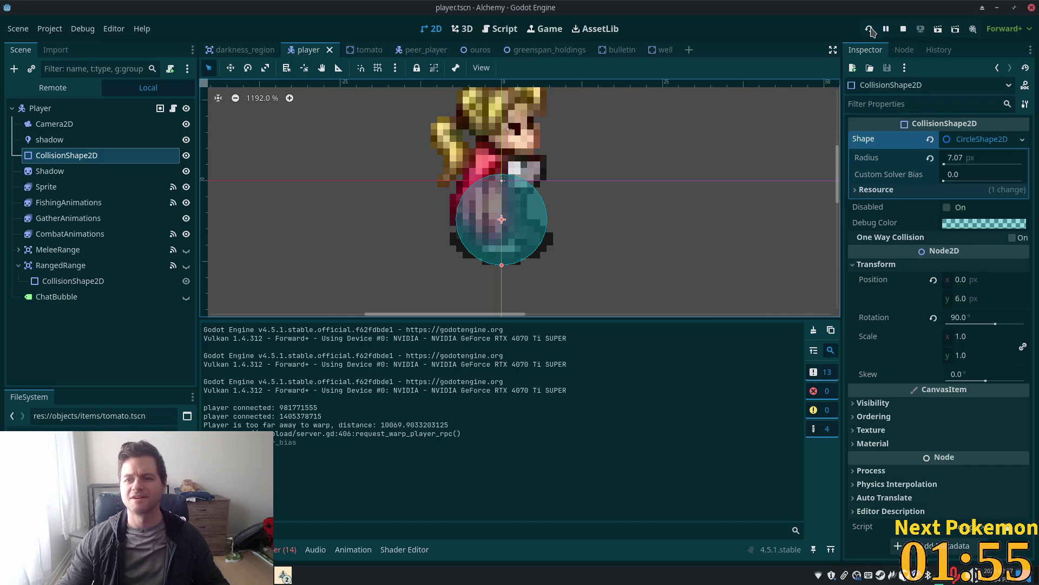
left_click(870, 29)
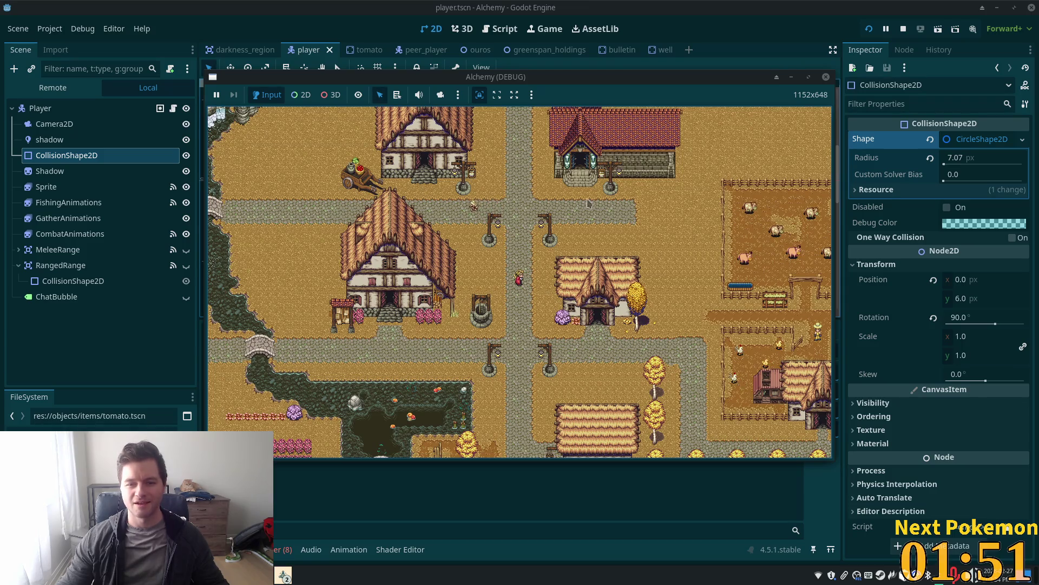
left_click_drag(583, 82, 773, 126)
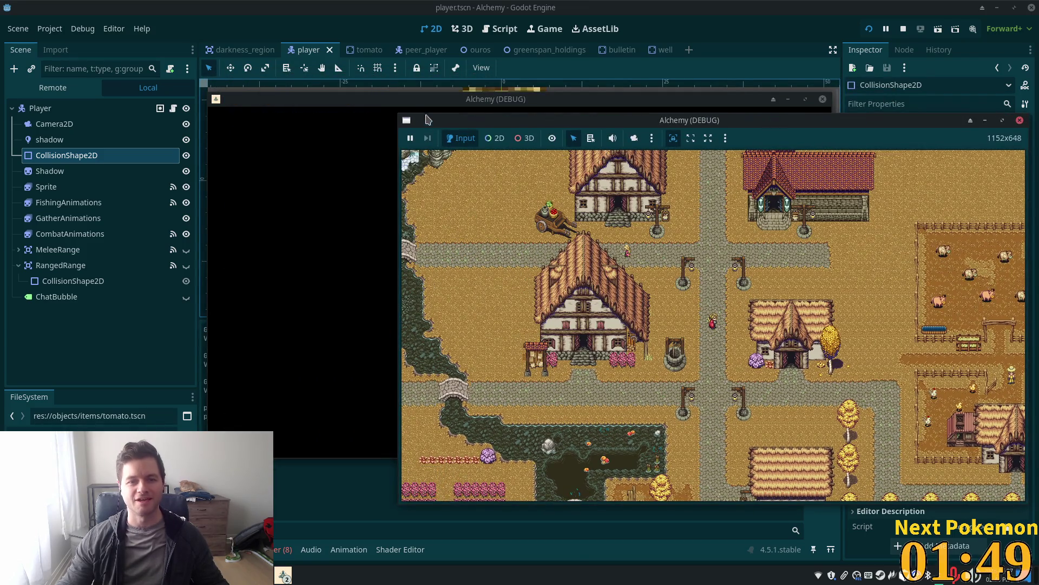
mouse_move(378, 97)
left_mouse_down()
mouse_move(281, 116)
mouse_move(219, 172)
left_mouse_up()
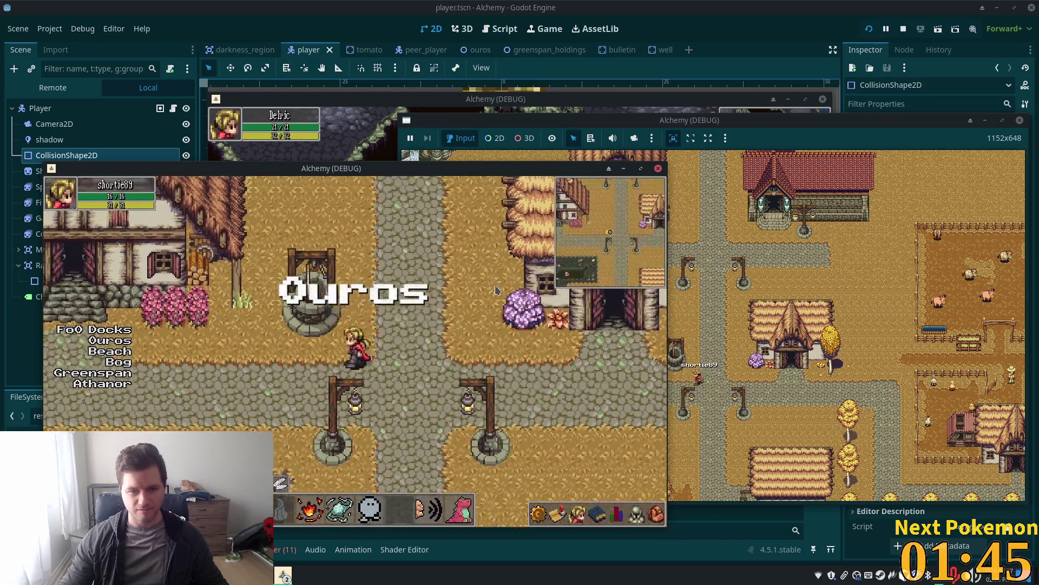
Walk the character around the well and along the cobbled street to test collisions
key("Left")
key("Up")
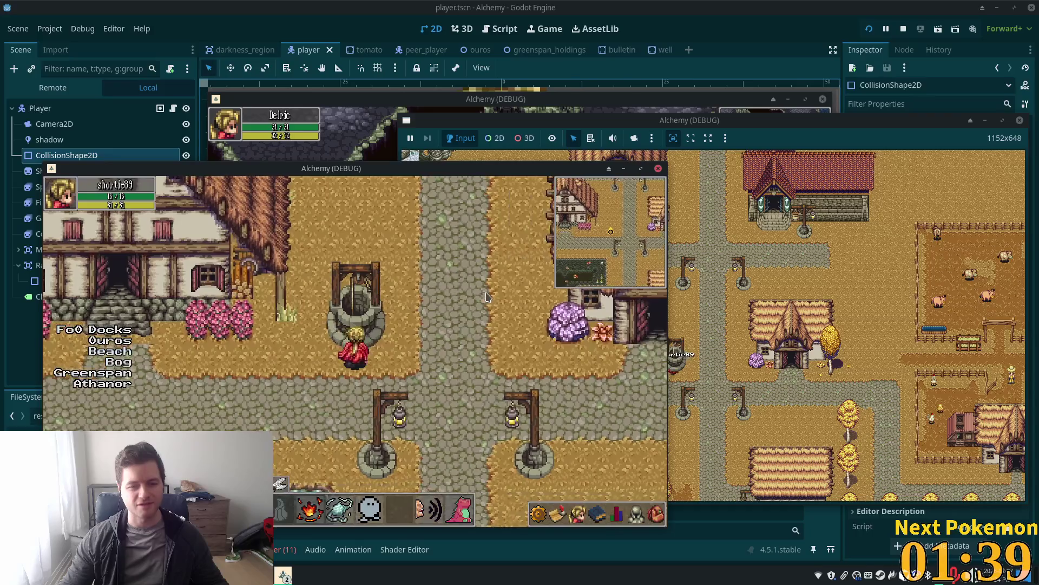
key("Down")
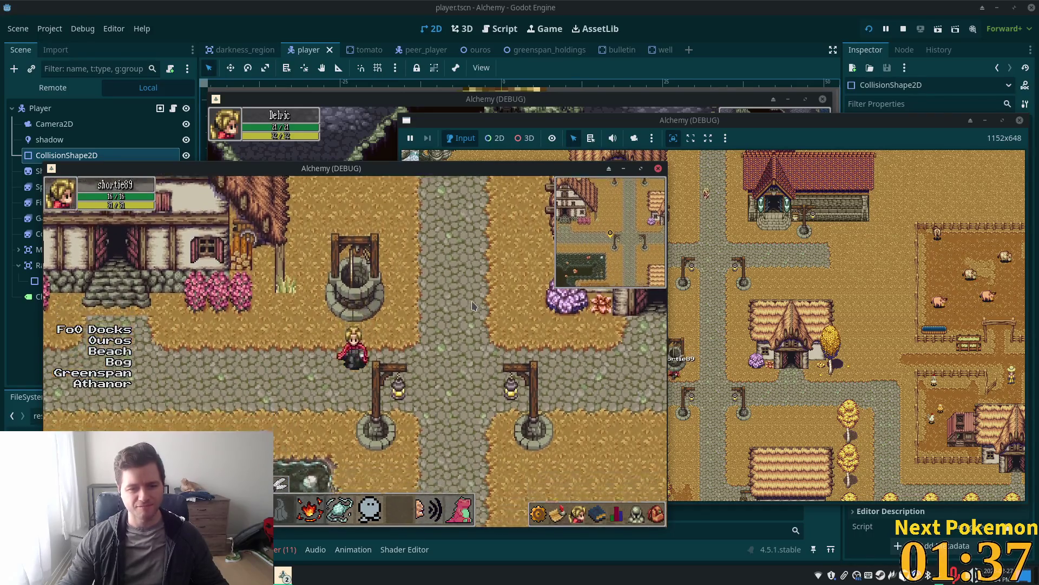
key("Up")
key("Right")
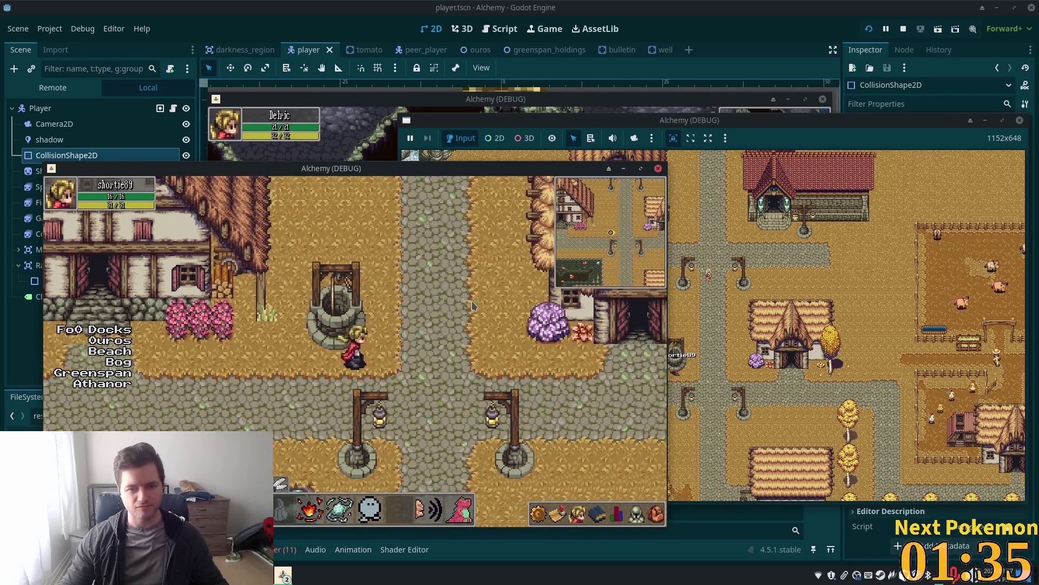
key("Down")
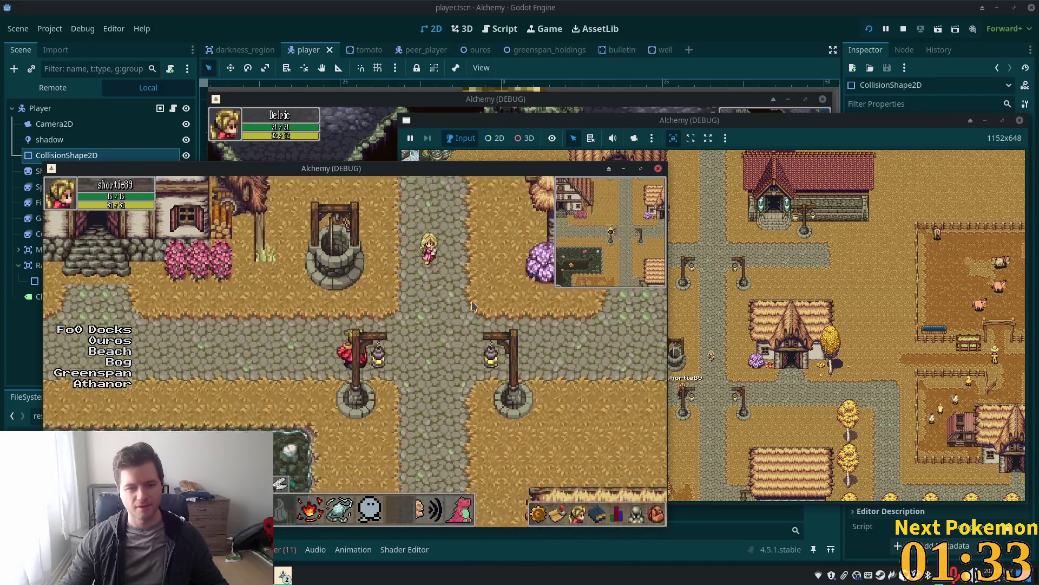
key("Up")
key("Down")
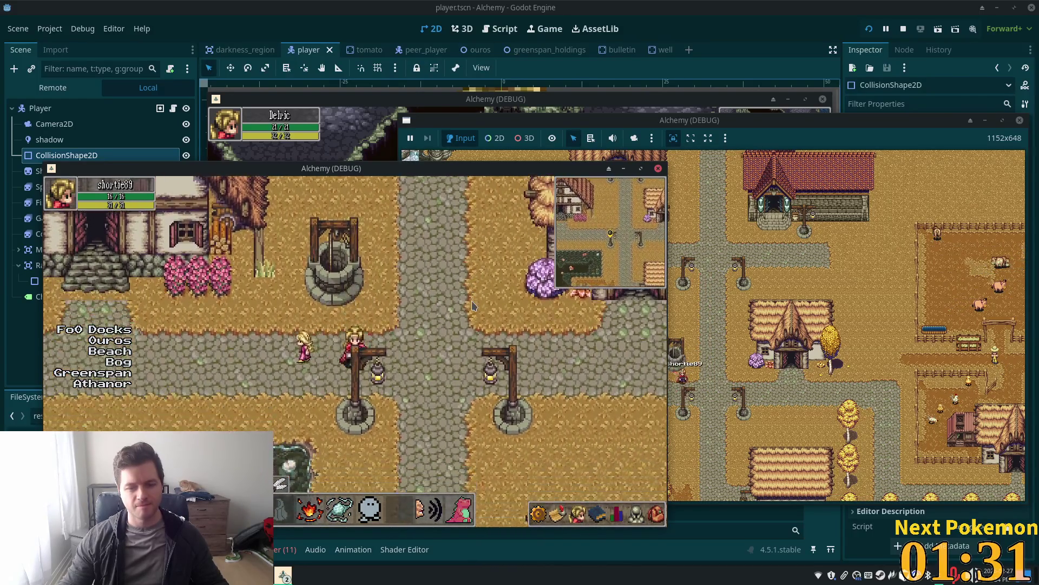
key("Right")
key("Right")
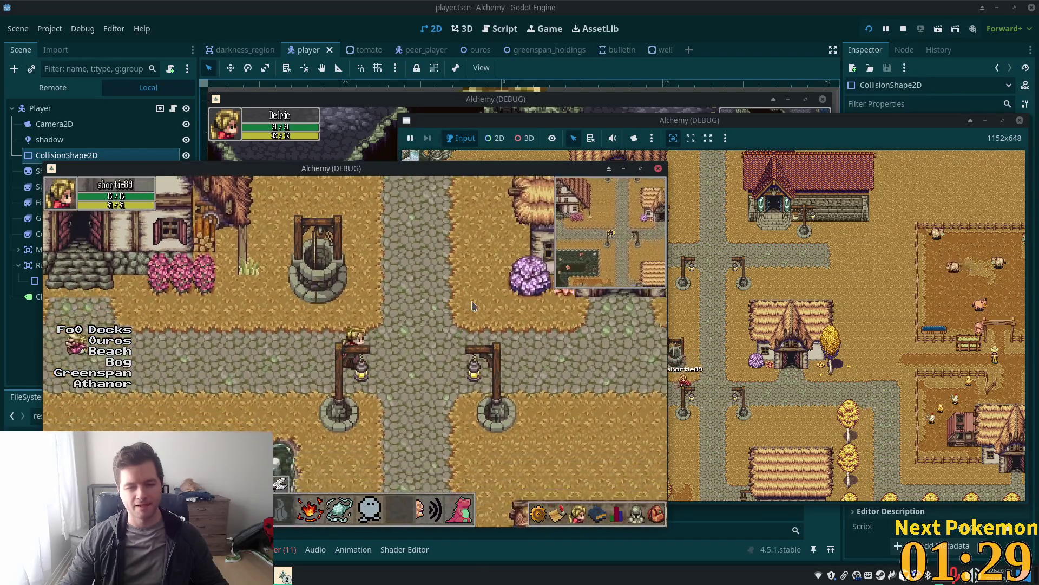
key("Up")
key("Left")
key("Up")
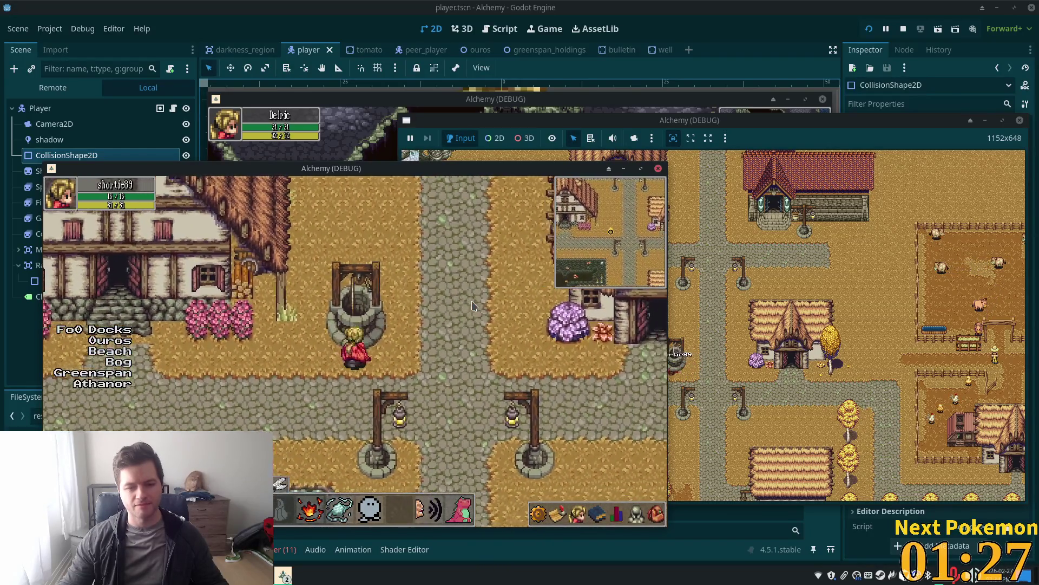
key("Down")
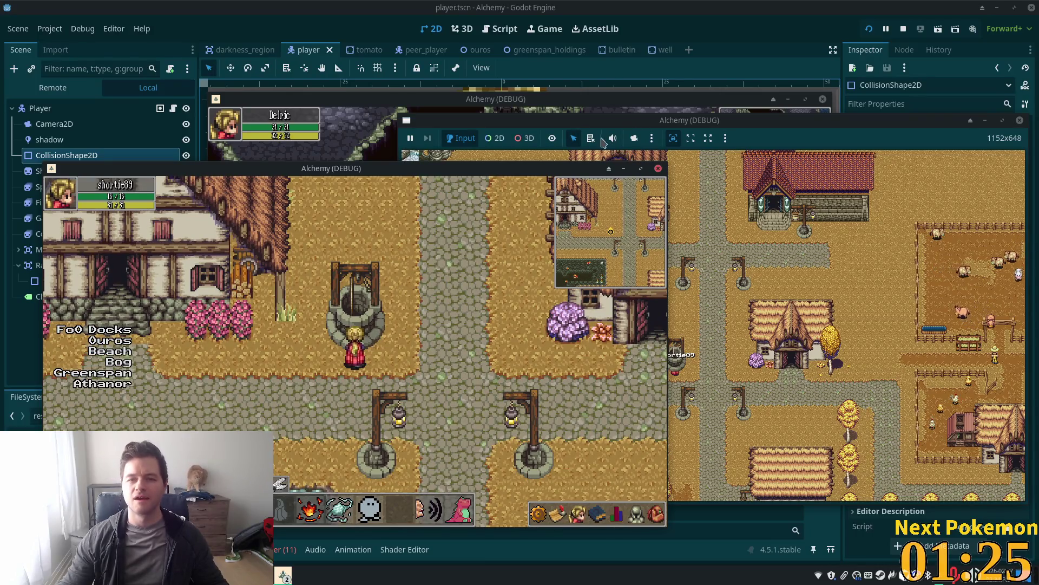
left_click(788, 5)
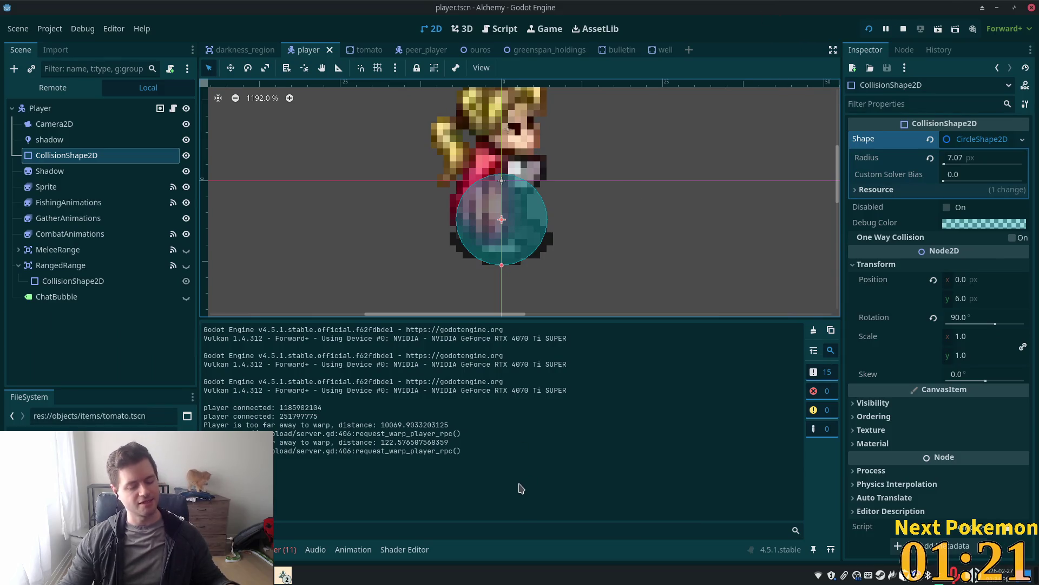
key("alt+Tab")
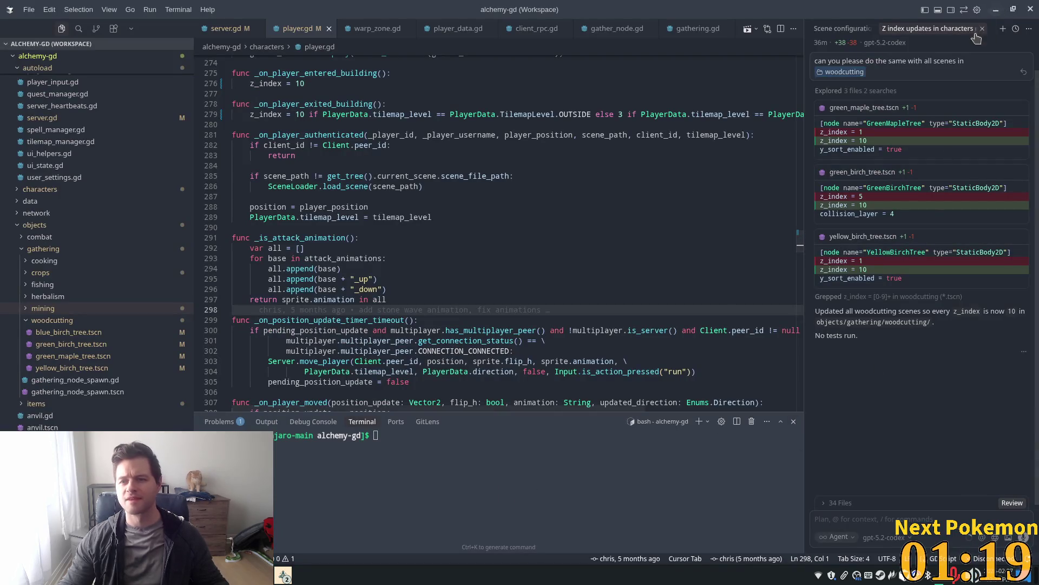
left_click(1003, 28)
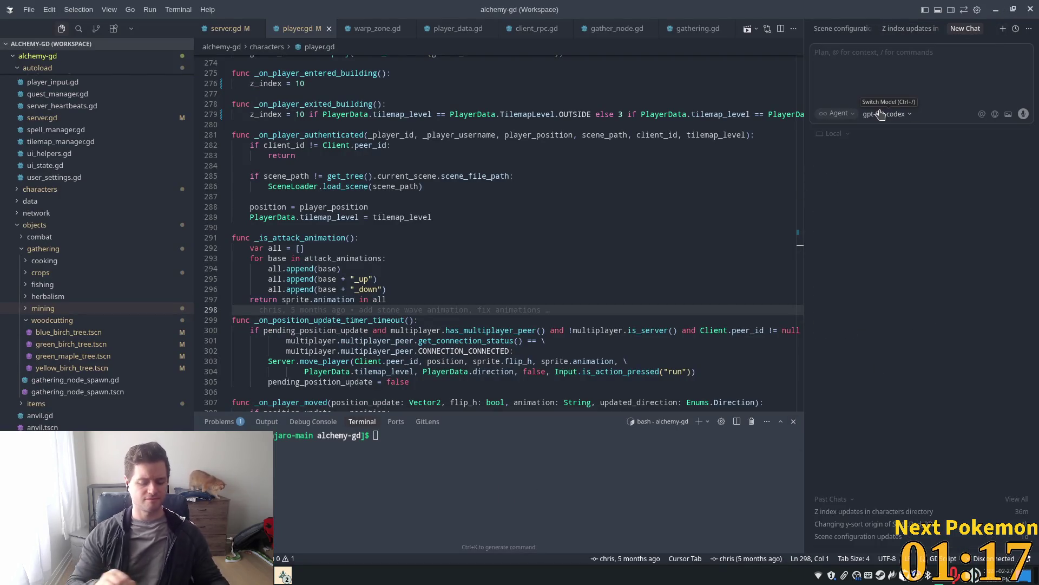
type("I have a ")
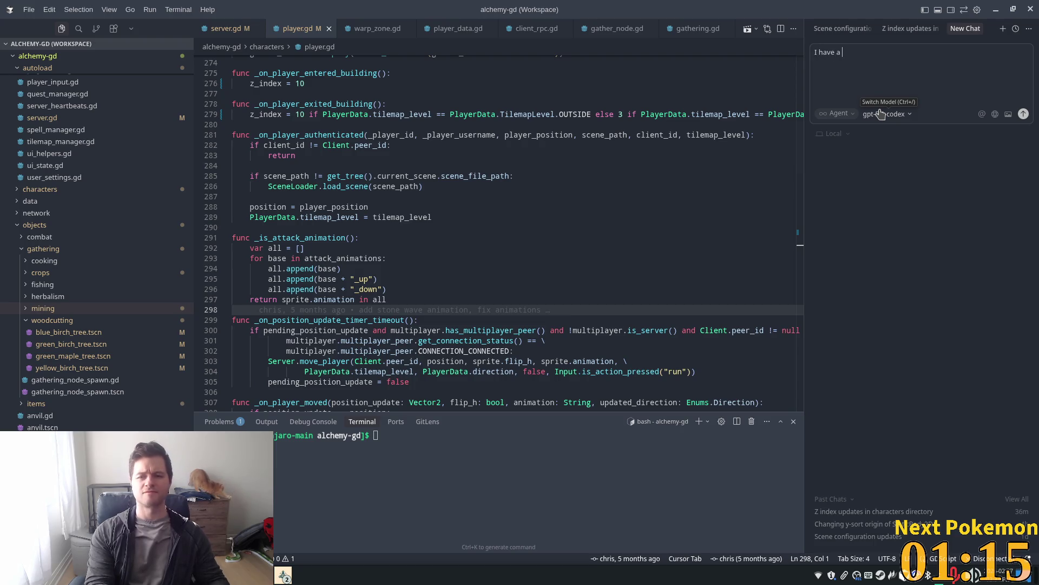
type("collider on @playe")
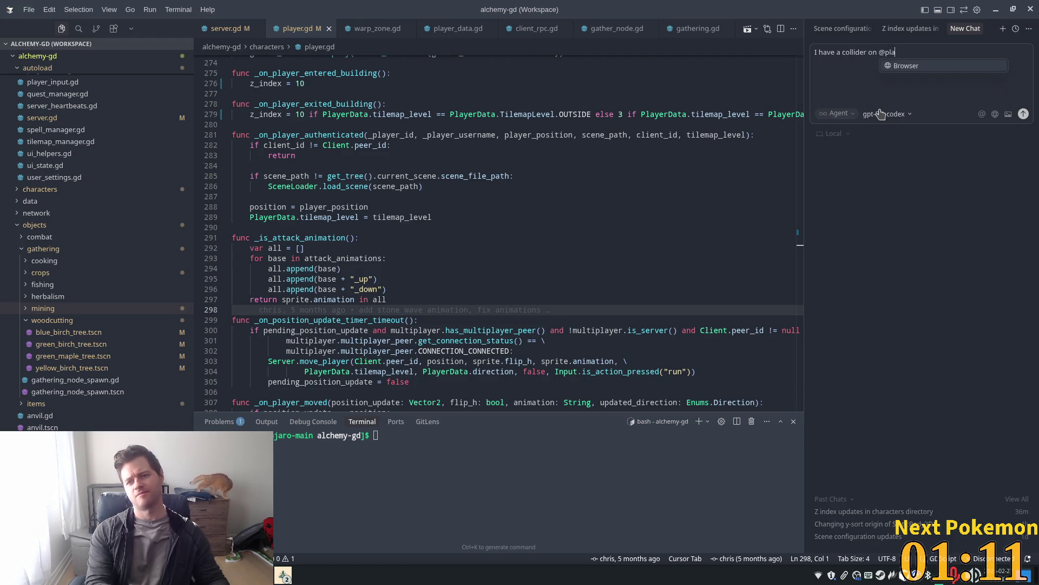
type("r")
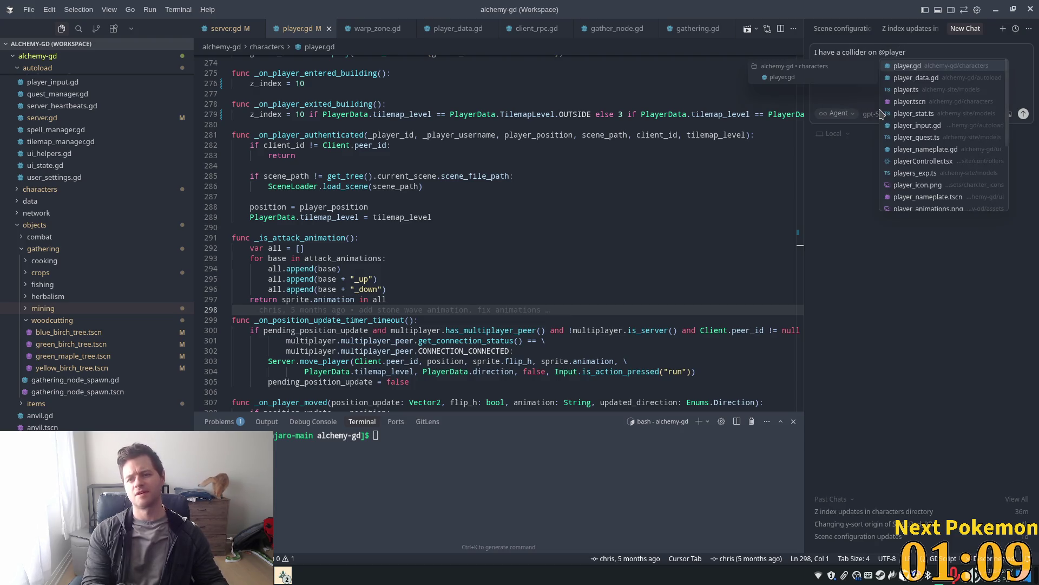
type(".ts")
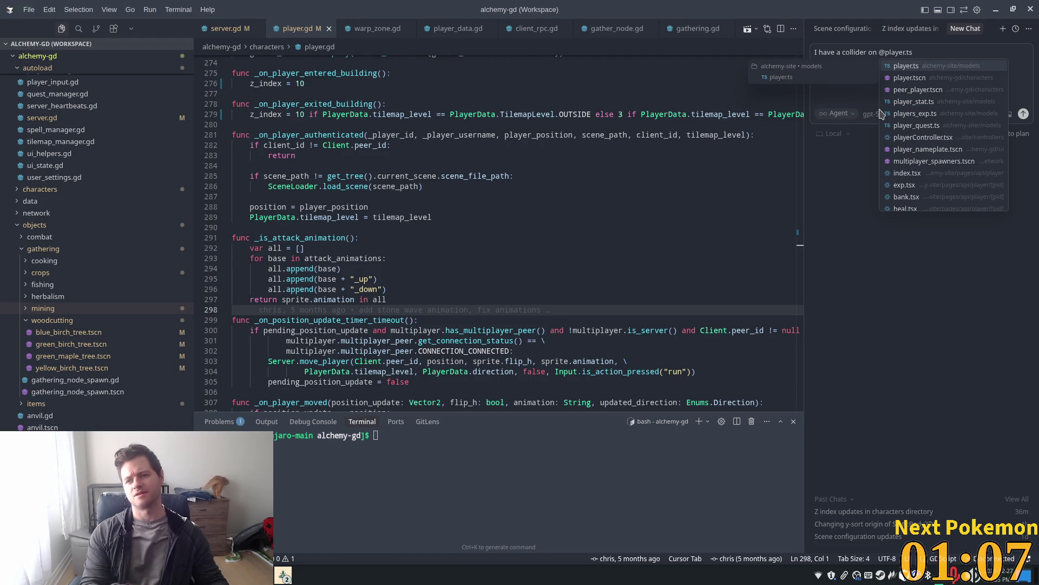
left_click(932, 78)
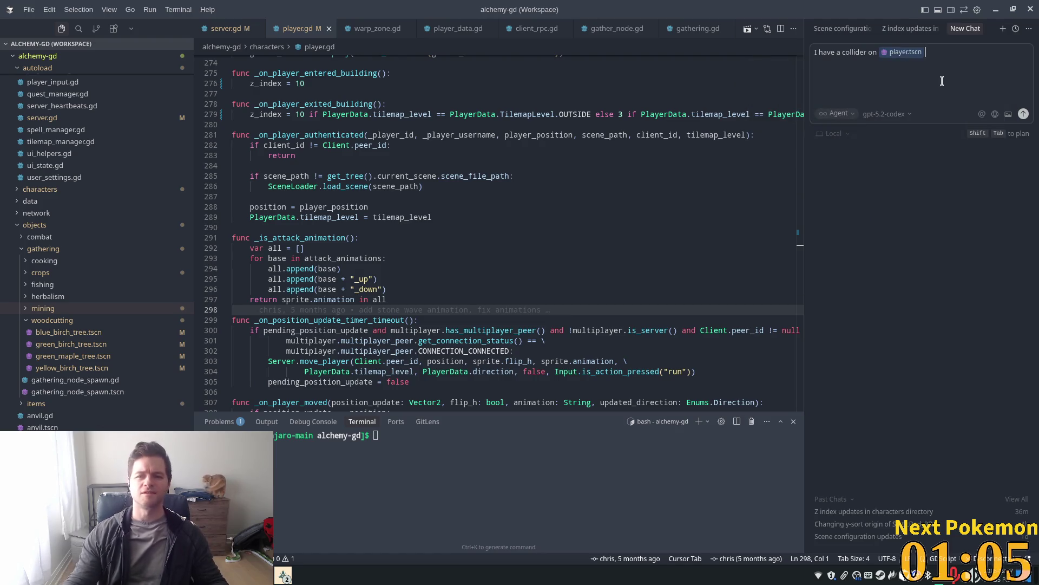
type("and")
Glance back at the player scene in Godot, then return to the Cursor workspace
key("alt+Tab")
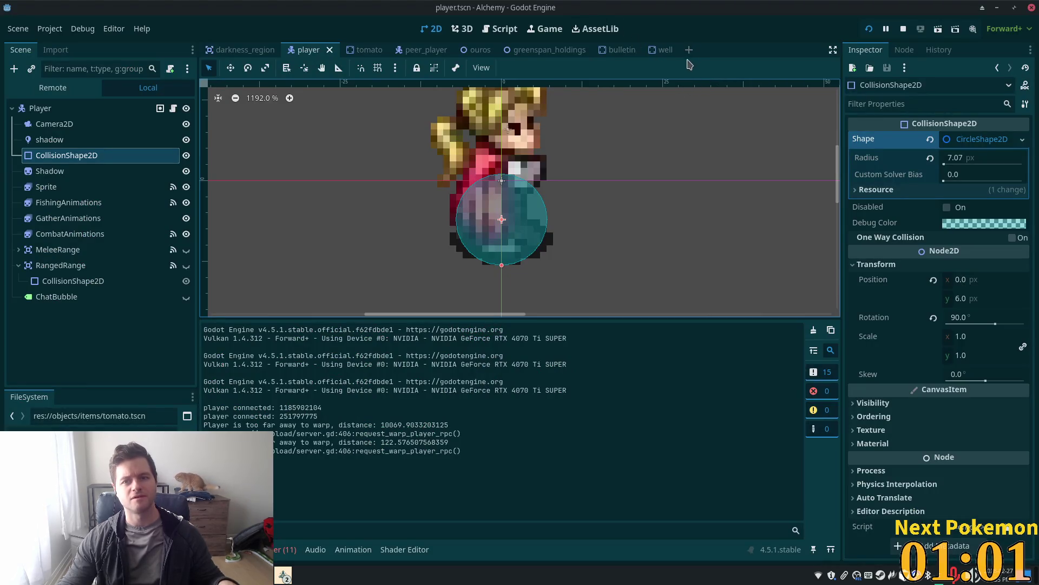
key("super")
key("Escape")
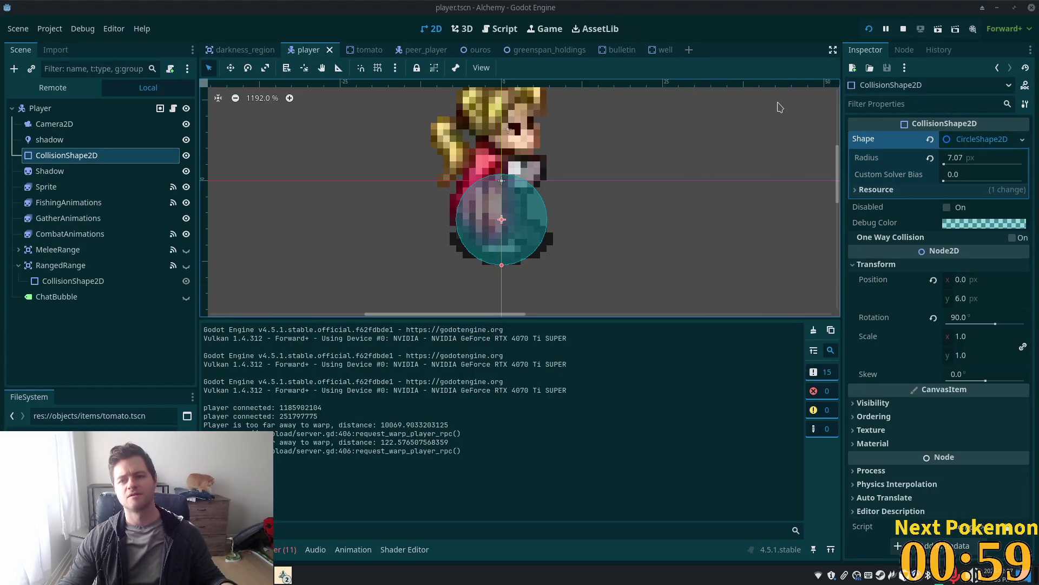
key("alt+Tab")
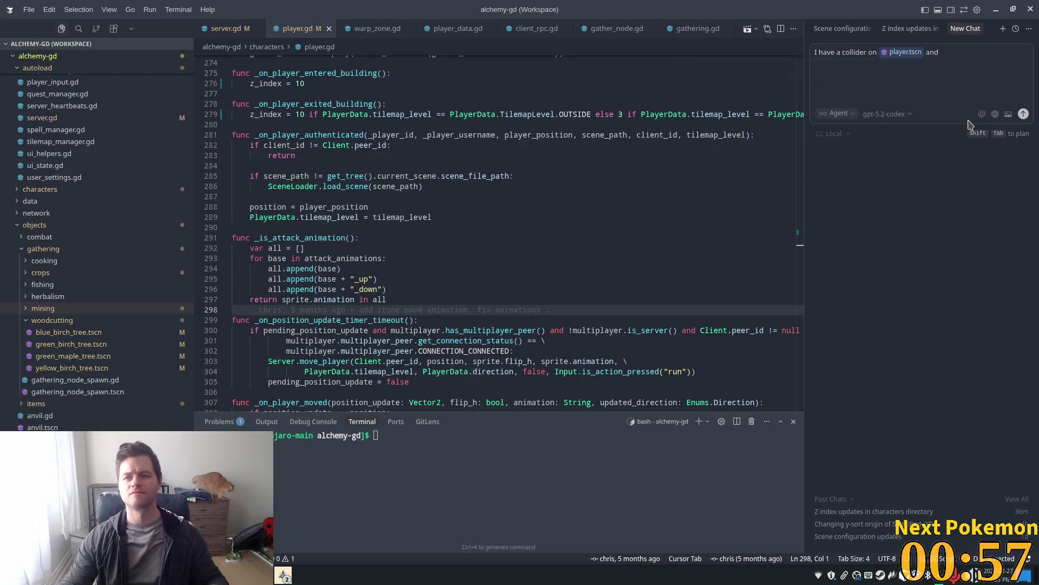
Attach well.tscn and begin describing the player colliding with the well from below
type("@well.")
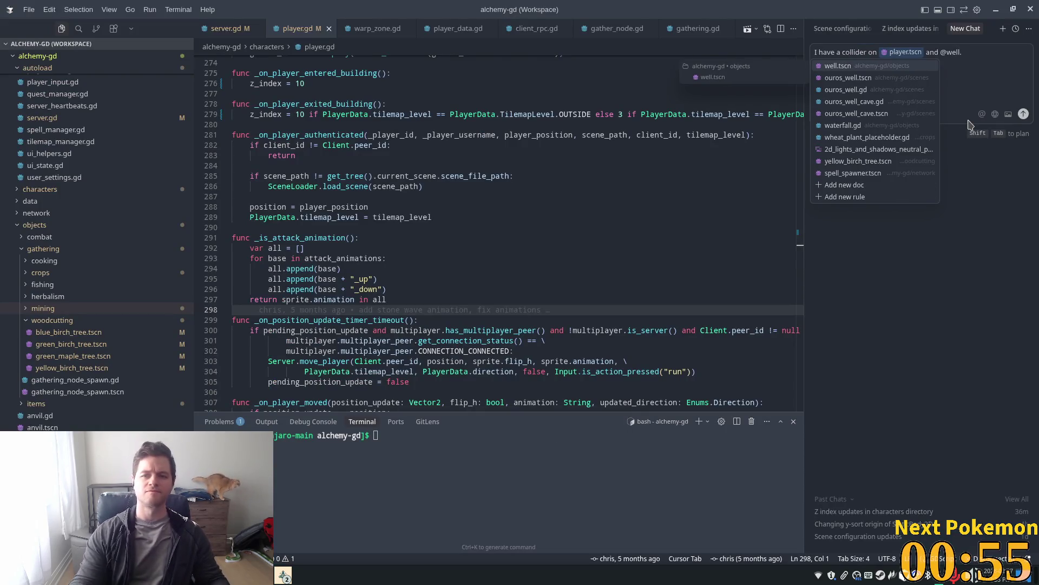
left_click(913, 71)
type(".")
type("en the player ")
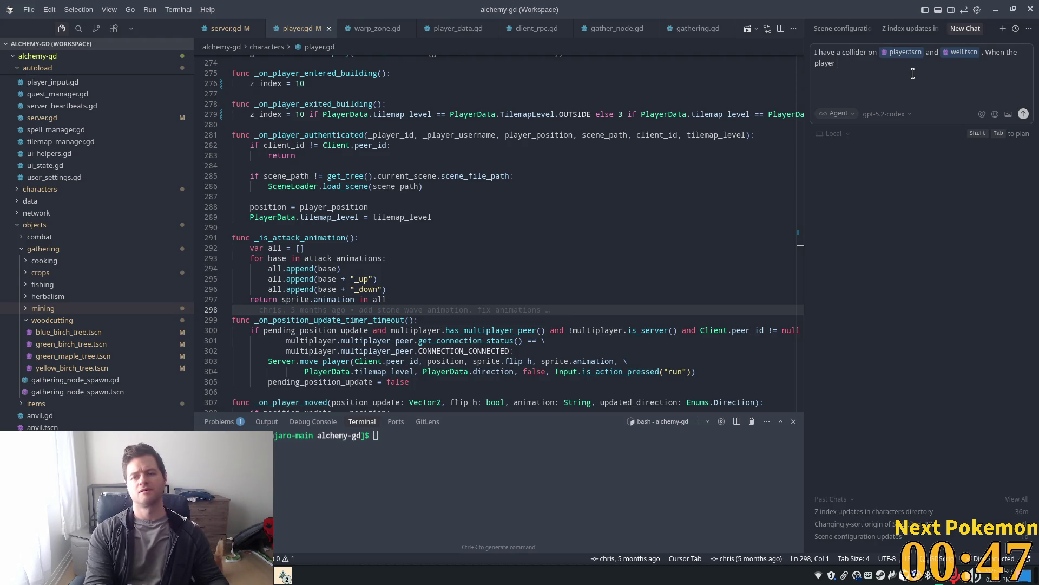
type("coll")
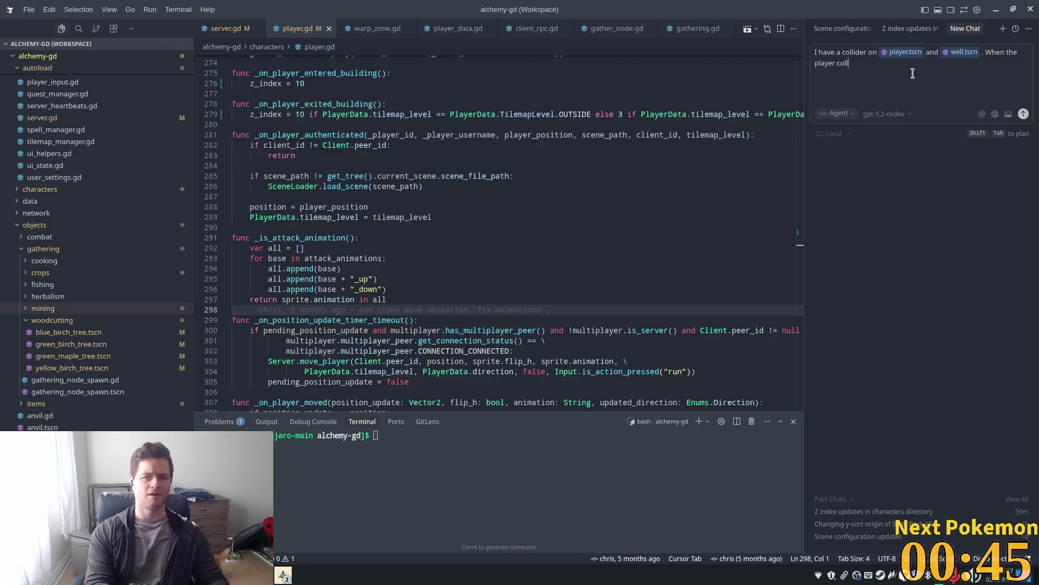
type("ides with the ")
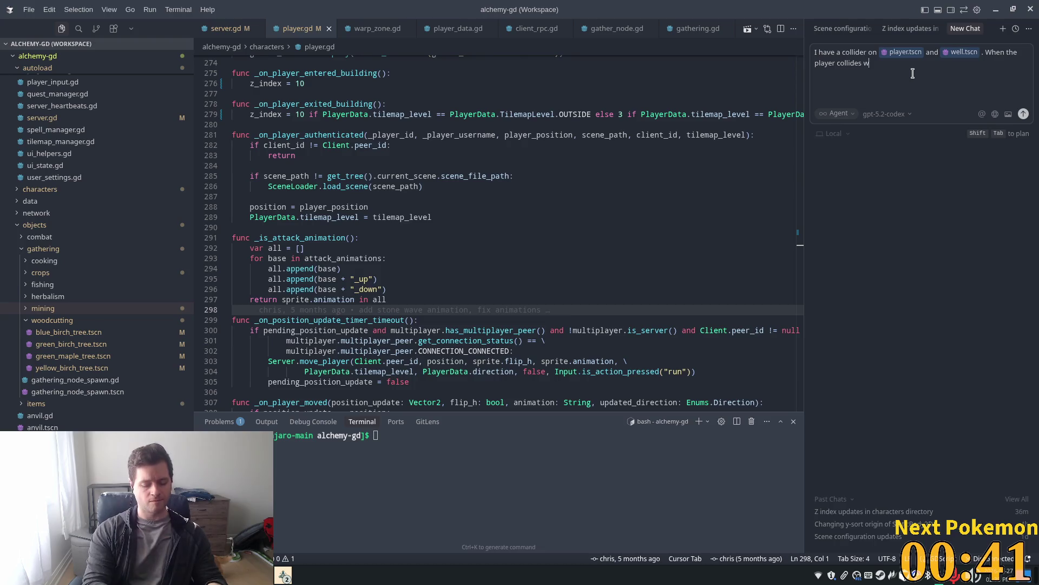
type("well")
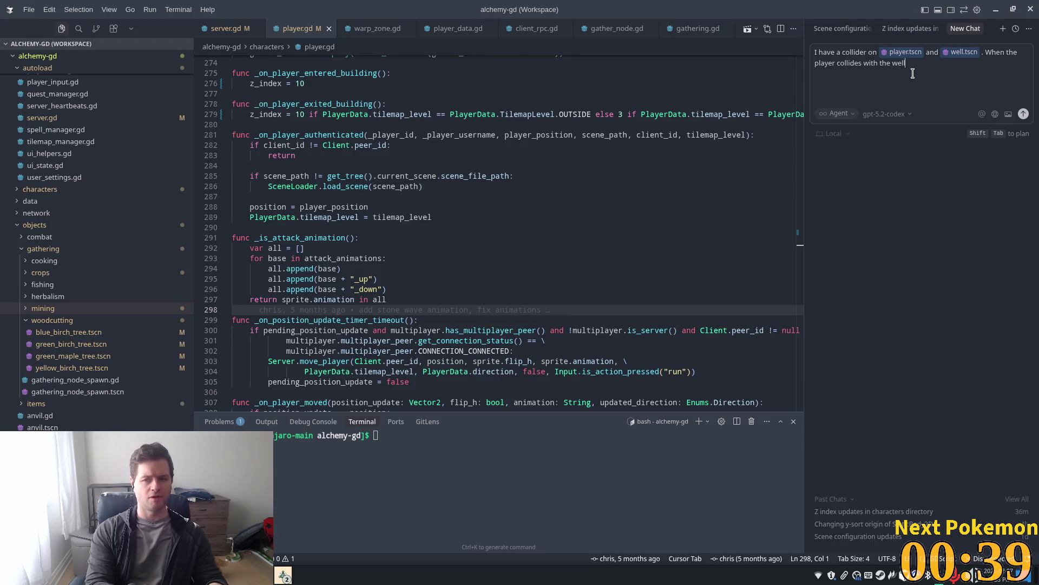
type(" moving up ")
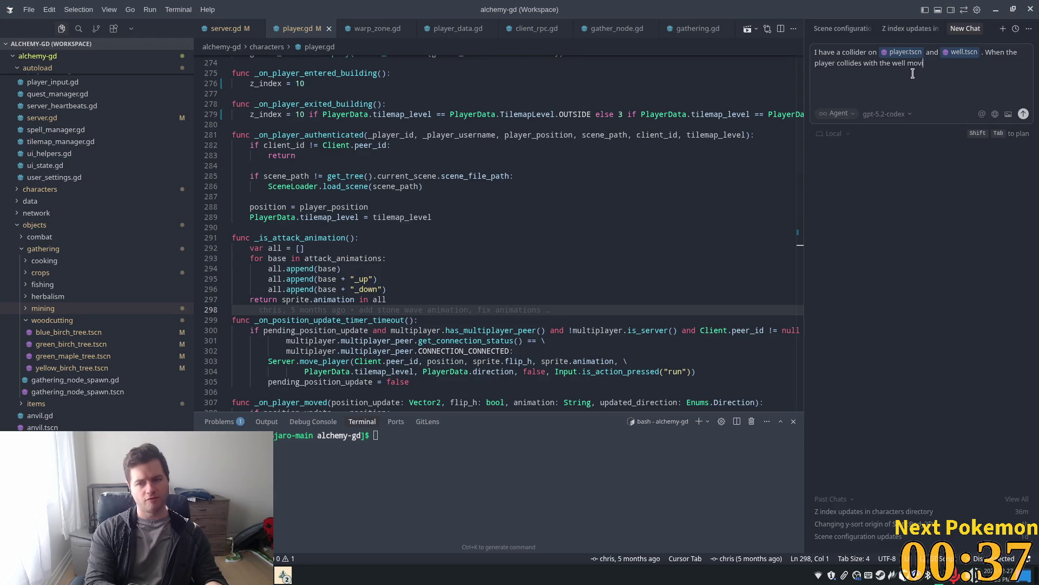
type("or ")
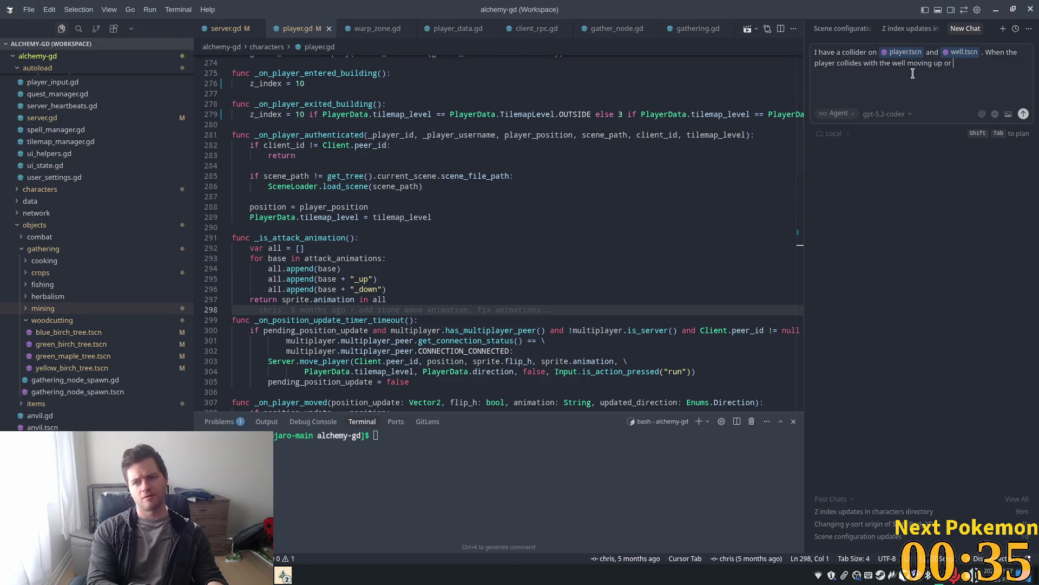
type("down")
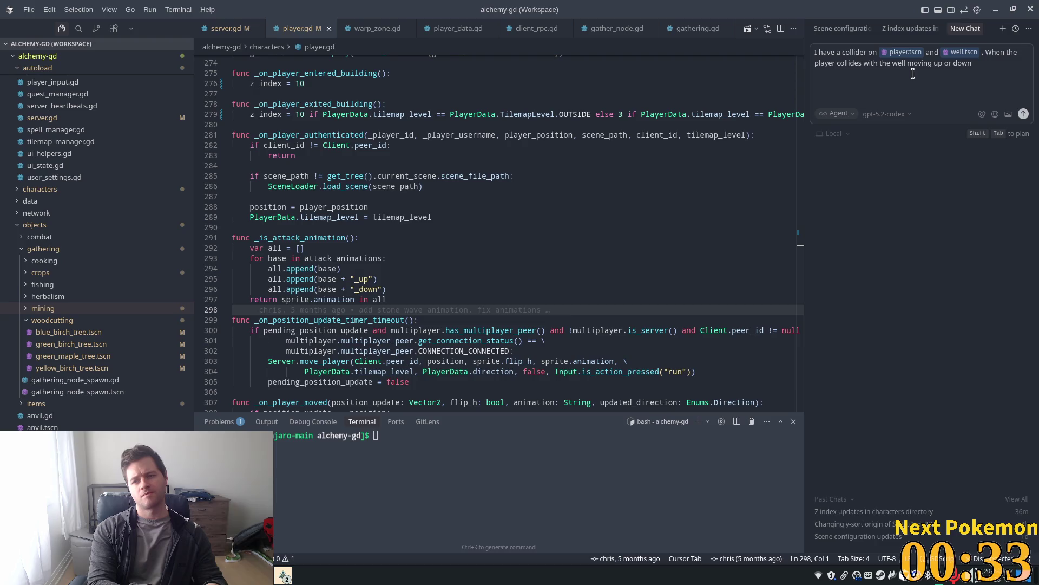
type(" the")
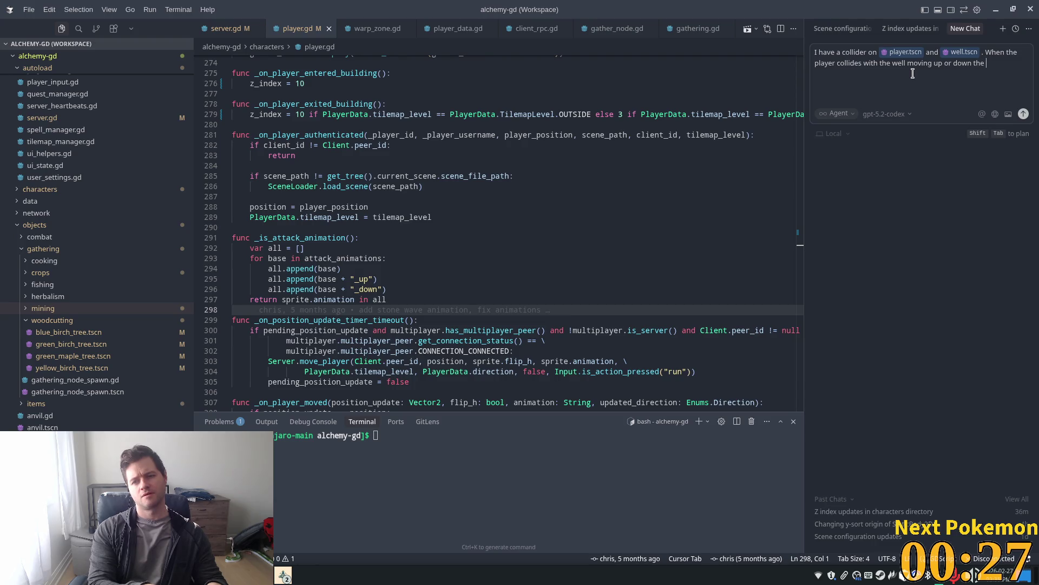
key("BackSpace")
key("BackSpace")
key("BackSpace")
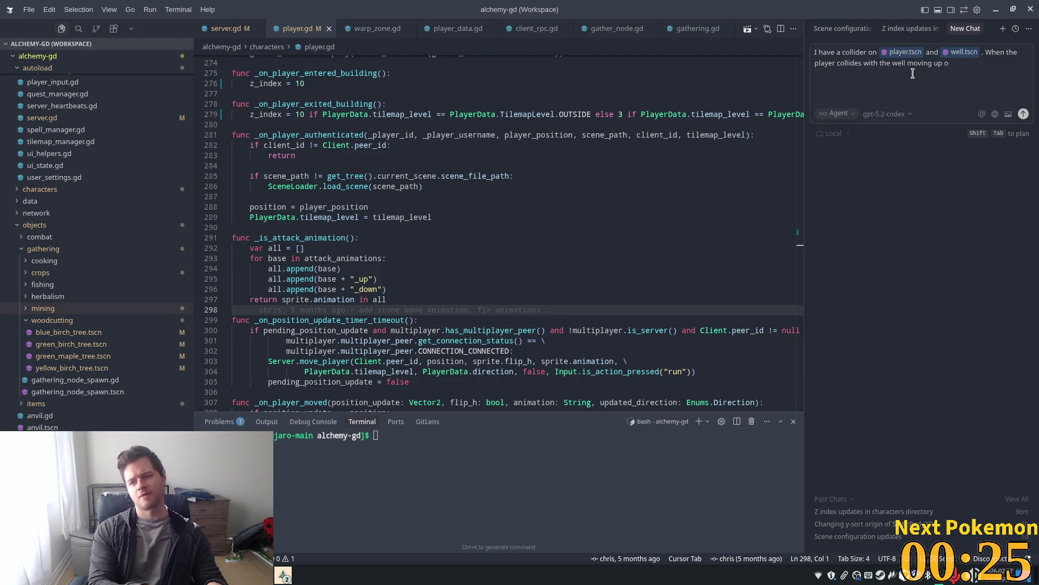
key("BackSpace")
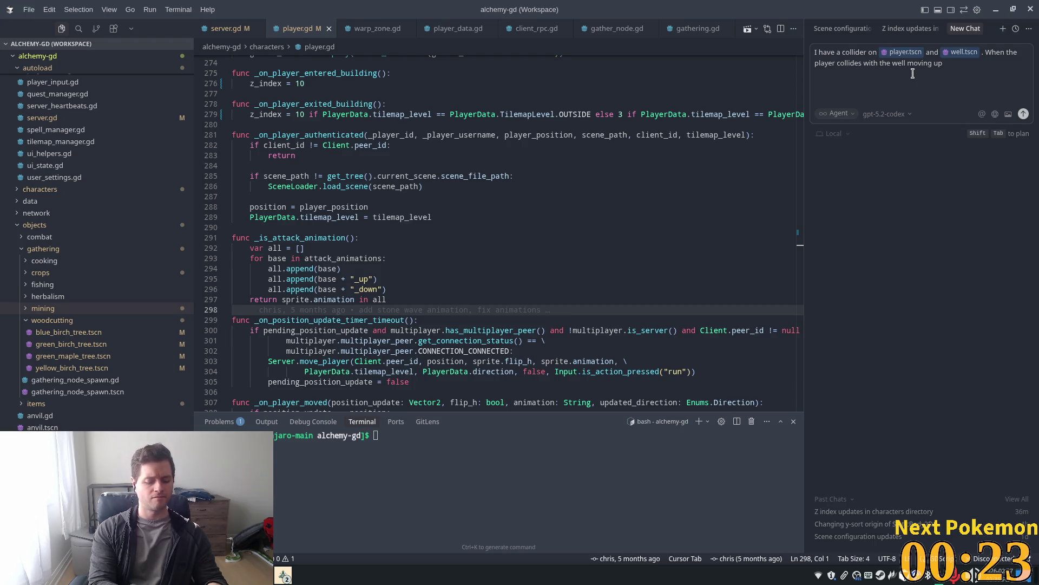
type("from under th")
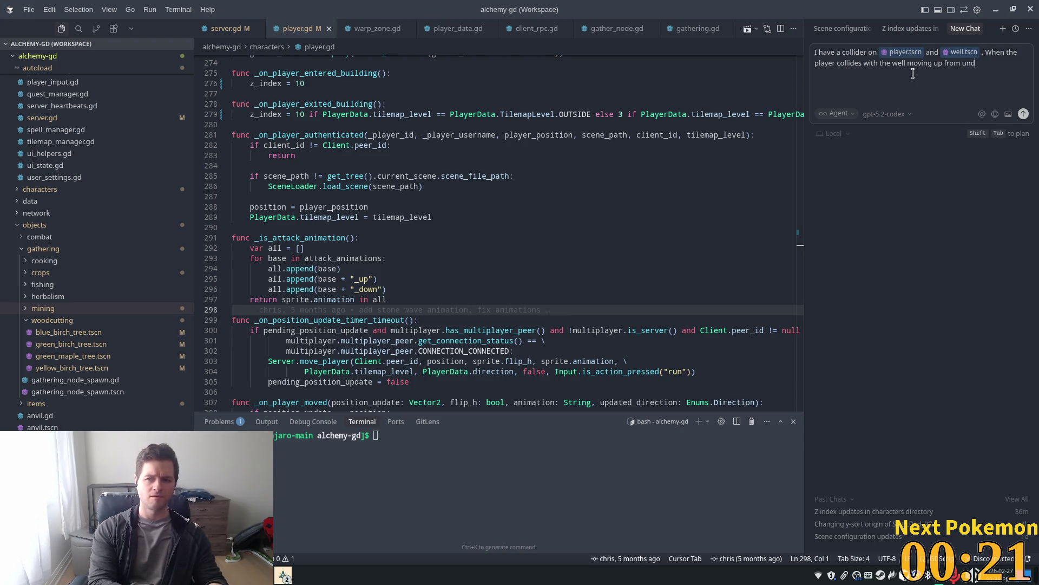
Describe the player being pushed back down toward the bottom center of the well's collider
key("BackSpace")
key("BackSpace")
key("BackSpace")
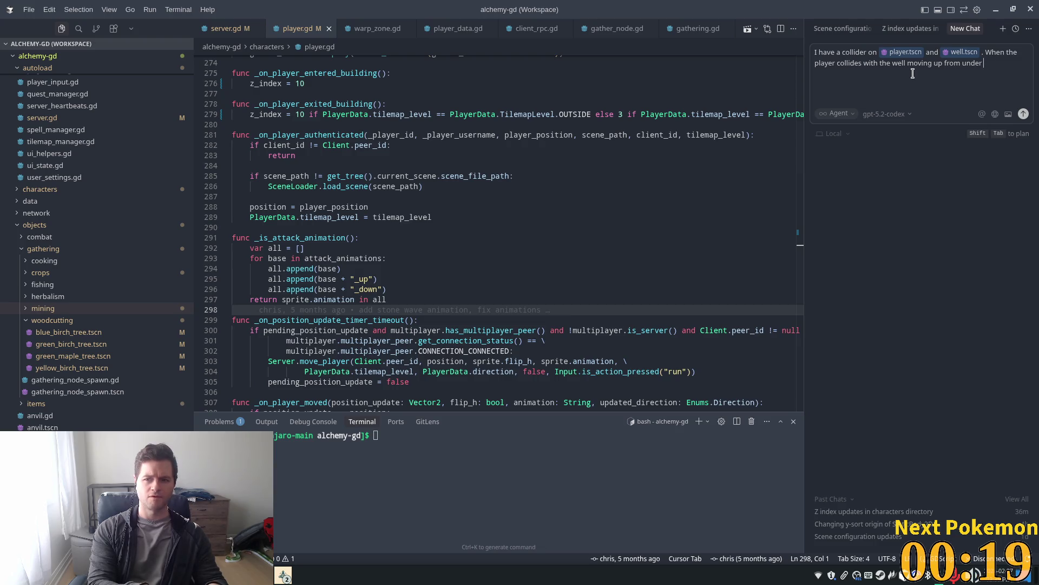
key("BackSpace")
key("BackSpace")
key("BackSpace")
type("below th")
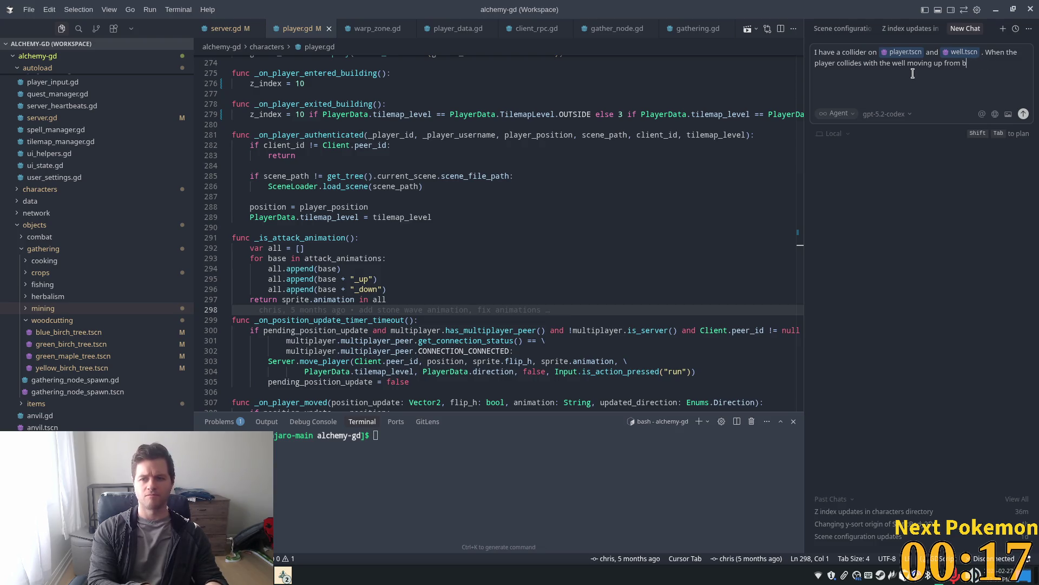
type("e well ")
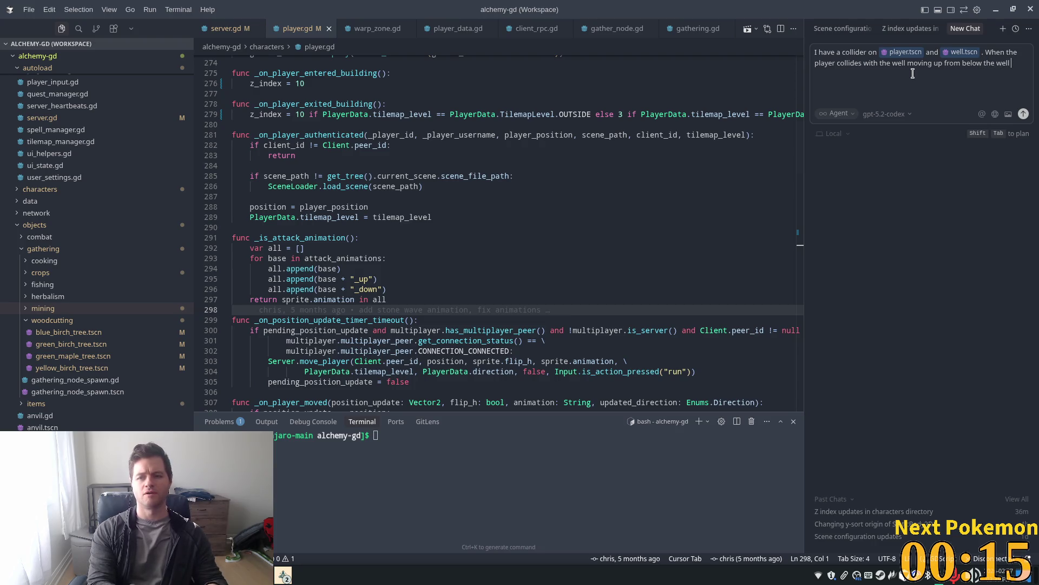
type("it is p")
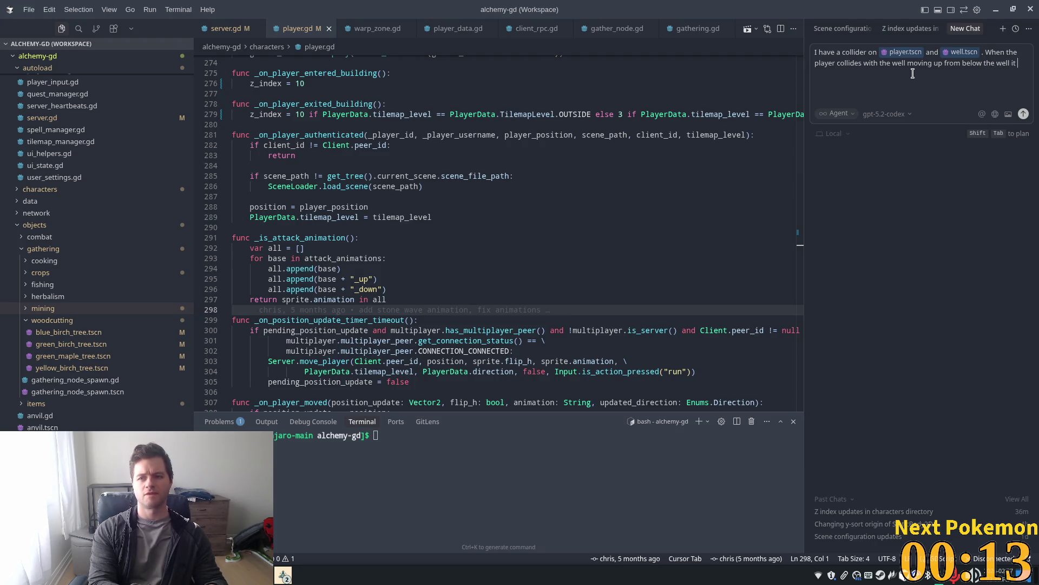
type("ushed ba")
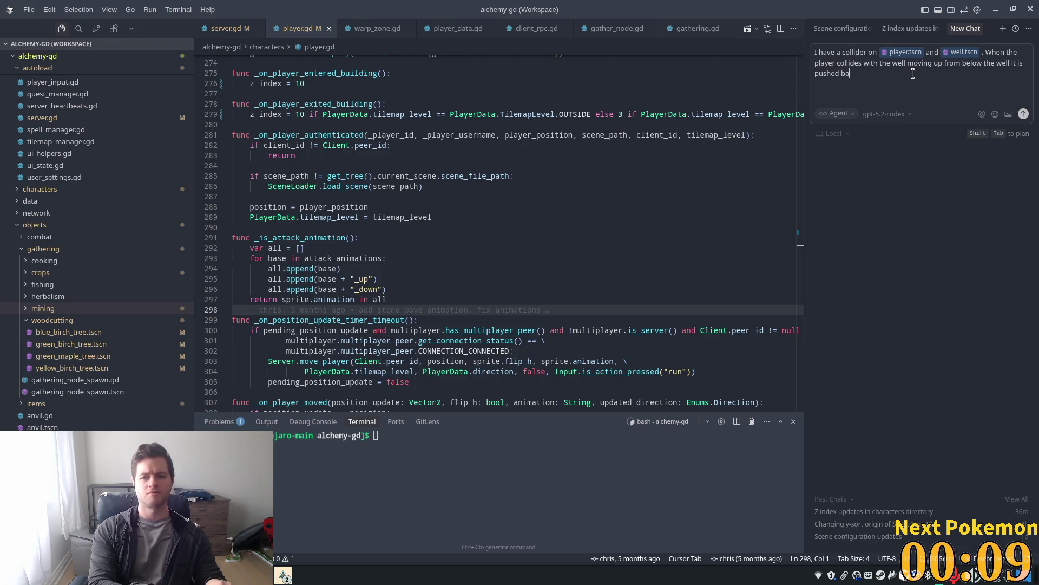
type("ck down")
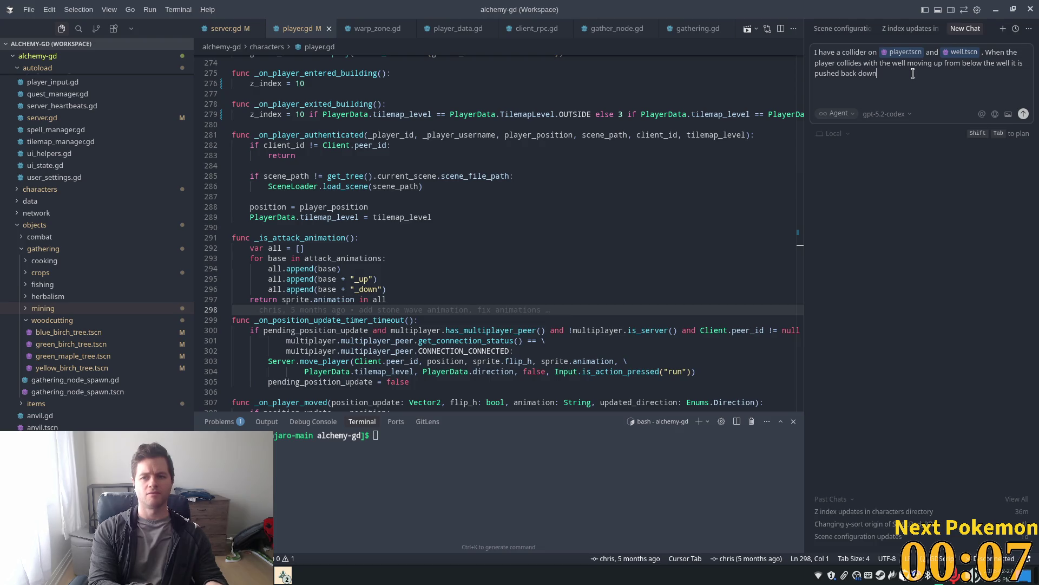
type(" and")
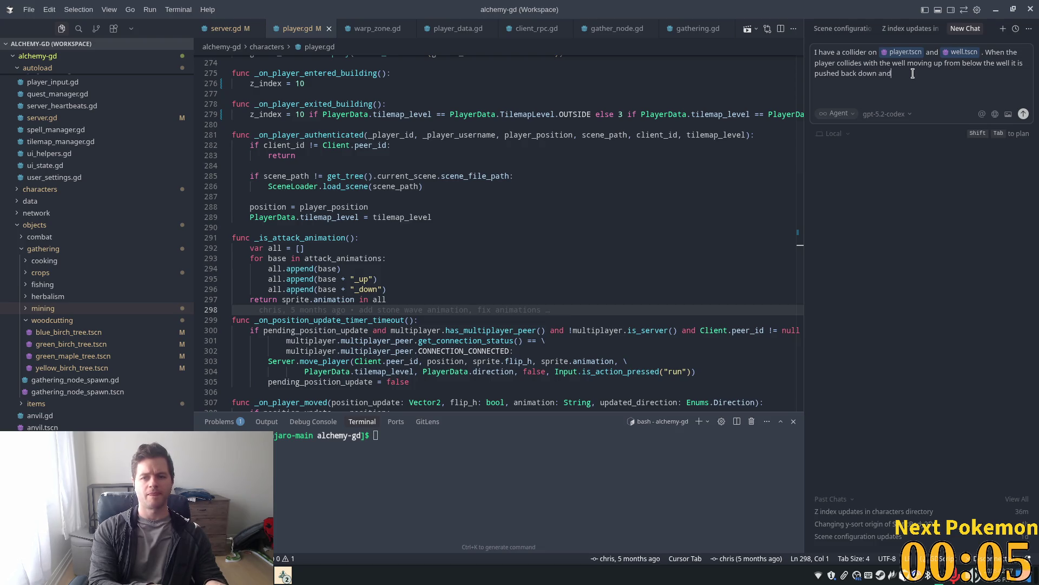
key("BackSpace")
key("BackSpace")
type("owar")
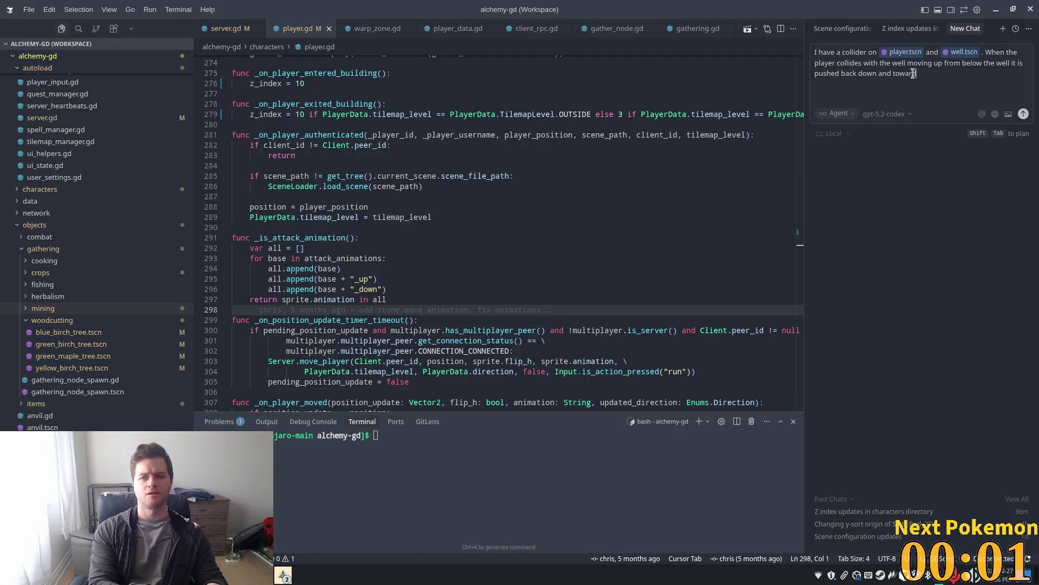
type("d the ")
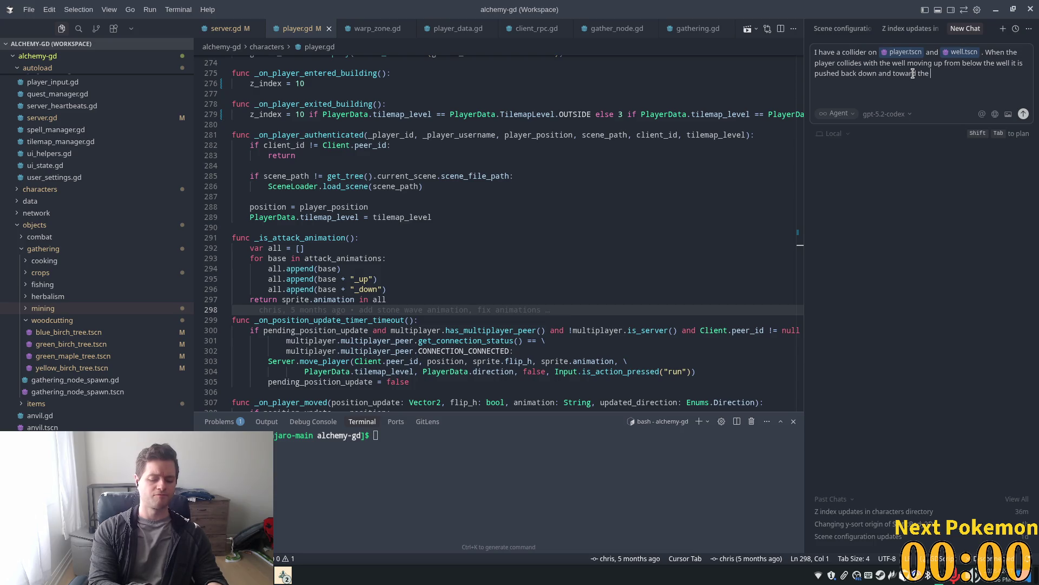
type("bottom ce")
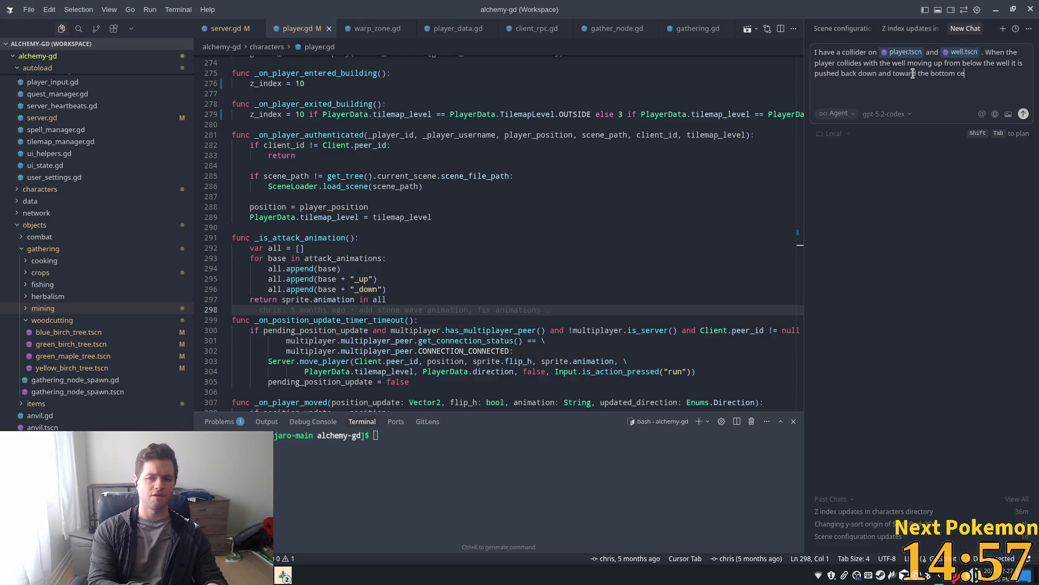
type("nter of the wells")
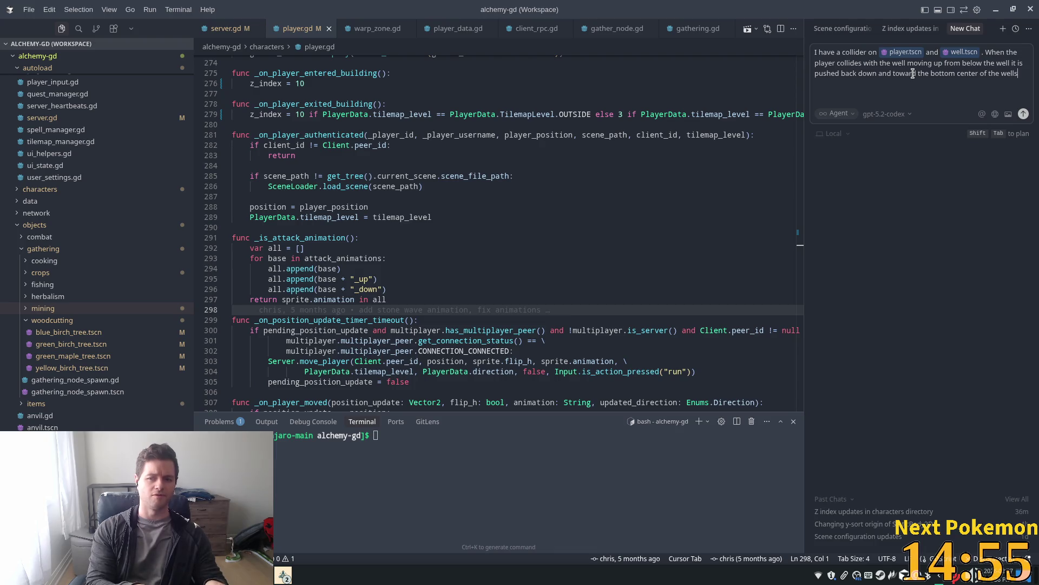
key("BackSpace")
type("collidio")
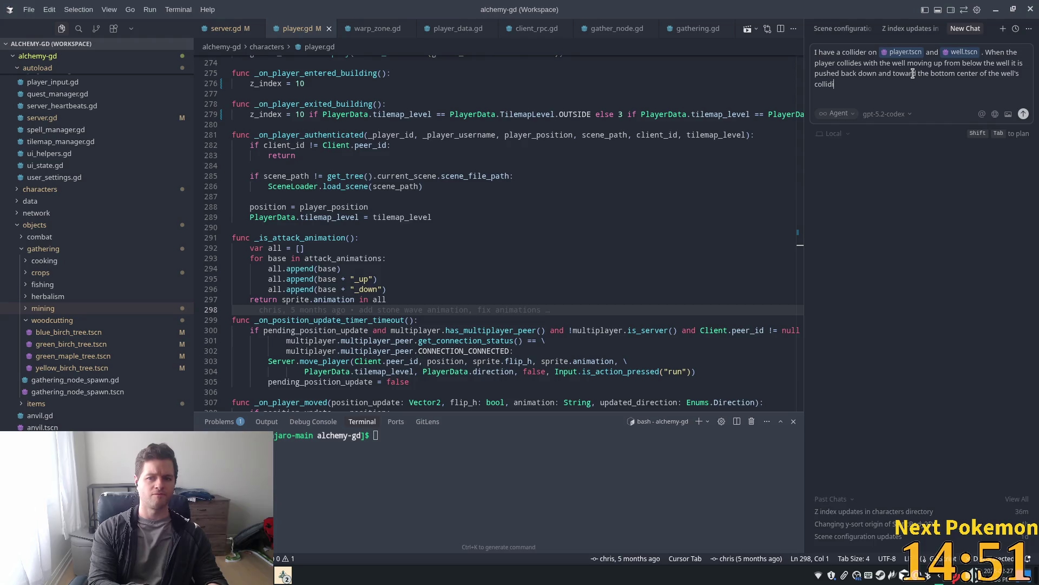
type("r")
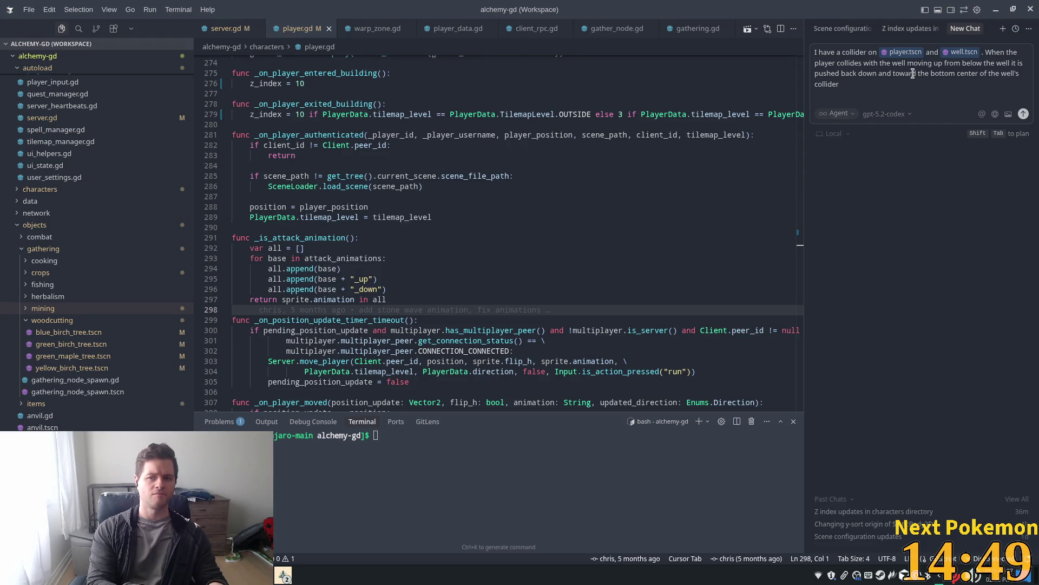
type(". ")
type("ke ")
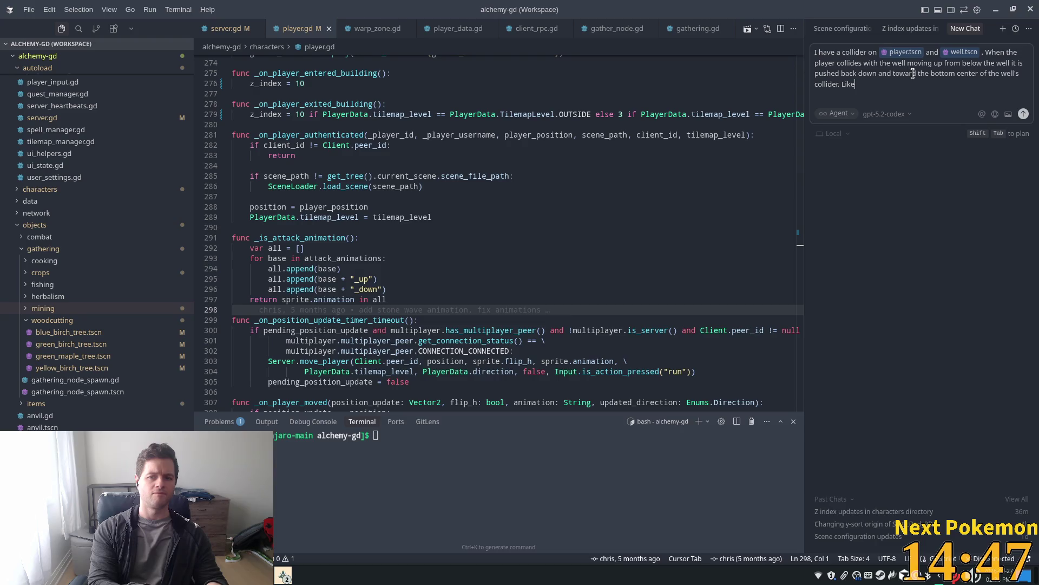
type("wise when ap")
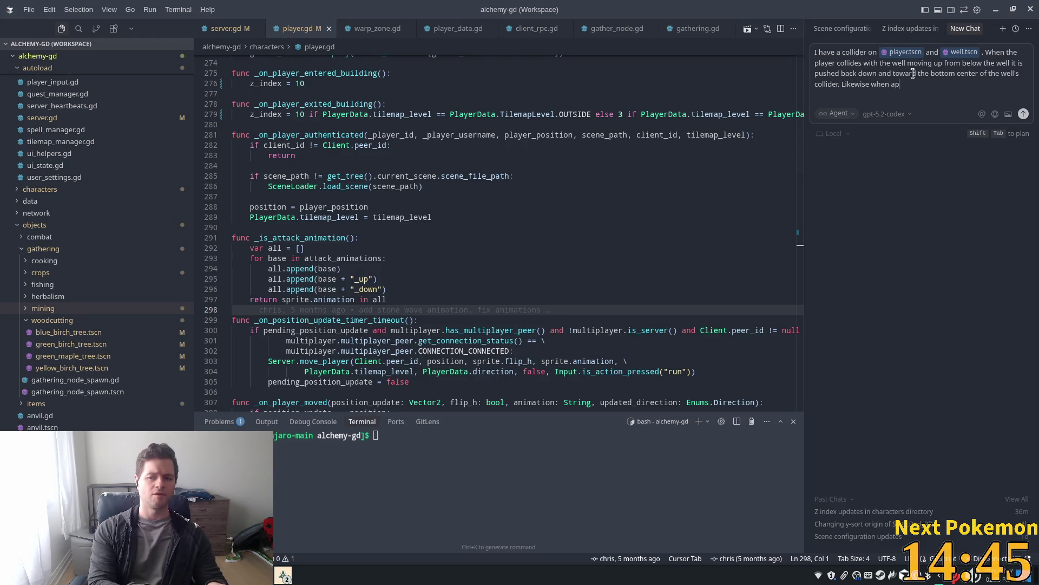
type("proachiung")
Add that approaching from above pushes the player back up toward the top center
key("BackSpace")
key("BackSpace")
key("BackSpace")
type("ing ")
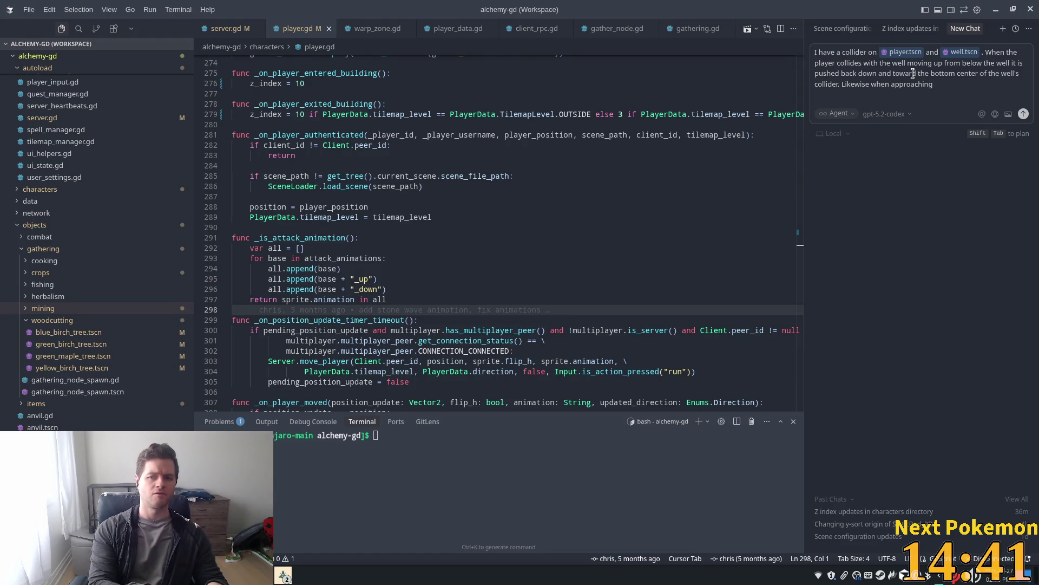
type("from the")
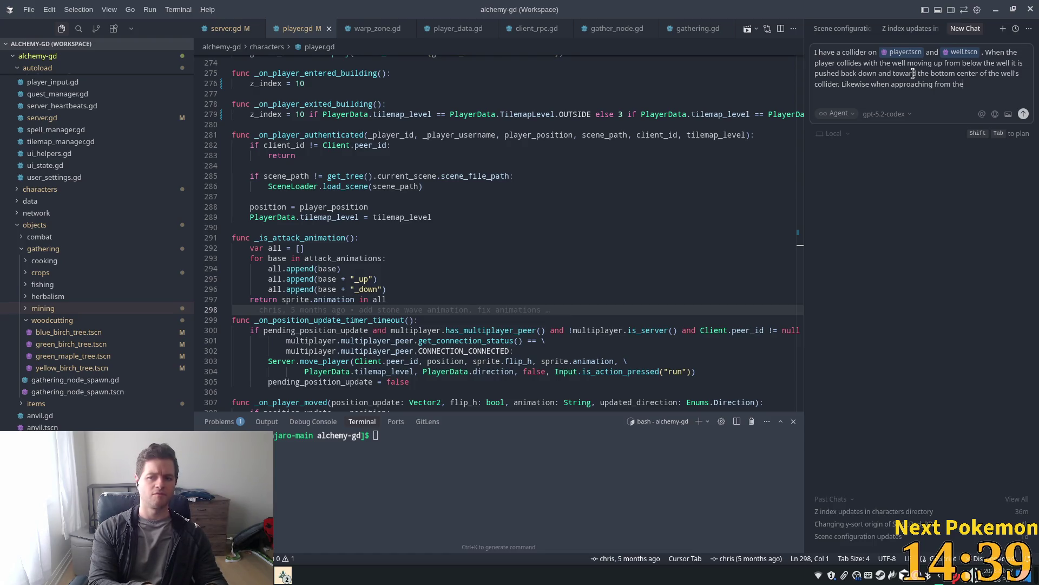
key("BackSpace")
key("BackSpace")
key("BackSpace")
type("a")
key("BackSpace")
key("BackSpace")
type("bove movce")
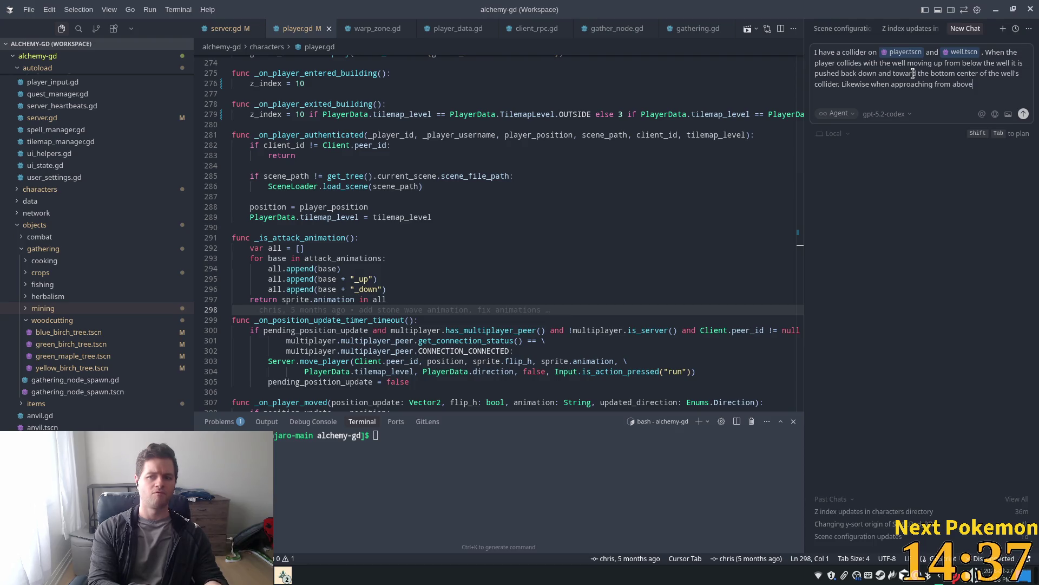
key("BackSpace")
type("in")
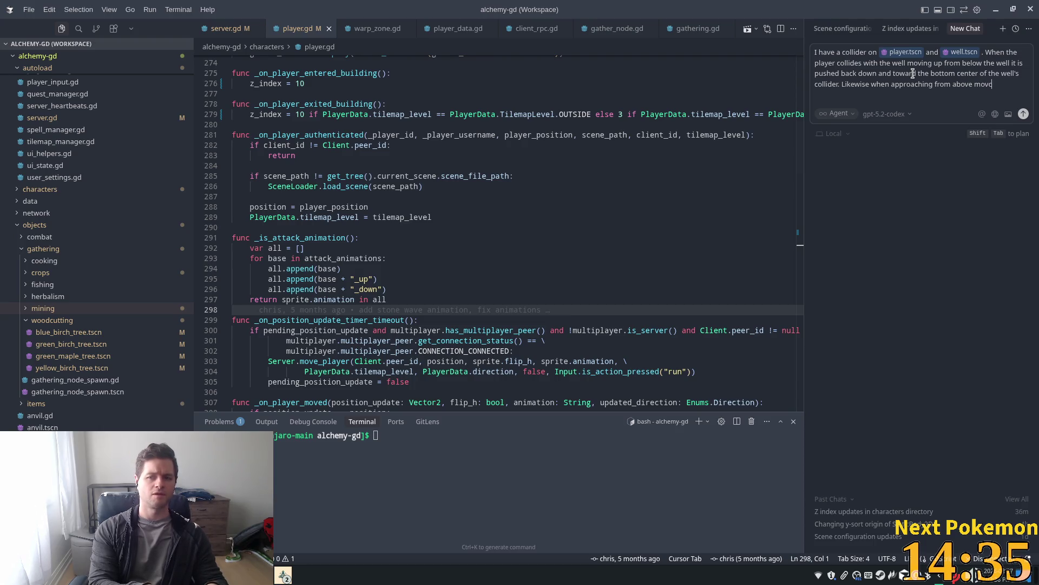
key("BackSpace")
type("ing downward it is p")
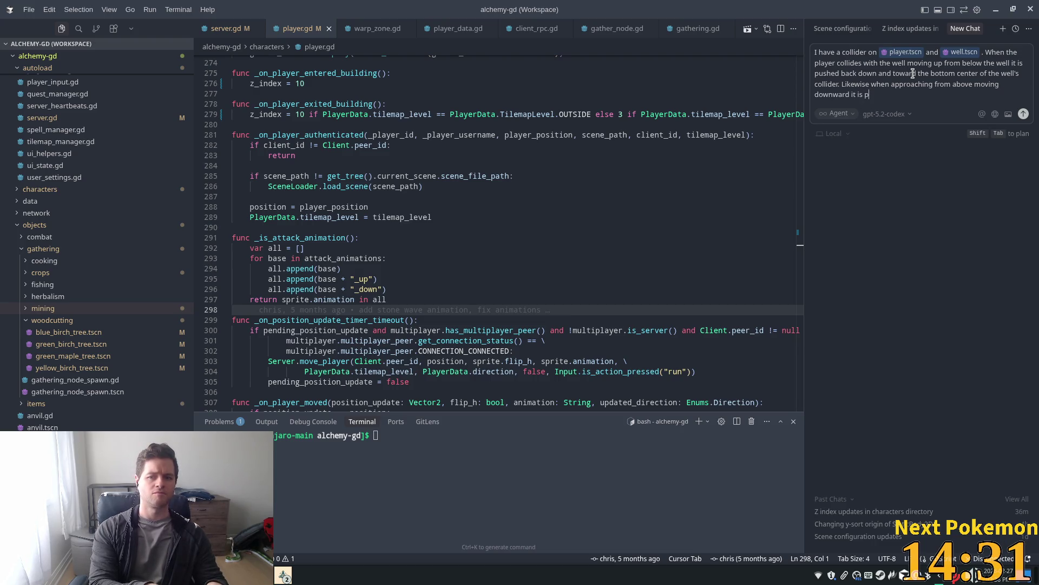
type("ushed back ")
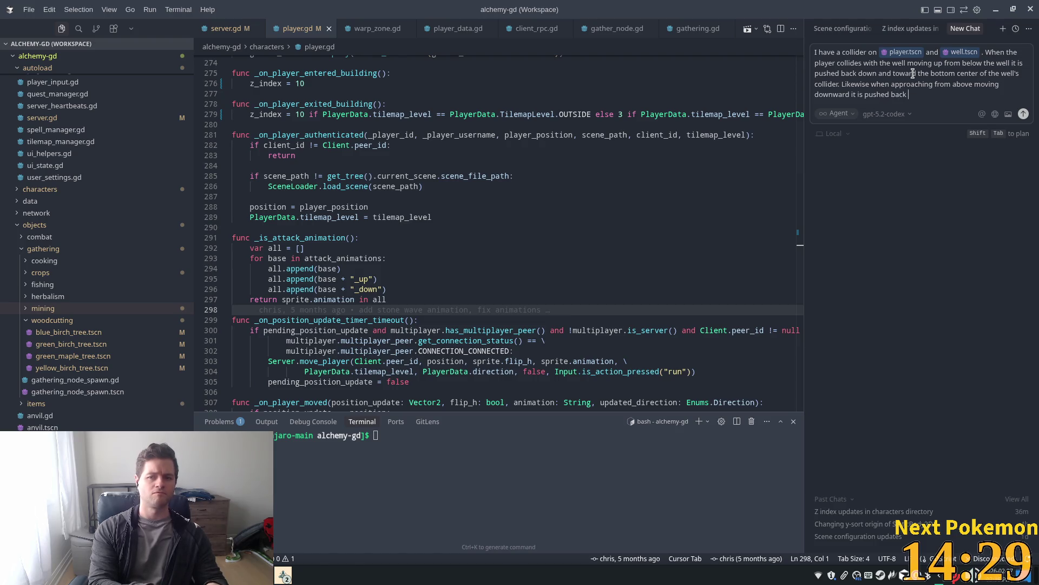
type("upa")
key("BackSpace")
key("BackSpace")
key("BackSpace")
type("and")
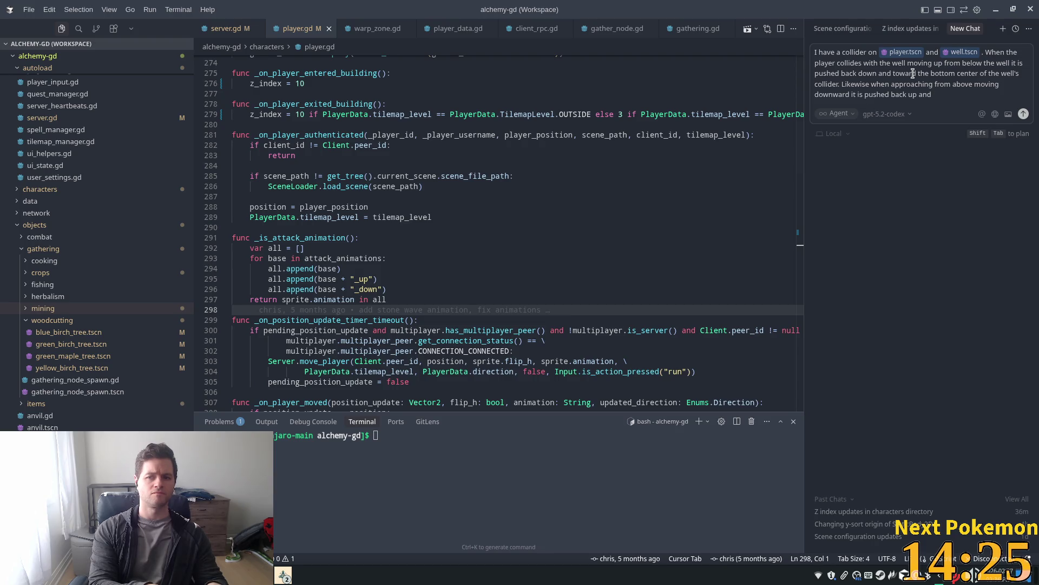
key("BackSpace")
key("BackSpace")
key("BackSpace")
type("o the top center")
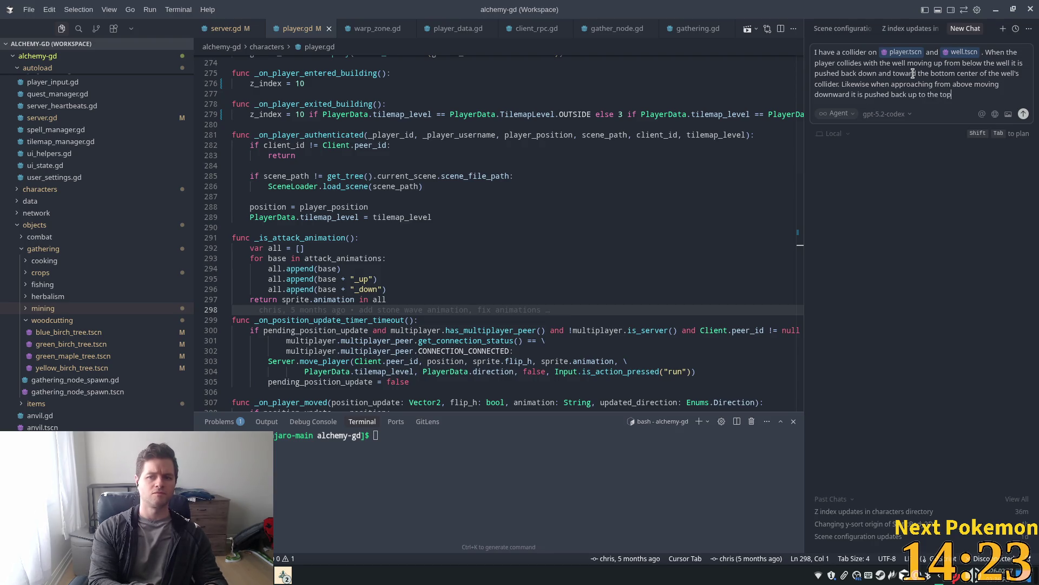
type(". Can you")
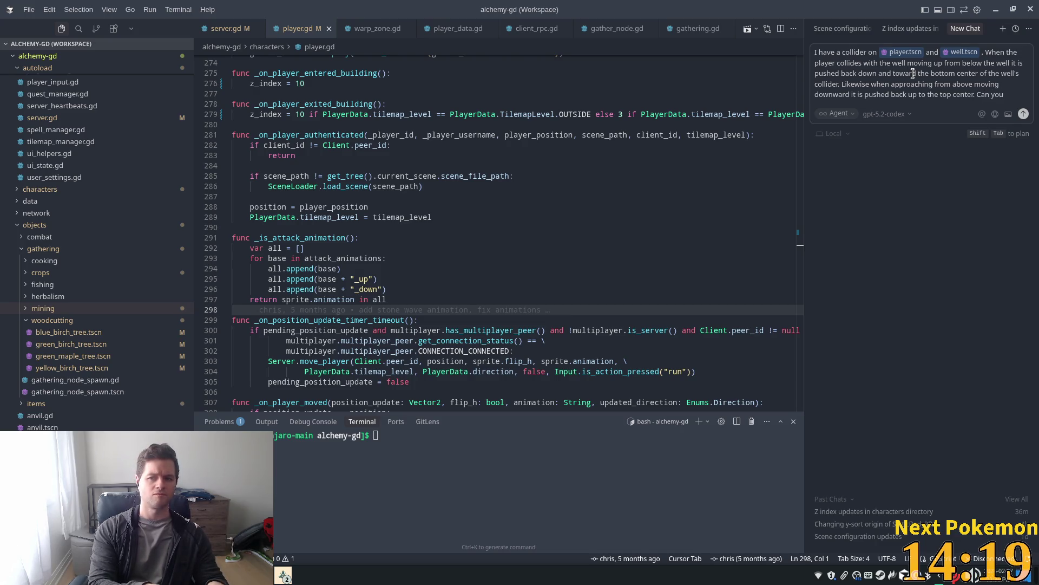
Ask why this happens and how to fix it, noting side pushes outward, and send
key("BackSpace")
key("BackSpace")
key("BackSpace")
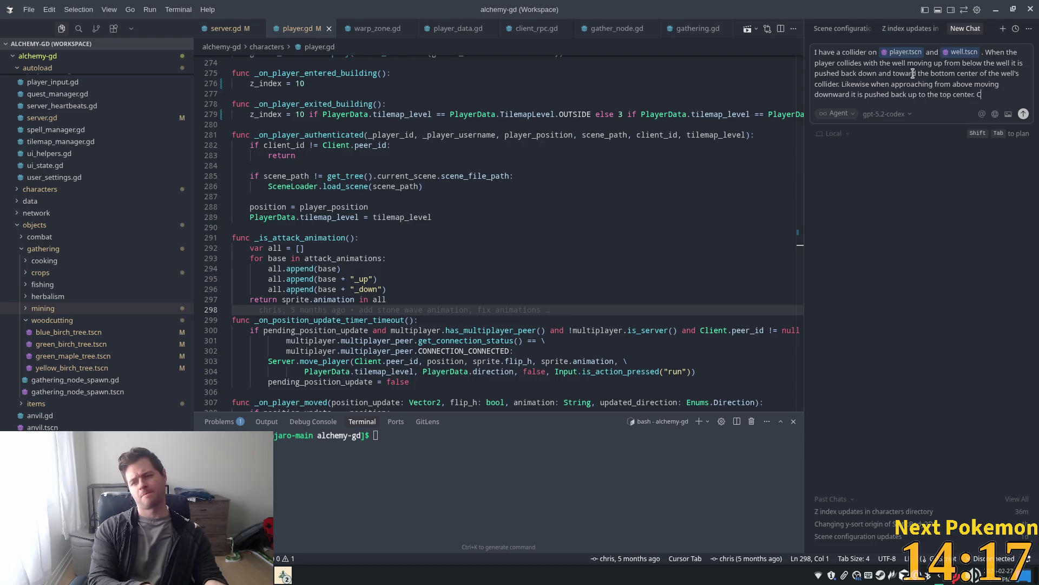
type("Do you know why")
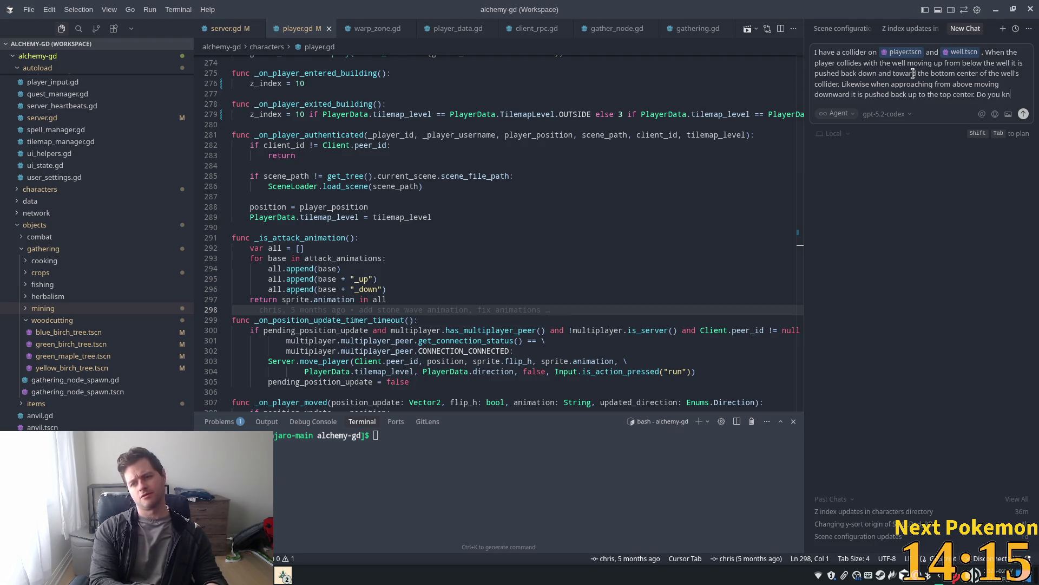
type(" this happens and ")
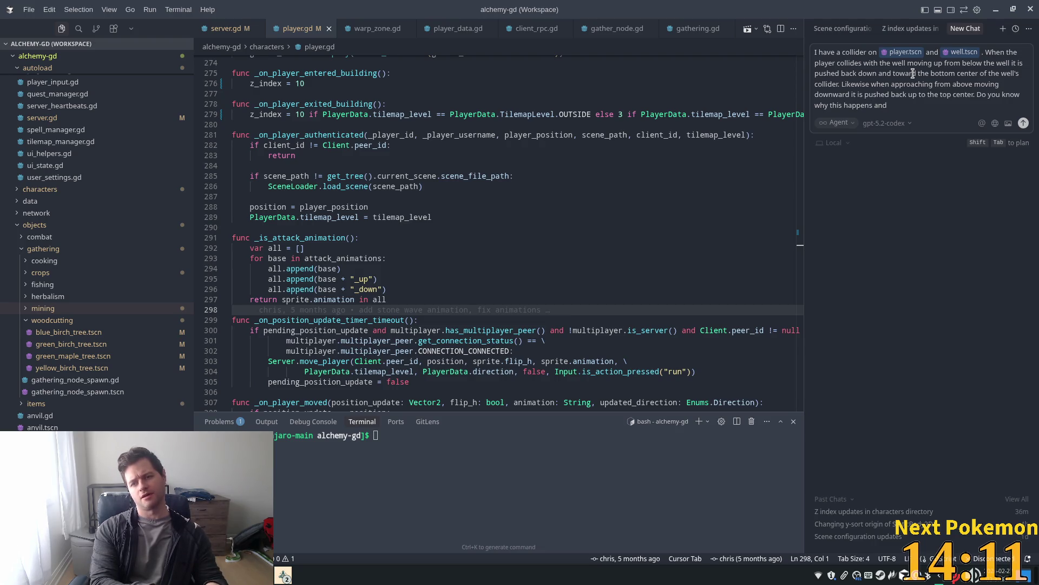
type("if there is a ")
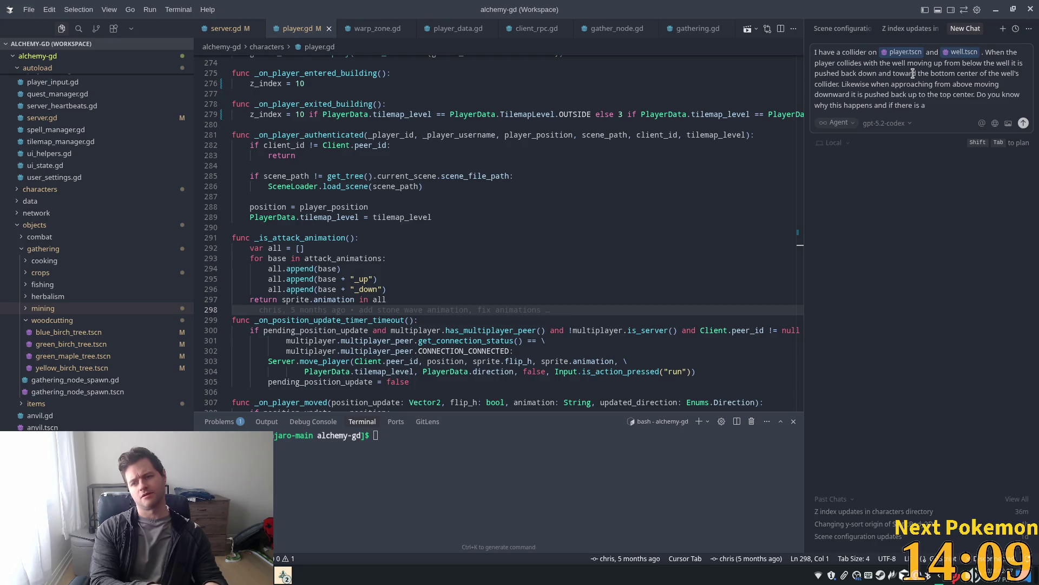
type("way to fix")
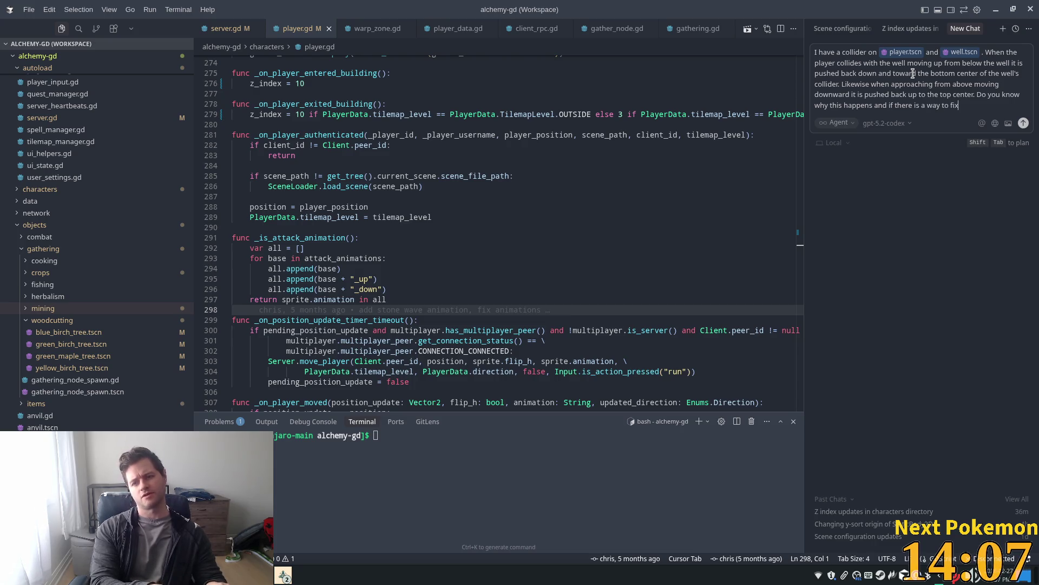
type(" it? For")
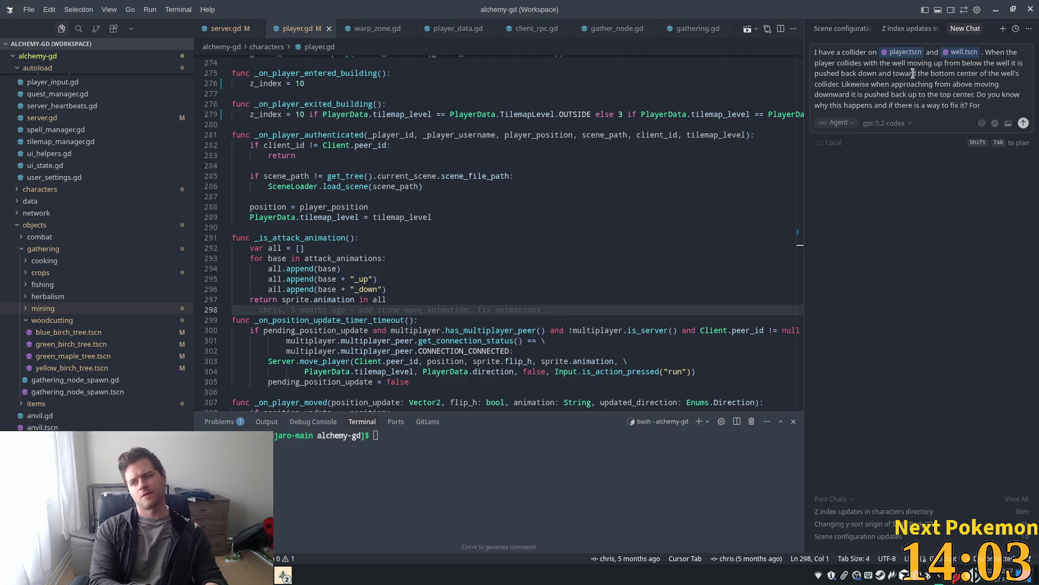
type(" exampl")
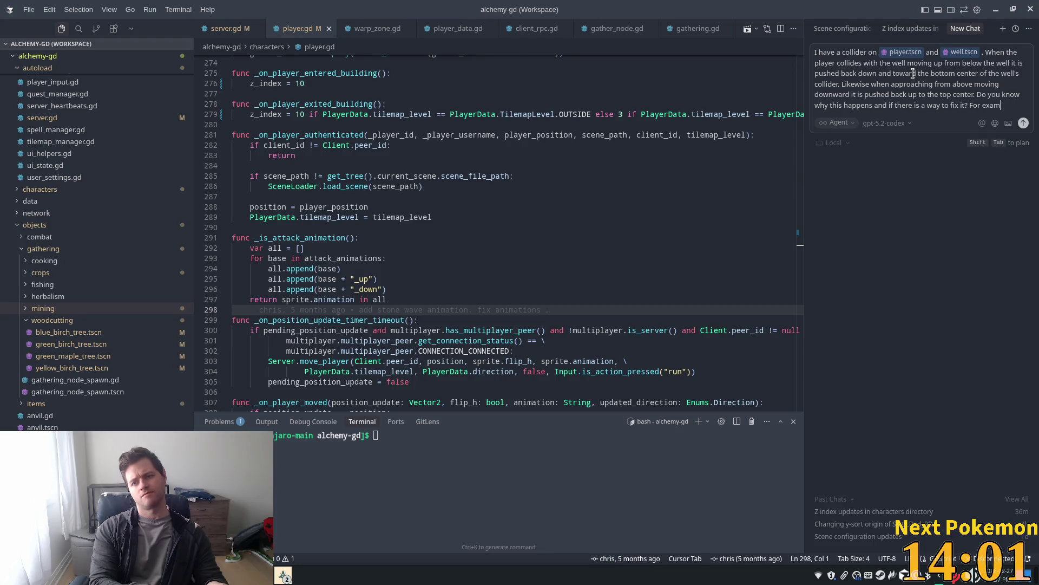
type("e when approa")
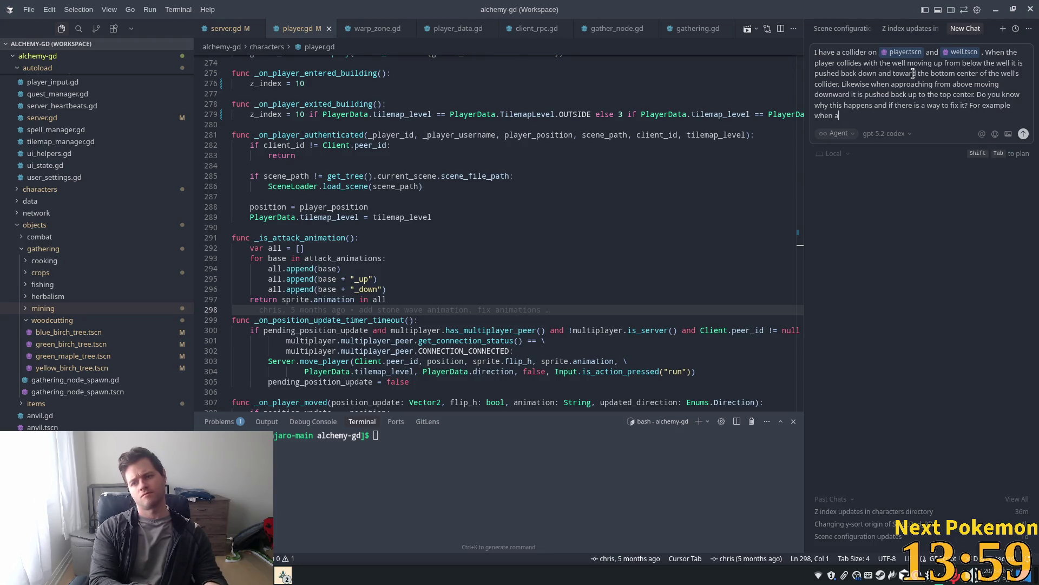
type("ching for")
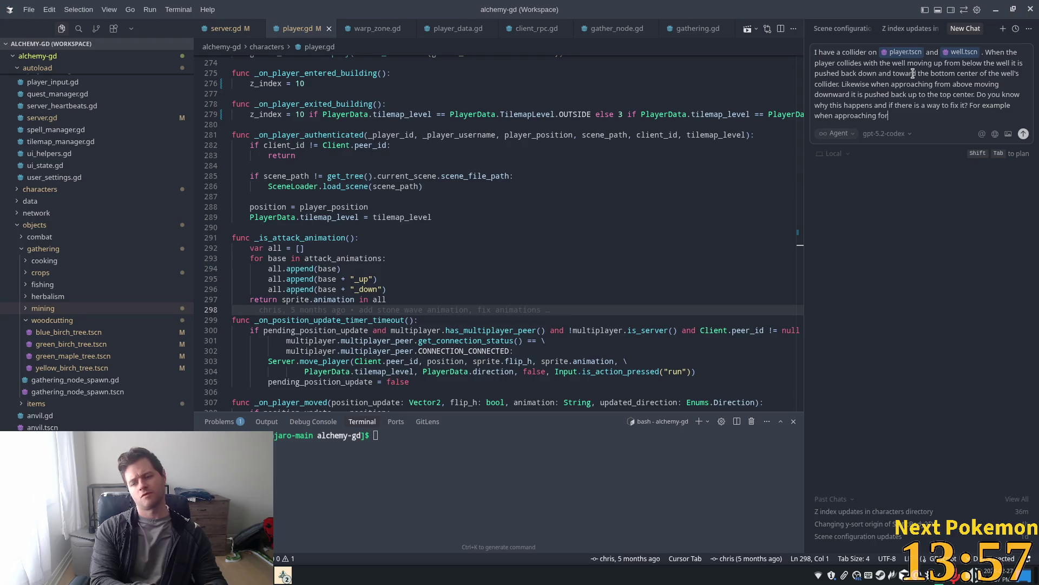
type(" th")
key("BackSpace")
key("BackSpace")
type("rom the s")
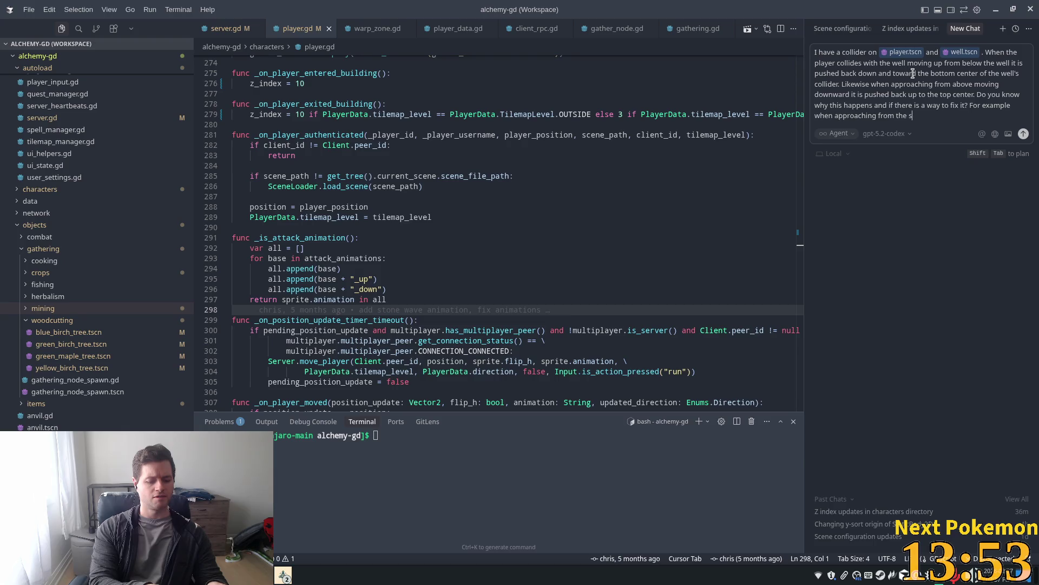
type("ides")
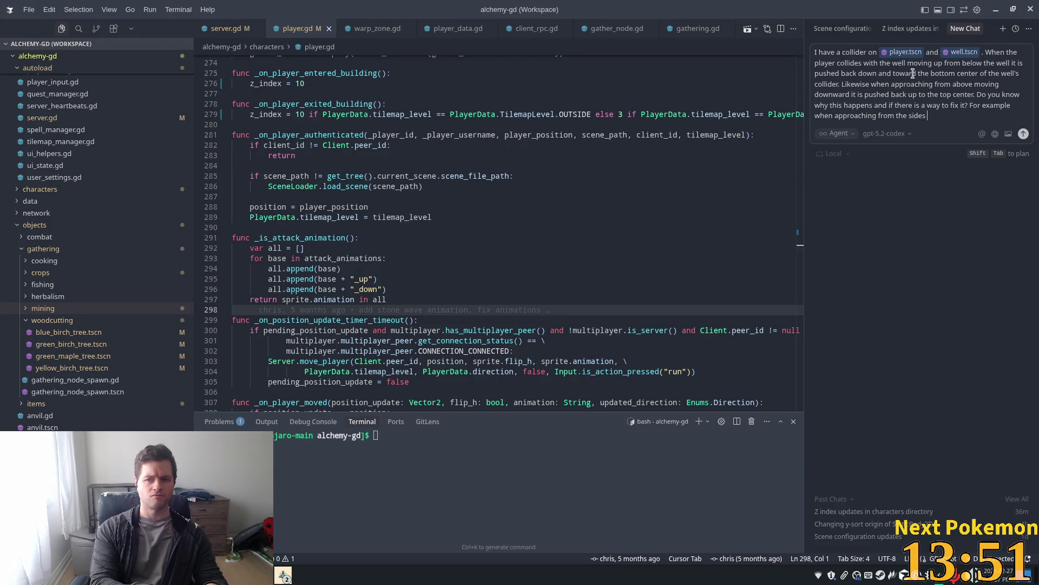
type(" the play")
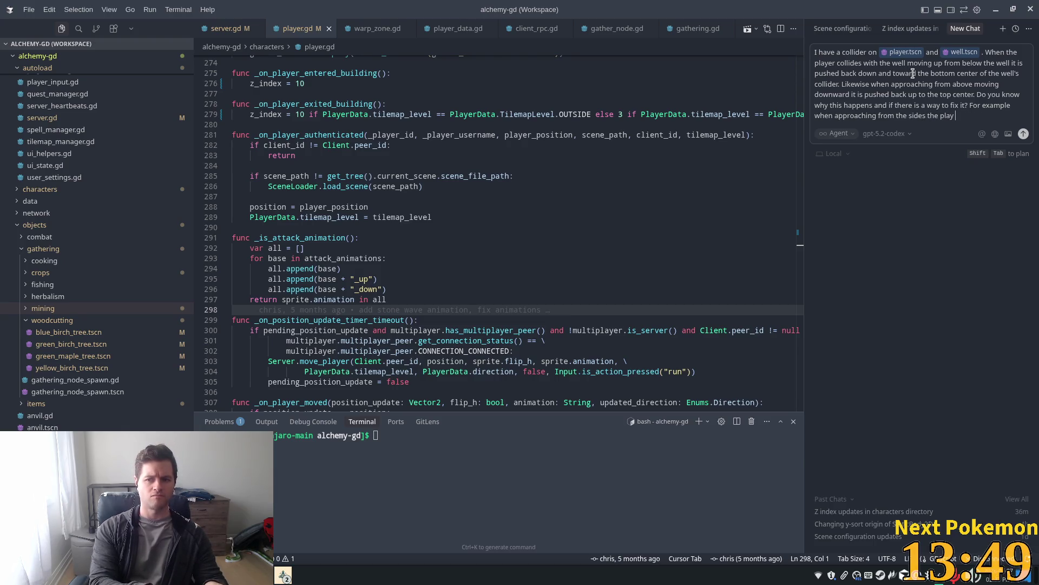
type("er is just pu")
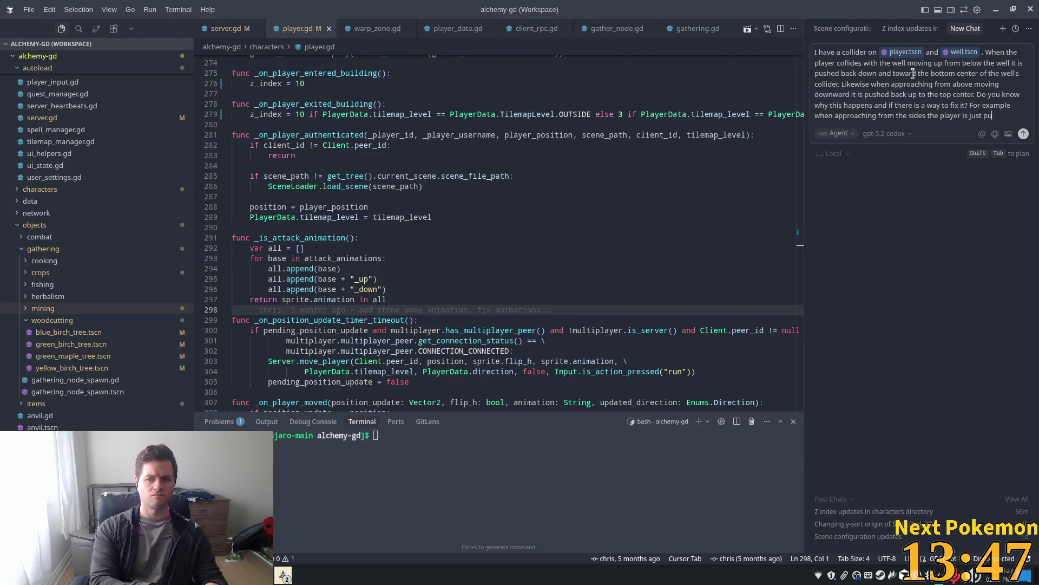
type("shed o")
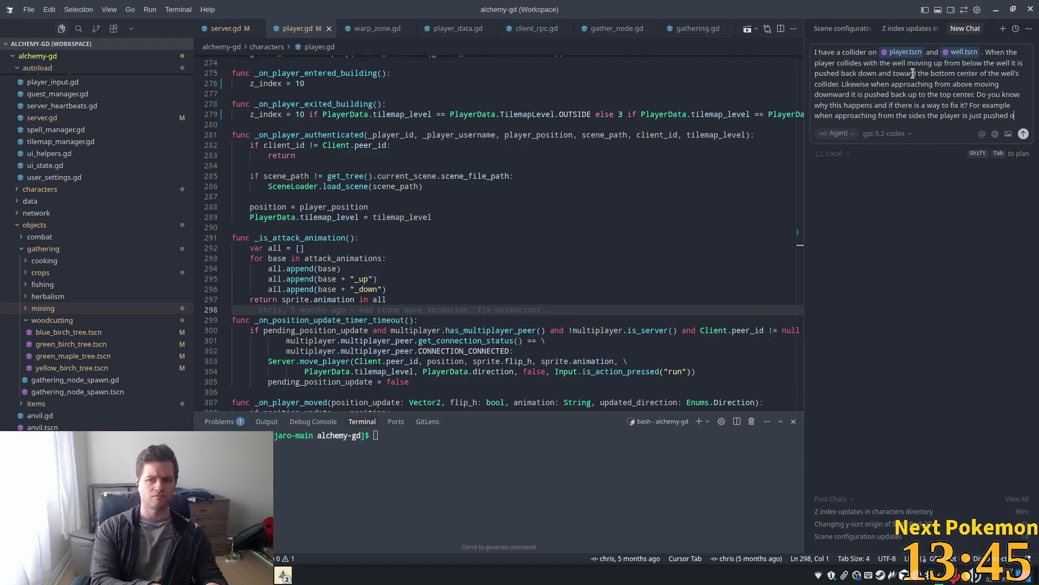
type("utward and contiv")
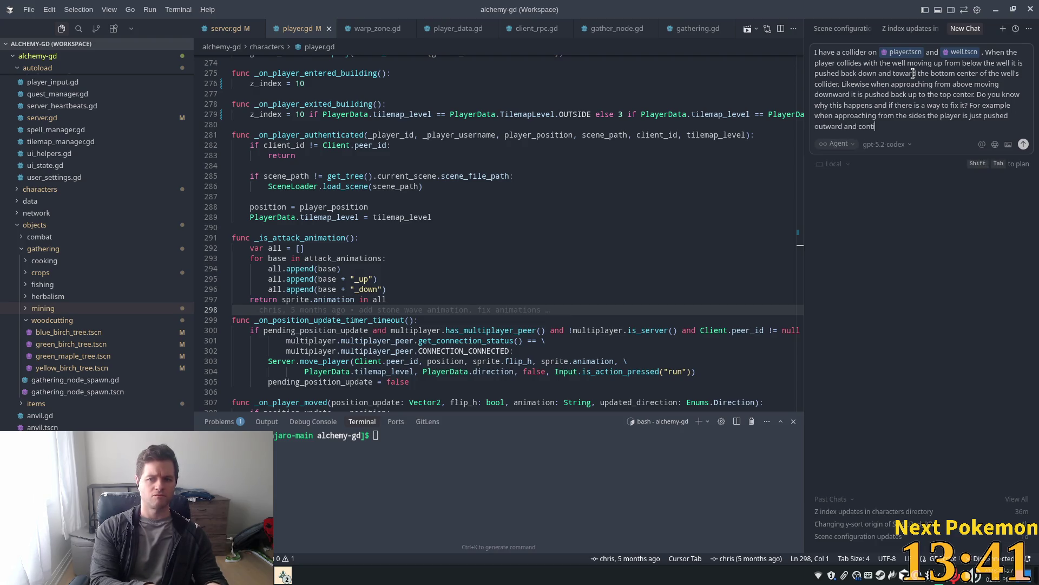
type("nues moving in")
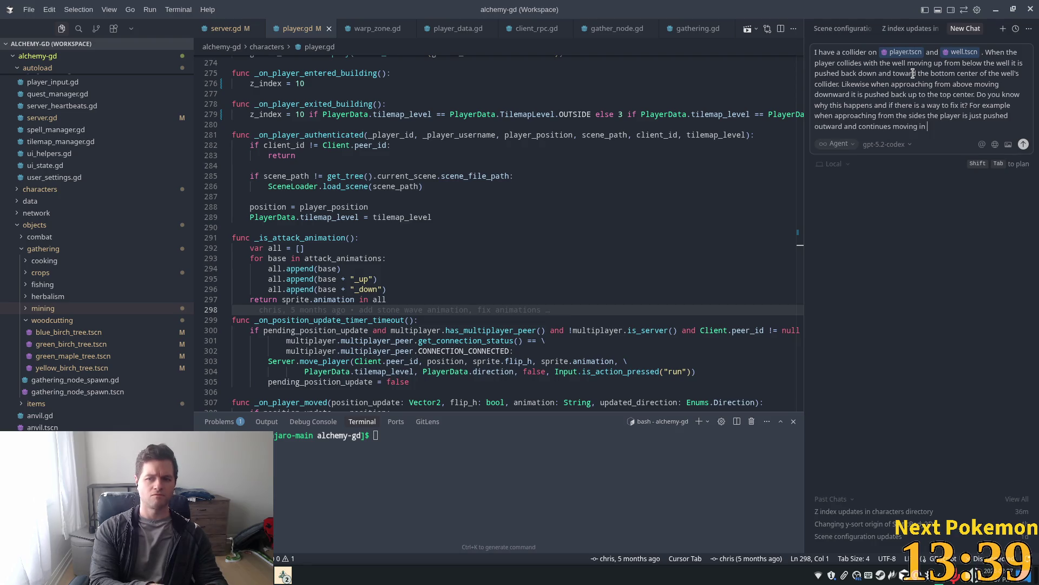
type("the")
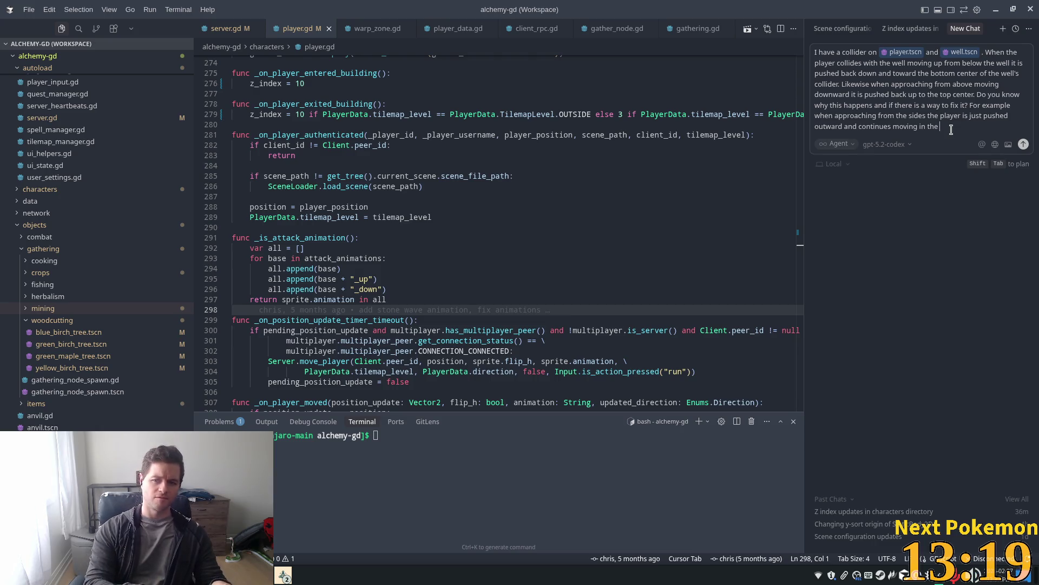
type("direction of")
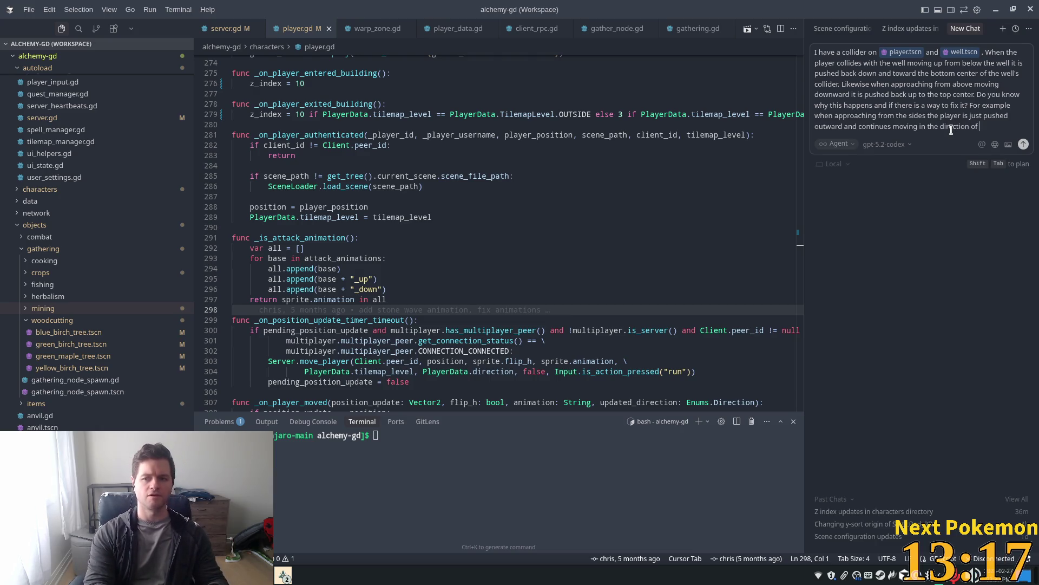
type(" travel.")
key("Return")
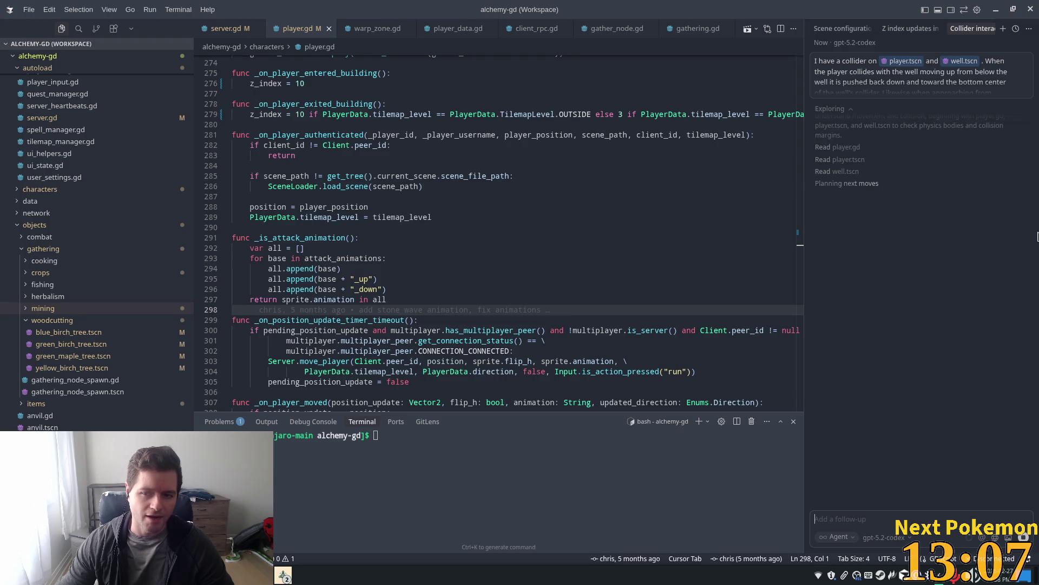
Leave the agent proposing rectangle or capsule shapes and return to Godot's player.tscn
mouse_move(1035, 242)
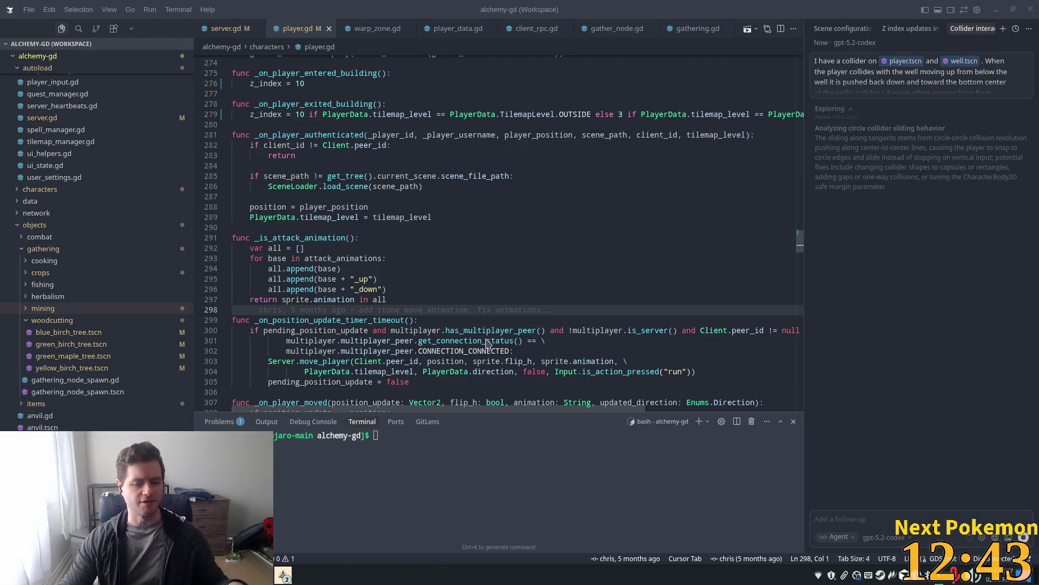
key("alt+Tab")
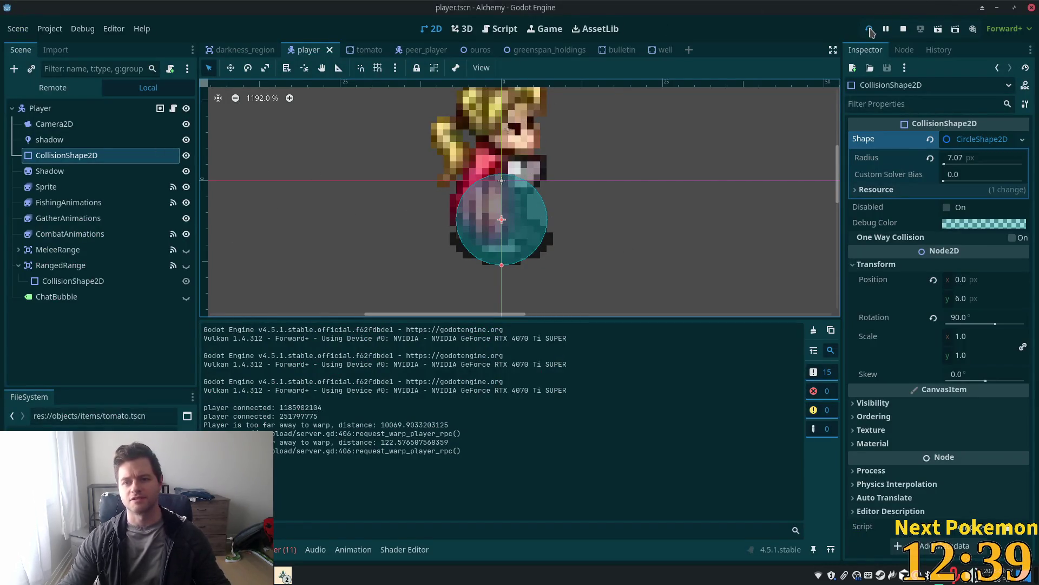
Run the game, push the character into the well from several directions, then stop with F8
left_click(869, 30)
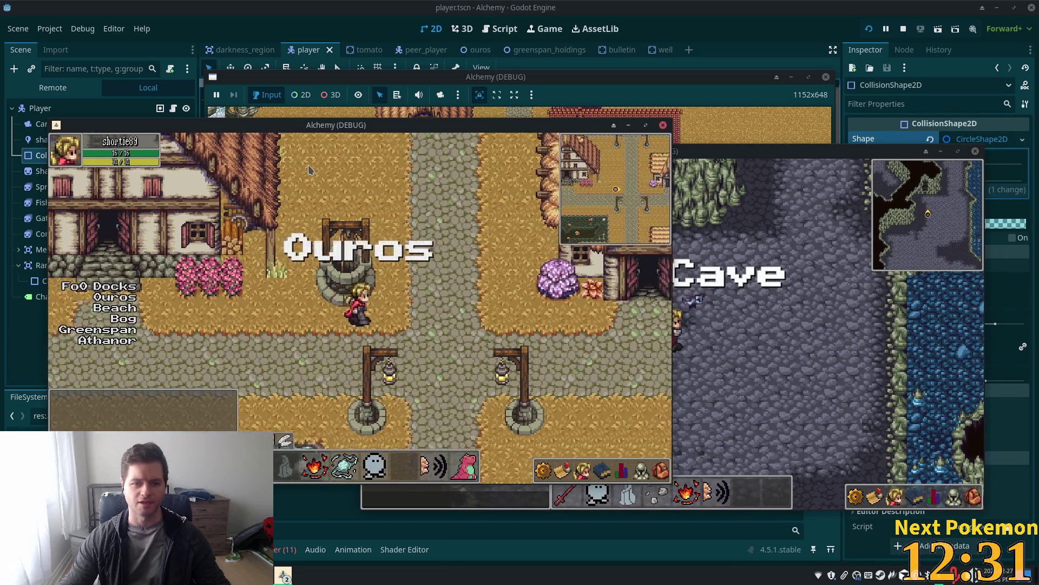
key("Up")
key("Right")
key("Left")
key("Up")
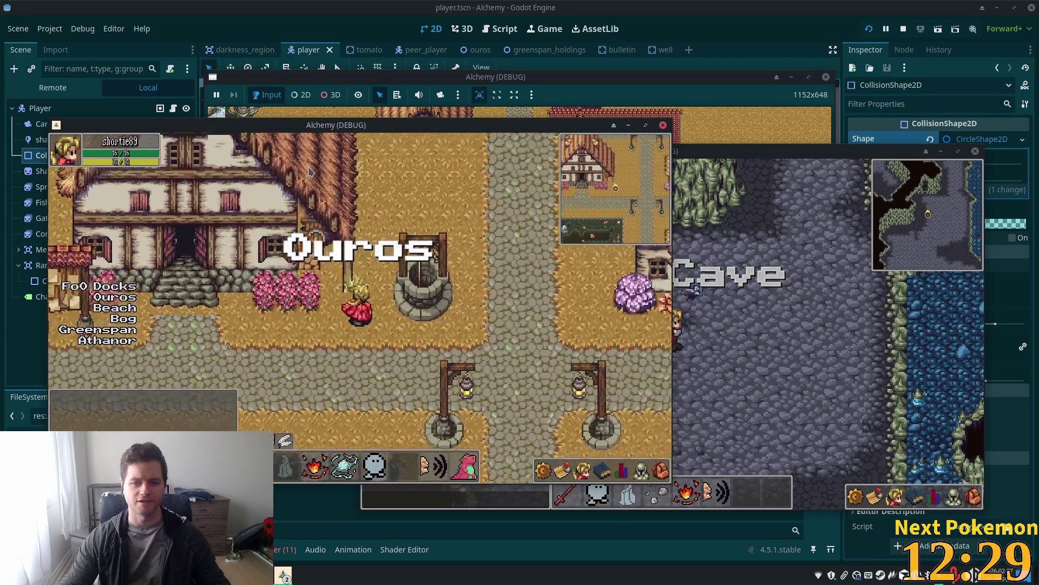
key("Down")
key("Right")
key("Up")
key("Left")
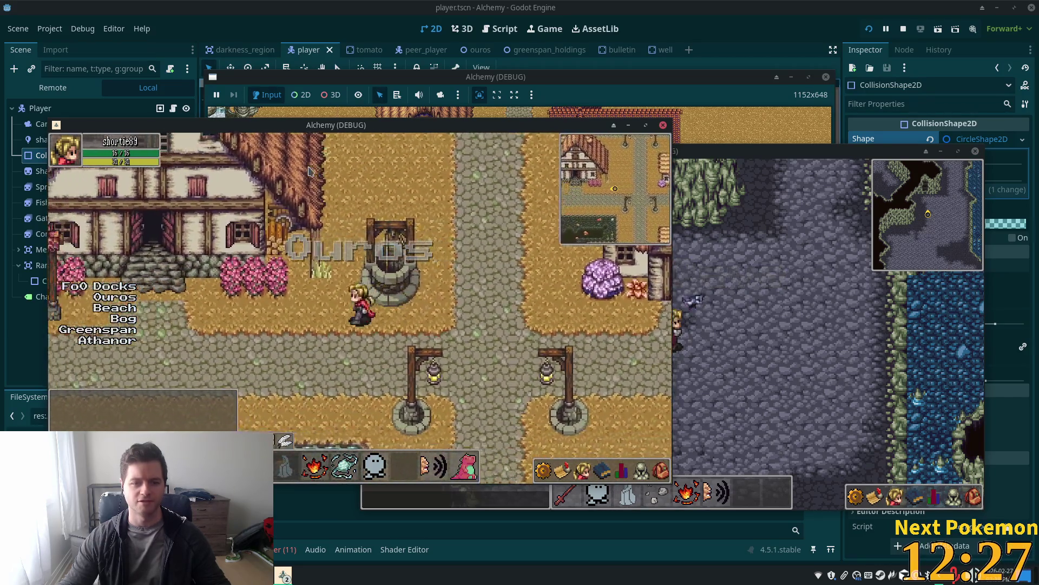
key("Left")
key("Up")
key("Up")
key("Right")
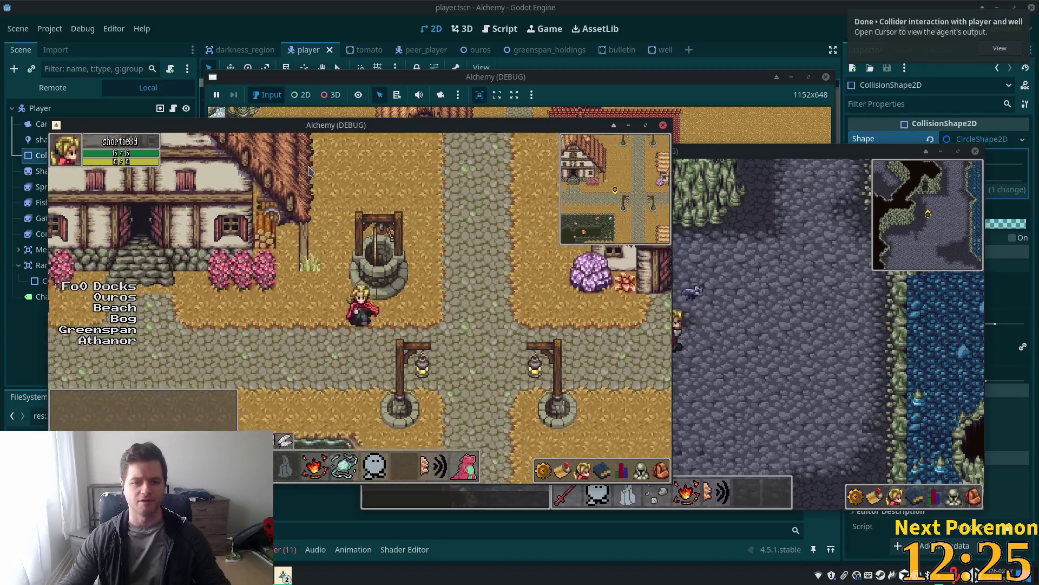
key("Up")
key("Left")
key("Down")
key("Left")
key("Up")
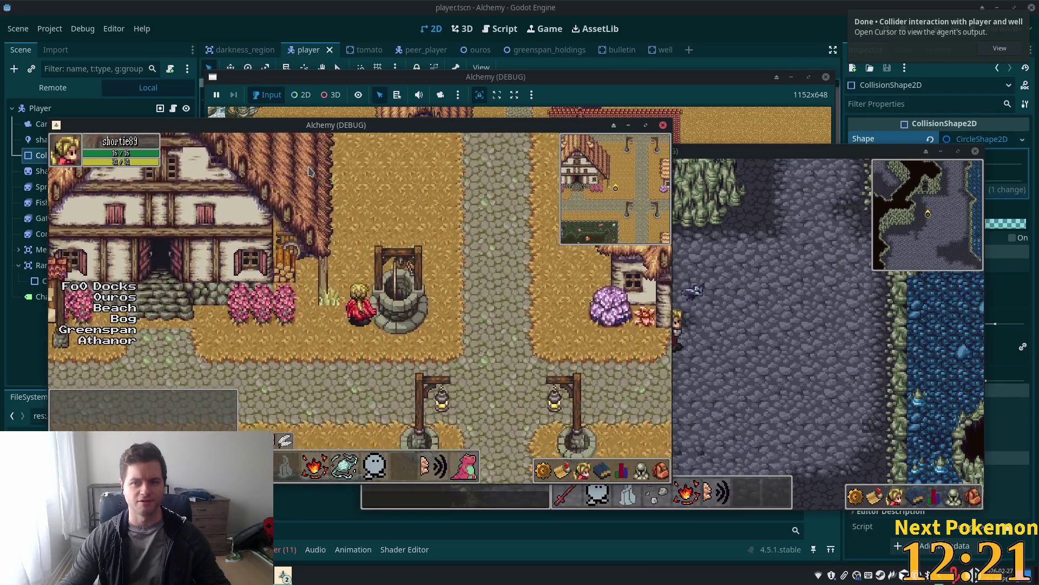
key("Right")
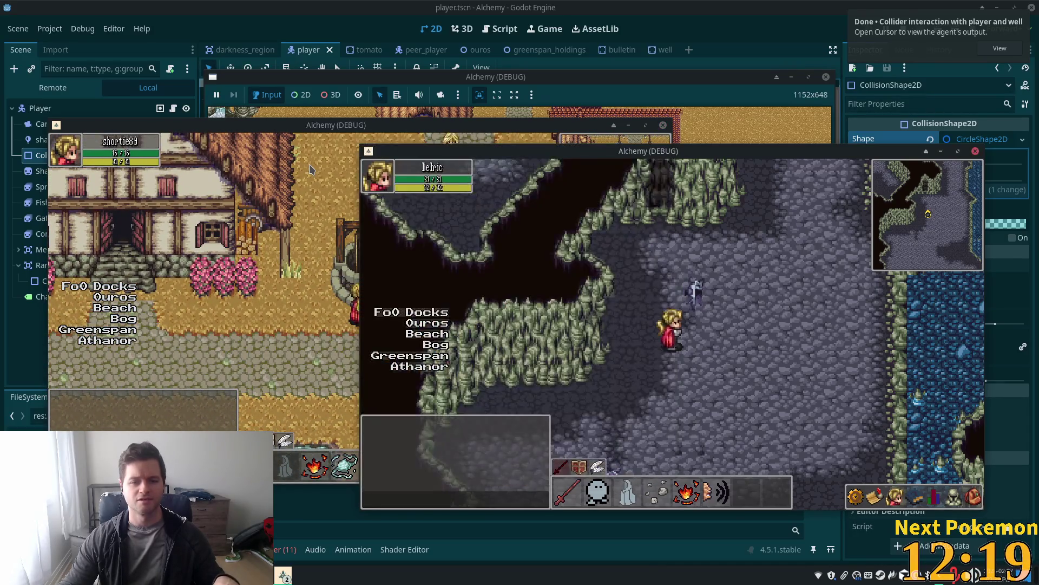
key("F8")
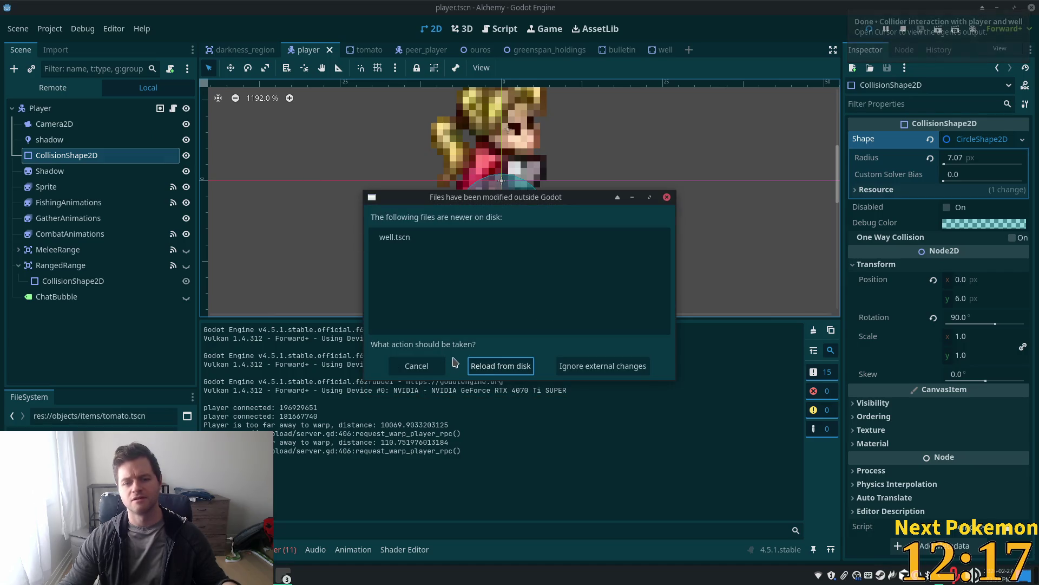
Keep the agent's rectangle-collider edit to well.tscn, then reload the changed scene in Godot
key("alt+Tab")
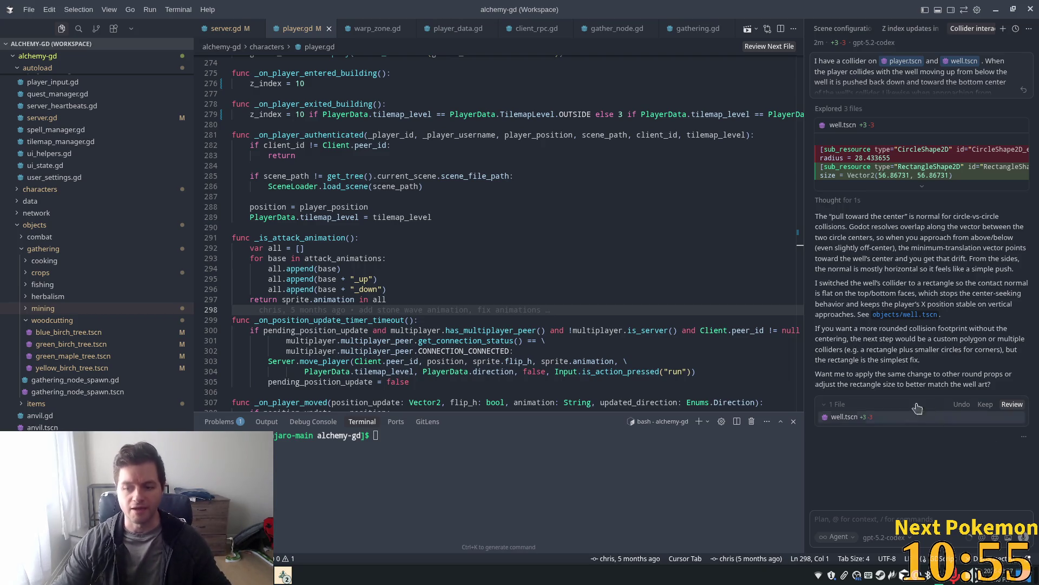
left_click(986, 405)
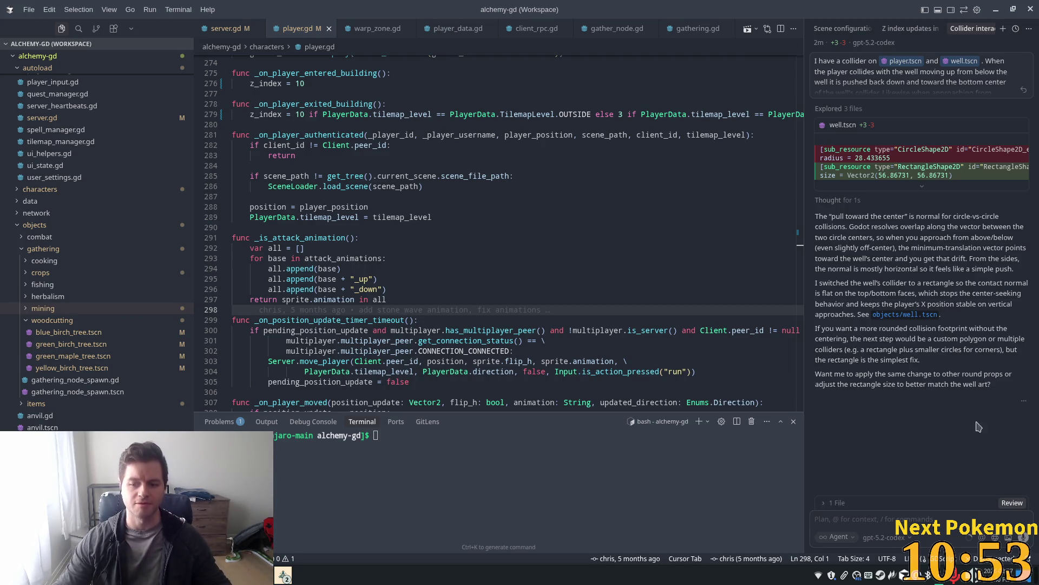
key("alt+Tab")
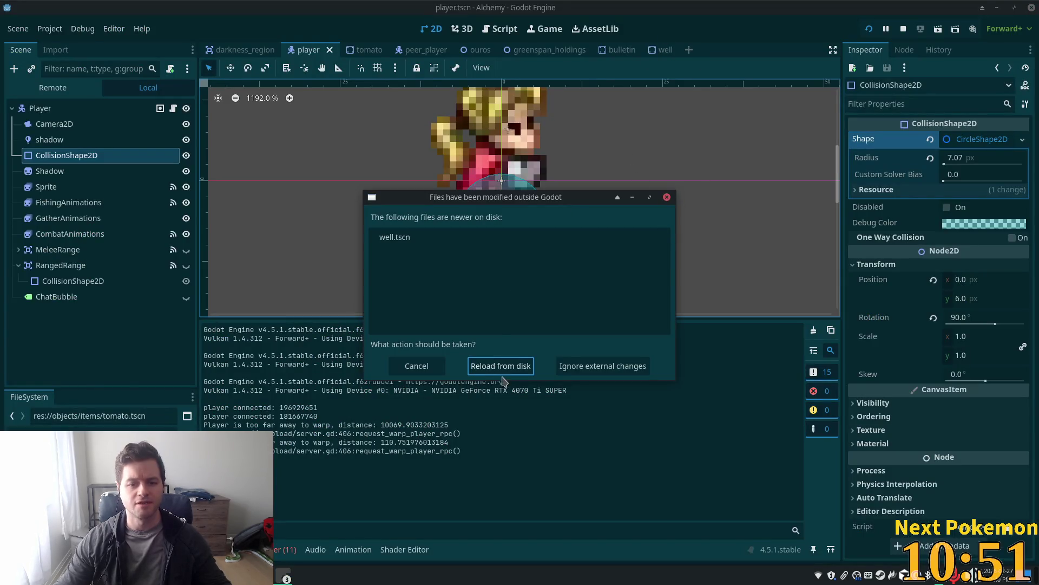
left_click(501, 369)
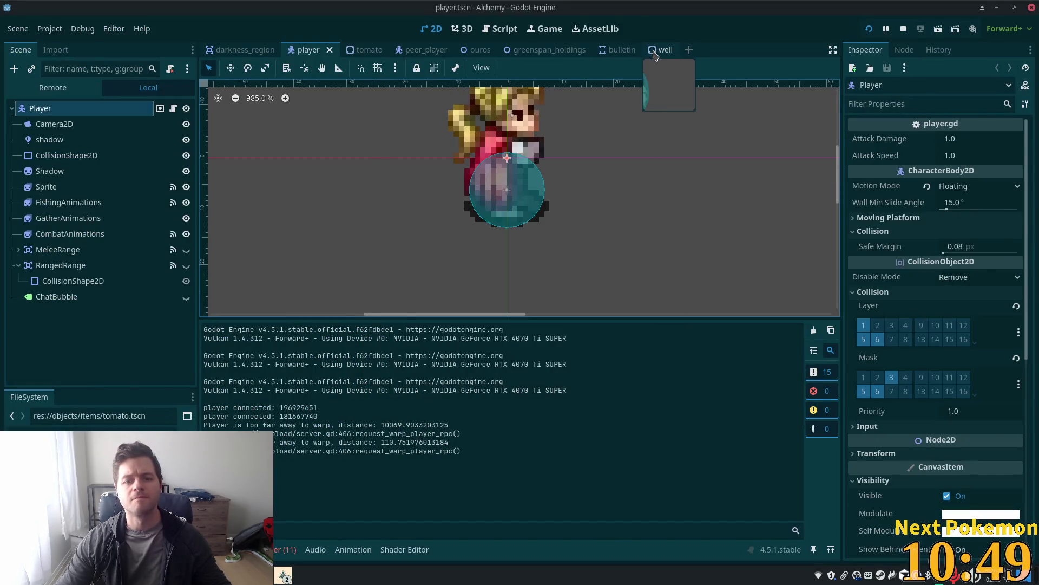
Open the well scene to view its new 56.87 × 56.87 px RectangleShape2D collider
left_click(655, 54)
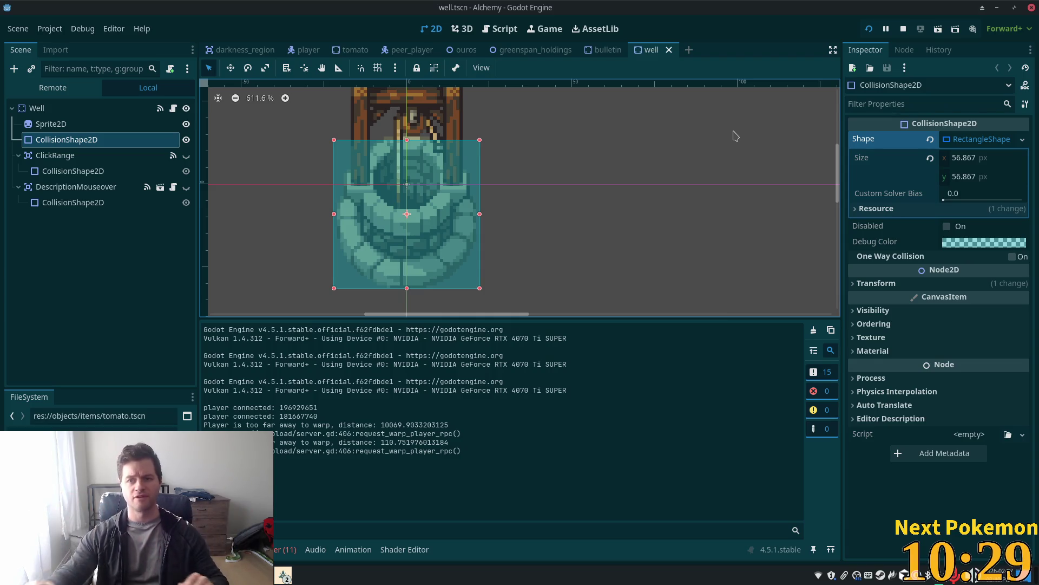
Run the game, log in with QuickLogin, and walk up beside the well
left_click(870, 29)
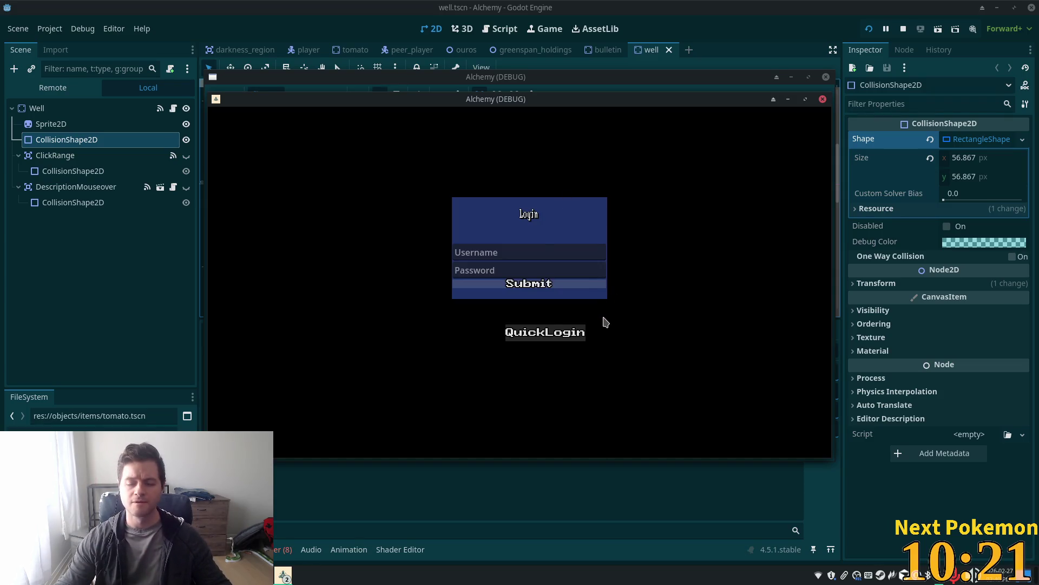
left_click(549, 332)
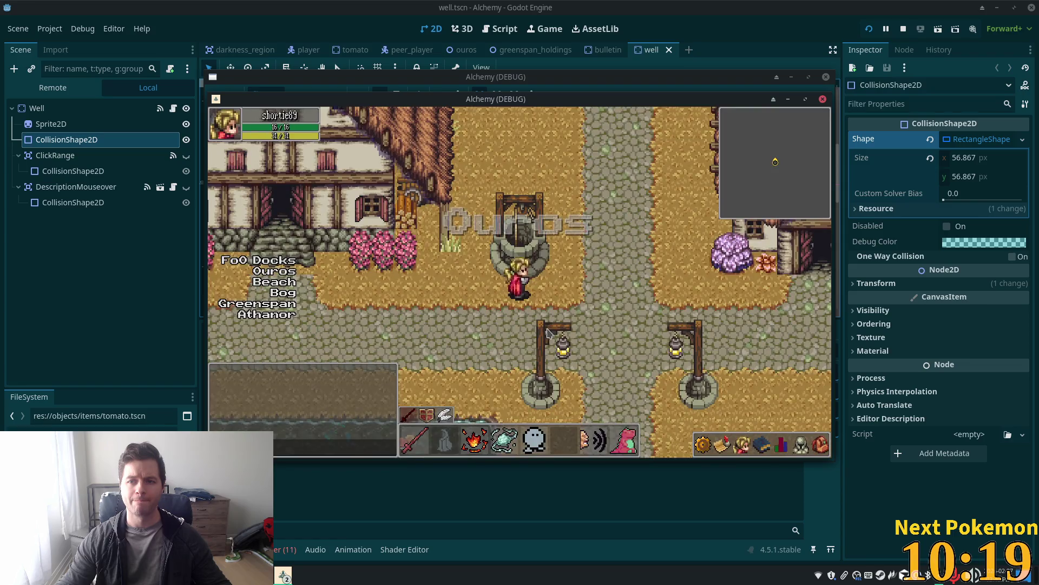
key("Up")
key("Right")
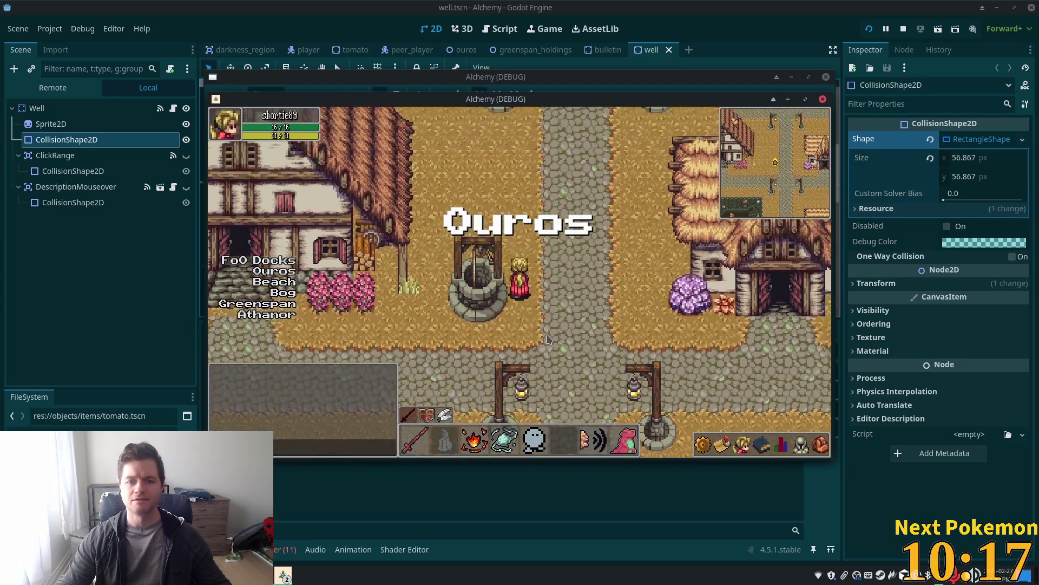
key("Down")
key("Left")
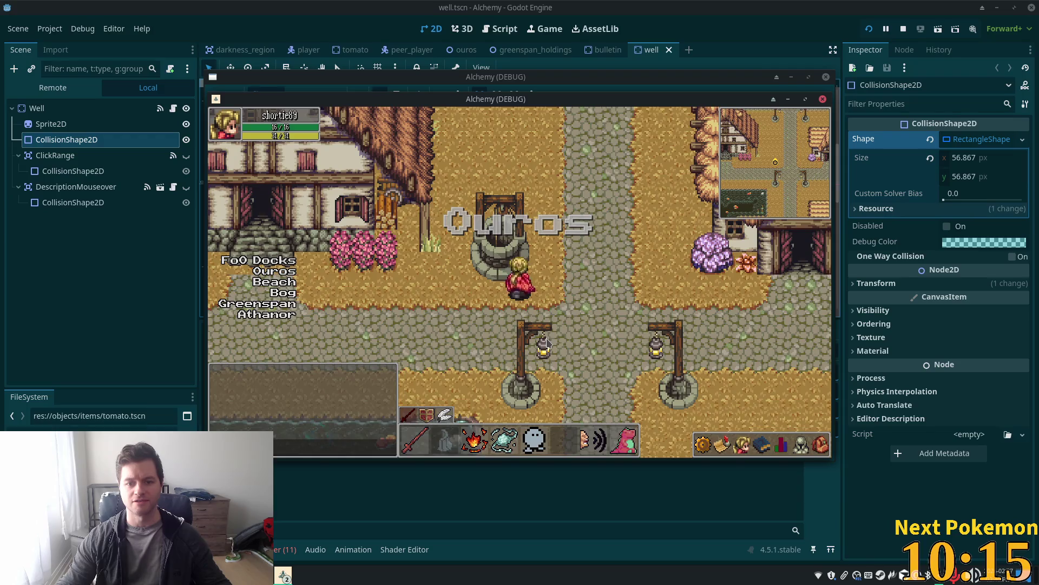
key("Up")
key("Right")
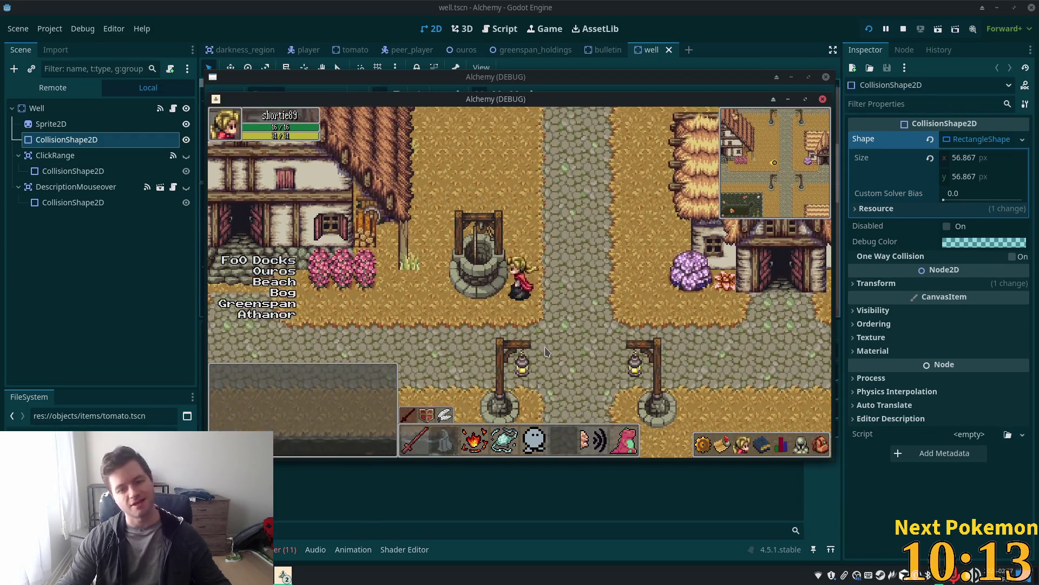
Circle the well above and below to confirm no pull toward its centre, then return to the editor
key("Down")
key("Left")
key("Up")
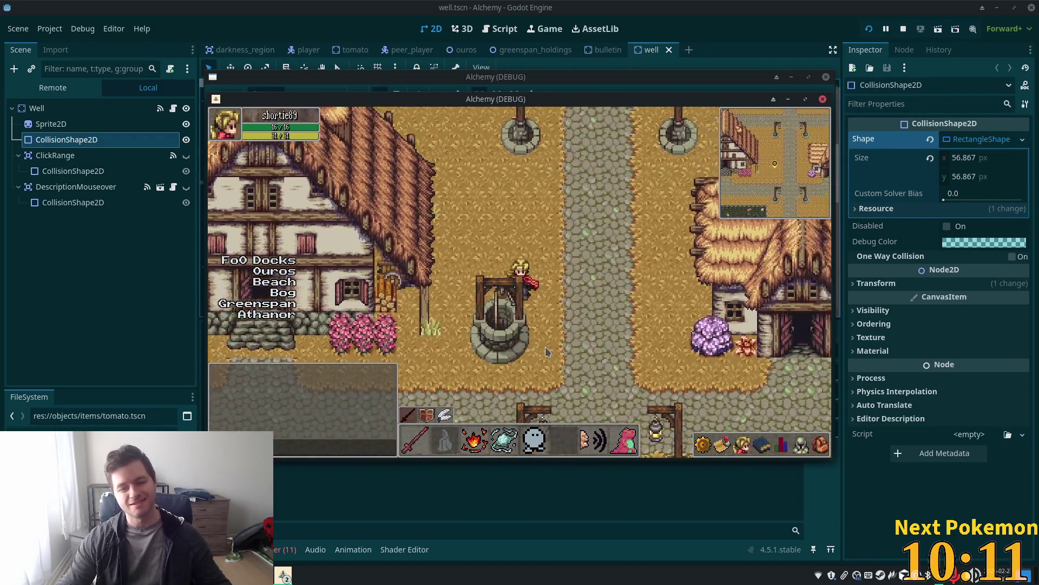
key("Right")
key("Down")
key("Left")
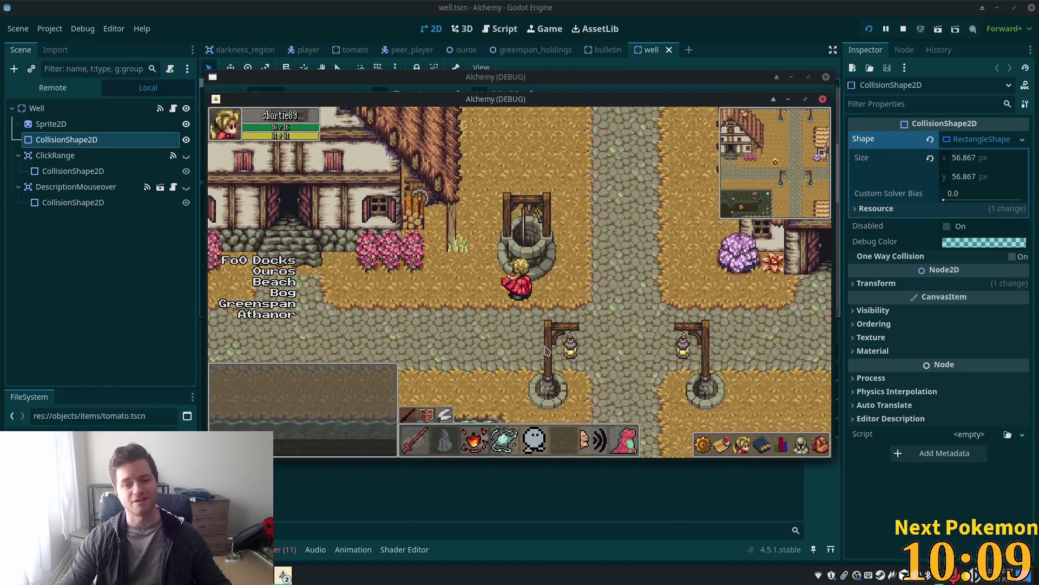
key("Left")
key("Up")
key("Right")
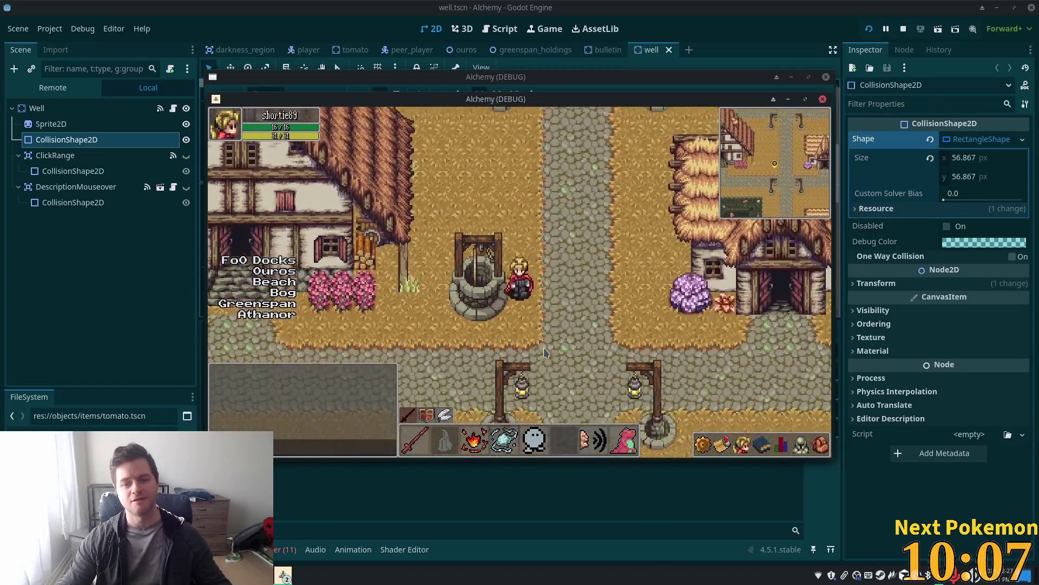
key("Down")
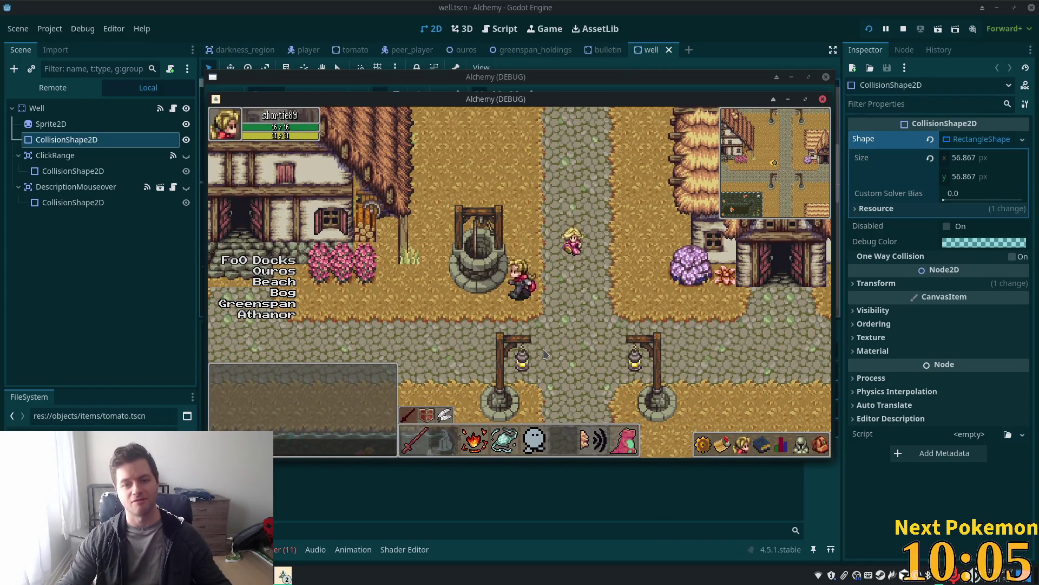
key("Left")
key("Down")
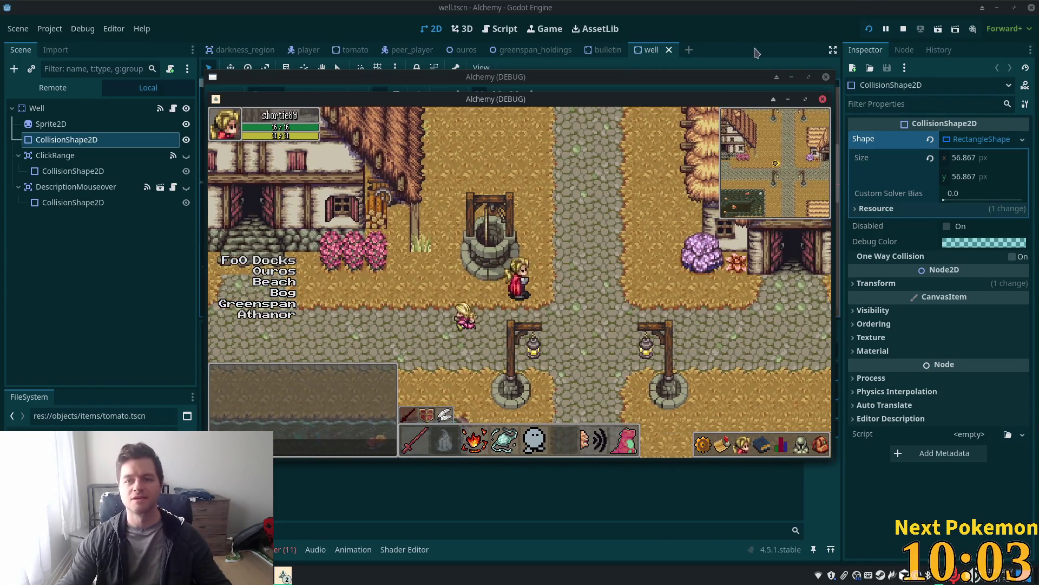
left_click(757, 52)
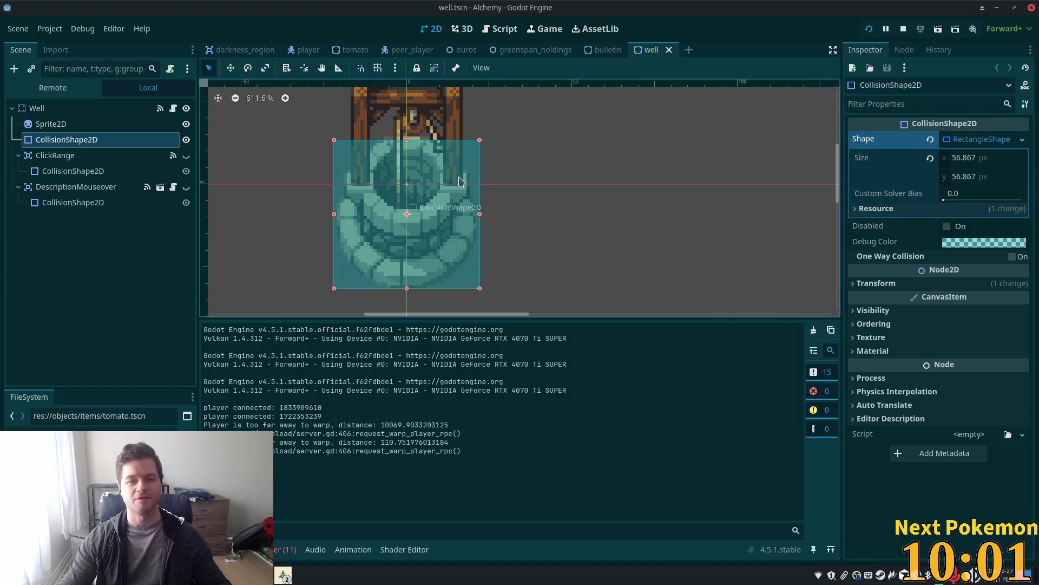
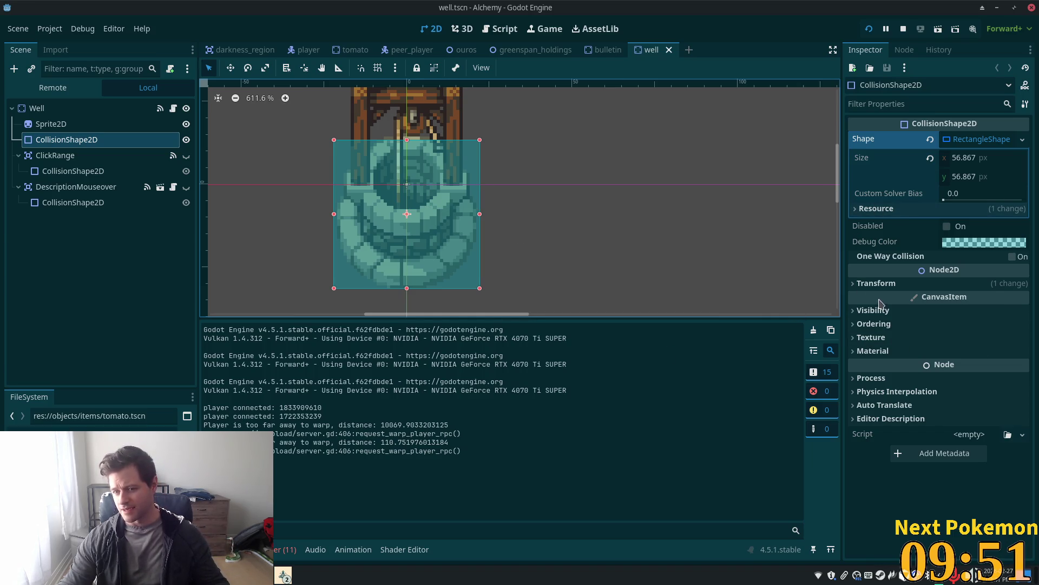
Rotate the well's collision shape 45° into a diamond
left_click(855, 283)
left_click(957, 336)
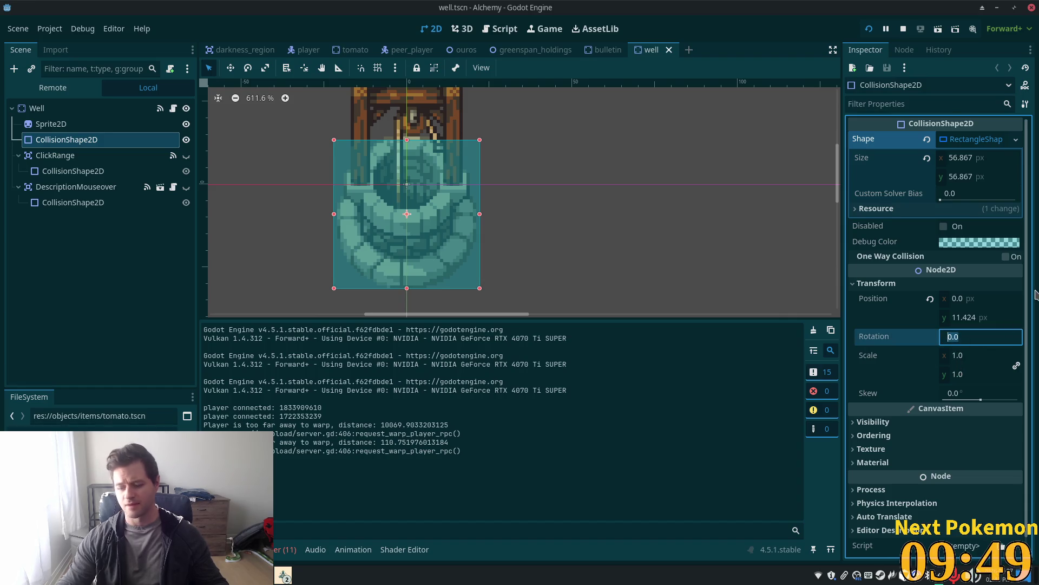
type("45")
key("Tab")
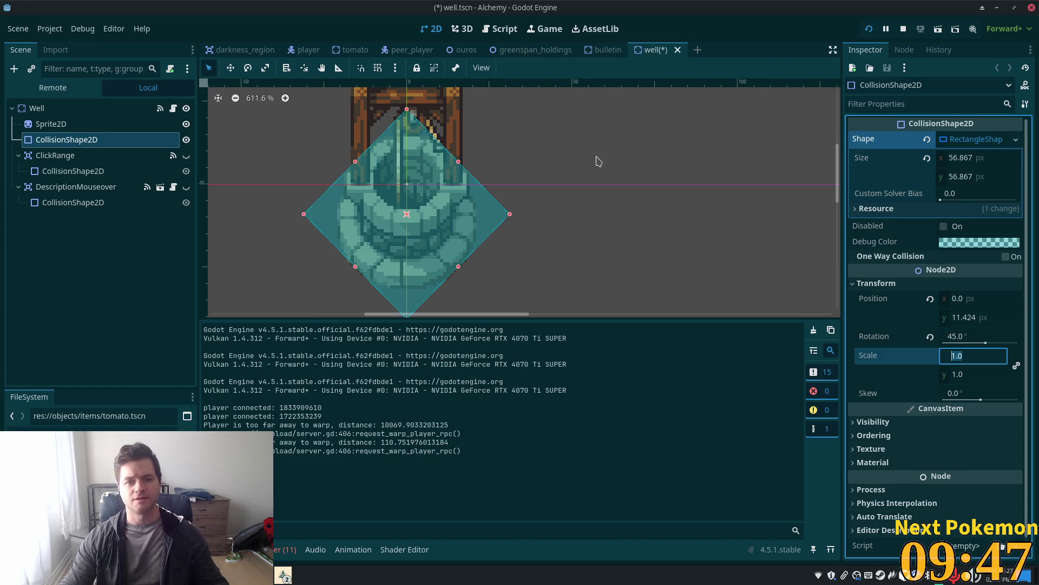
Try shrinking the diamond from its top corner, then undo the change
scroll(445, 158, "down", 4)
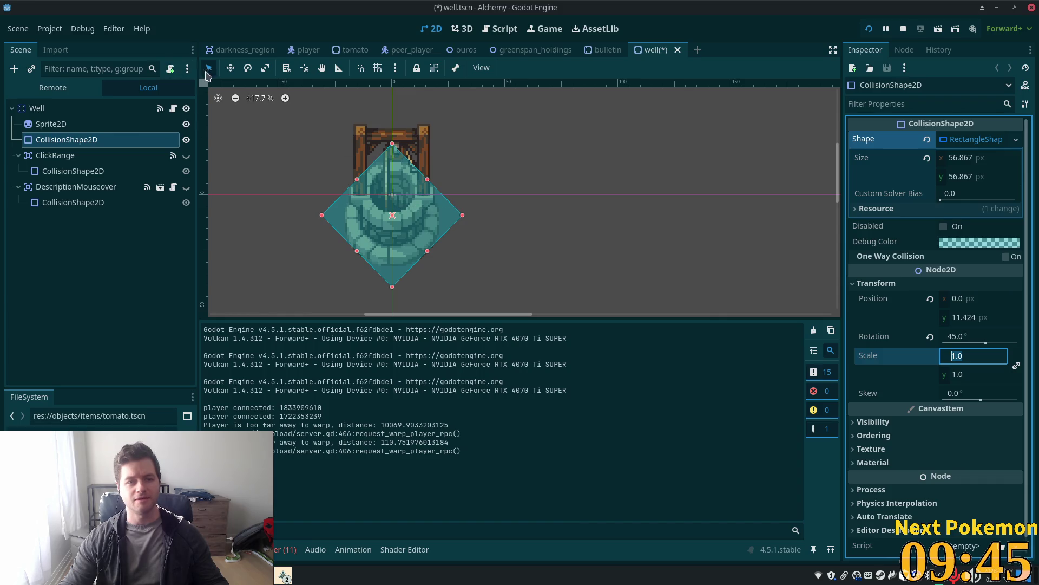
left_click_drag(394, 148, 398, 182)
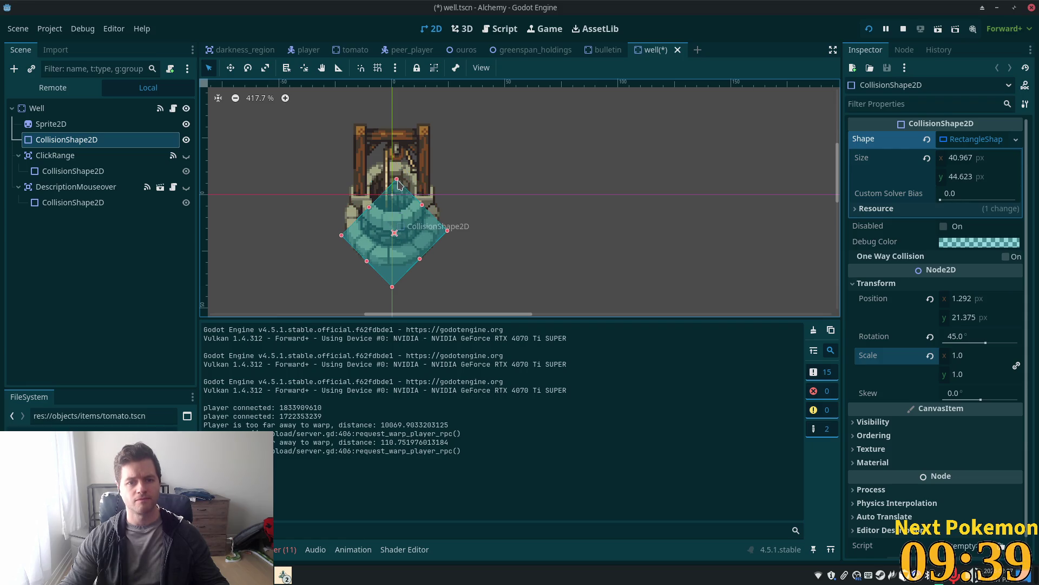
key("ctrl+z")
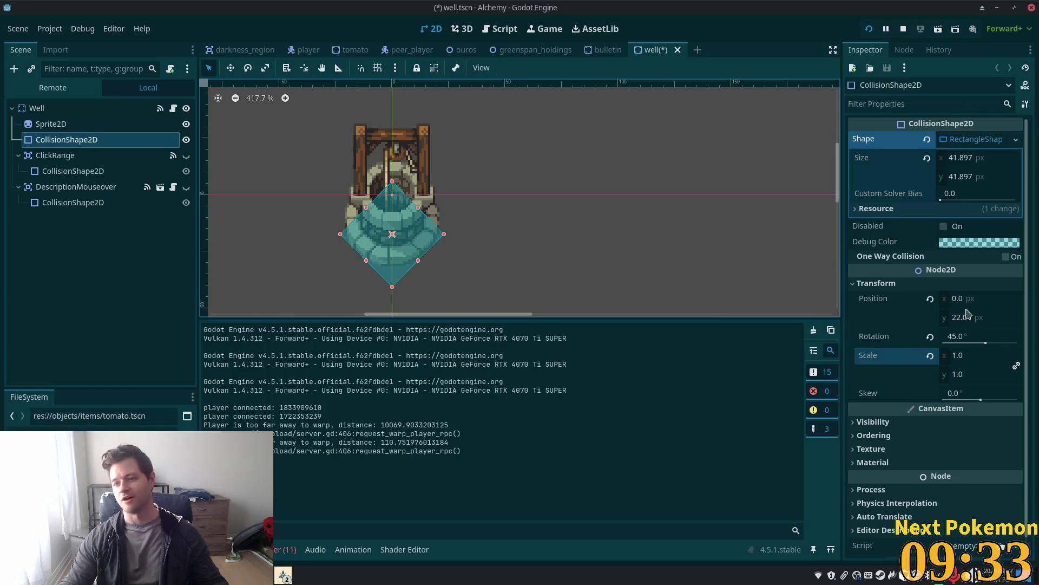
scroll(433, 205, "up", 4)
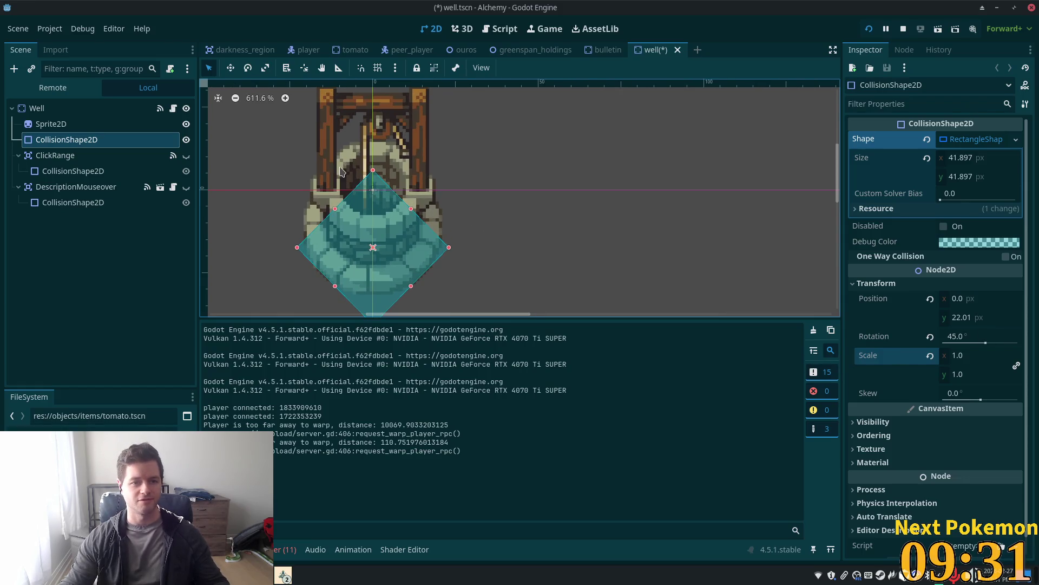
Move the diamond onto the well's base, shrink it to 39.798 px, save and run
left_click(236, 73)
left_click_drag(390, 261, 390, 230)
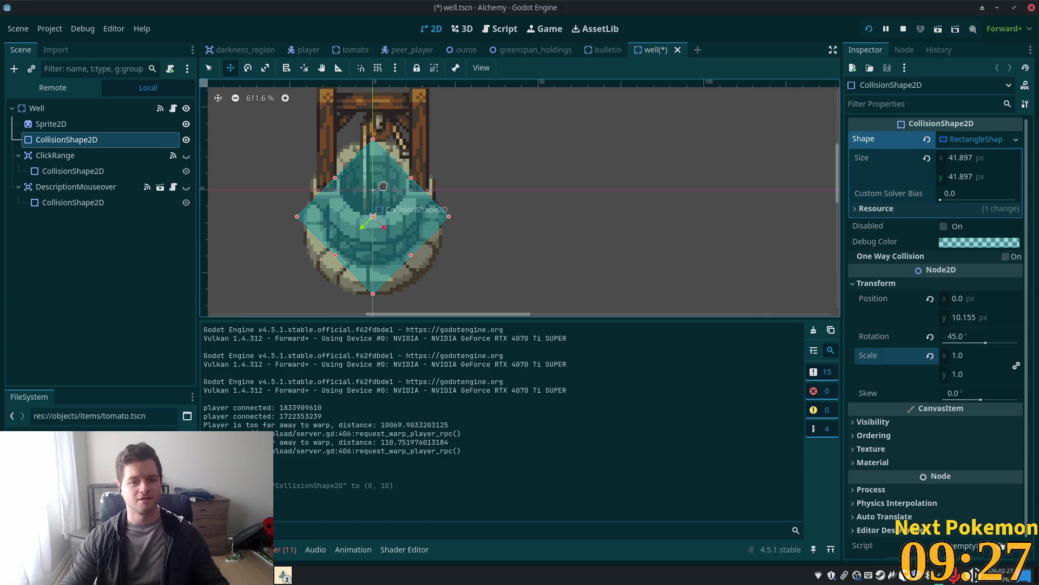
key("q")
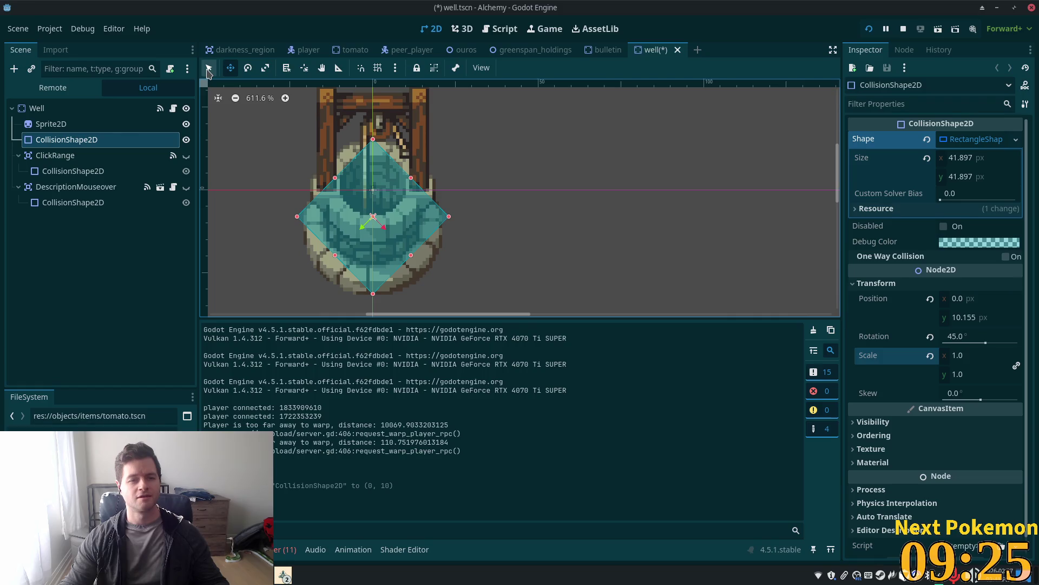
left_click_drag(373, 140, 376, 150)
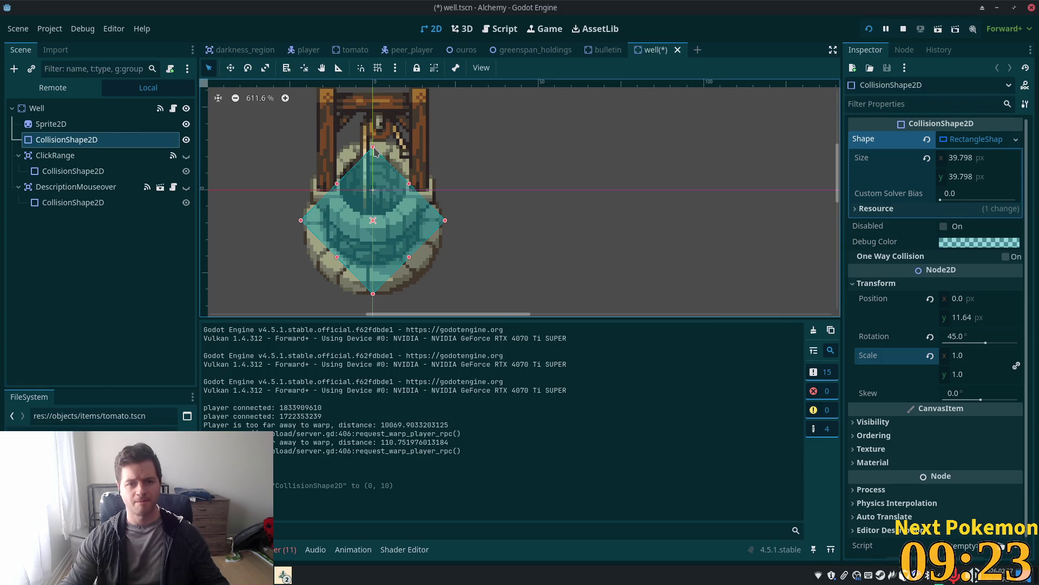
key("ctrl+s")
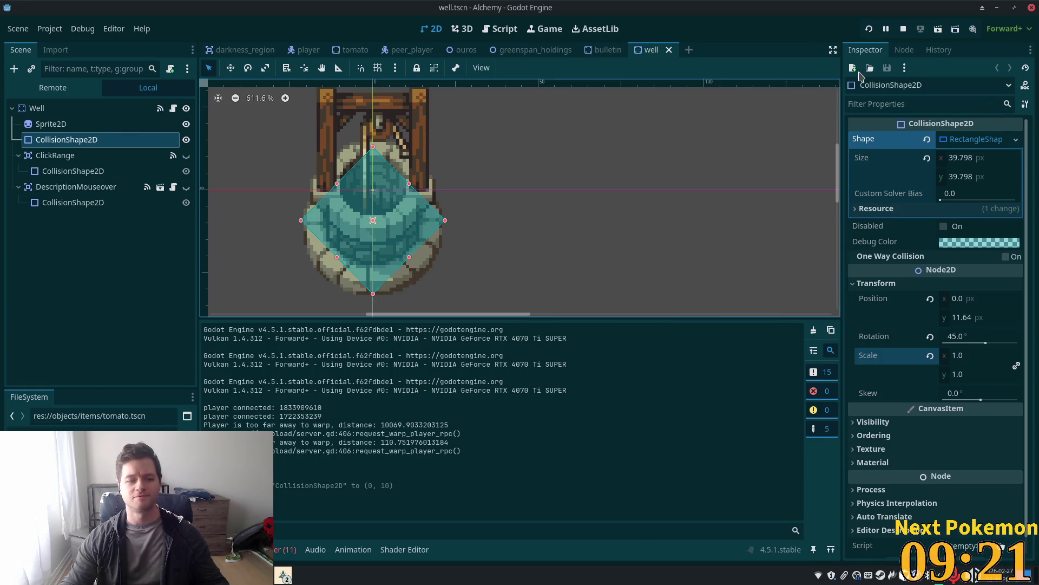
key("F5")
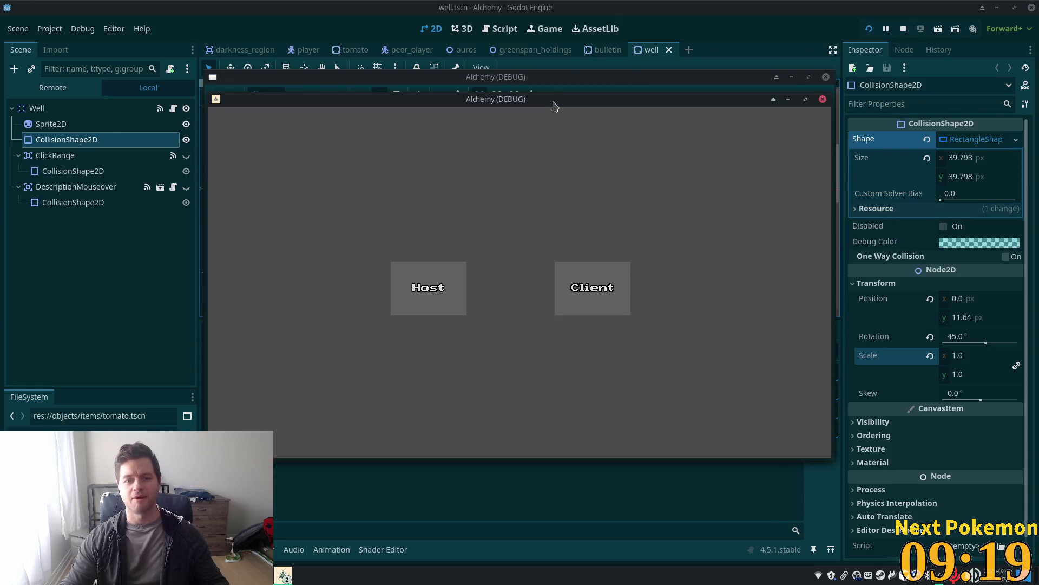
Arrange the two game windows and walk the player up to and around the well
left_click_drag(554, 105, 378, 47)
mouse_move(714, 100)
left_mouse_down()
mouse_move(861, 117)
mouse_move(887, 151)
left_mouse_up()
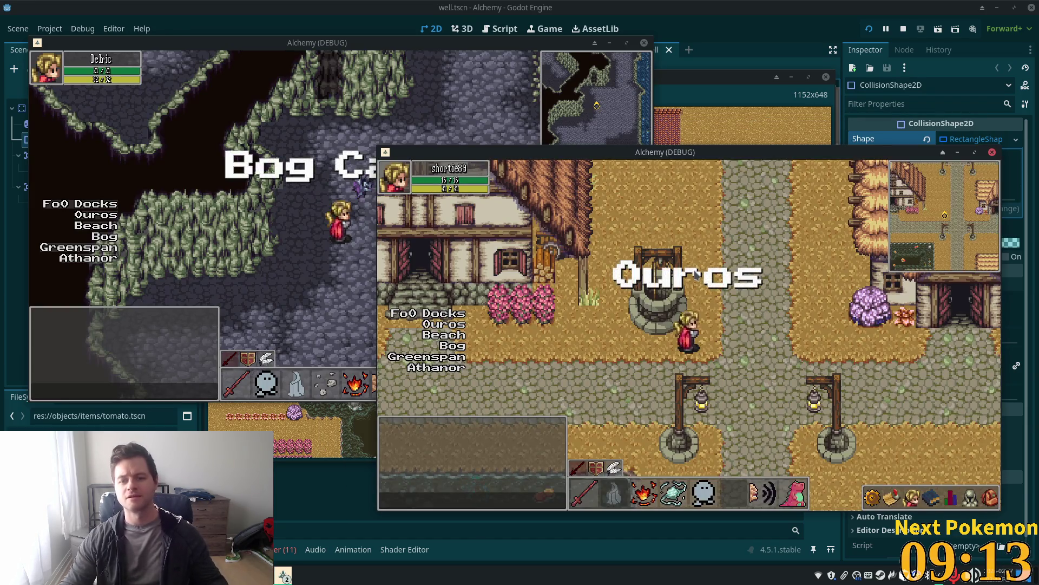
key("Left")
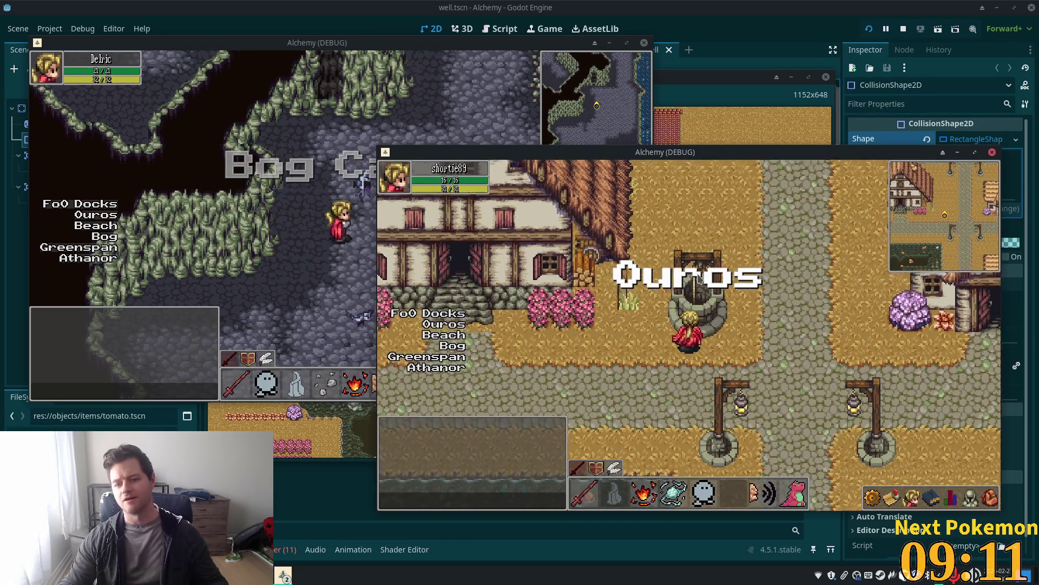
key("Left")
key("Down")
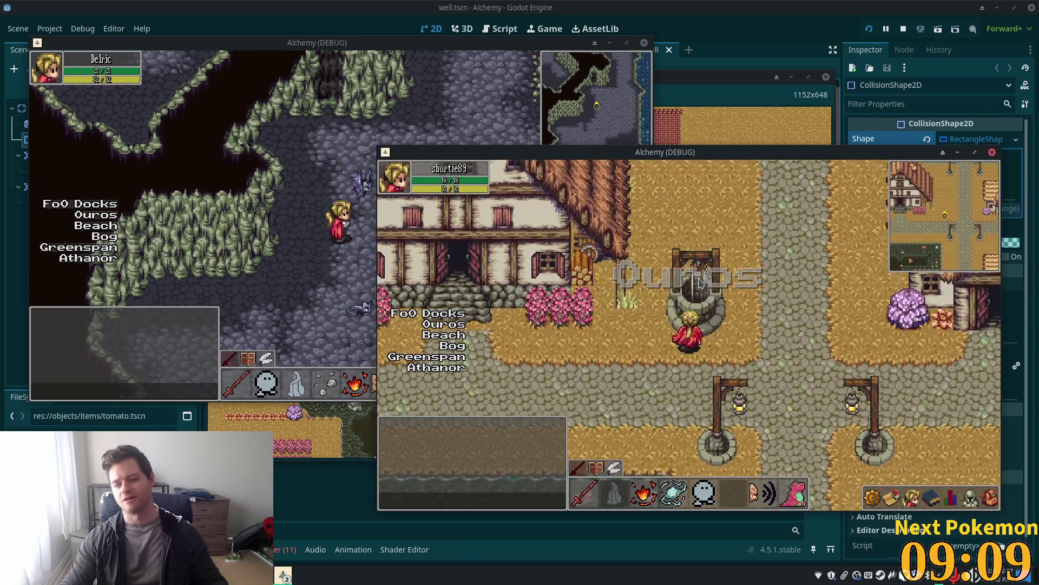
key("Right")
key("Right")
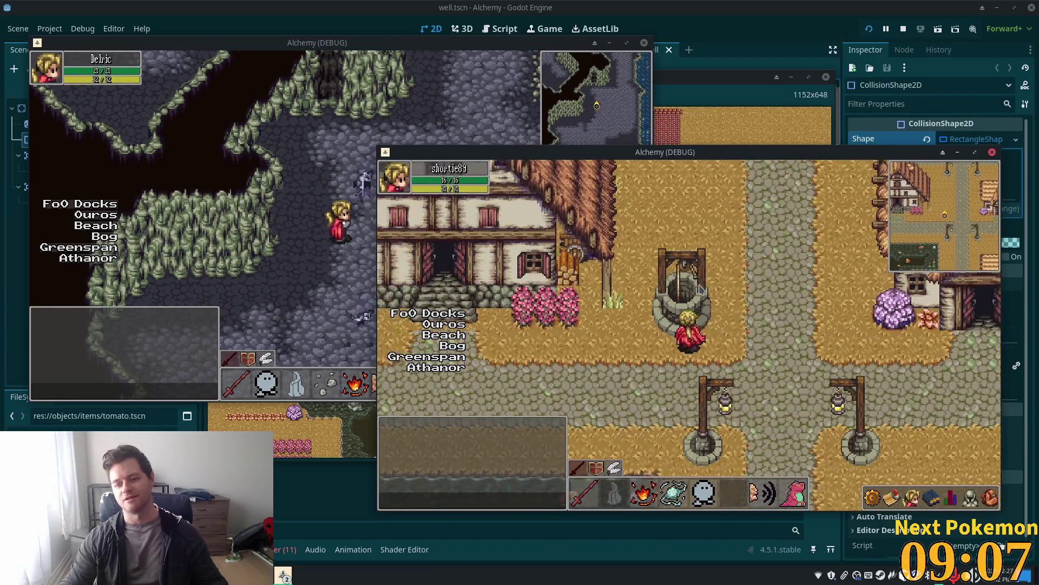
key("Right")
Walk the player back and forth, behind and beside the well, then stop the game
key("Left")
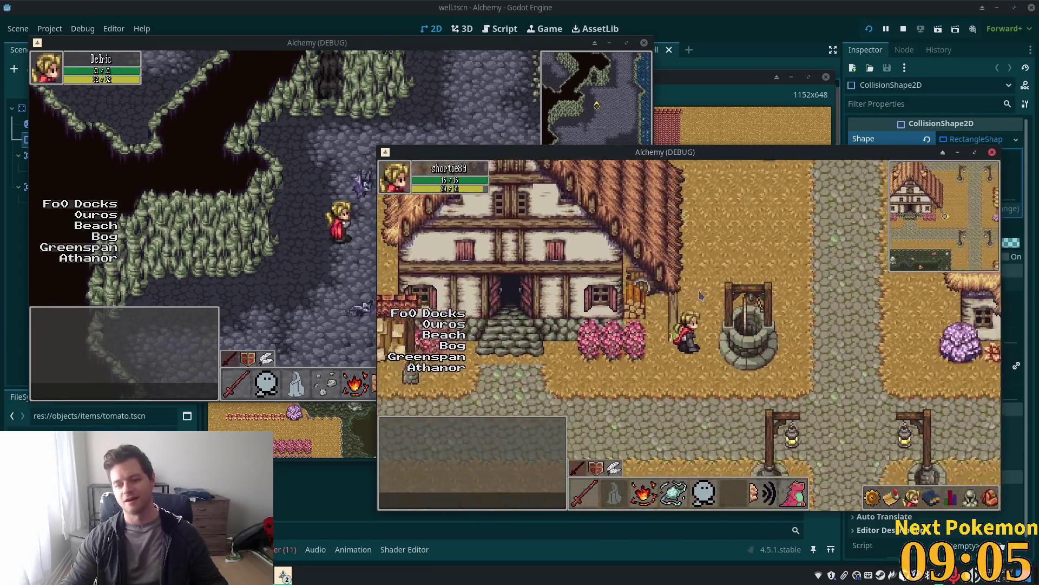
key("Right")
key("Left")
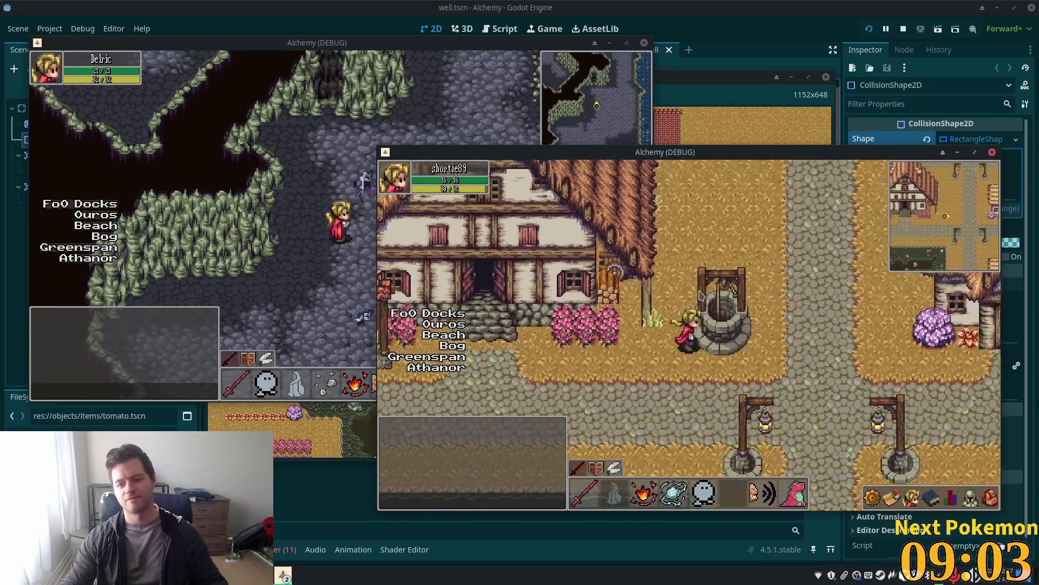
key("Right")
key("Up")
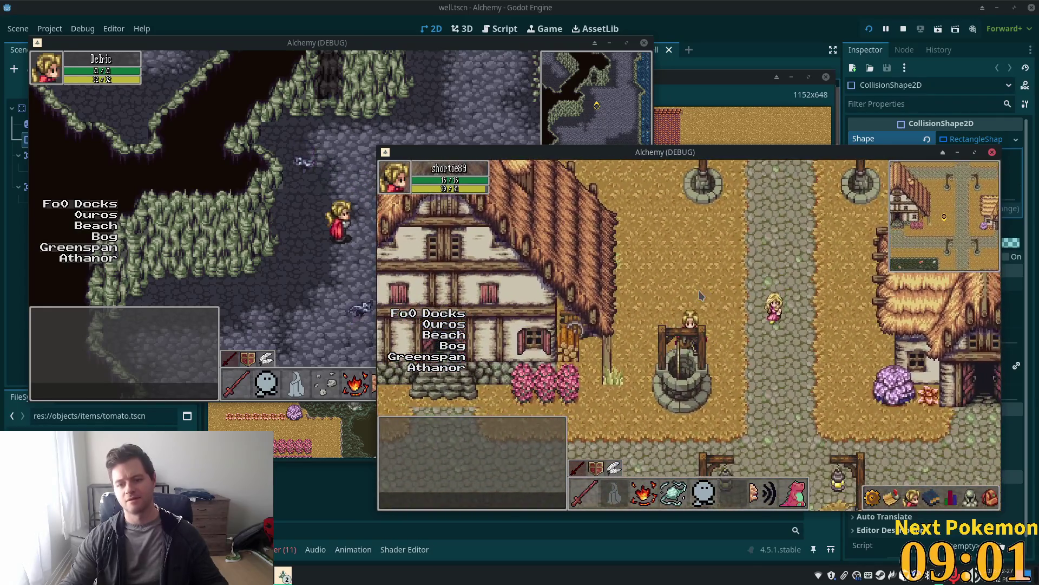
key("Right")
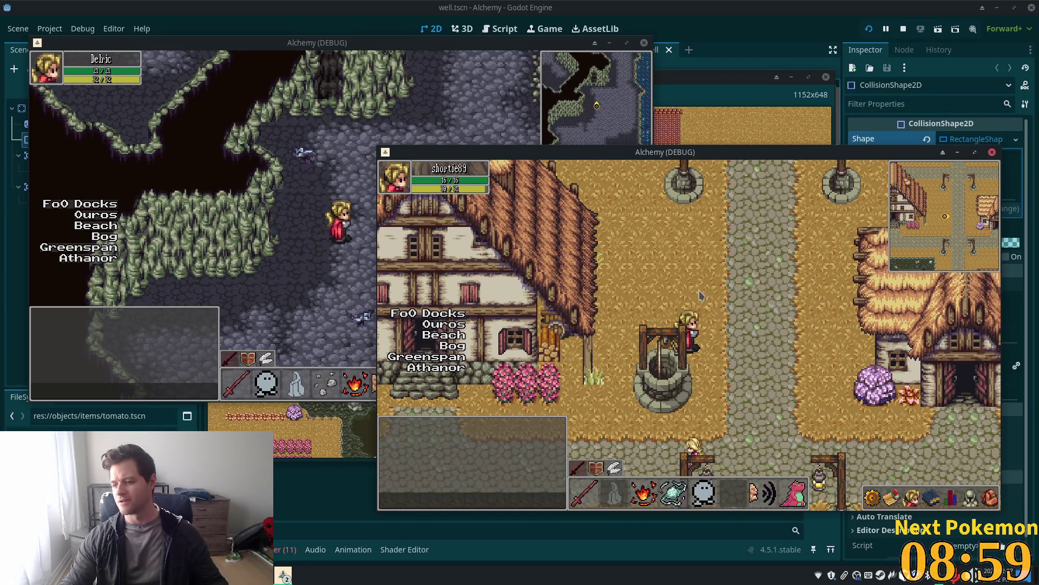
key("Down")
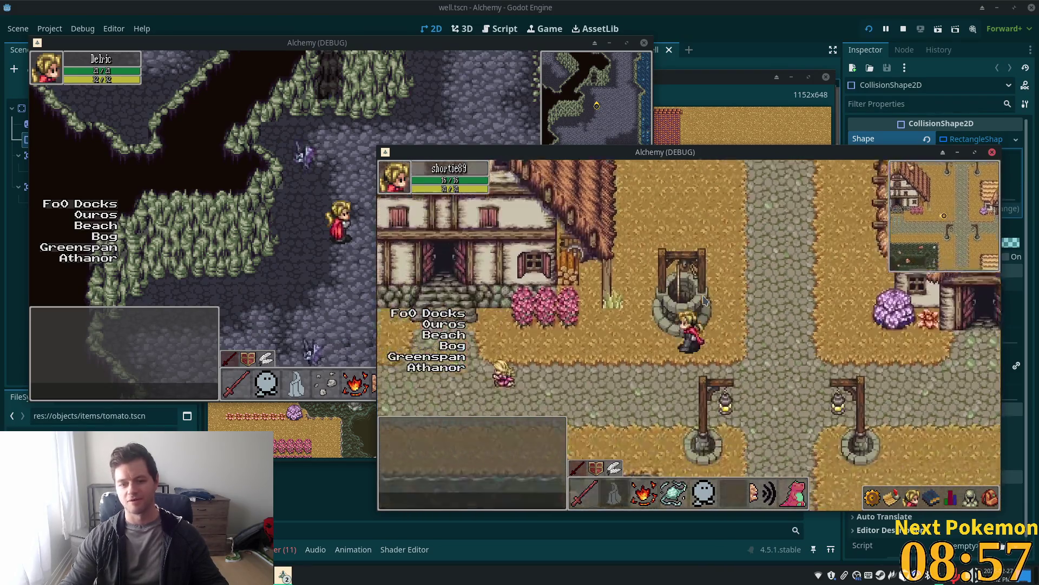
key("Left")
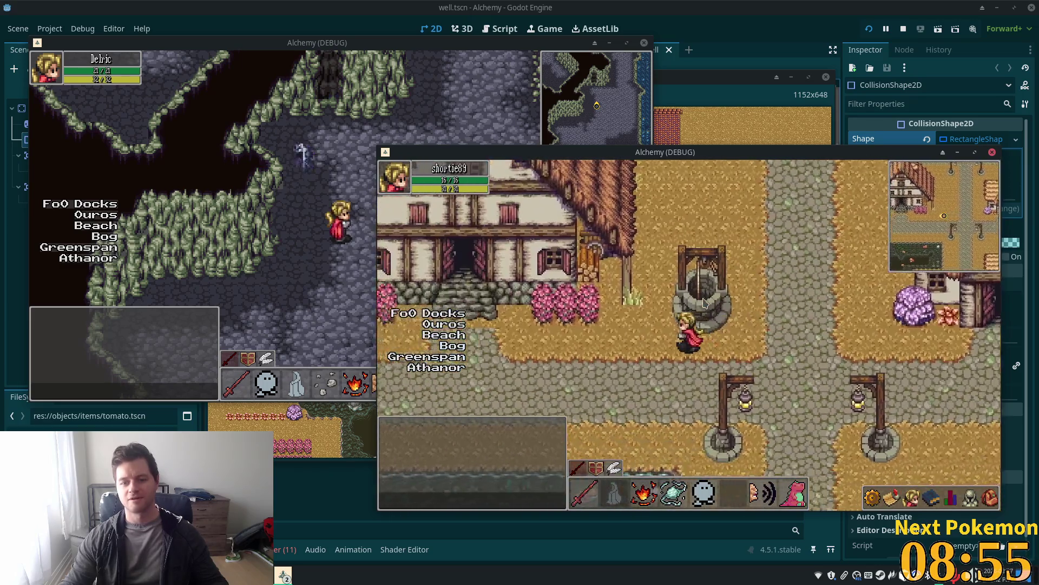
key("Up")
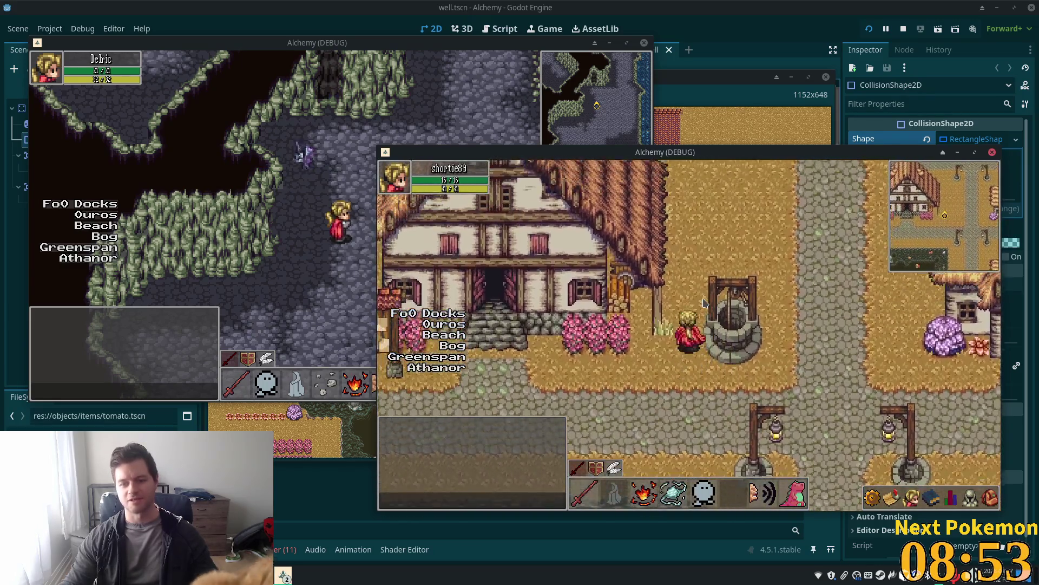
key("F8")
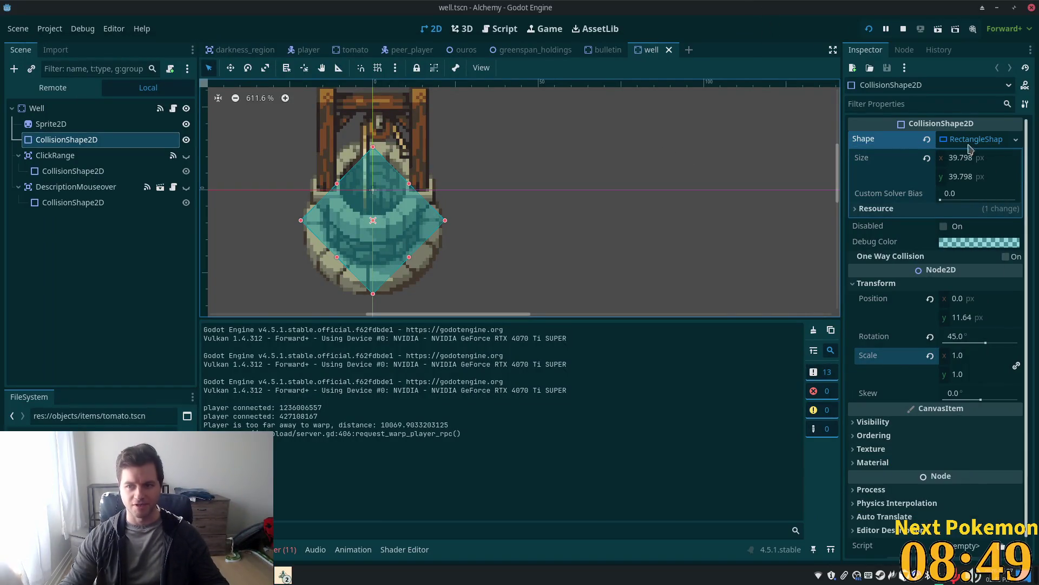
Undo the collision shape edits, restoring the unrotated 56.867 px square
left_click(1016, 142)
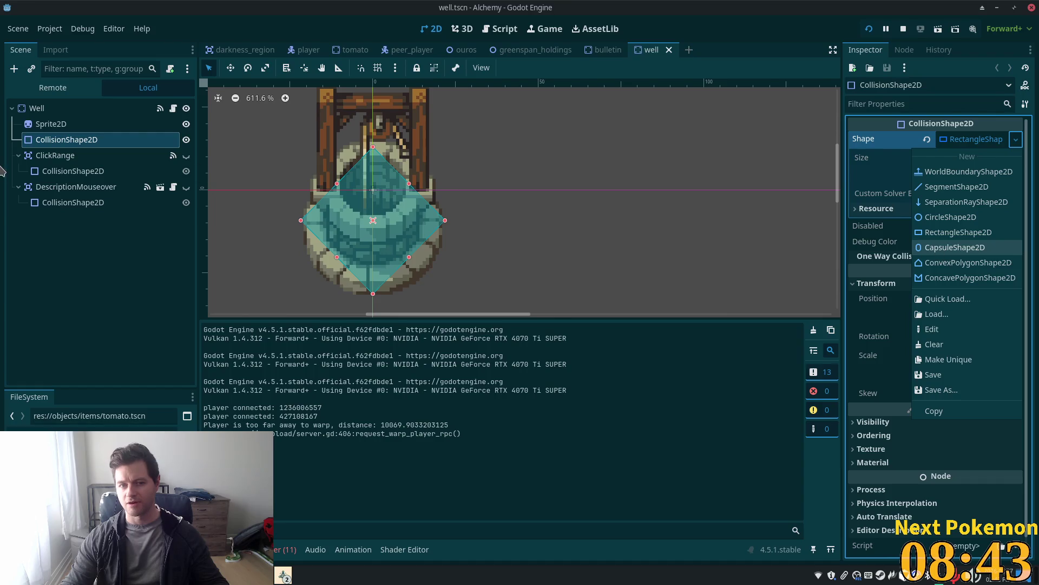
left_click(70, 125)
left_click(85, 142)
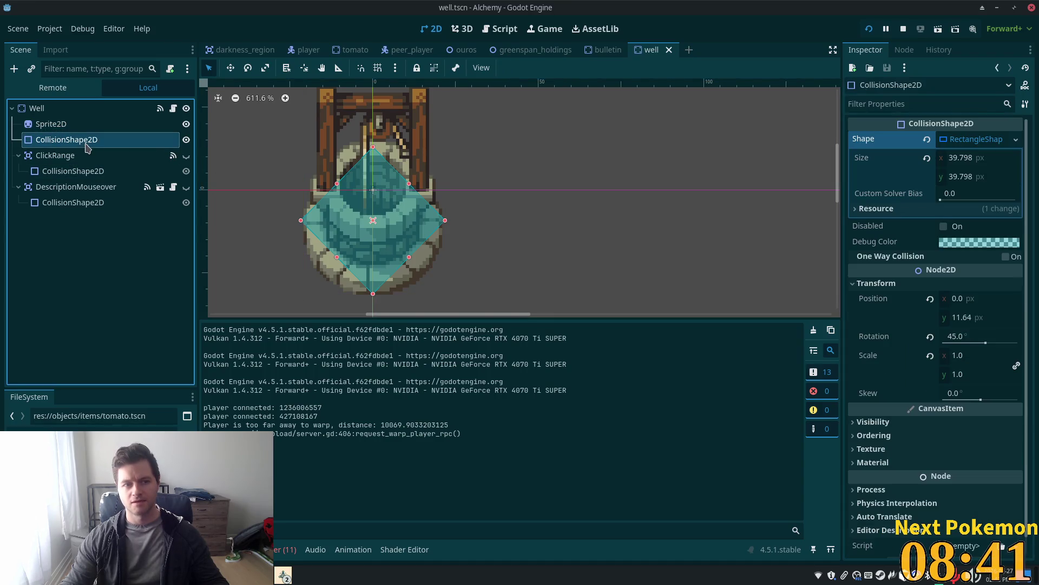
key("ctrl+z")
key("ctrl+z")
key("ctrl+z")
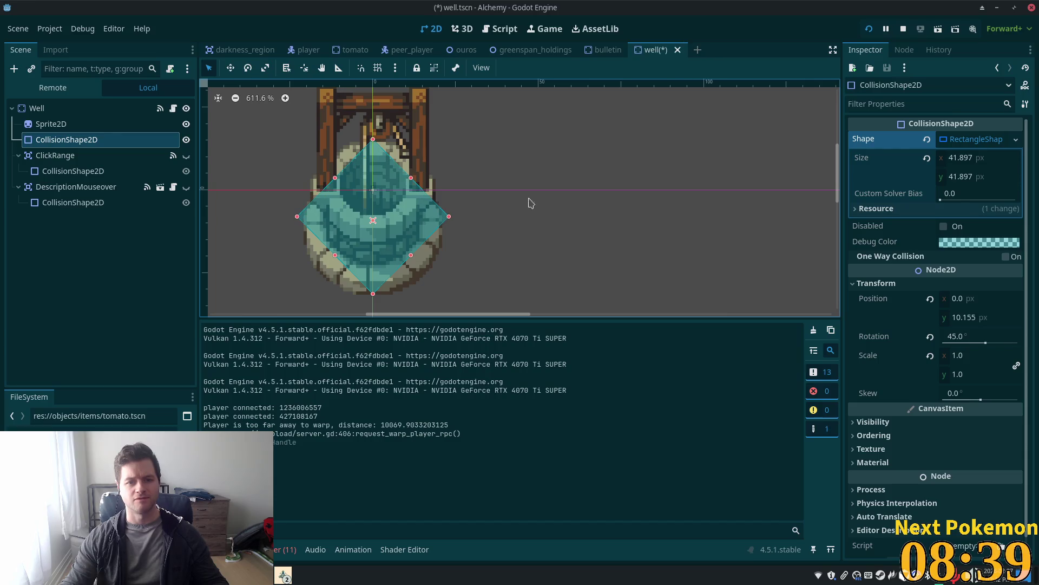
key("ctrl+z")
key("ctrl+z")
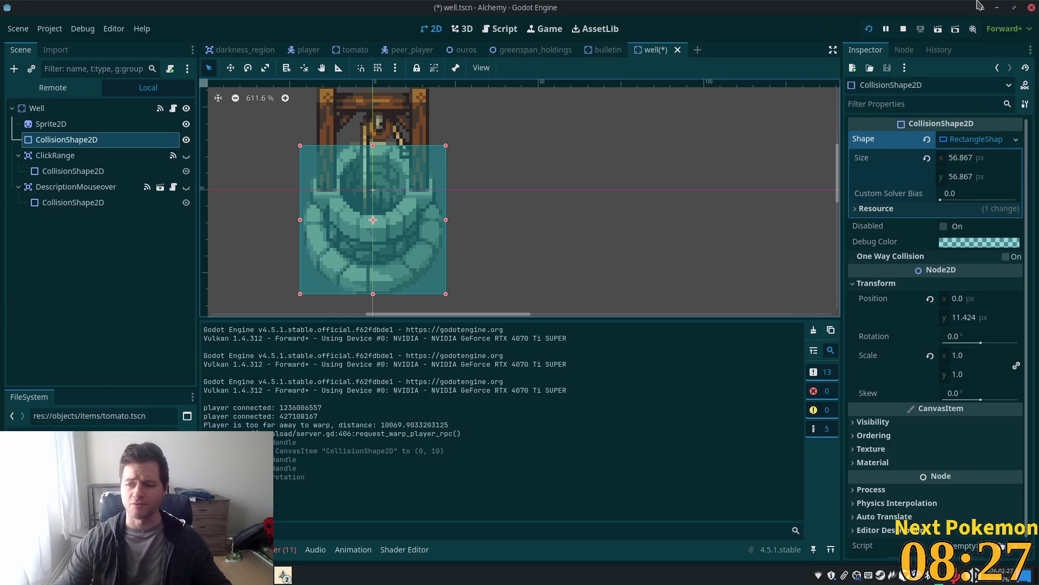
left_click(67, 114)
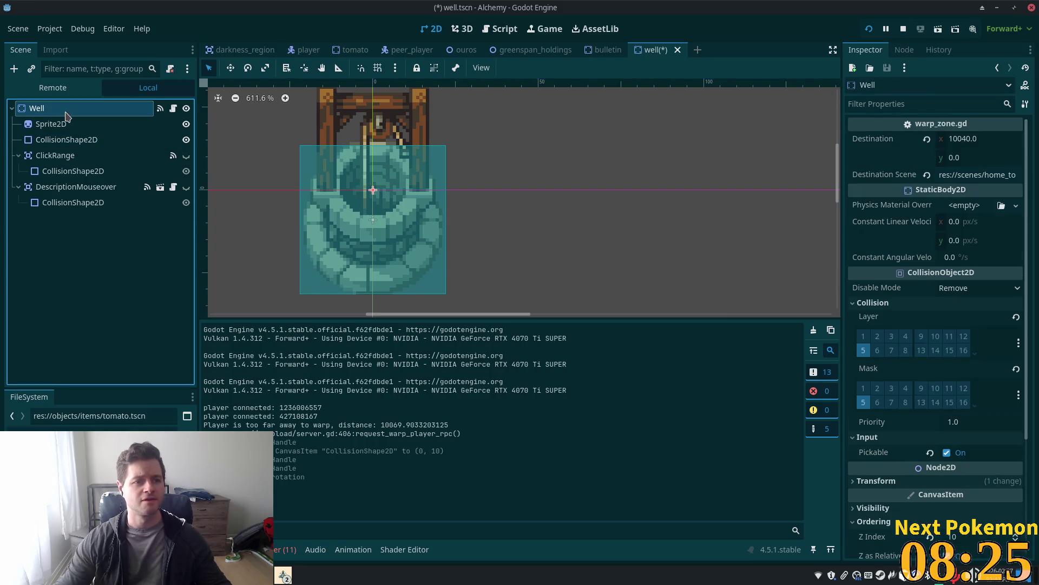
left_click(66, 139)
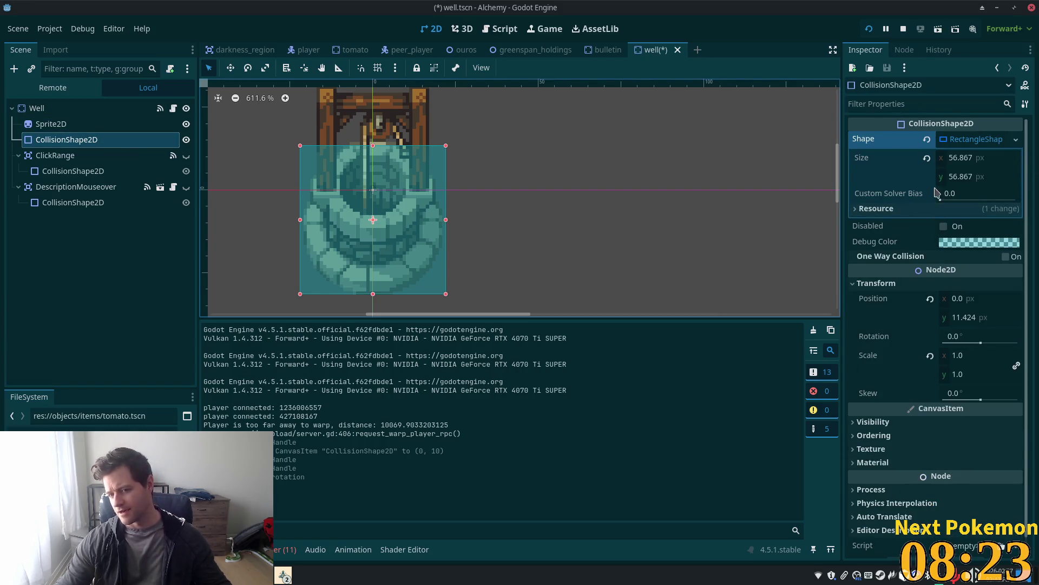
key("ctrl+z")
Start adding a child node to Well, searching for 'coll'
left_click(73, 110)
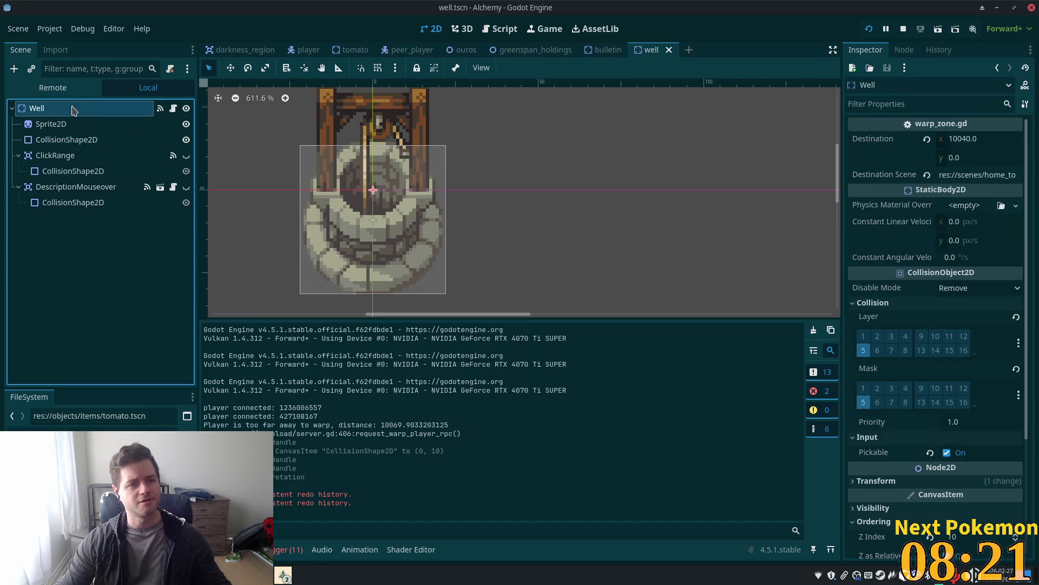
key("ctrl+a")
type("coll")
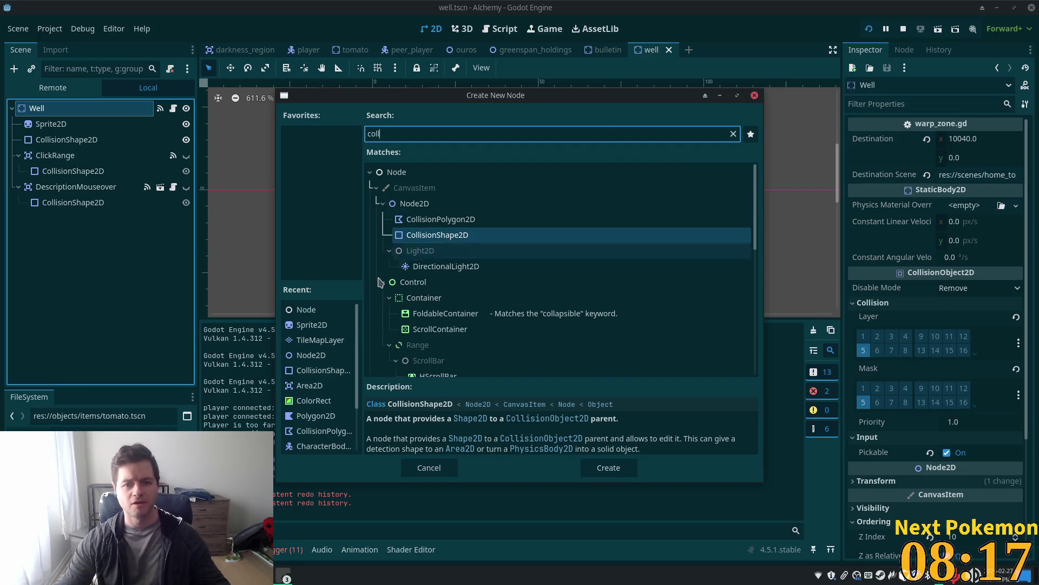
Add a CollisionPolygon2D under Well and expand its Polygon point list
double_click(438, 219)
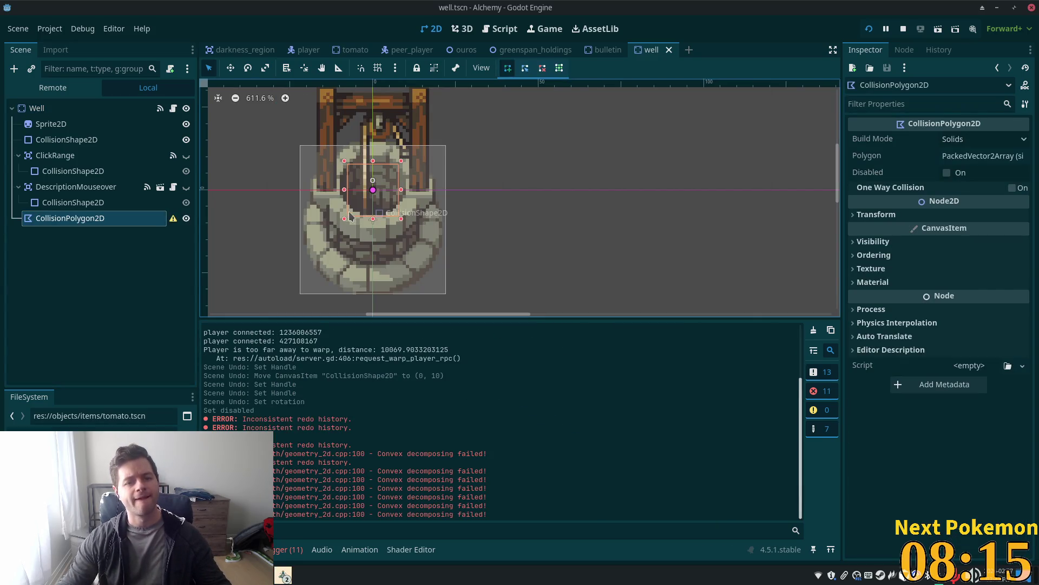
scroll(379, 233, "left", 2)
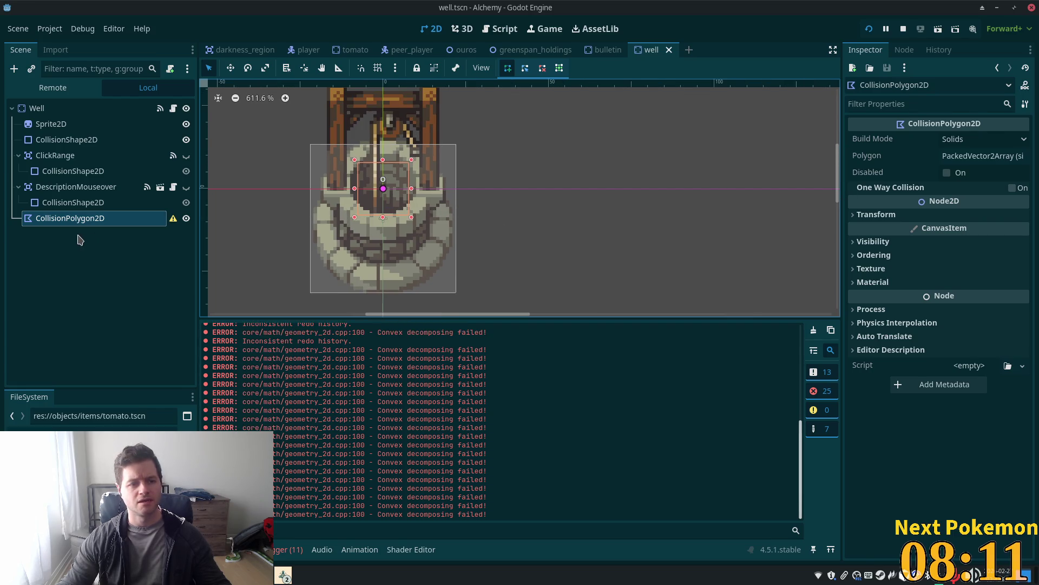
left_click(977, 157)
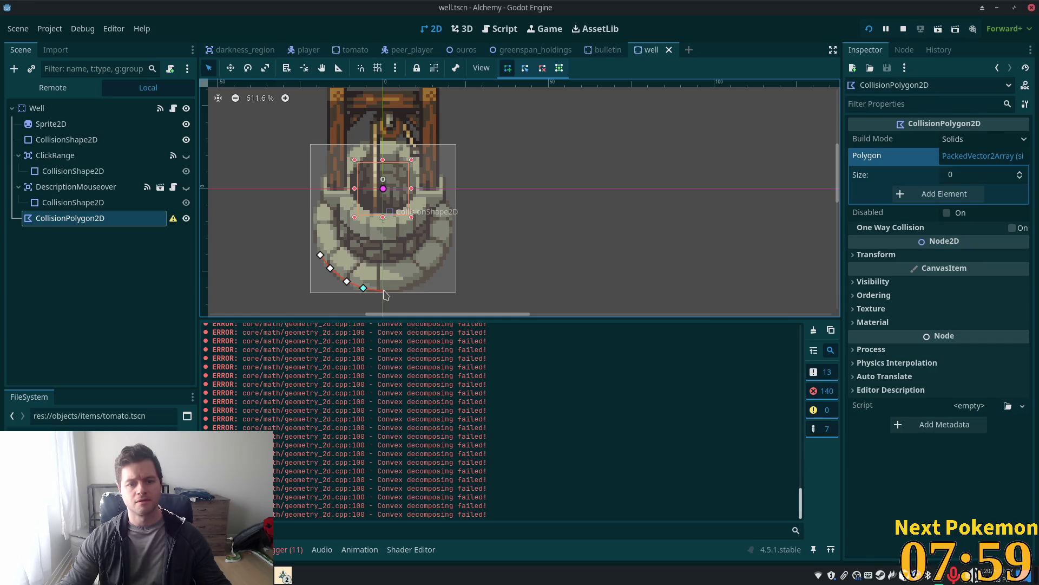
Outline the well's round stone base with polygon points, then run the game
left_click(383, 292)
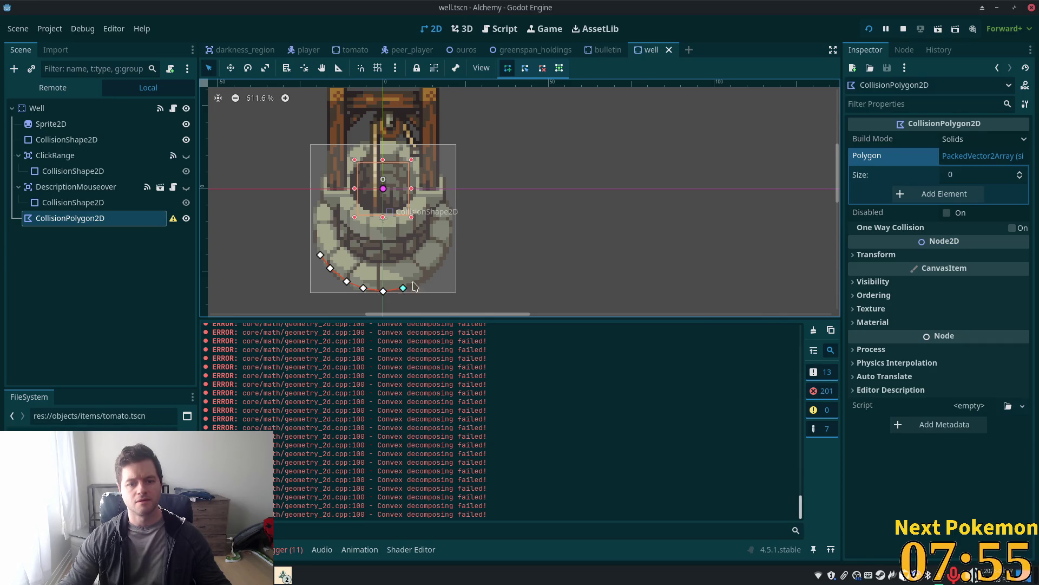
left_click(430, 271)
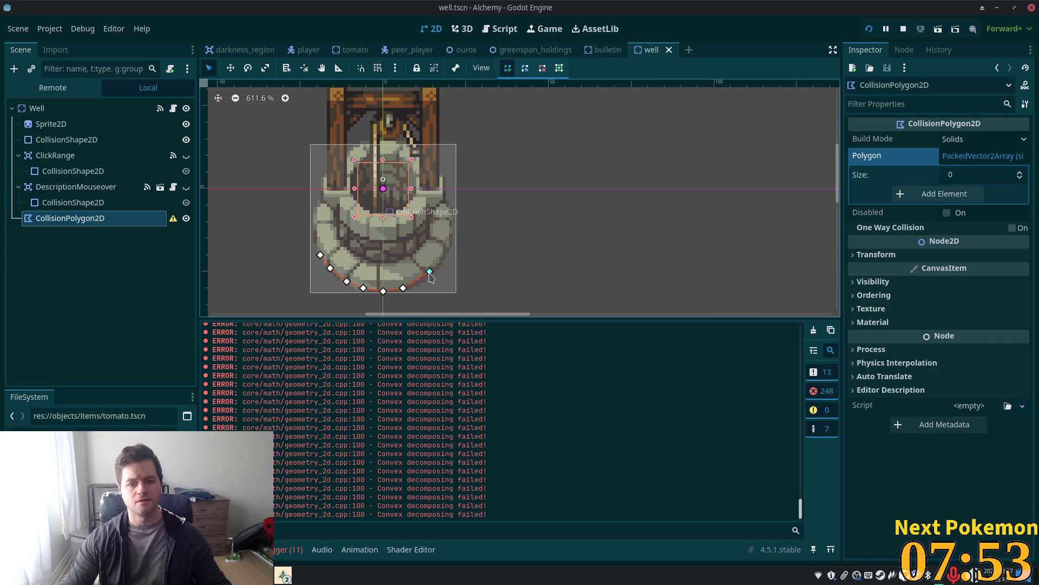
left_click(446, 248)
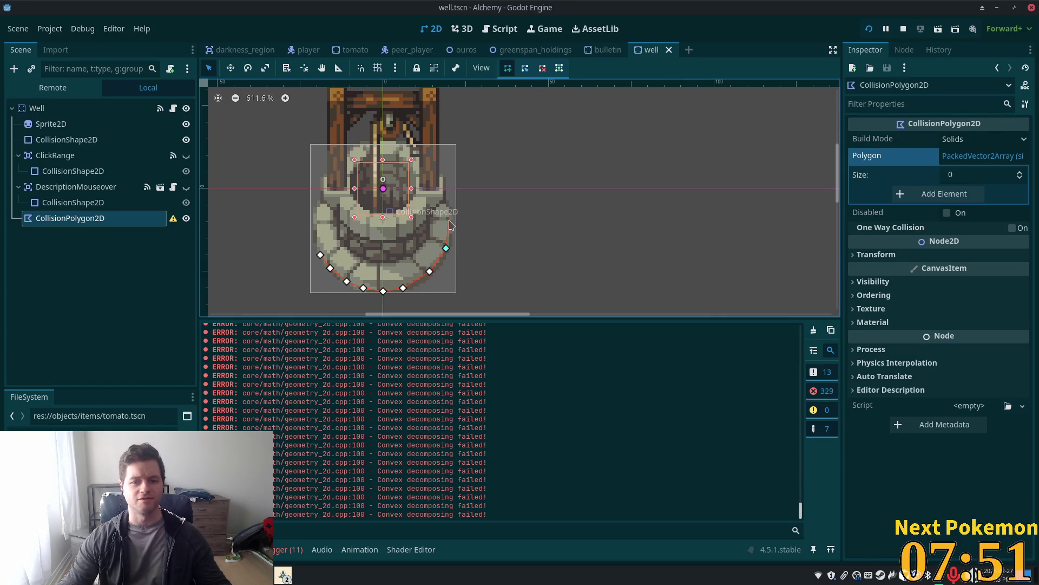
left_click(449, 221)
left_click(443, 202)
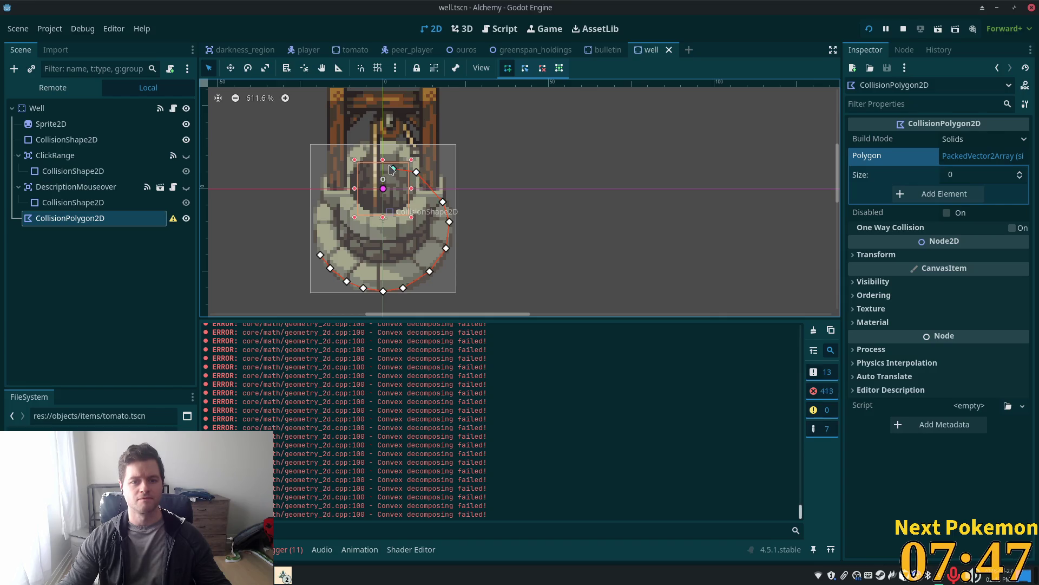
left_click(392, 169)
left_click(360, 169)
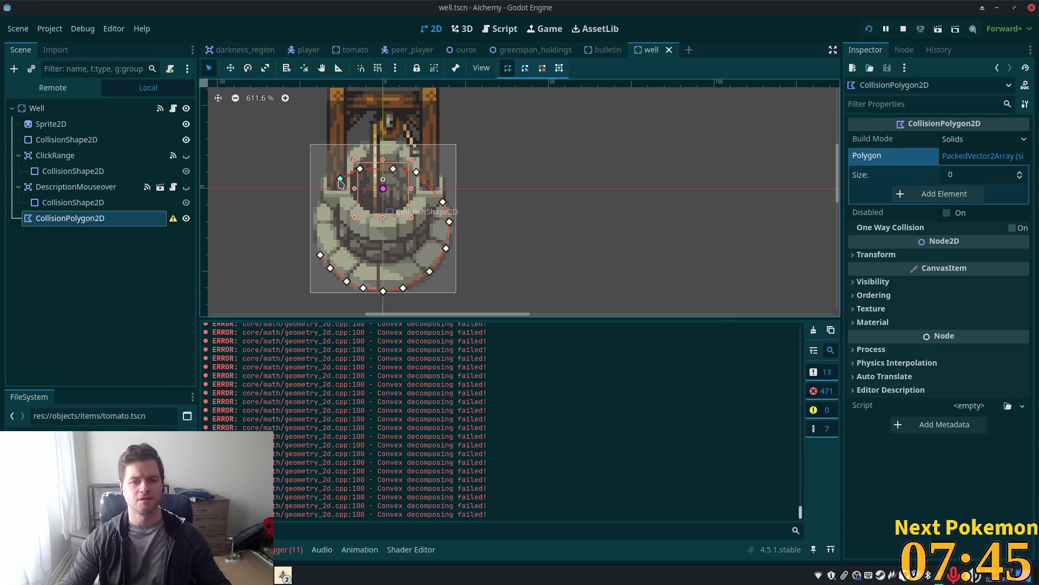
left_click(320, 198)
left_click(314, 225)
left_click(319, 255)
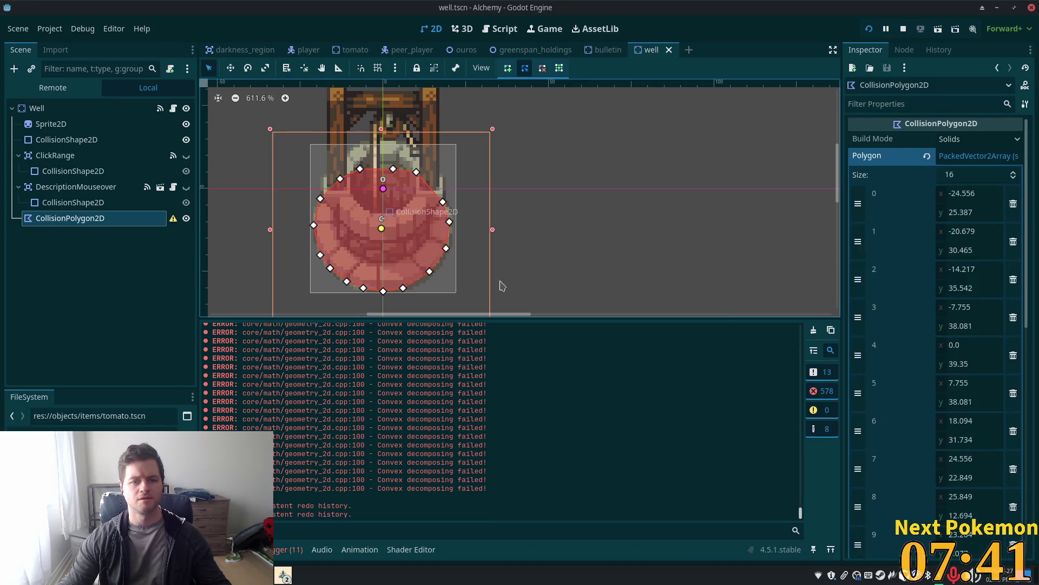
left_click(869, 29)
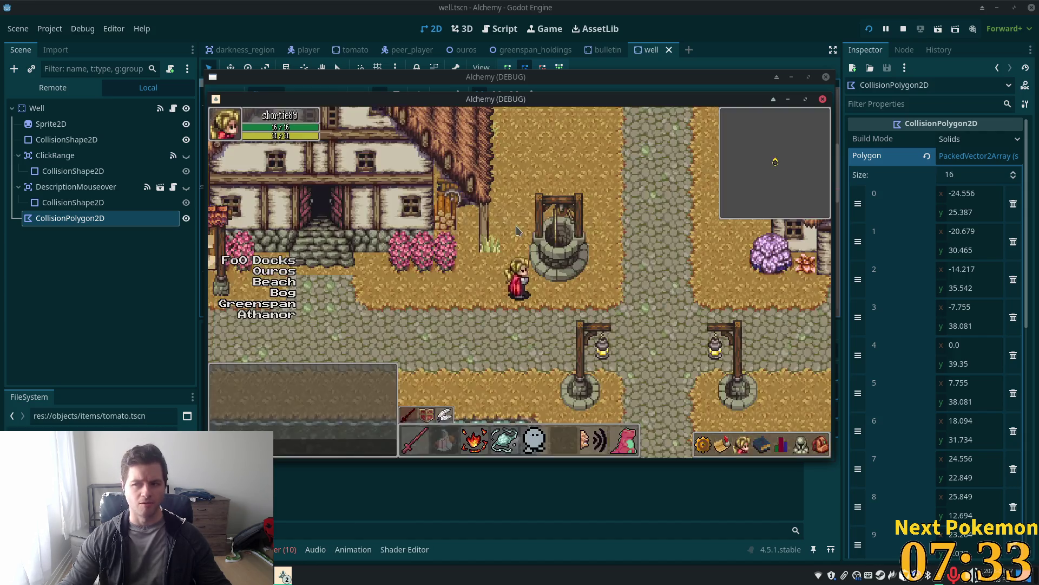
Walk the player up to the well, south past it, and around behind it
left_click(515, 233)
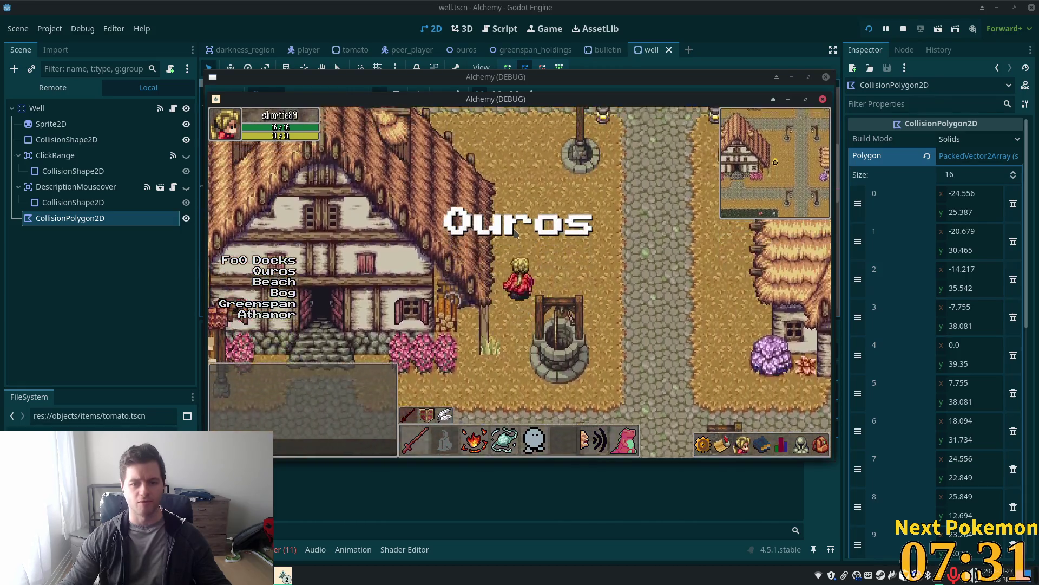
key("Down")
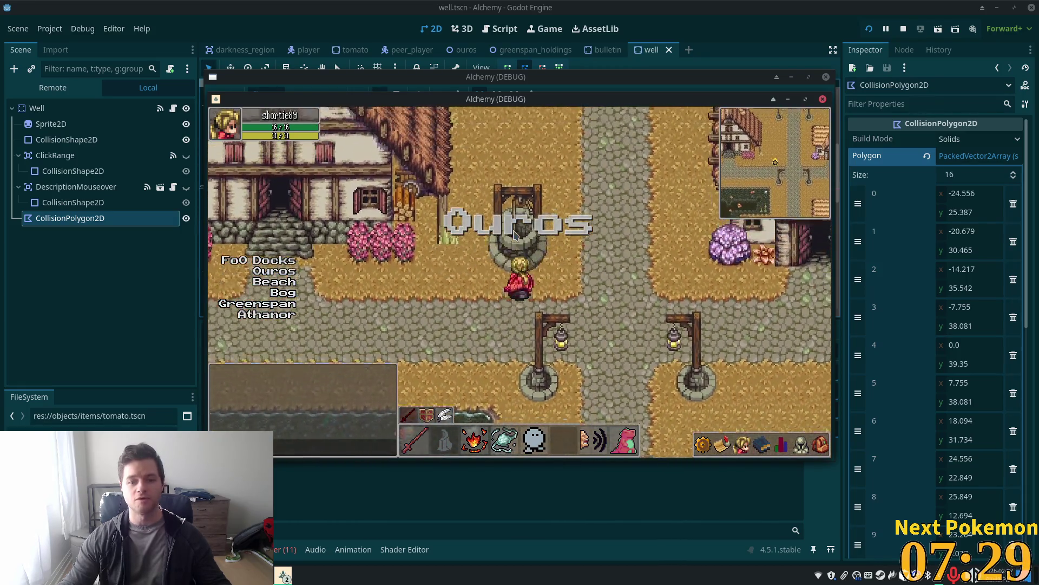
left_click(516, 234)
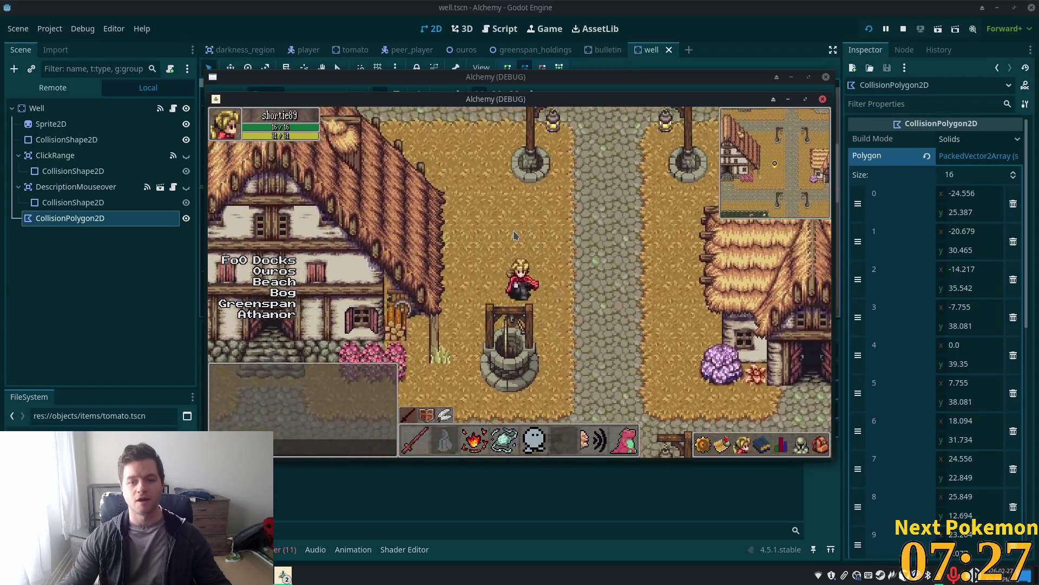
key("Down")
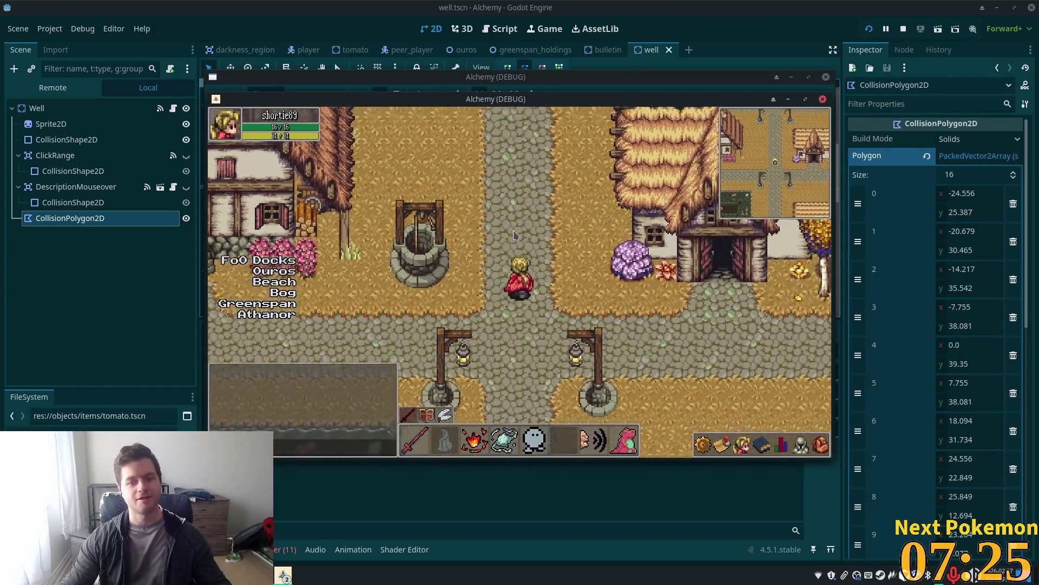
key("Left")
key("Left")
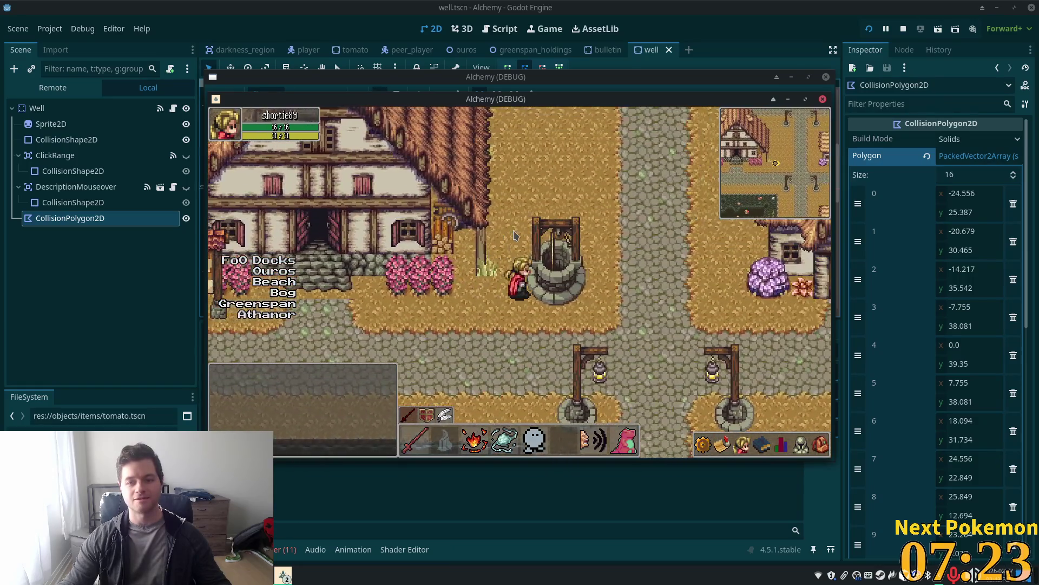
key("Right")
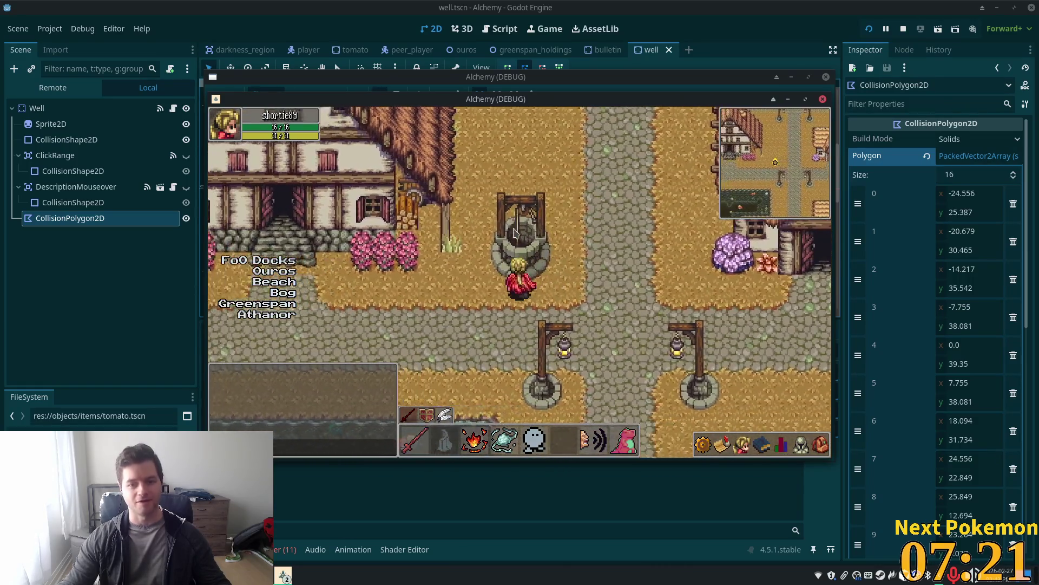
key("Up")
key("Left")
Keep circling the well on all sides to test collision, then close the game
key("Down")
key("Right")
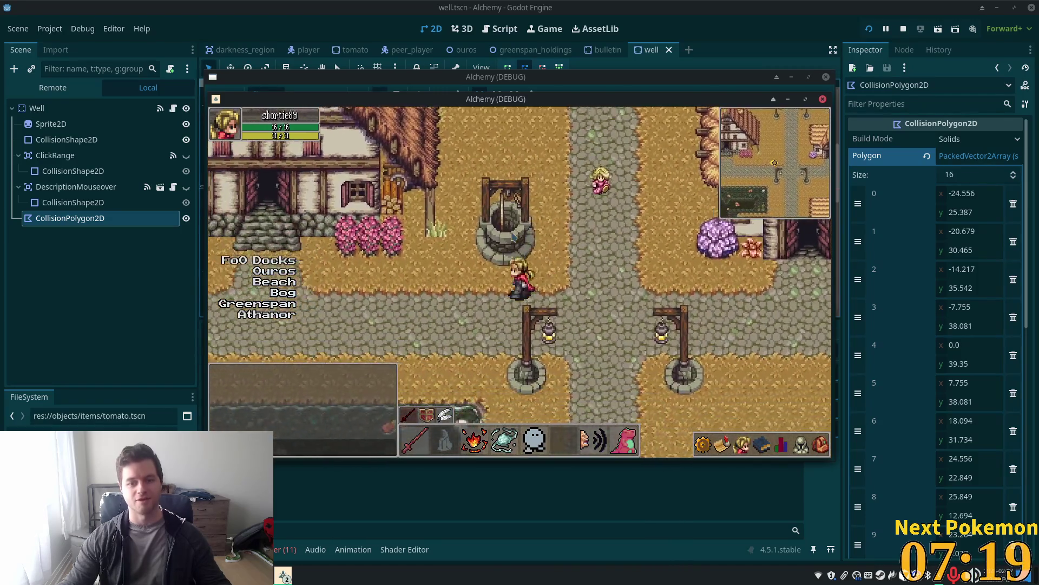
key("Up")
key("Left")
key("Right")
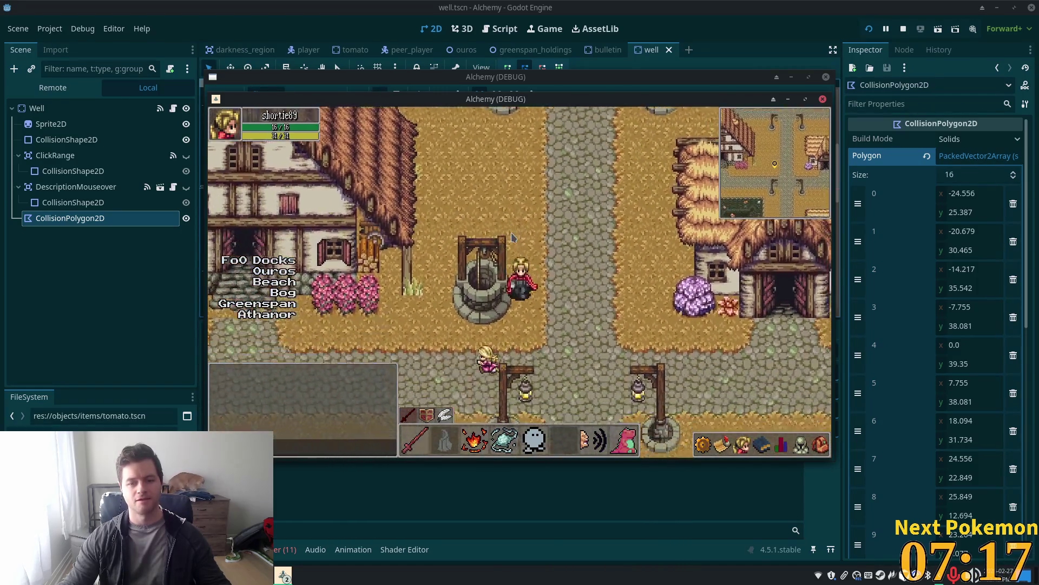
key("Down")
key("Up")
key("Right")
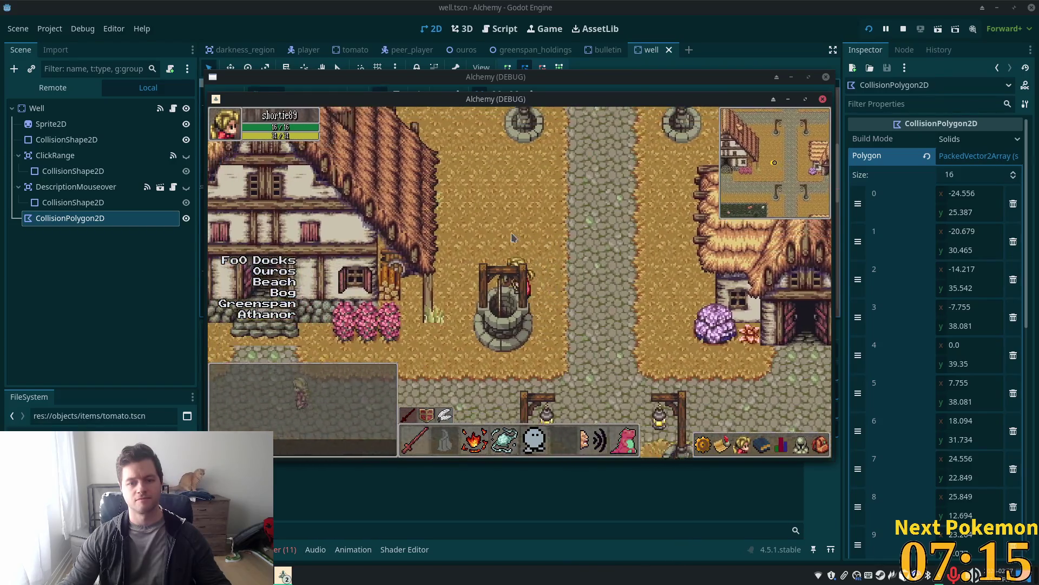
key("Left")
key("Down")
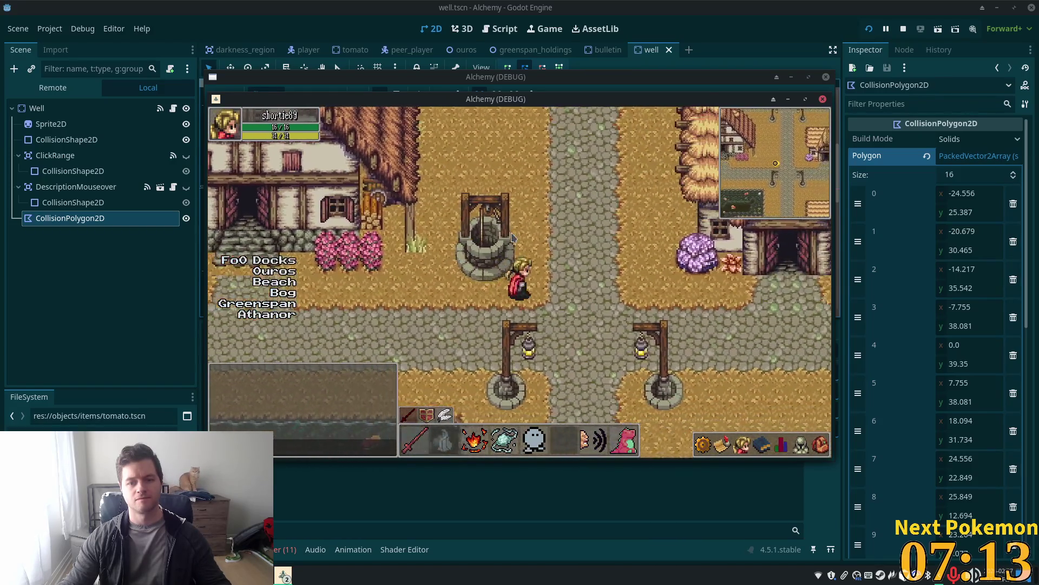
key("Right")
left_click(869, 28)
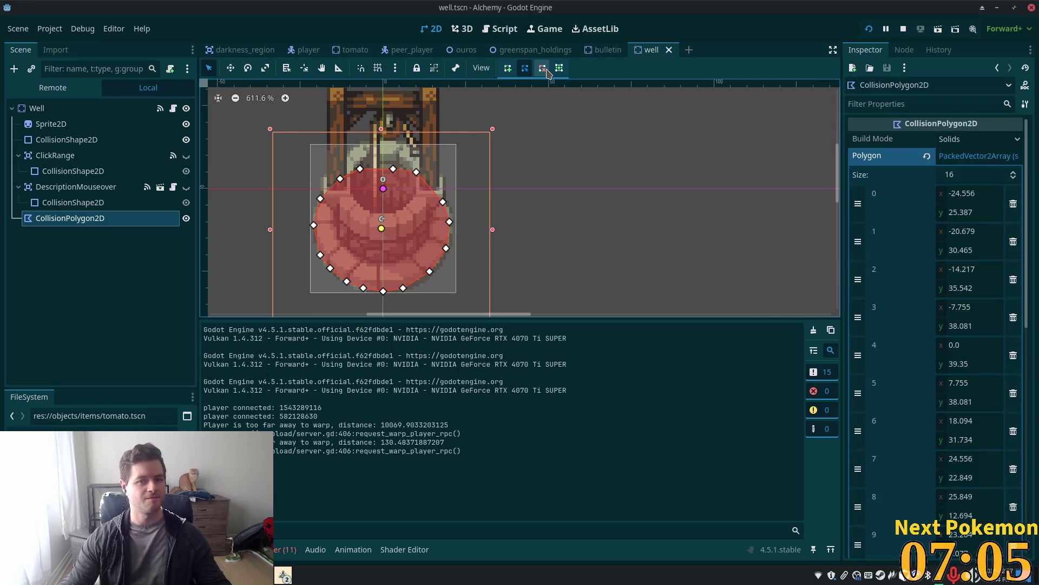
Empty the collision polygon, recentre the view on the well's base, and reselect CollisionPolygon2D
left_click(927, 156)
scroll(540, 232, "up", 4)
left_click_drag(539, 233, 633, 162)
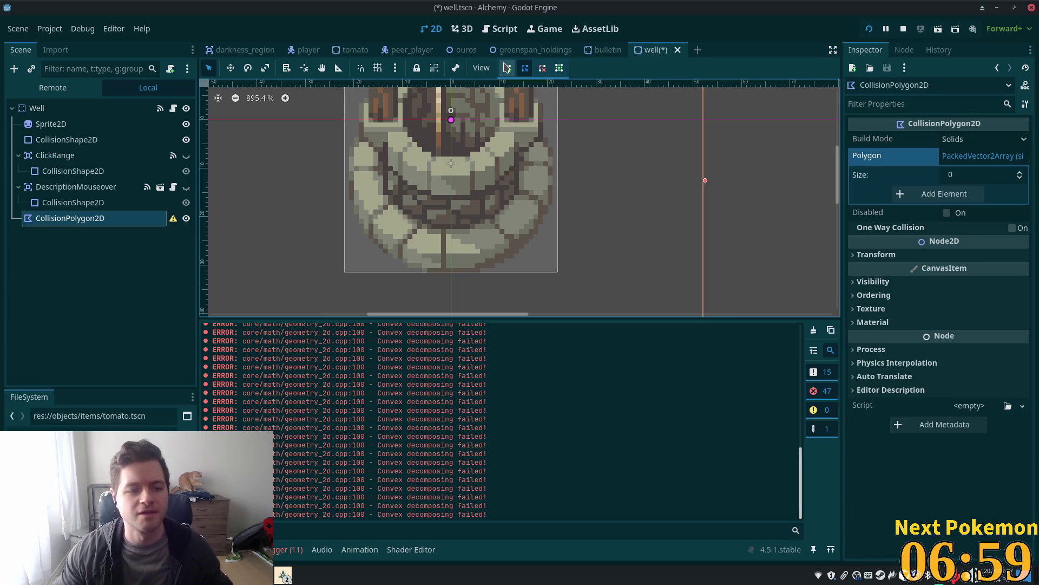
left_click(361, 223)
left_click(65, 202)
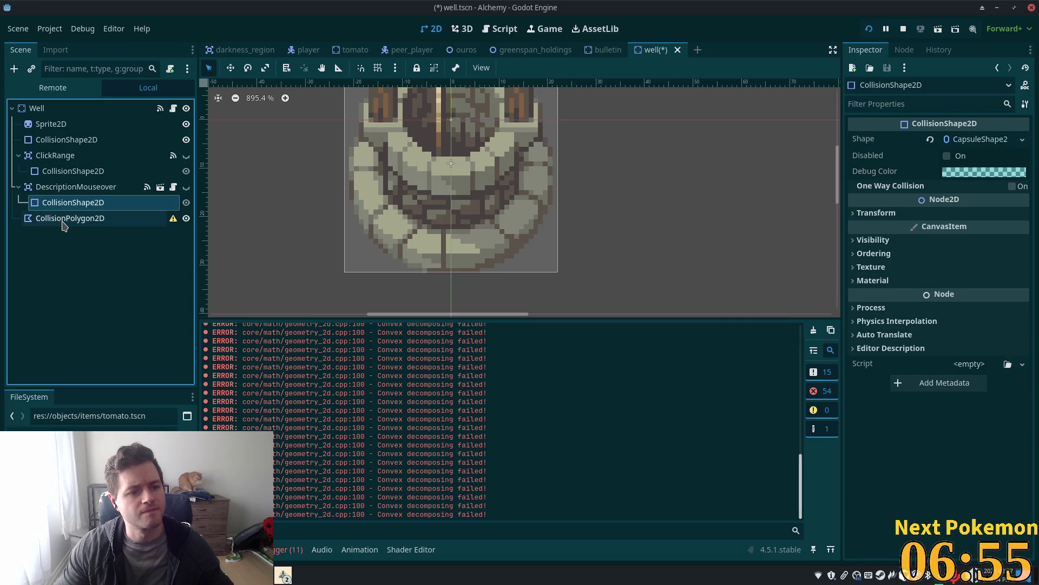
left_click(64, 219)
Draw a short three-point trial arc along the lower-left rim, then empty the polygon again
left_click(369, 236)
left_click(388, 251)
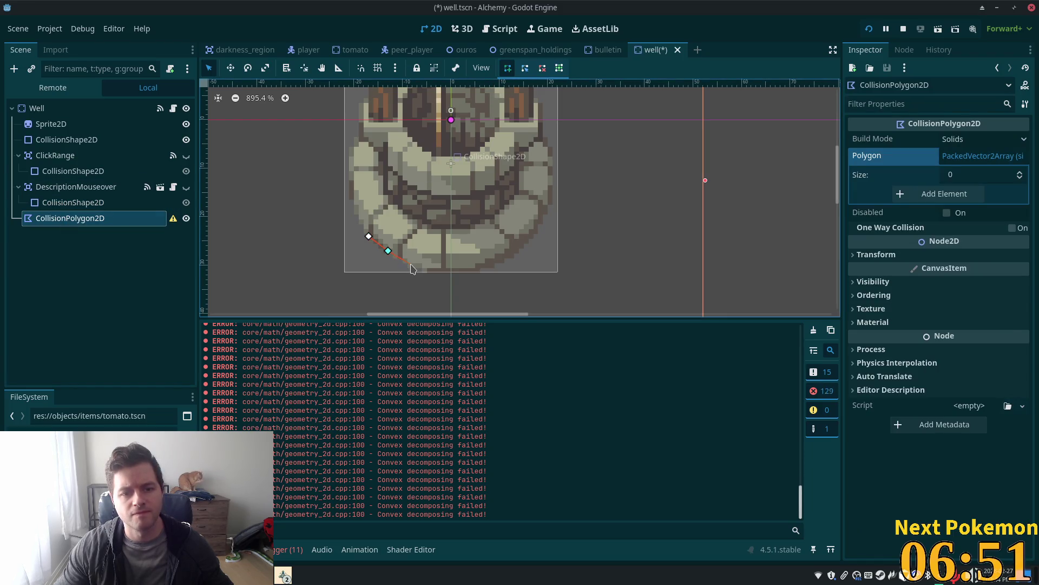
left_click(436, 270)
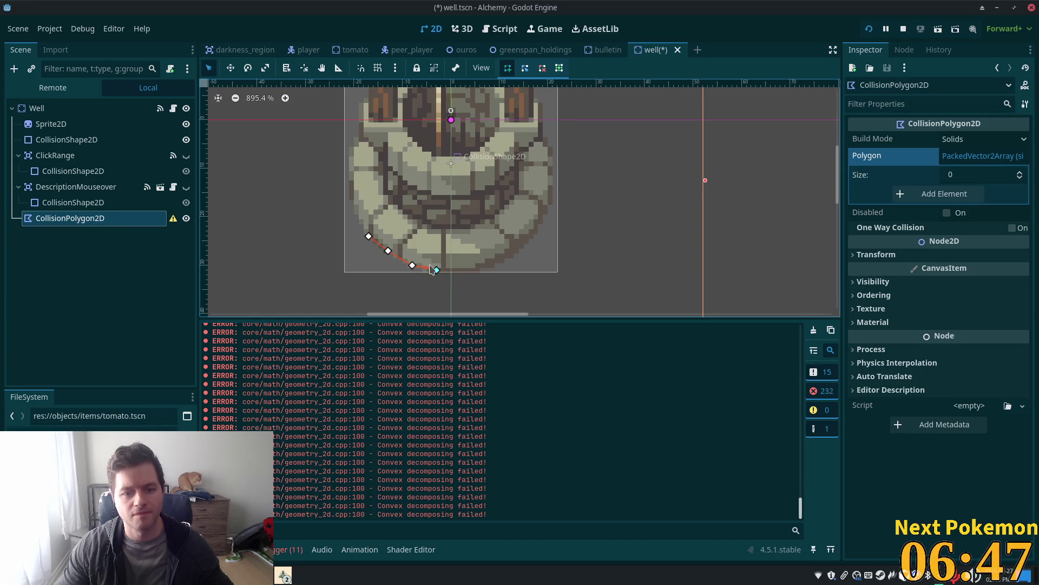
key("Return")
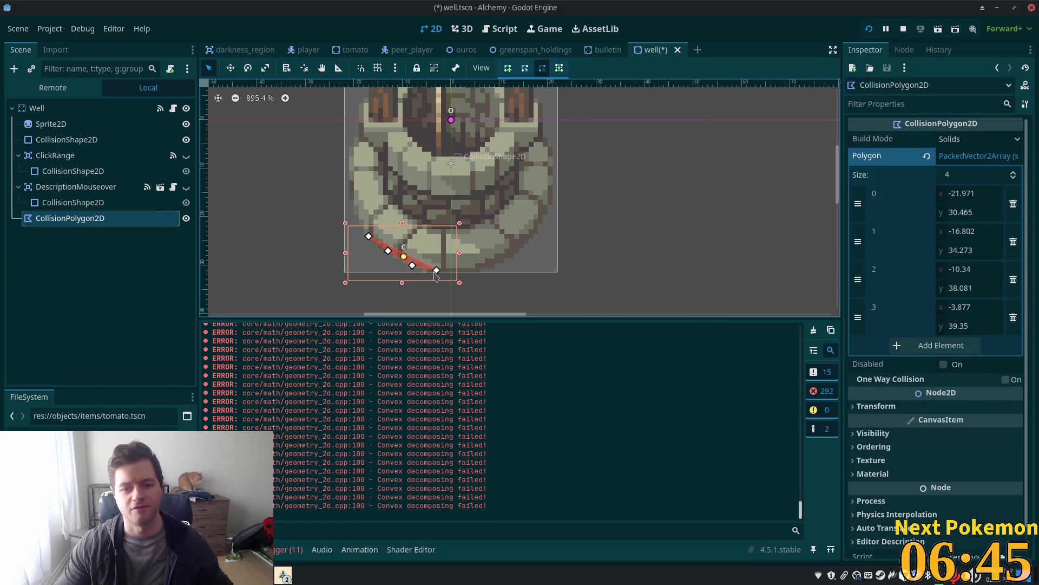
left_click(436, 271)
left_click(142, 217)
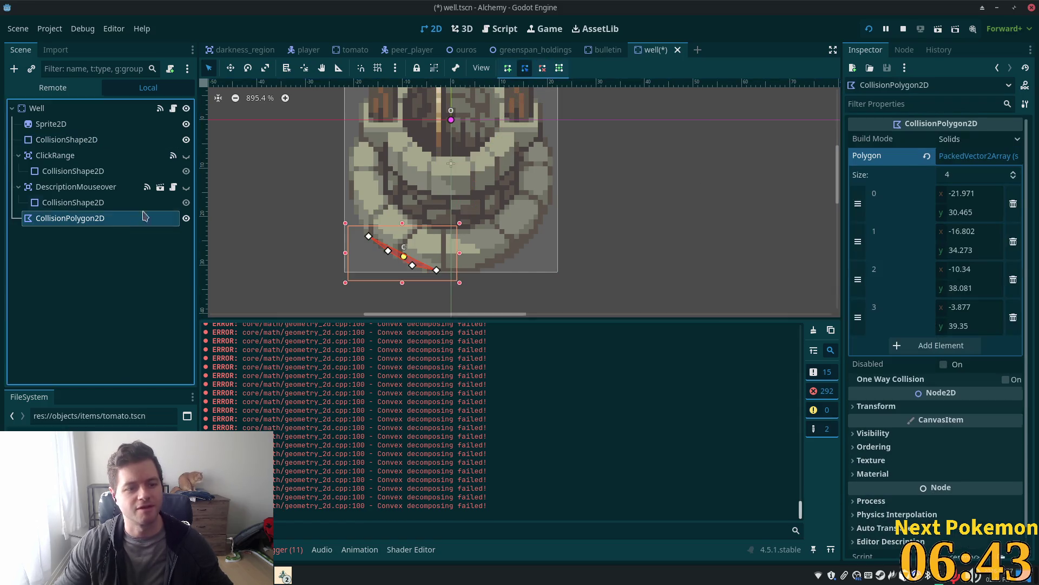
left_click(928, 157)
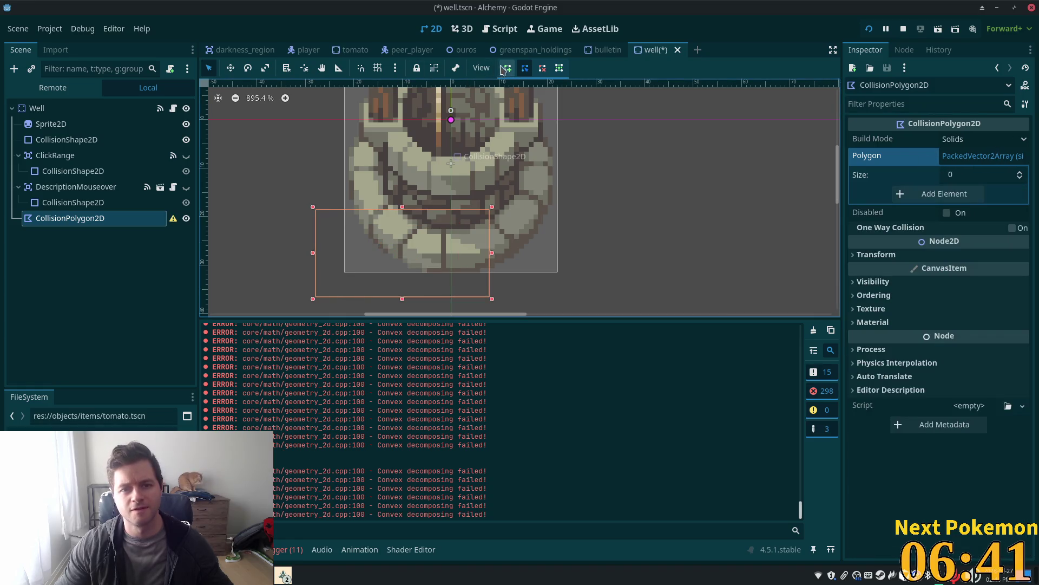
Place outline points from the base's left edge, along the bottom, and up the right rim
left_click(354, 203)
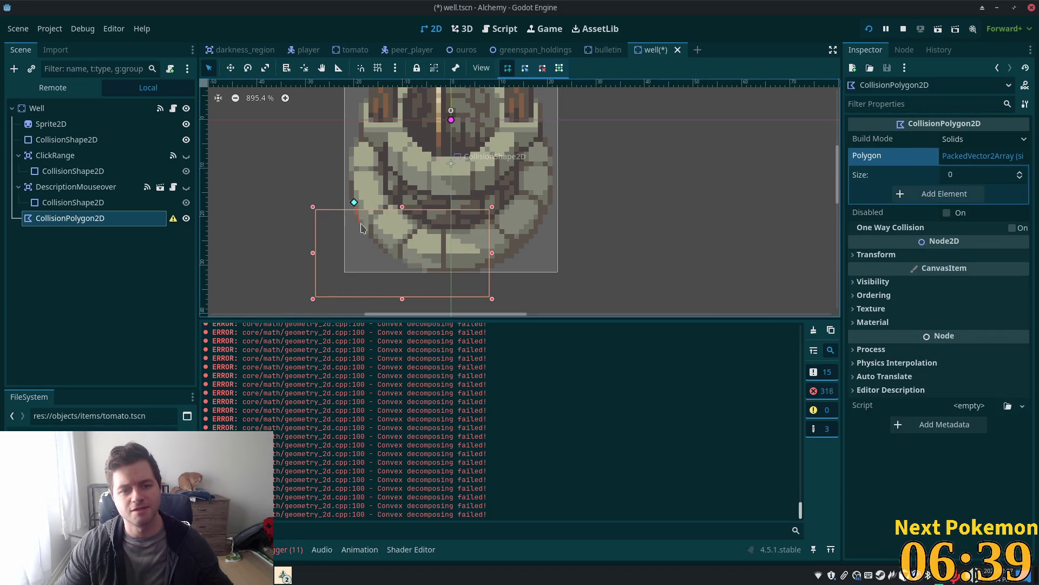
left_click(364, 226)
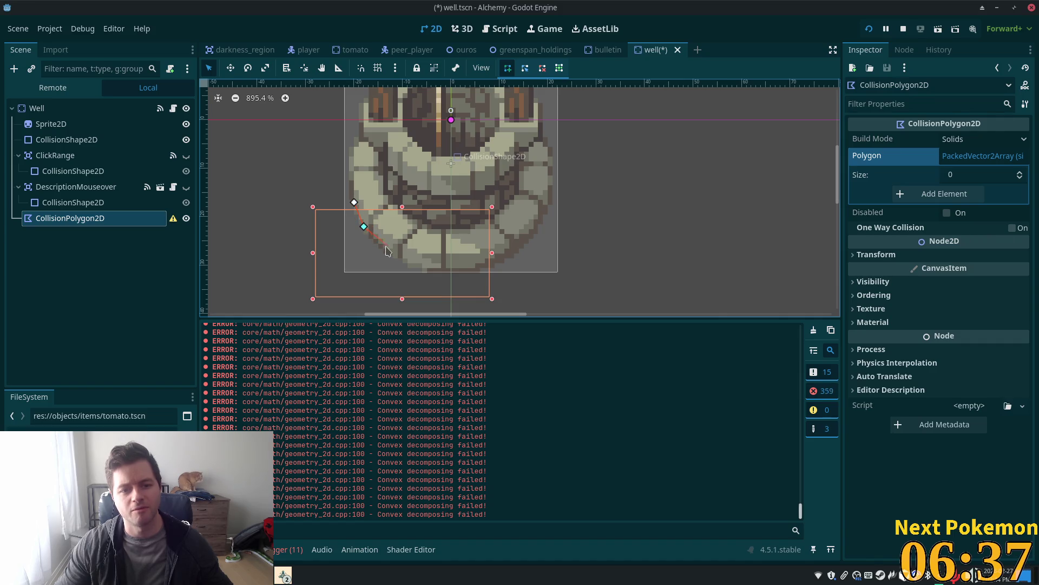
left_click(374, 241)
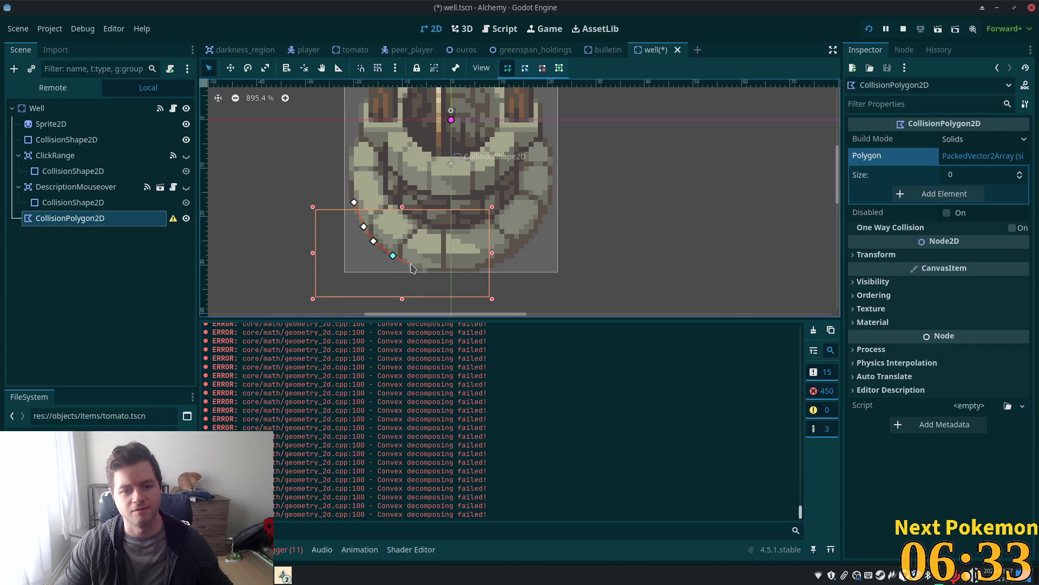
left_click(451, 270)
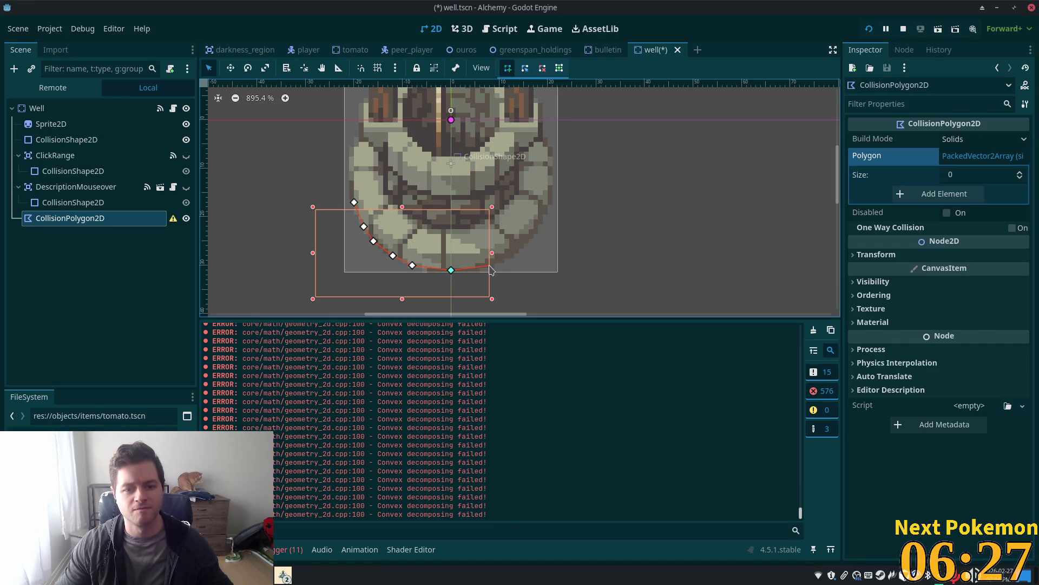
left_click(490, 265)
left_click(514, 255)
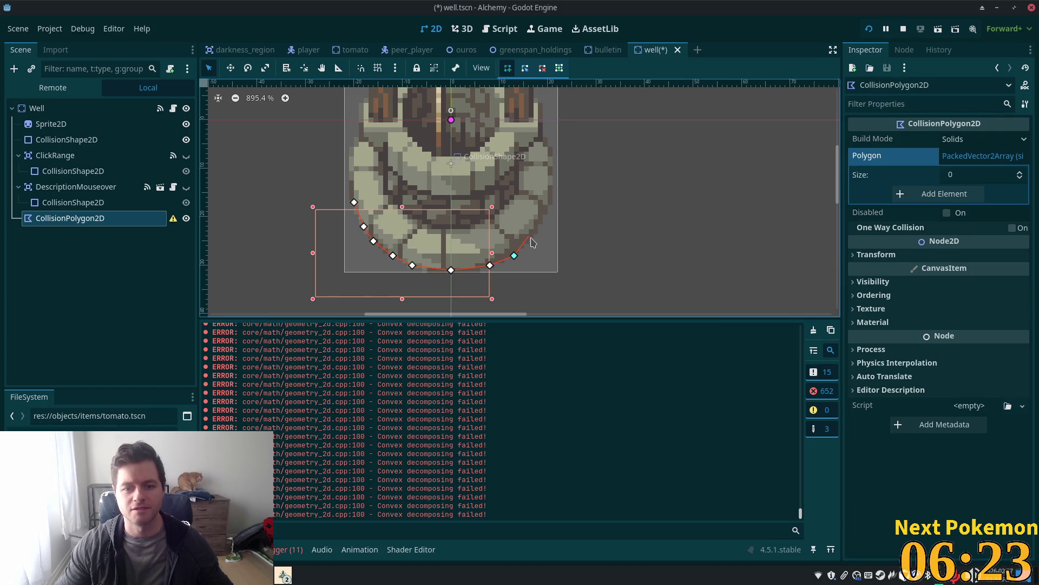
left_click(534, 236)
left_click(548, 206)
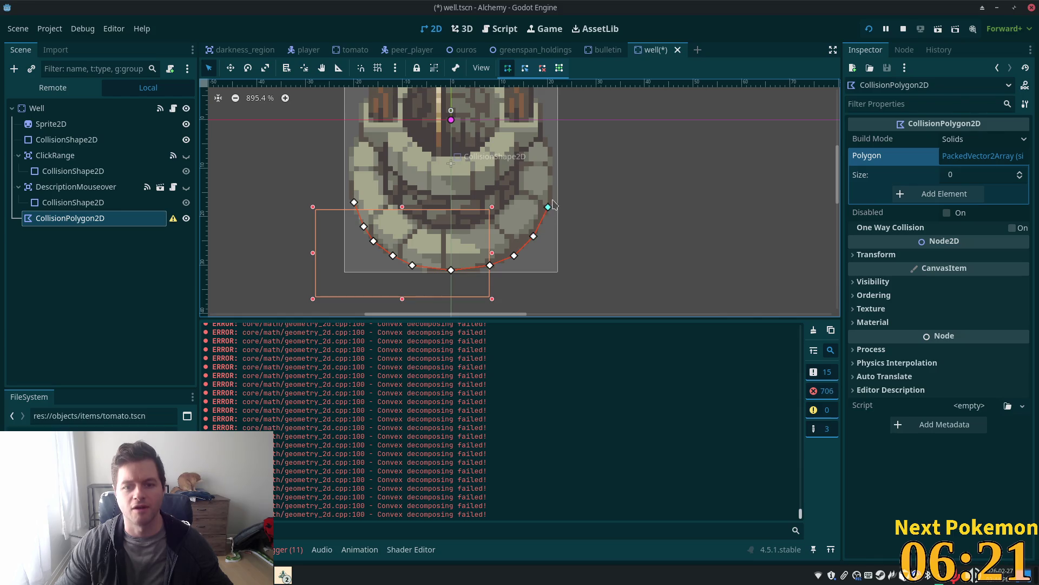
left_click(553, 183)
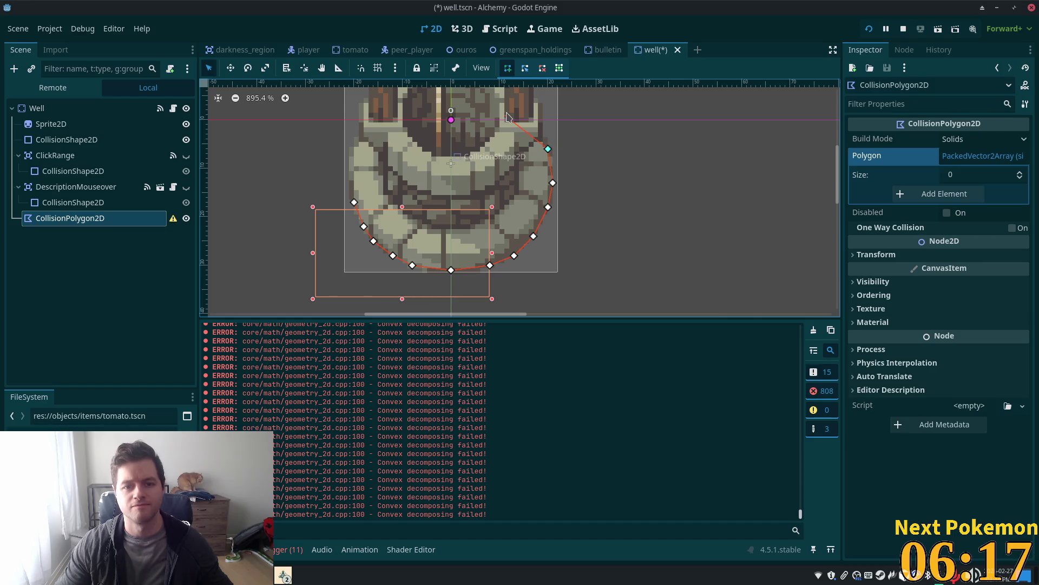
left_click(533, 124)
Finish points across the top and left side, close the 21-point outline, adjust it, and save
scroll(499, 109, "up", 3)
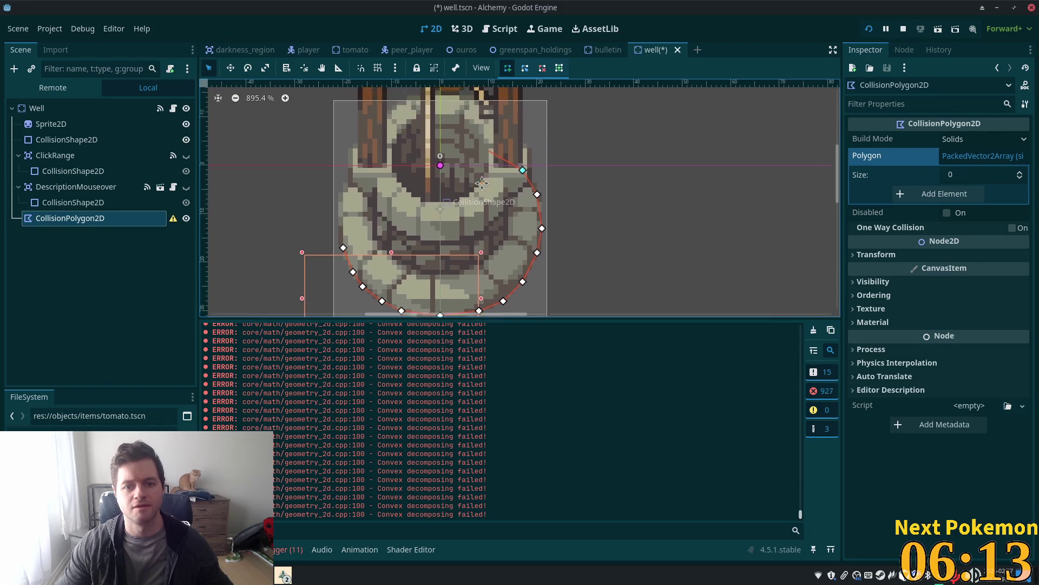
left_click(480, 182)
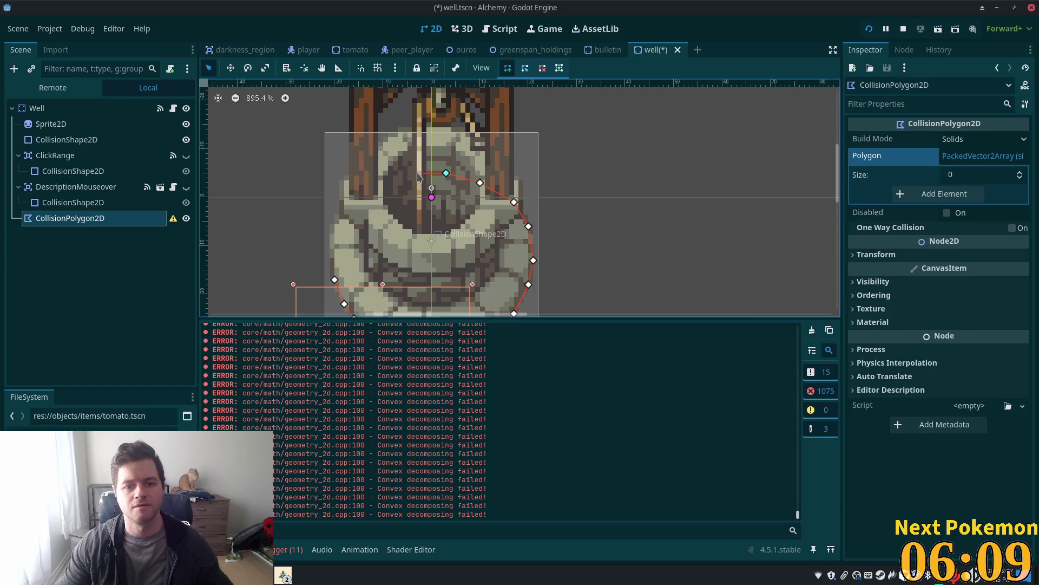
left_click(388, 187)
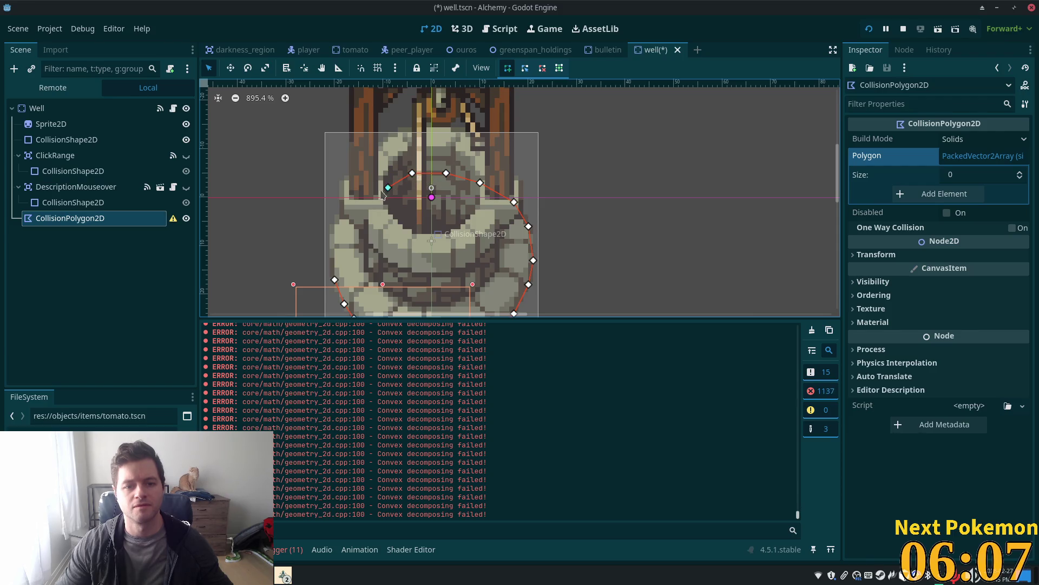
left_click(364, 203)
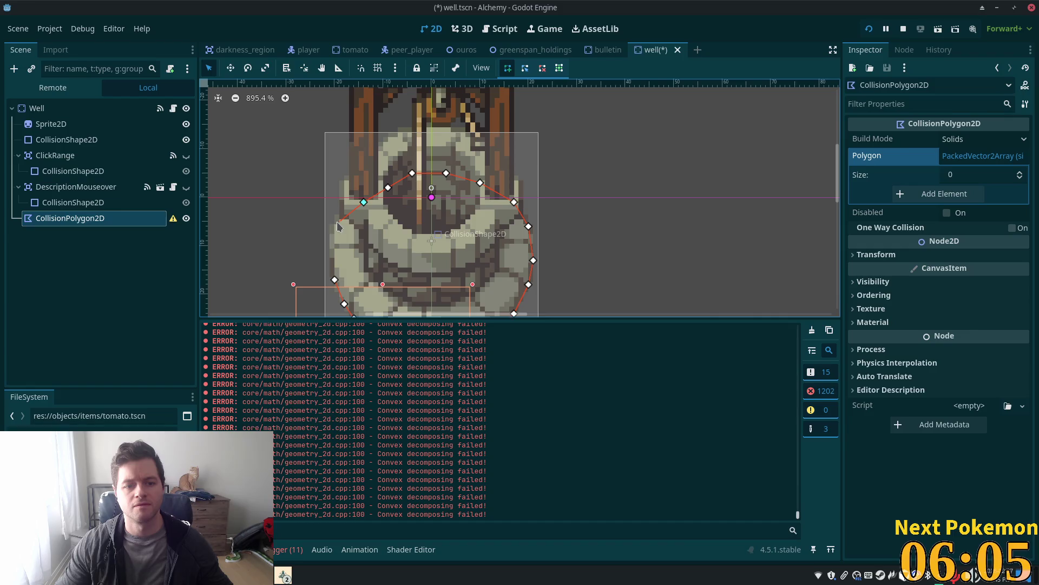
left_click(330, 246)
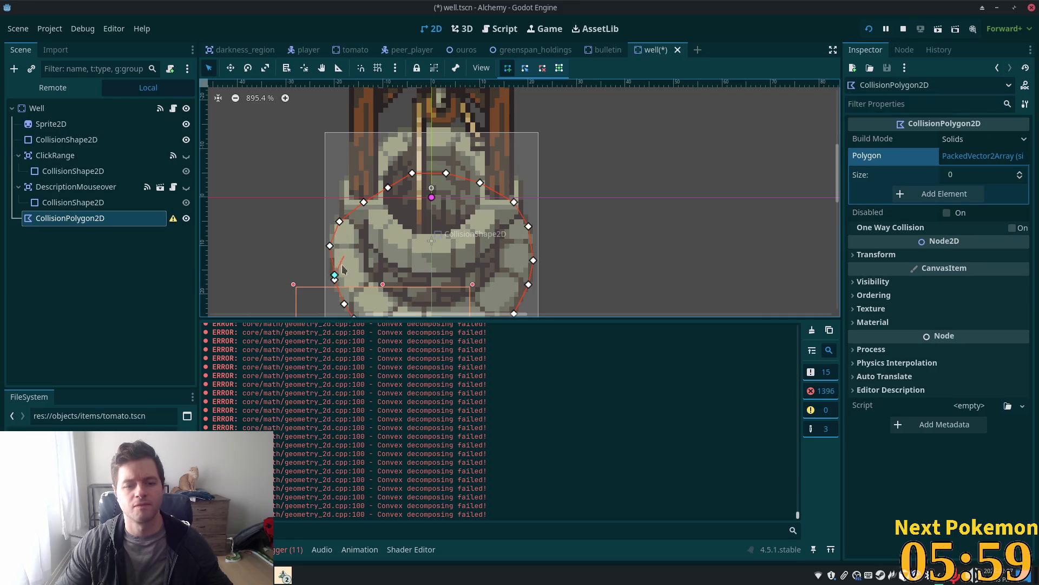
left_click(335, 275)
mouse_move(340, 222)
left_mouse_down()
mouse_move(344, 207)
mouse_move(384, 185)
mouse_move(365, 193)
left_mouse_up()
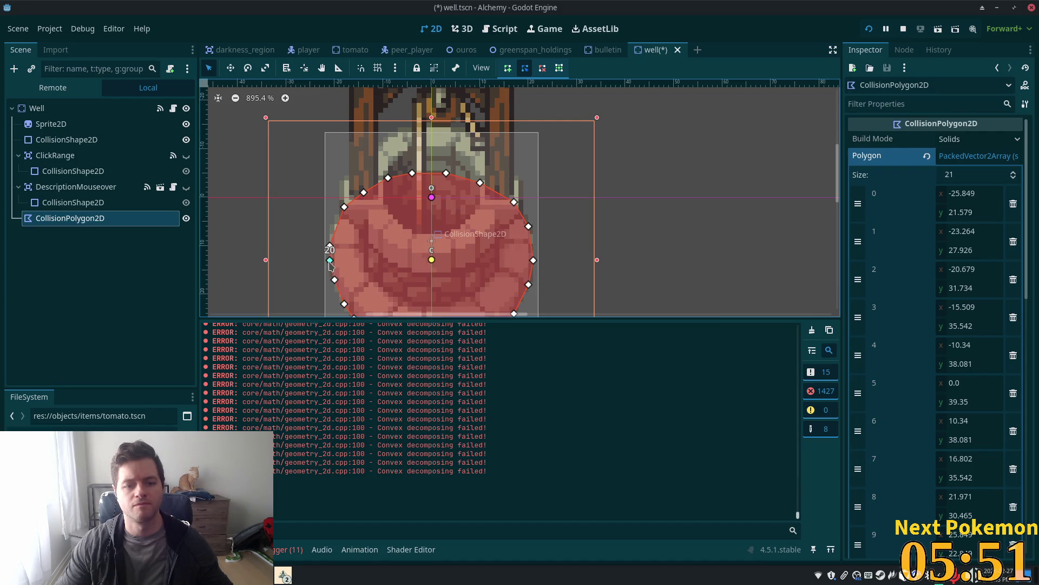
scroll(513, 235, "down", 2)
key("ctrl+s")
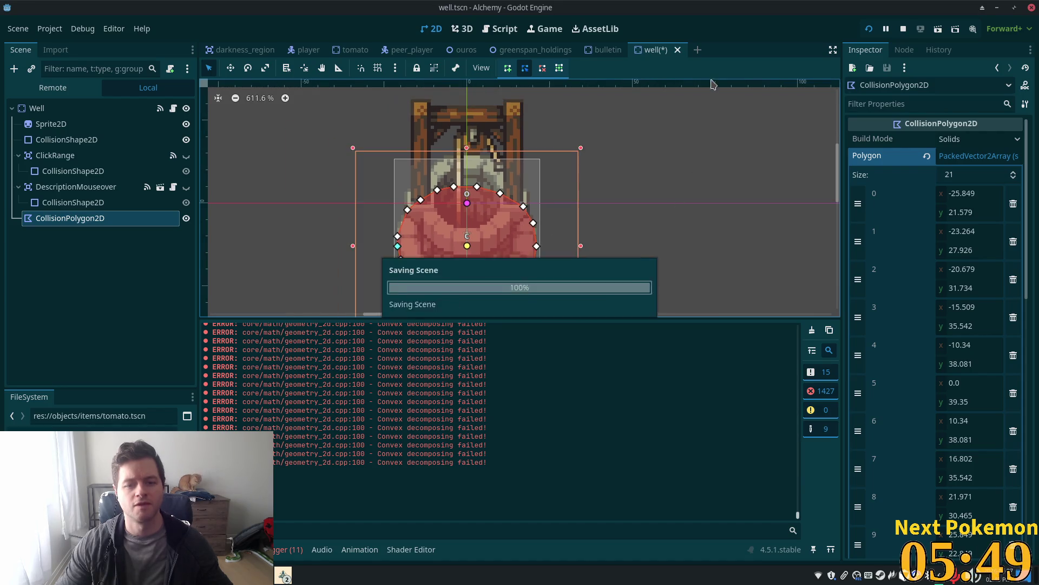
Launch the game and walk the player up, down and past the well onto the cobblestone road
left_click(870, 31)
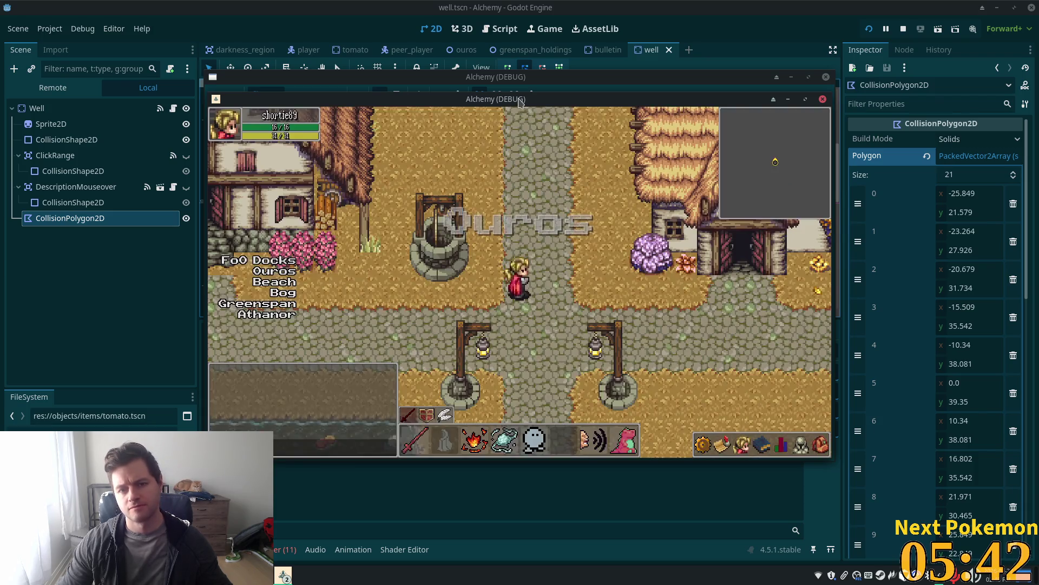
left_click_drag(520, 102, 485, 106)
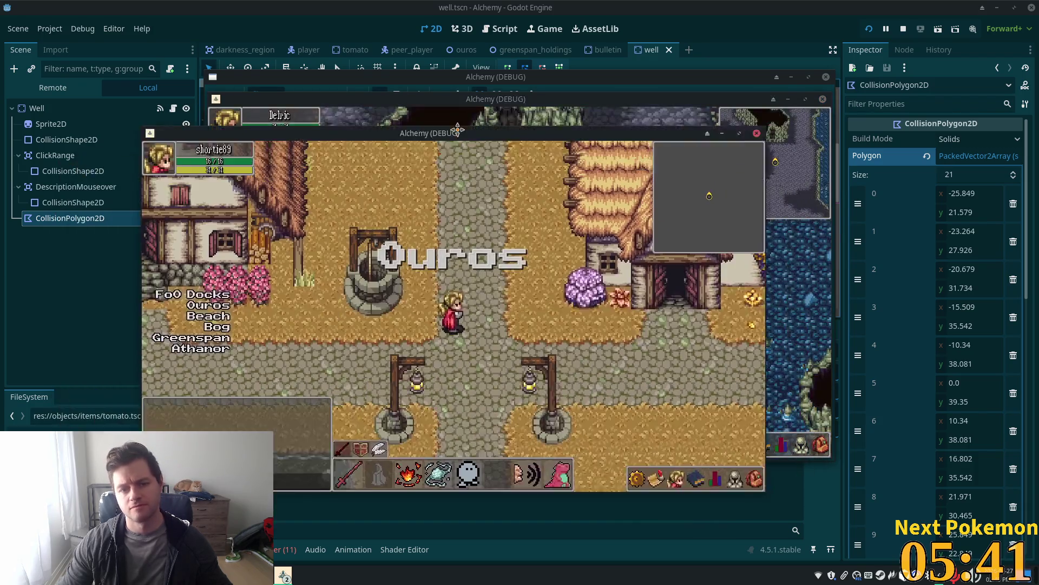
key("Up")
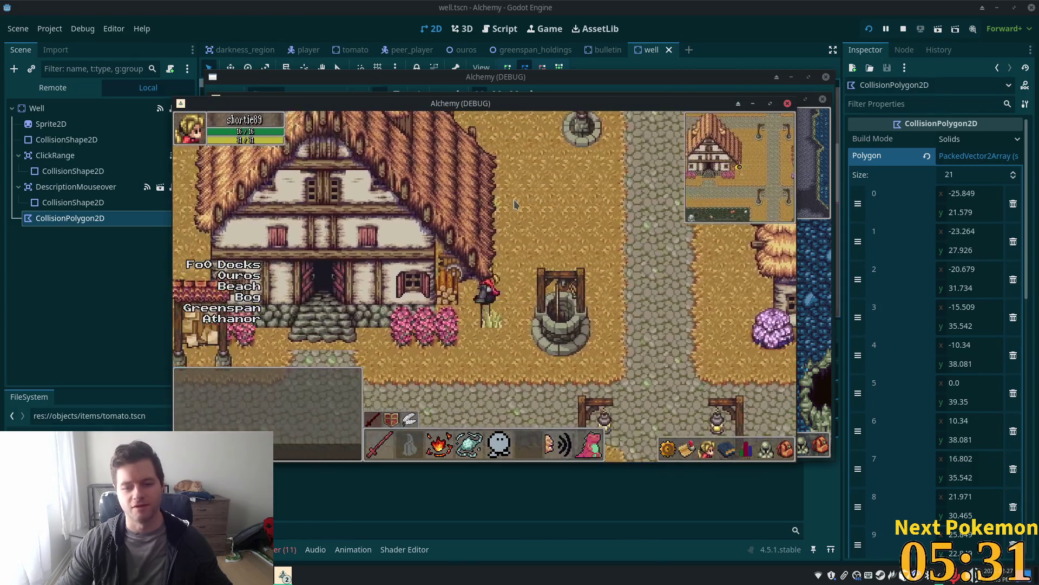
key("a")
key("s")
key("w")
key("d")
key("s")
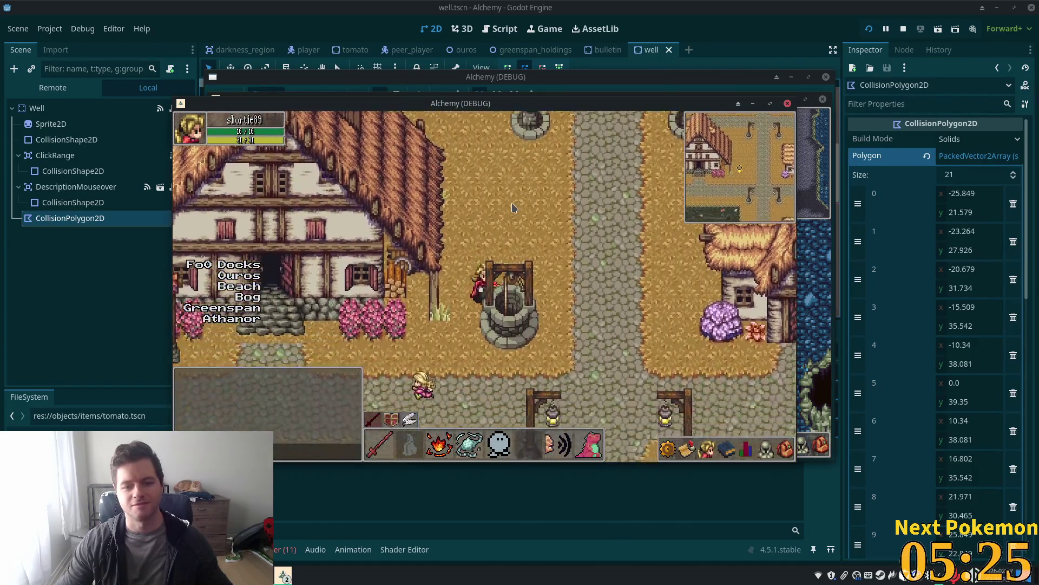
key("s")
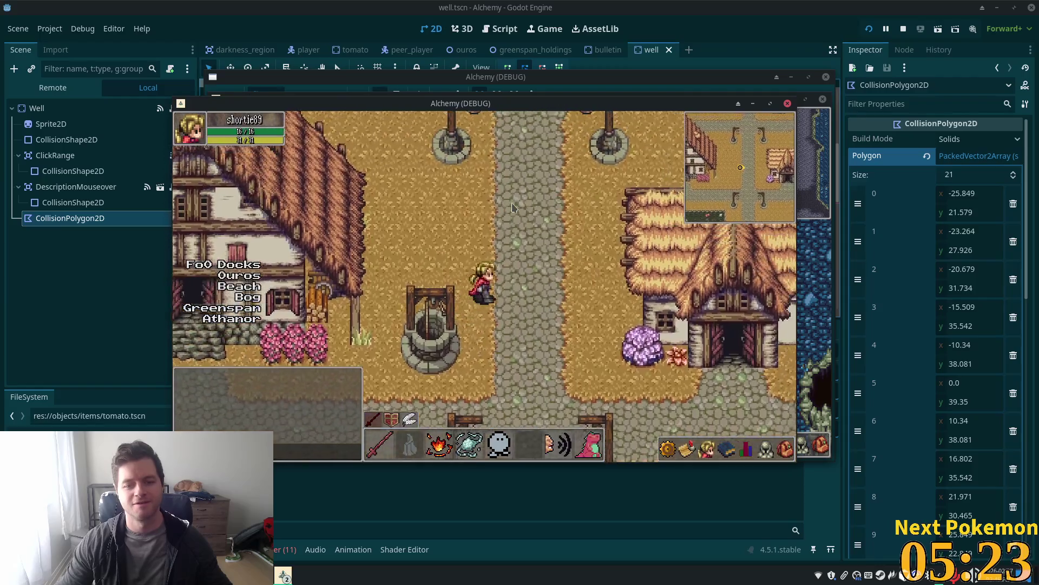
key("a")
key("w")
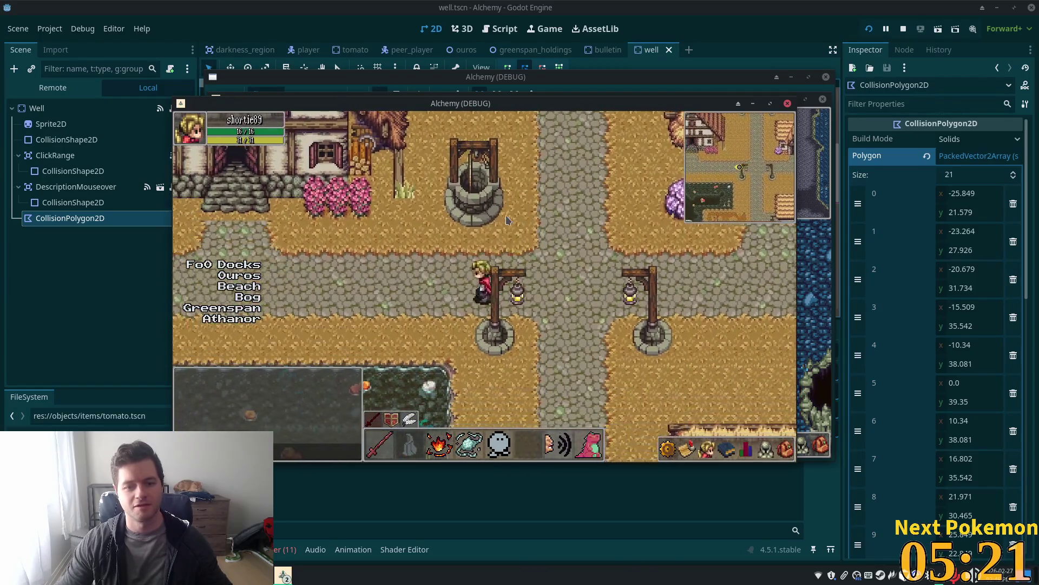
key("w")
key("d")
Circle the player around and behind the well to test its collision and overlap
key("a")
key("s")
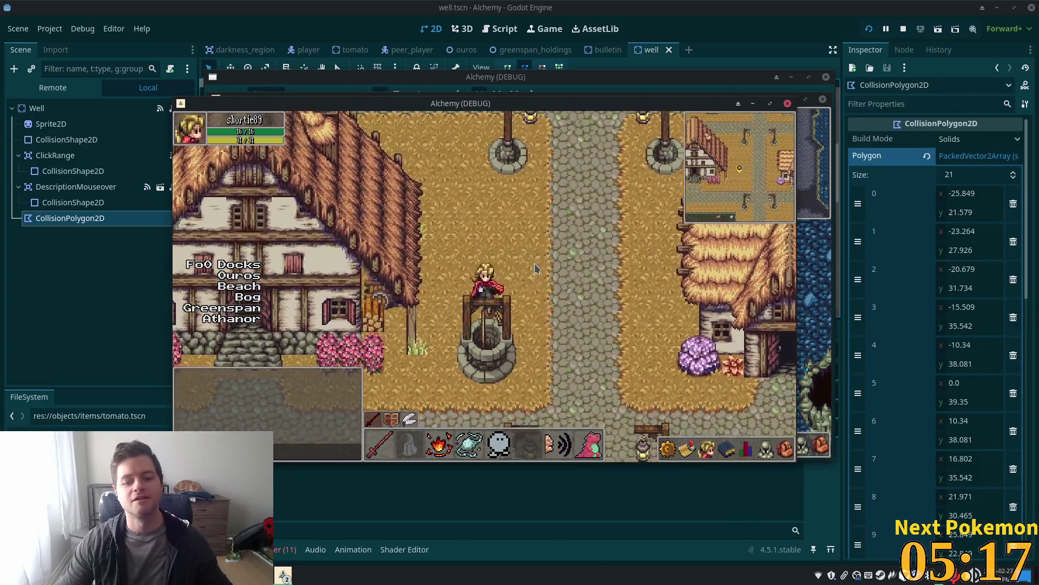
key("s")
key("d")
key("a")
key("a")
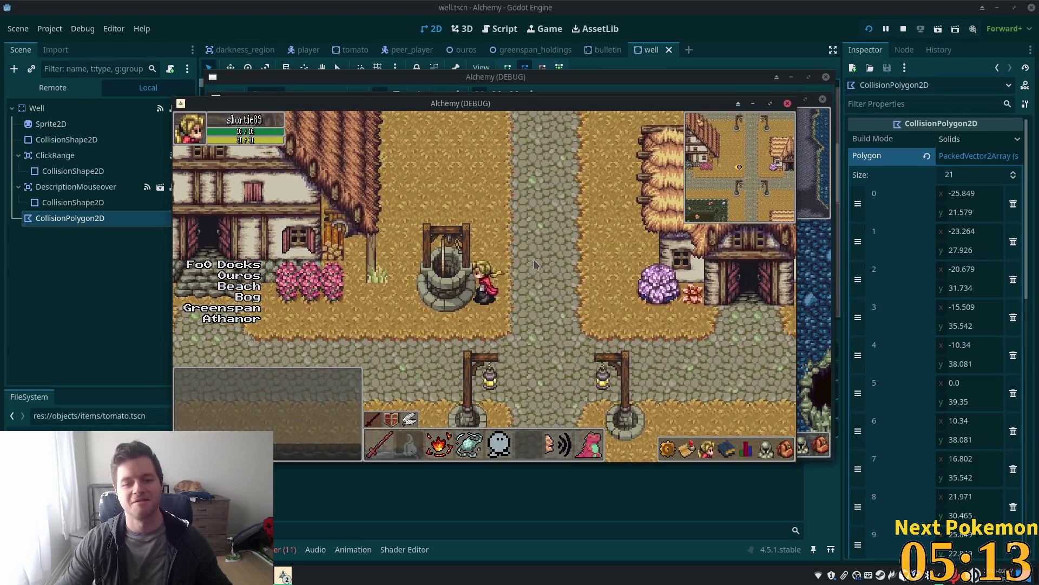
key("w")
key("d")
key("s")
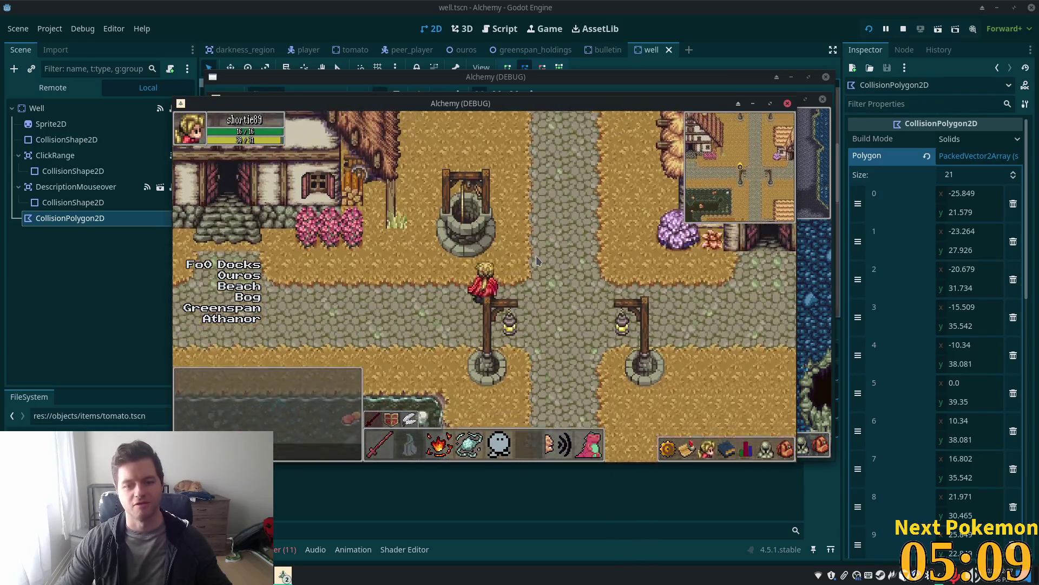
key("w")
key("a")
key("s")
key("s")
key("w")
key("a")
key("w")
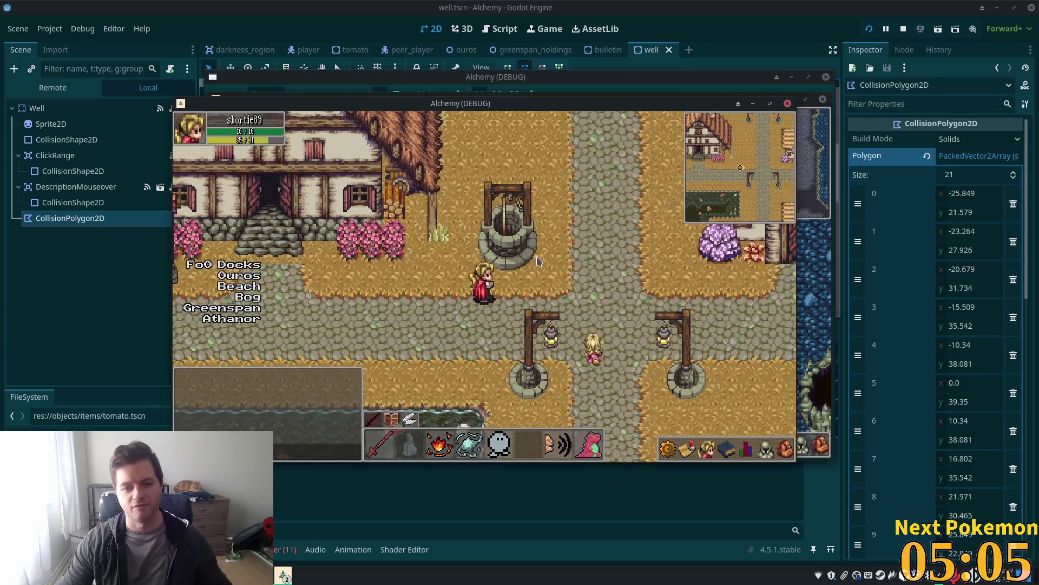
key("s")
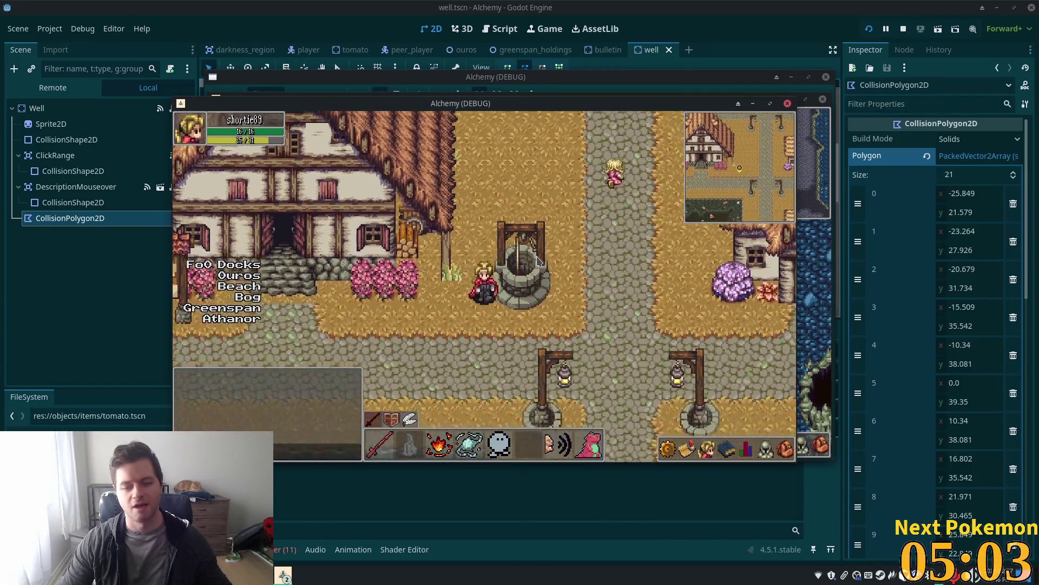
key("a")
key("w")
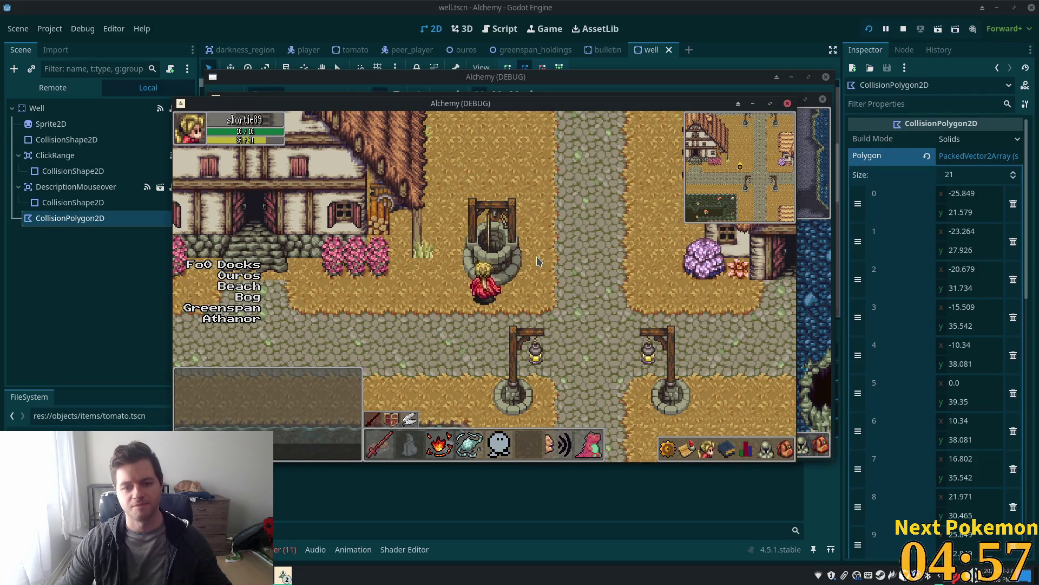
key("a")
key("w")
key("a")
key("s")
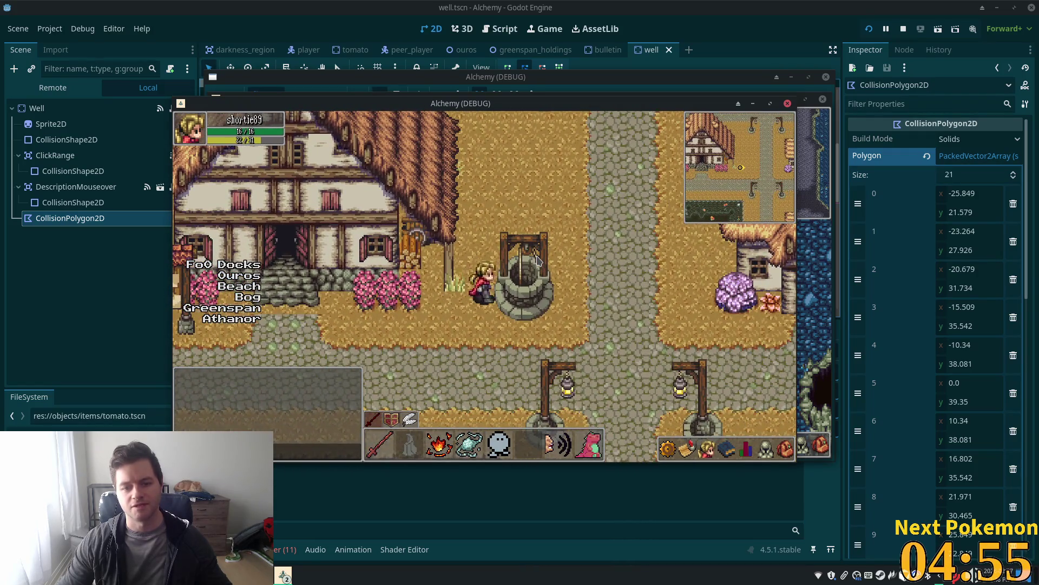
key("d")
key("w")
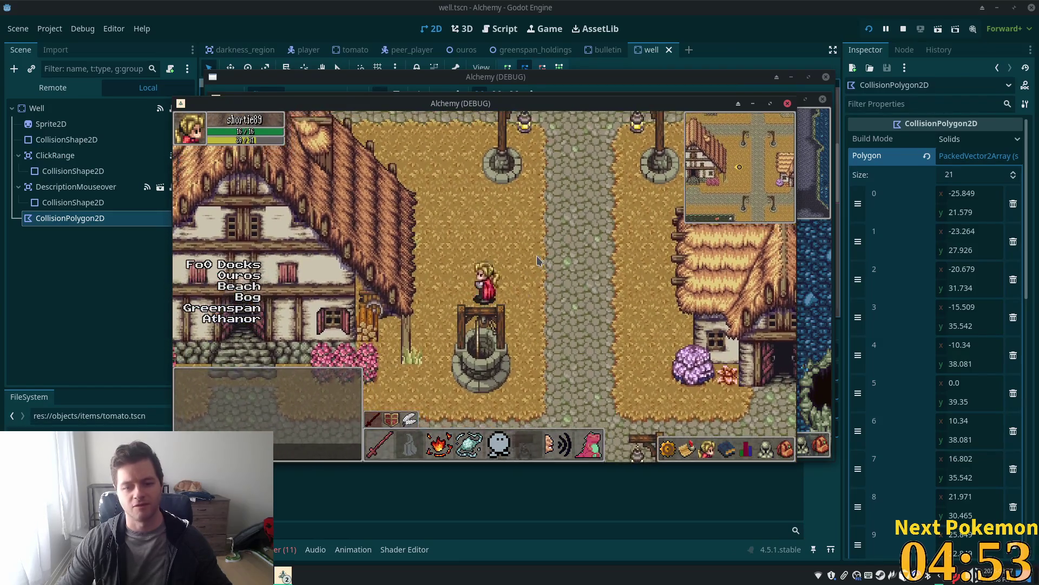
key("d")
key("a")
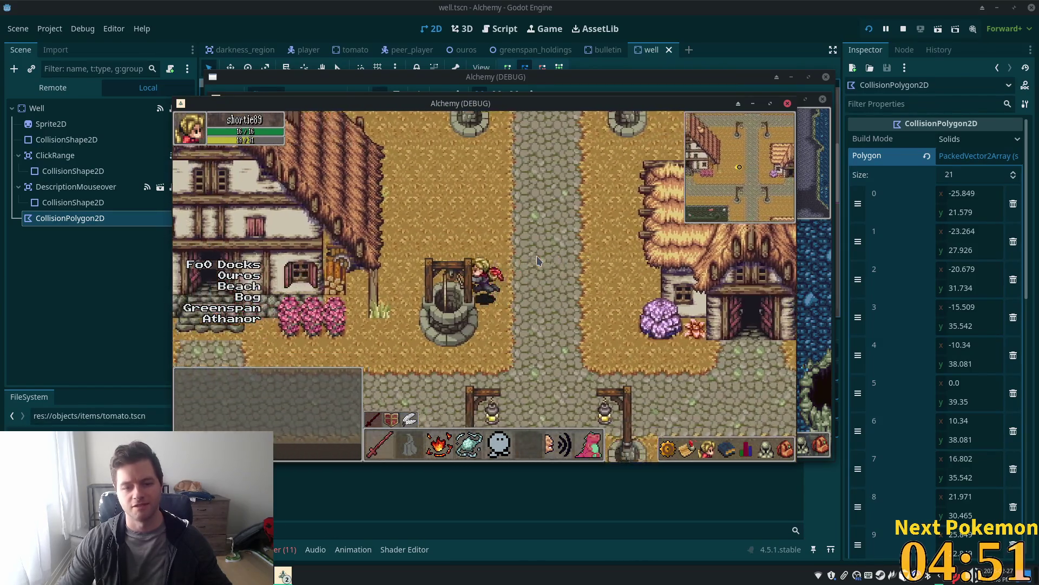
key("d")
key("s")
key("w")
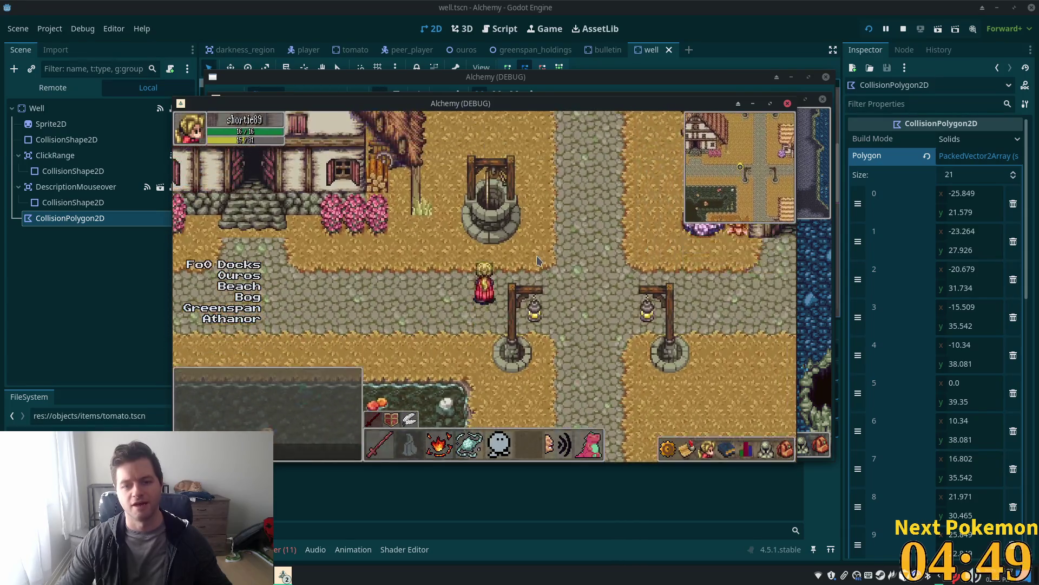
key("a")
key("s")
key("d")
key("w")
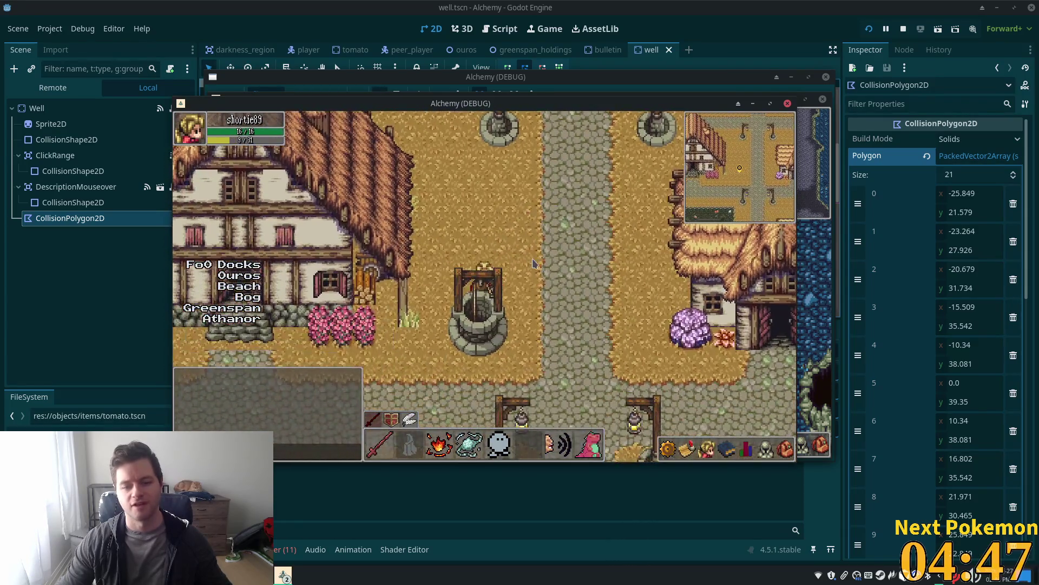
key("s")
key("a")
key("w")
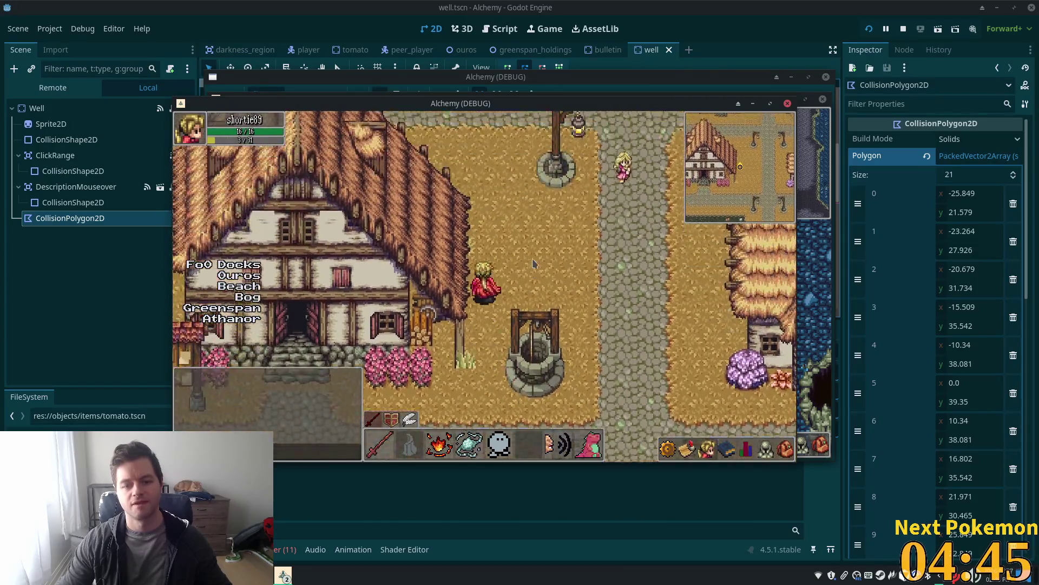
key("d")
key("s")
key("d")
key("s")
key("d")
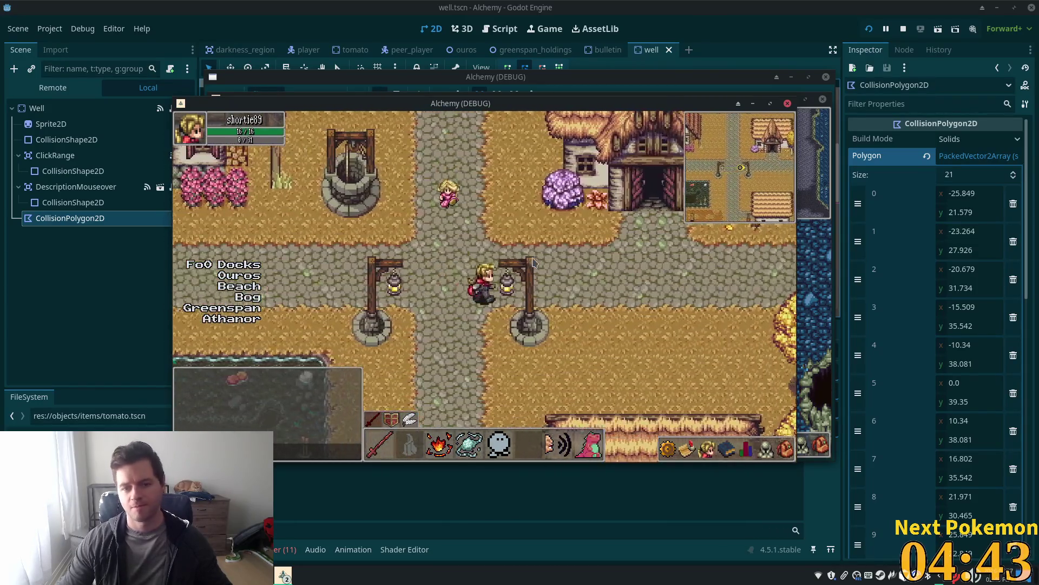
key("w")
key("w")
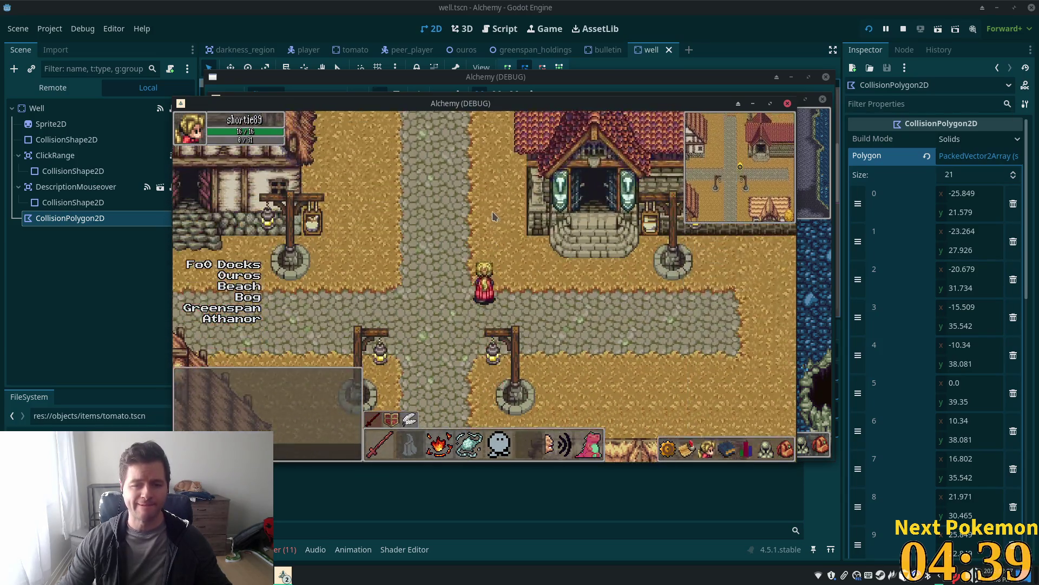
Walk the player down the cobblestone path, back up past the wells, then onto the path
key("s")
key("s")
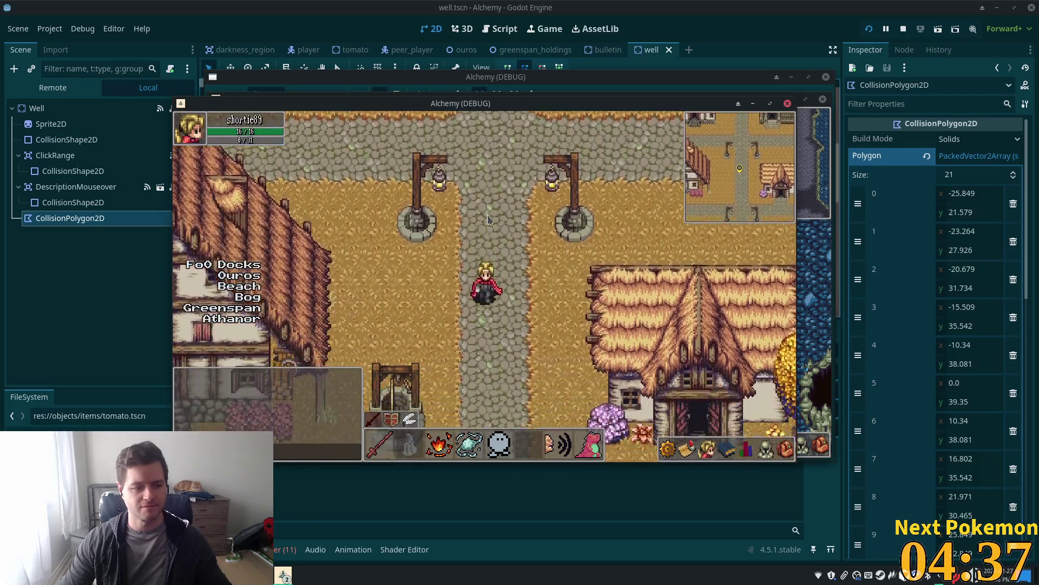
key("s")
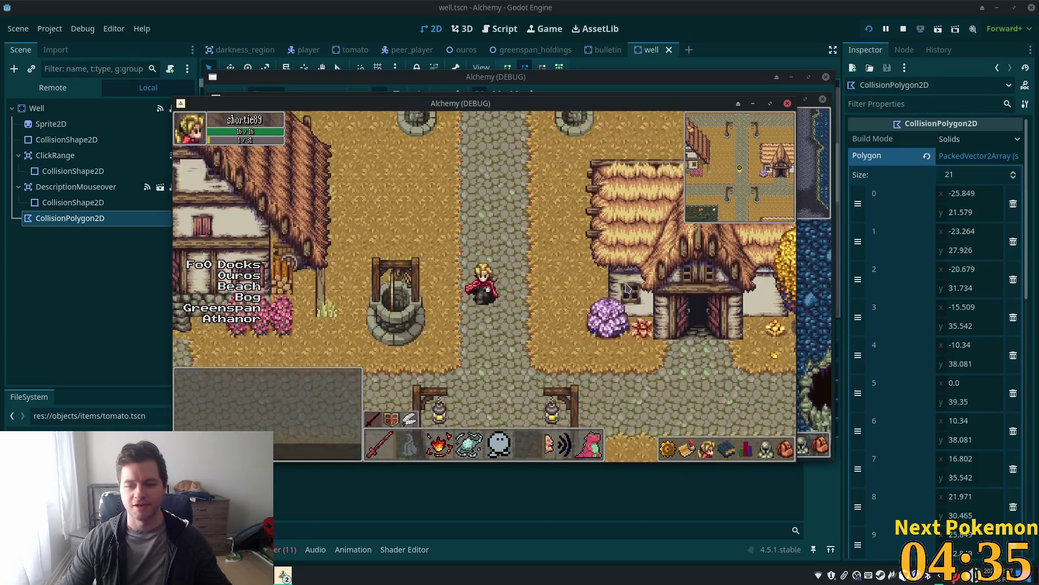
key("s")
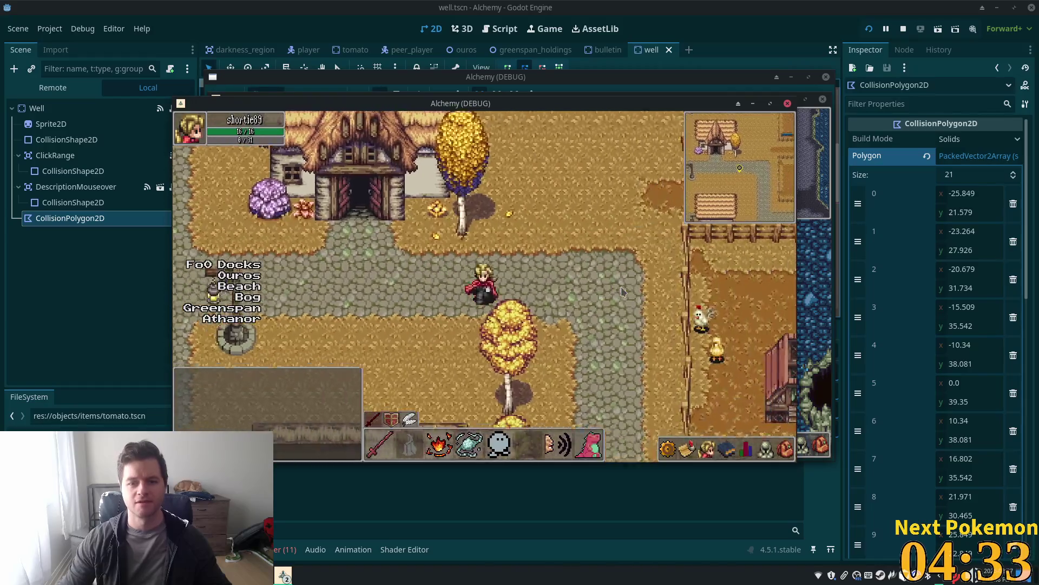
key("s")
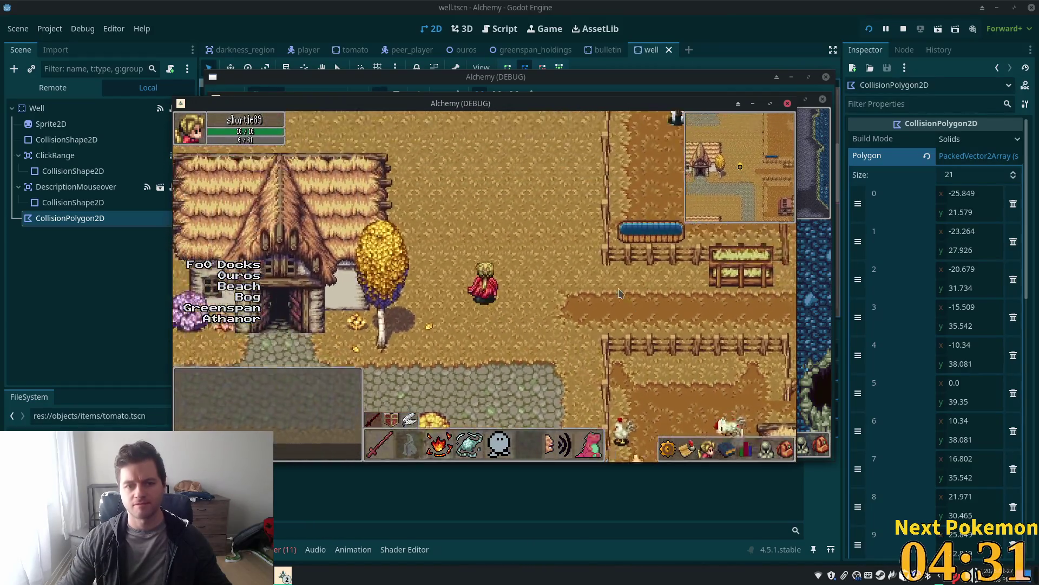
key("w")
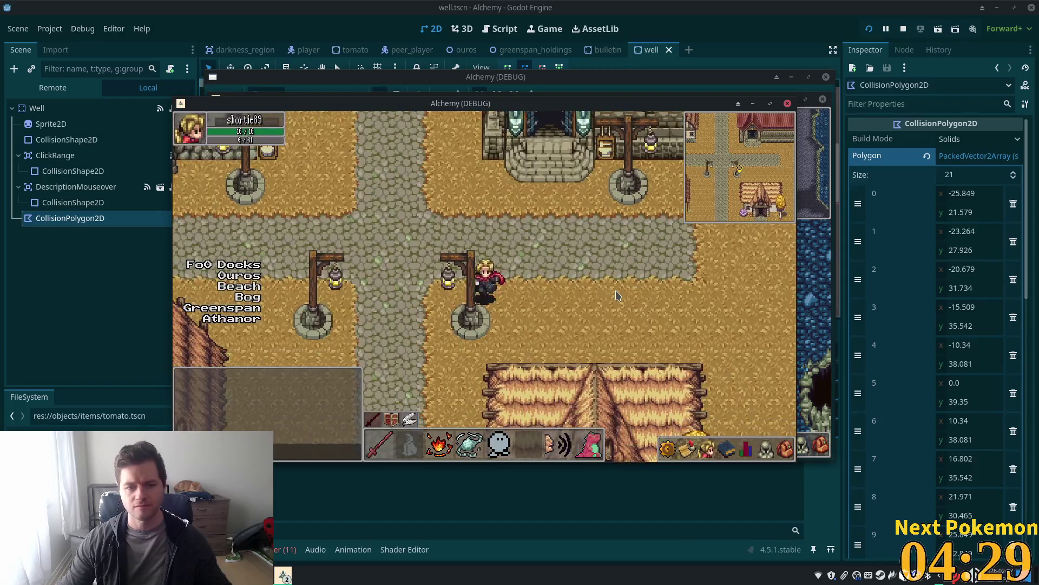
key("s")
key("a")
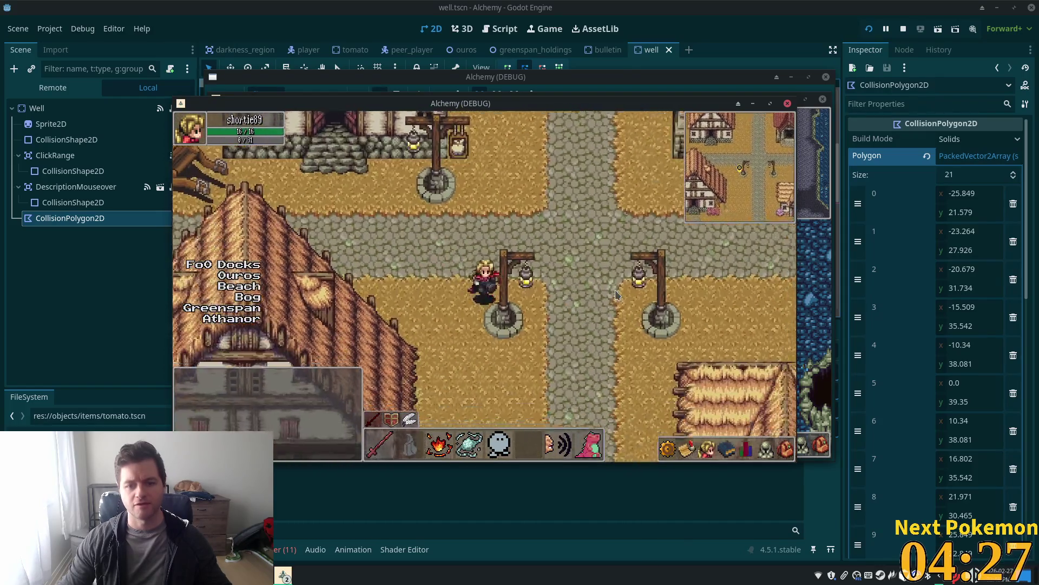
key("w")
key("a")
key("w")
key("s")
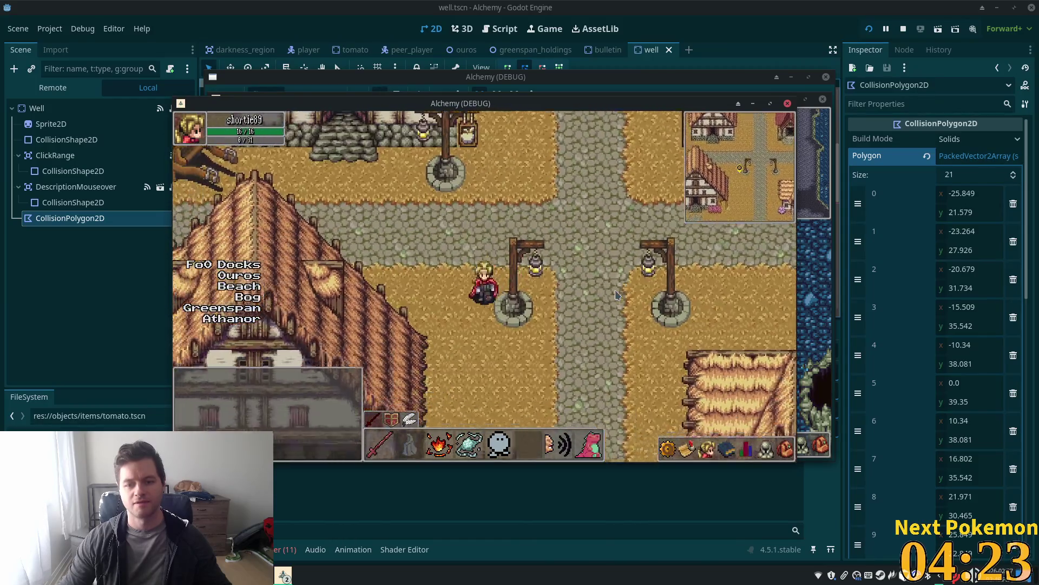
key("w")
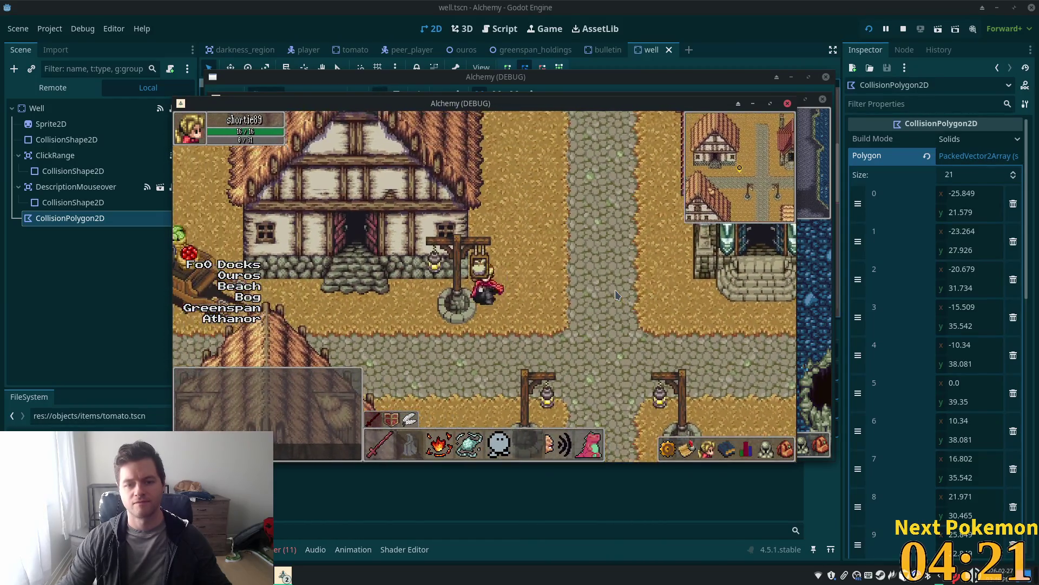
key("a")
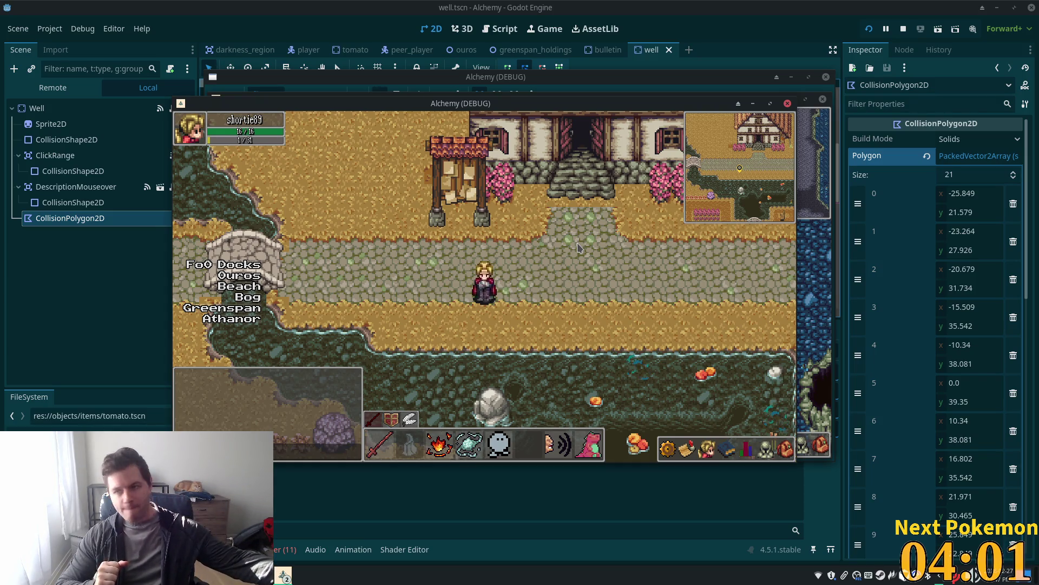
left_click(514, 196)
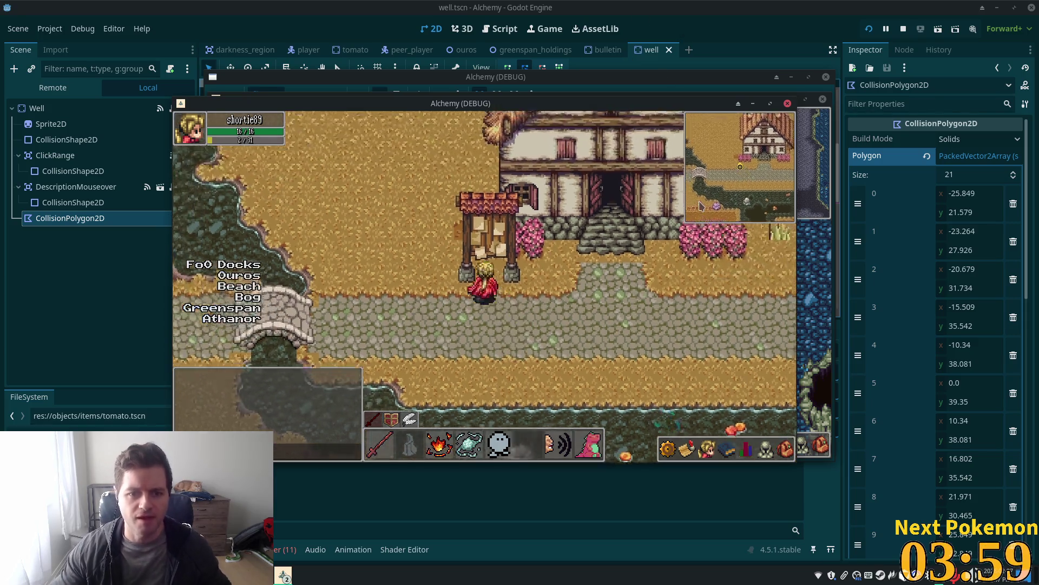
left_click(546, 398)
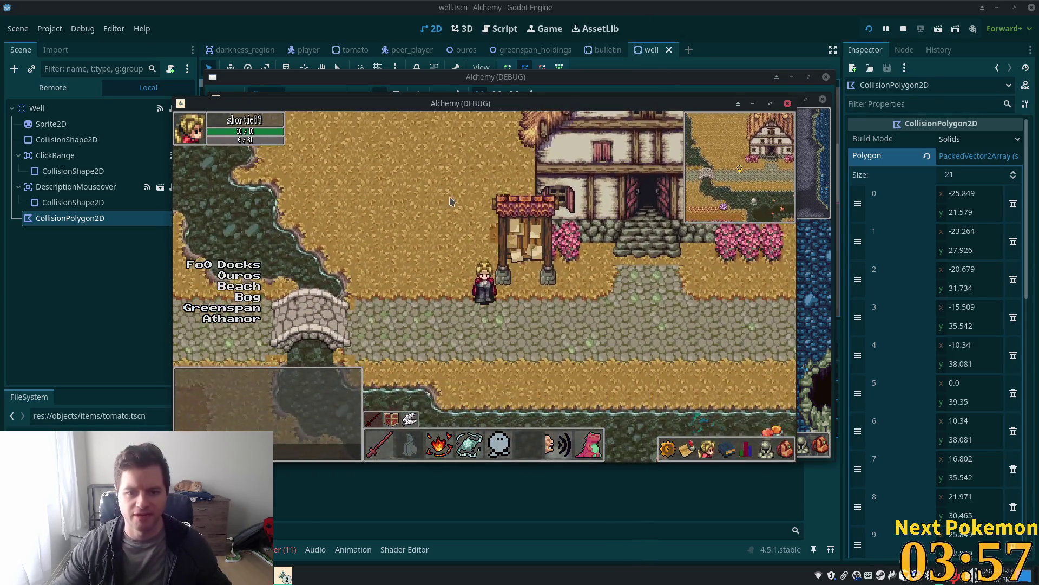
Bring the editor forward and close the well and bulletin scenes
left_click(81, 217)
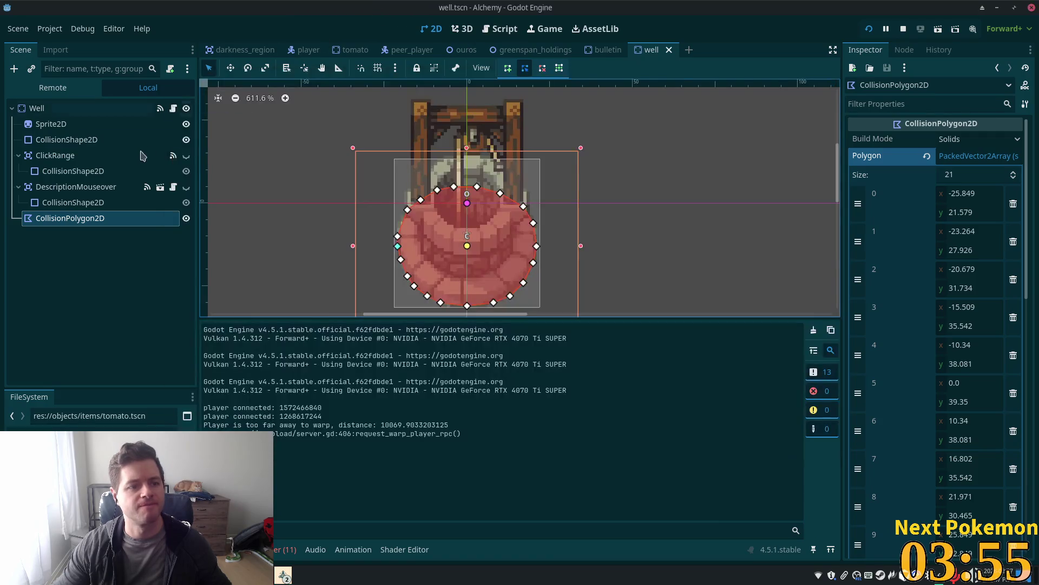
left_click(671, 50)
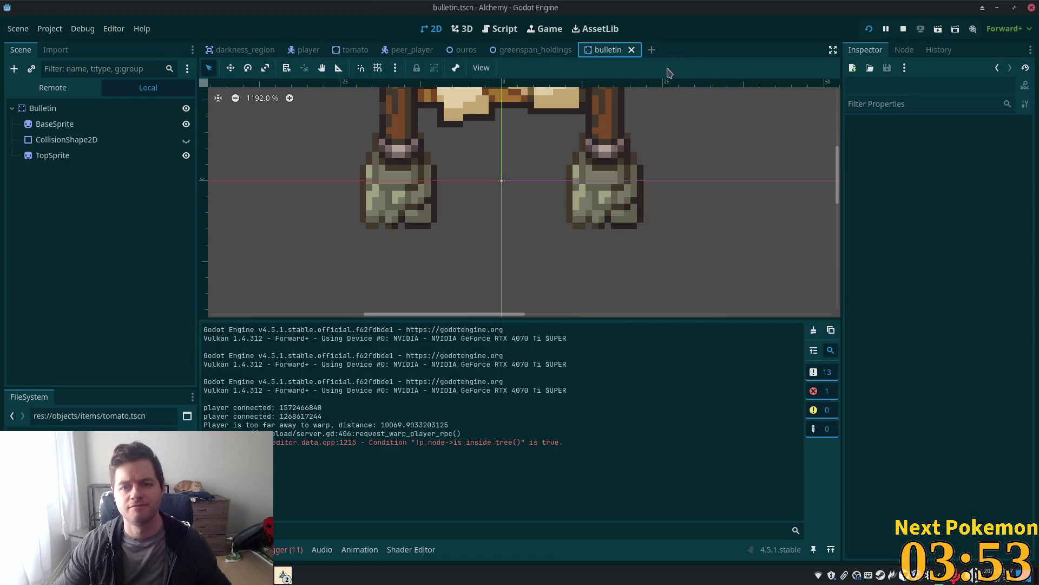
left_click(632, 50)
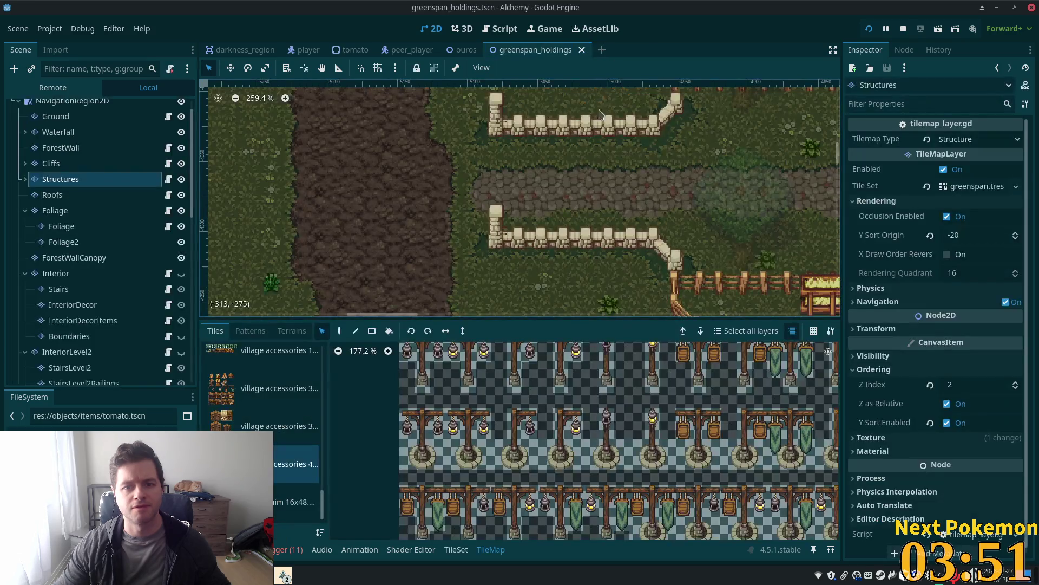
scroll(493, 167, "down", 5)
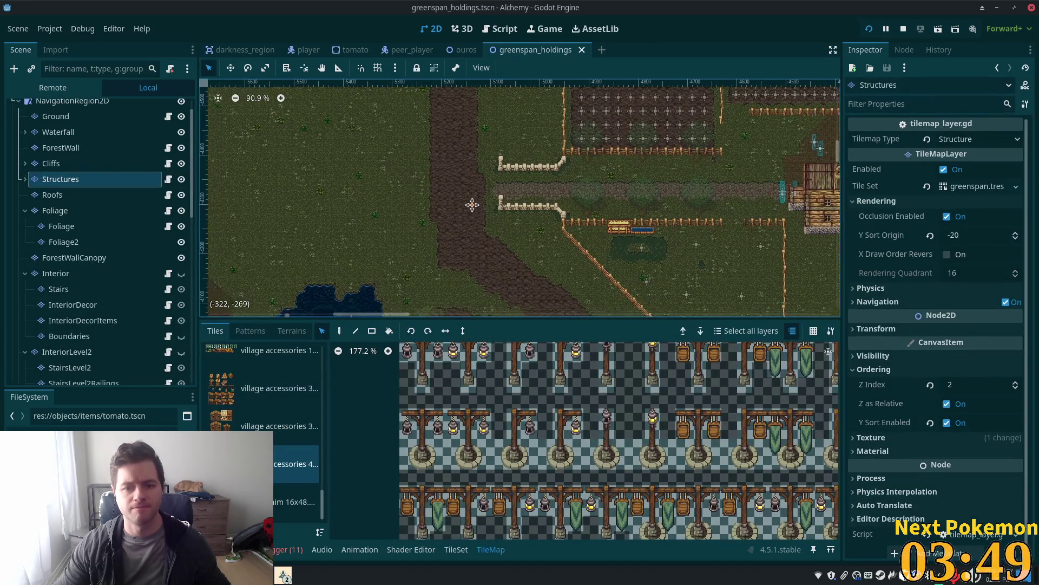
Switch to the ouros scene and hide its Bulletin node
left_click(453, 49)
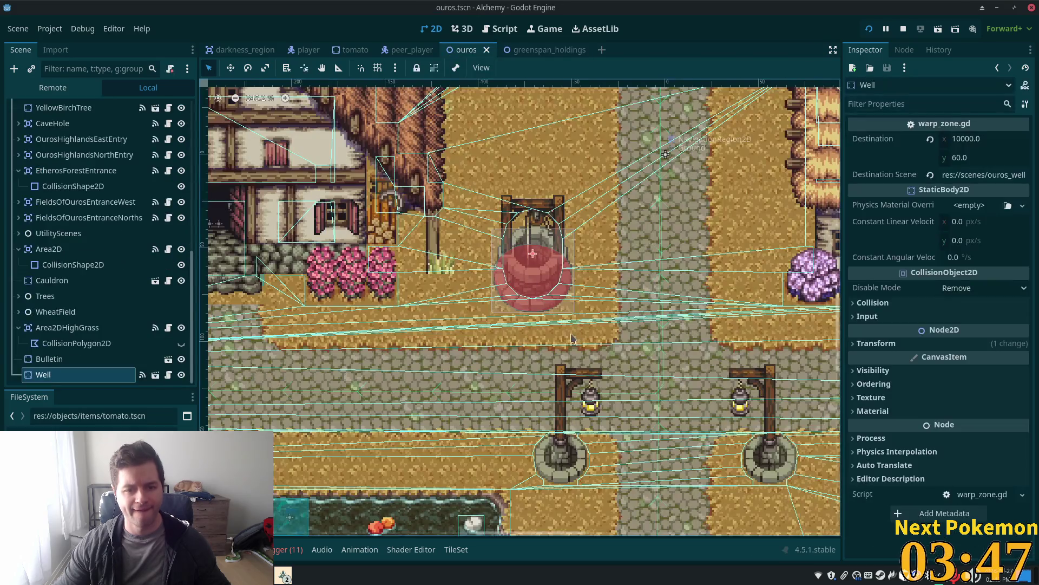
scroll(282, 250, "up", 3)
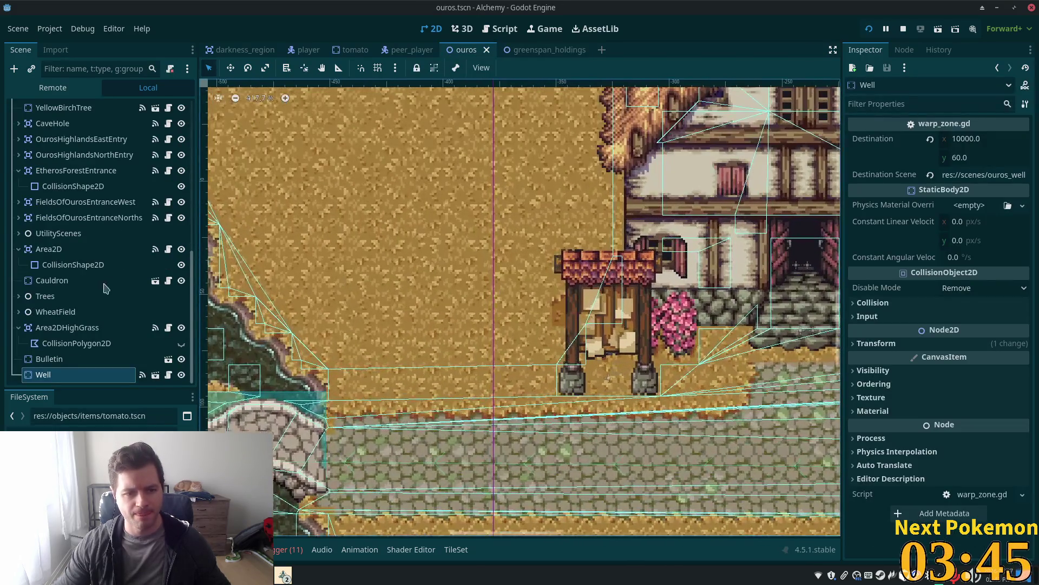
left_click(49, 359)
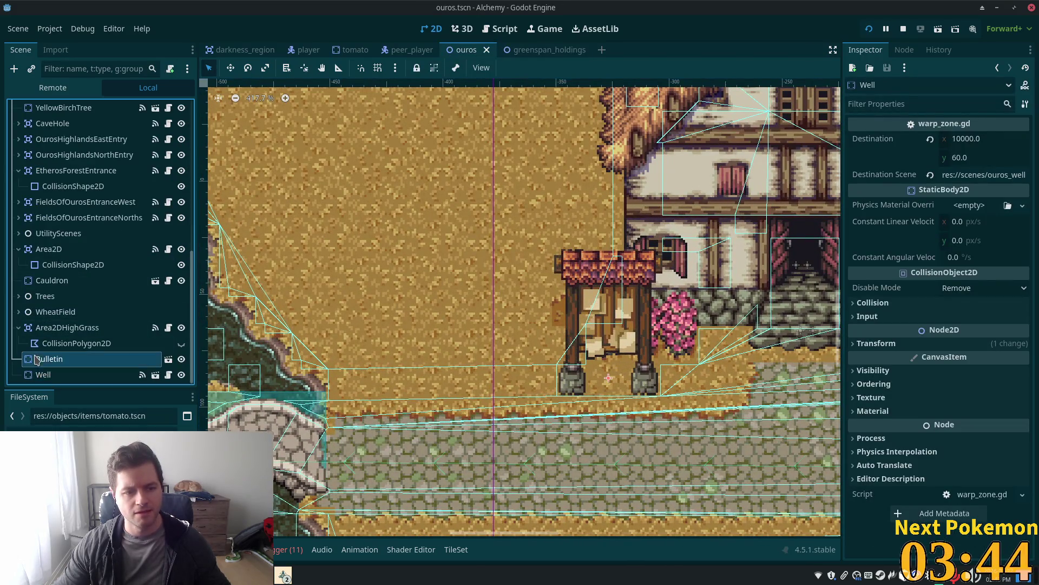
left_click(182, 359)
scroll(98, 183, "up", 3)
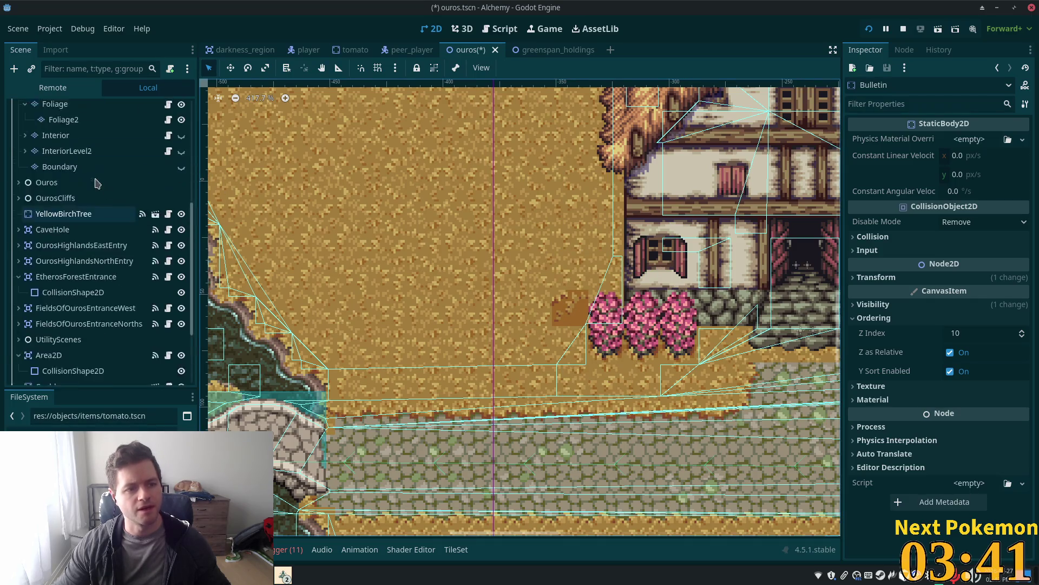
scroll(97, 183, "up", 2)
scroll(184, 163, "up", 4)
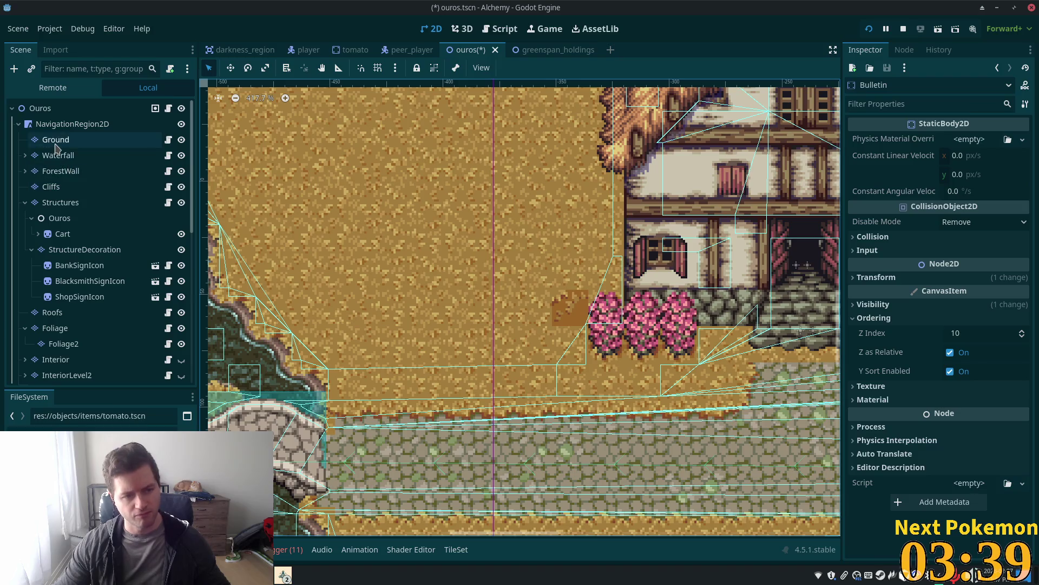
Inspect the Ground, Structures, StructureDecoration, Waterfall, Waterfall2, ForestWall and Cliffs layers
left_click(81, 139)
scroll(325, 203, "down", 3)
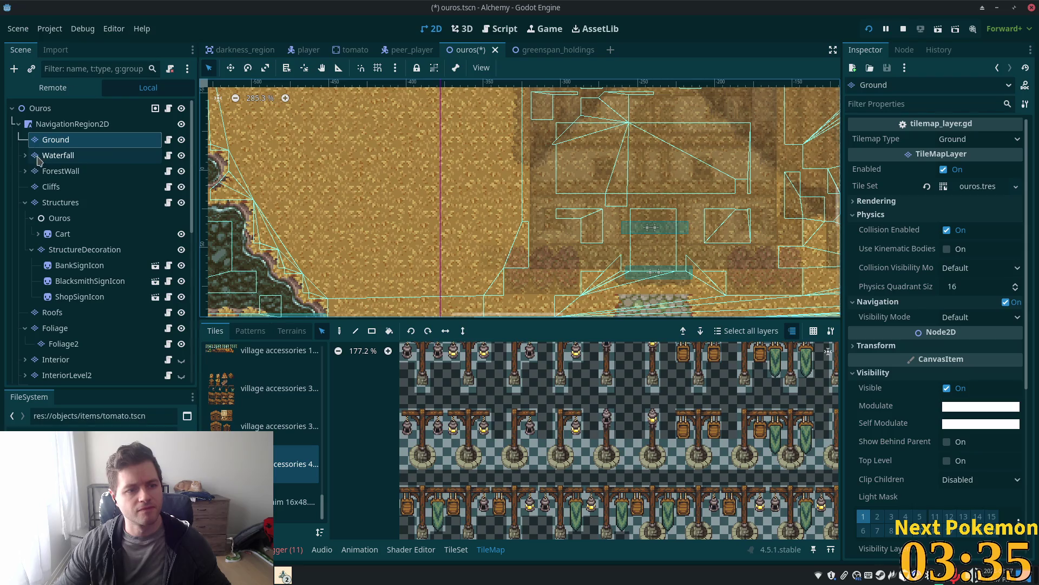
left_click(44, 203)
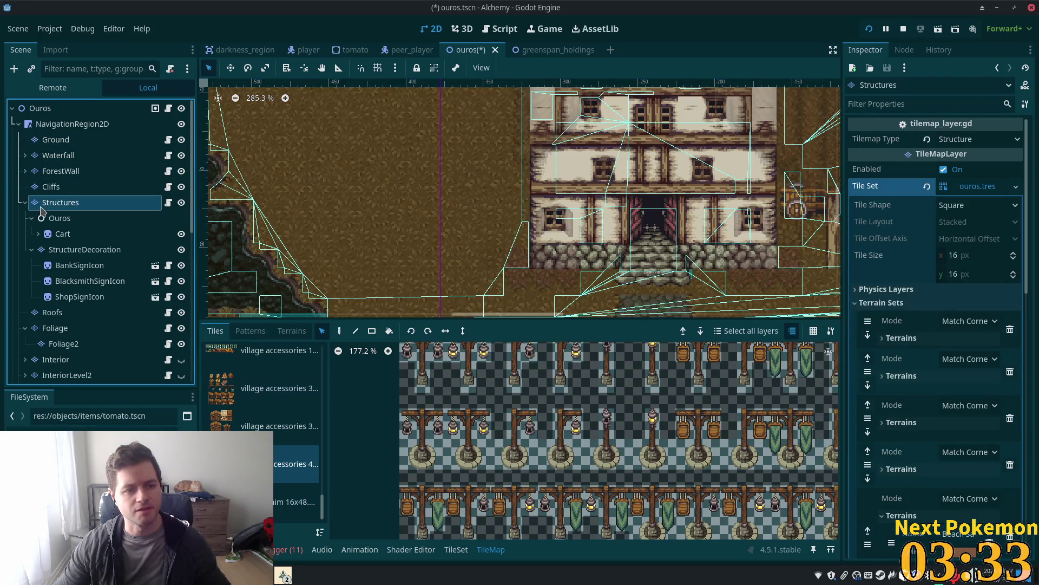
left_click(69, 249)
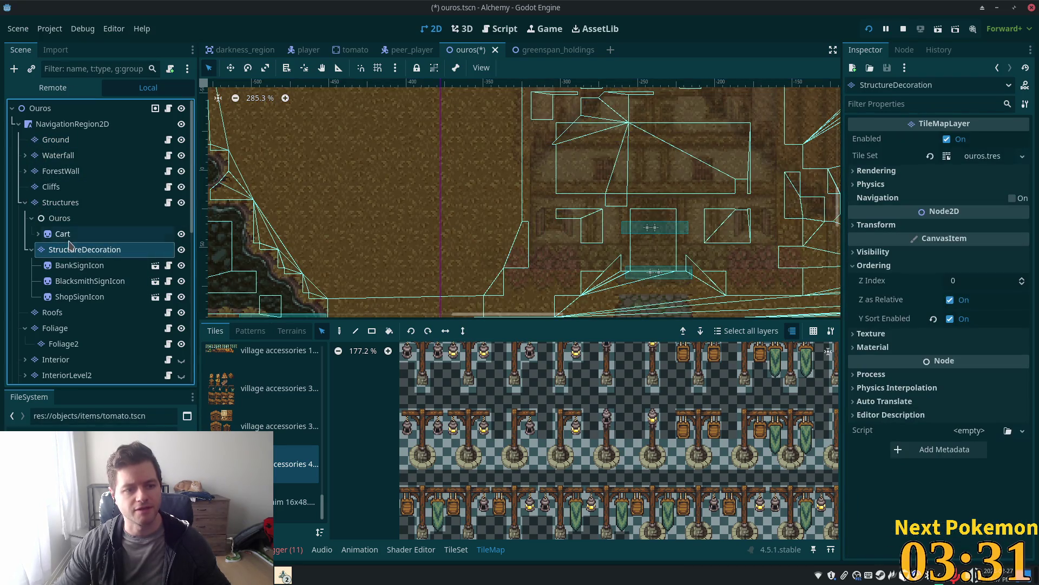
left_click(43, 156)
left_click(25, 156)
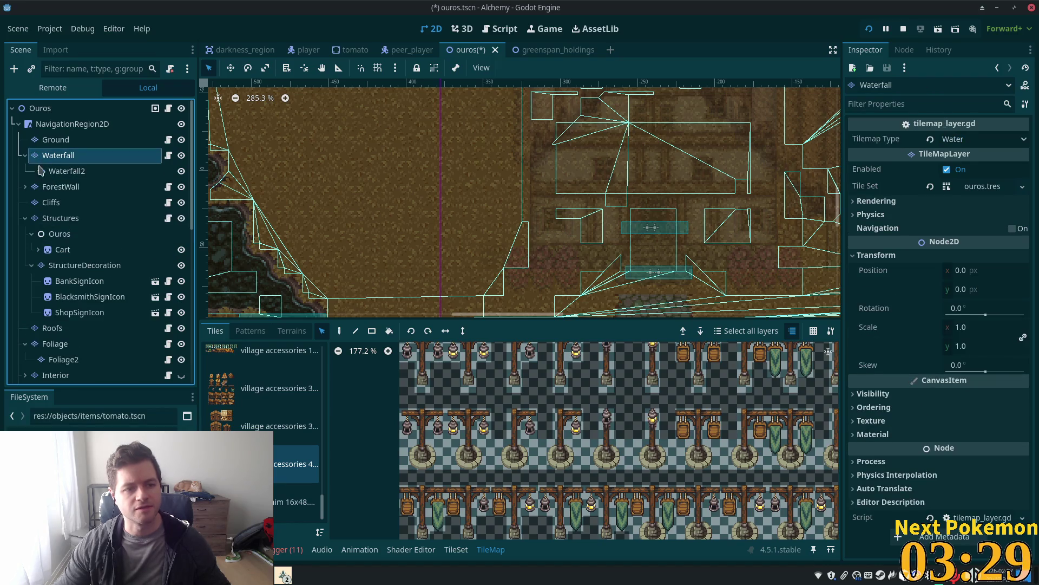
left_click(33, 171)
left_click(31, 187)
left_click(45, 203)
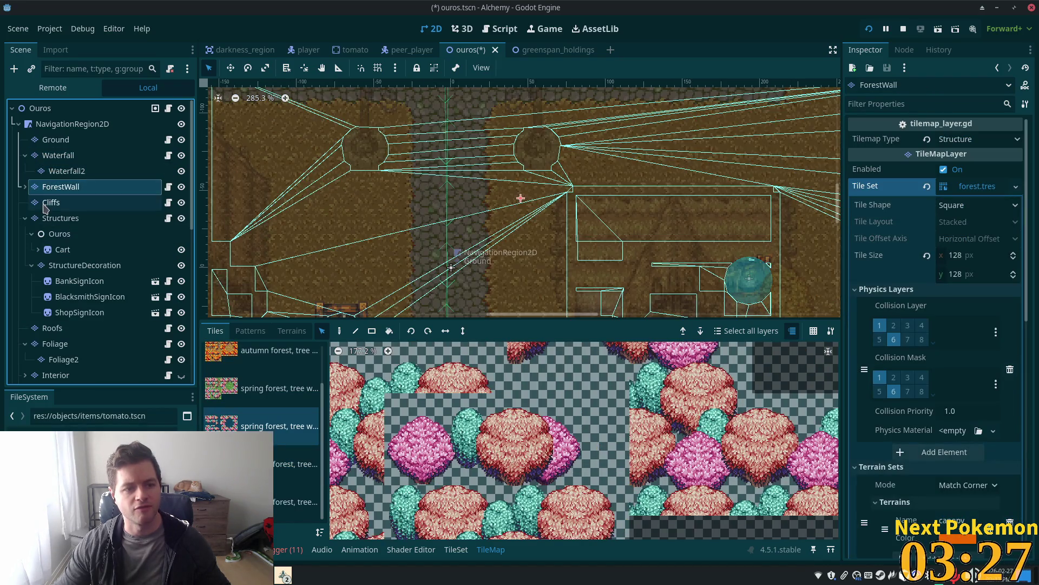
Check Foliage and Foliage2, then expand Interior and select InteriorDecor through InteriorDecor4
scroll(292, 209, "down", 2)
mouse_move(293, 208)
left_mouse_down()
mouse_move(379, 162)
mouse_move(761, 166)
mouse_move(756, 178)
left_mouse_up()
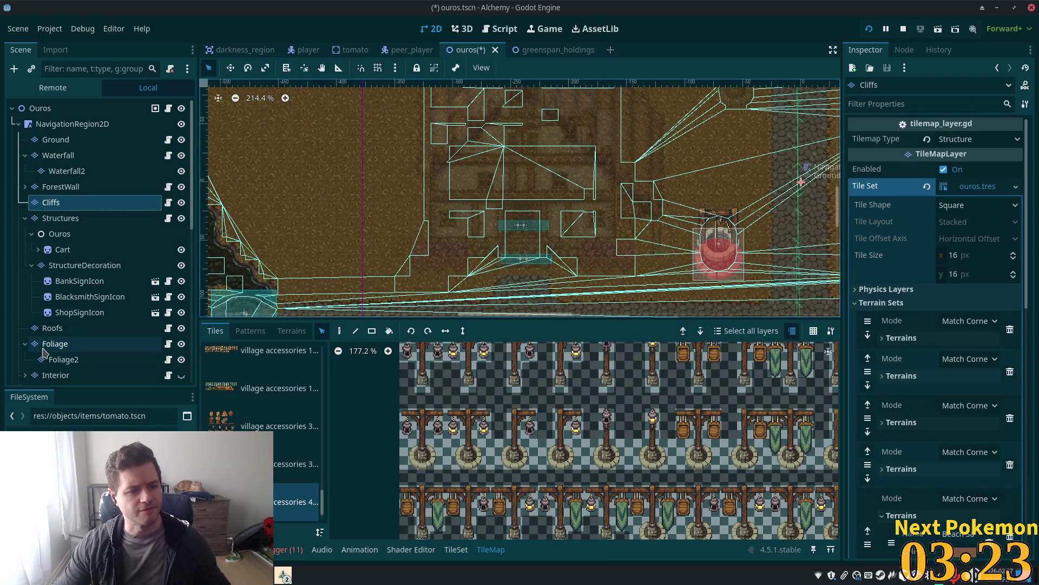
left_click(48, 344)
left_click(59, 359)
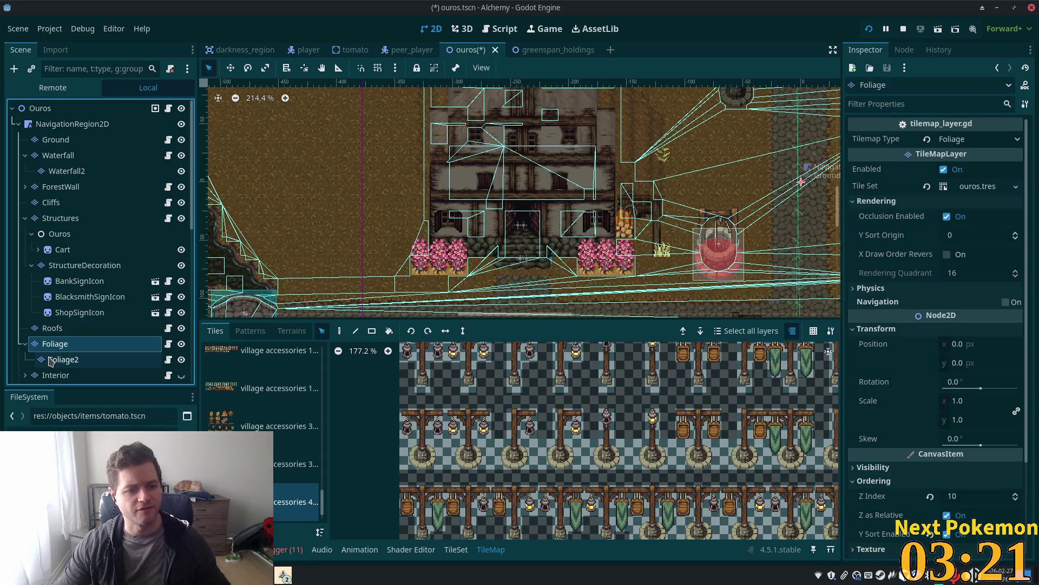
scroll(108, 276, "down", 2)
left_click(57, 271)
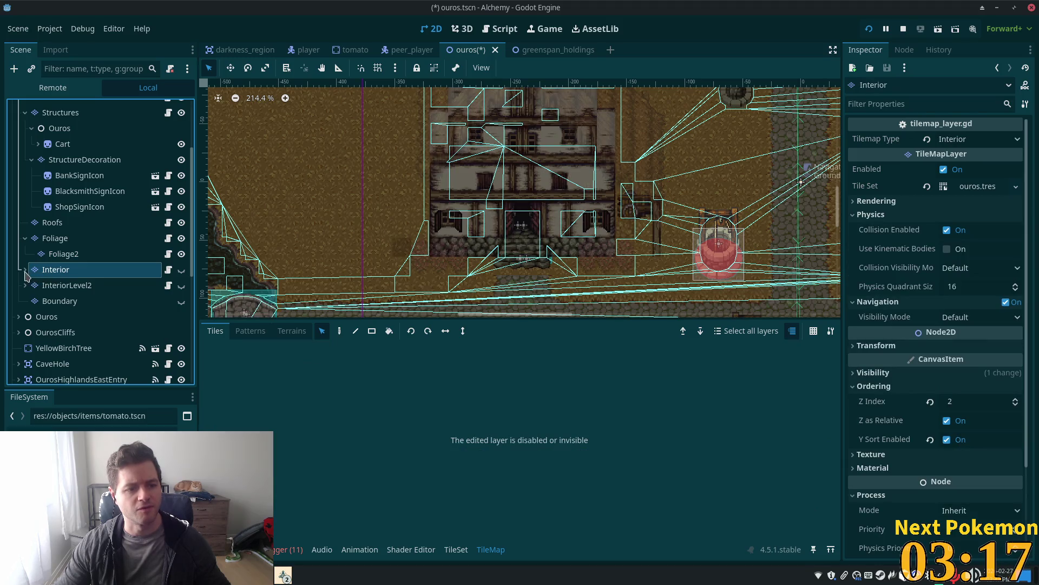
left_click(25, 269)
left_click(60, 285)
left_click(64, 301)
left_click(63, 317)
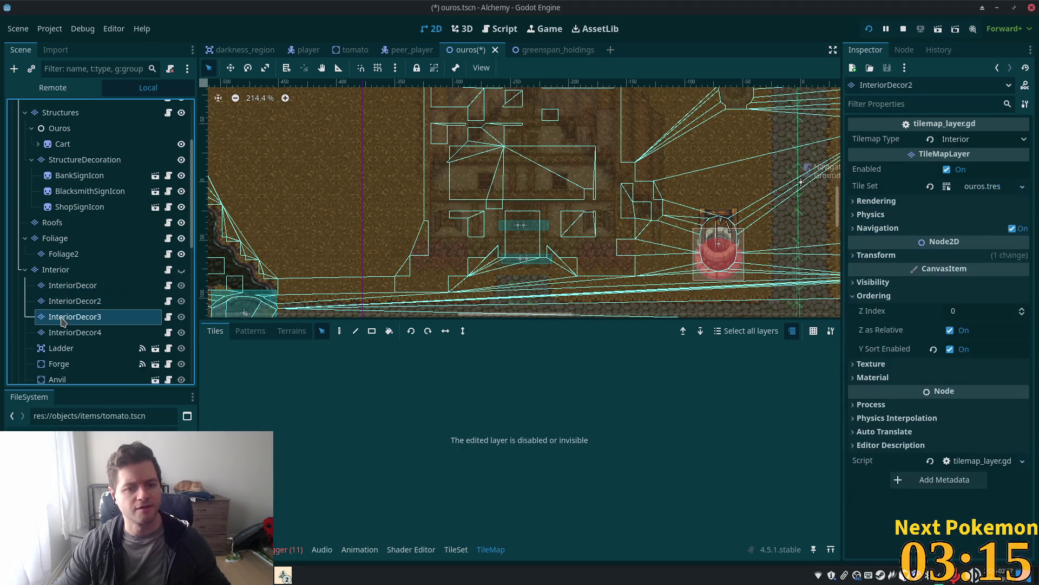
left_click(64, 333)
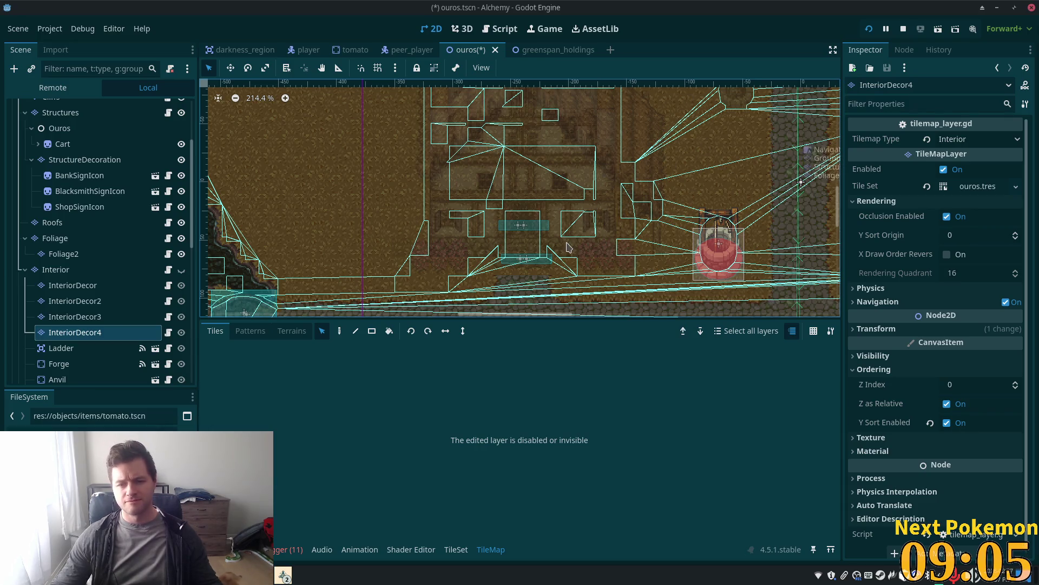
Scroll the Scene dock down past the Interior decor layers
scroll(565, 247, "down", 2)
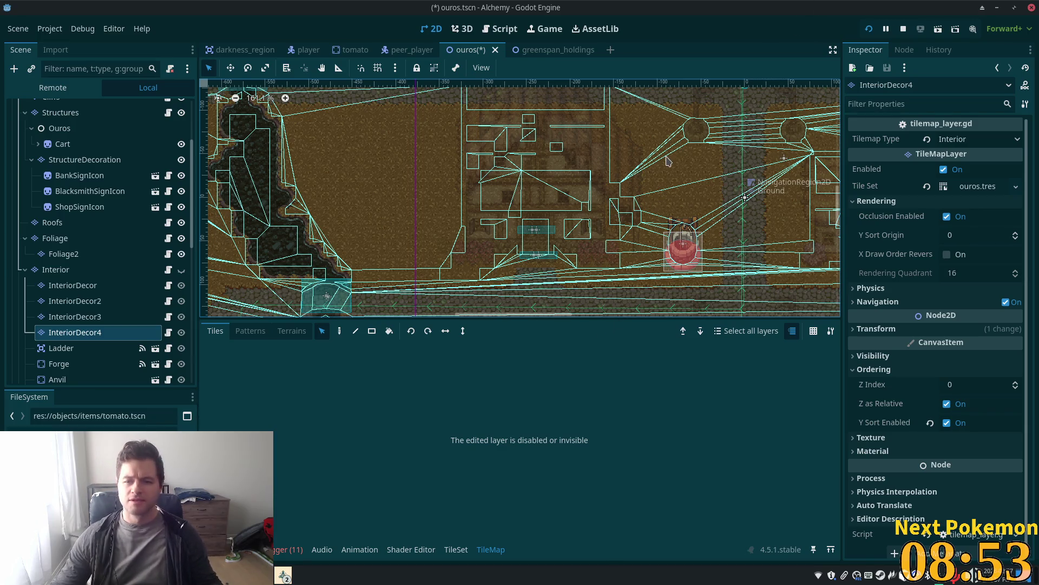
Select the Ouros root, then the Foliage2 layer, then the Interior tile layer
scroll(663, 162, "down", 3)
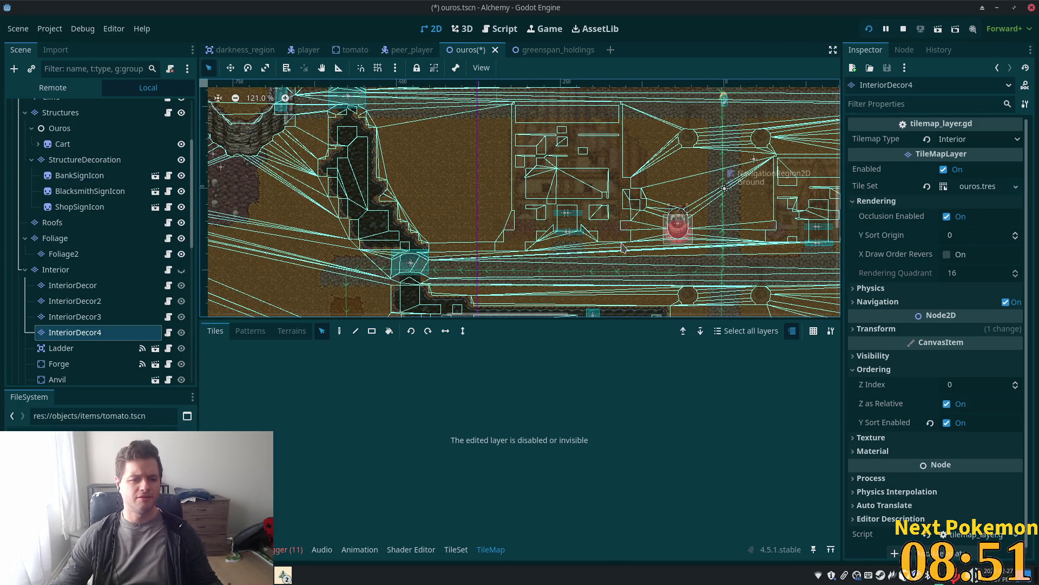
scroll(621, 246, "up", 10)
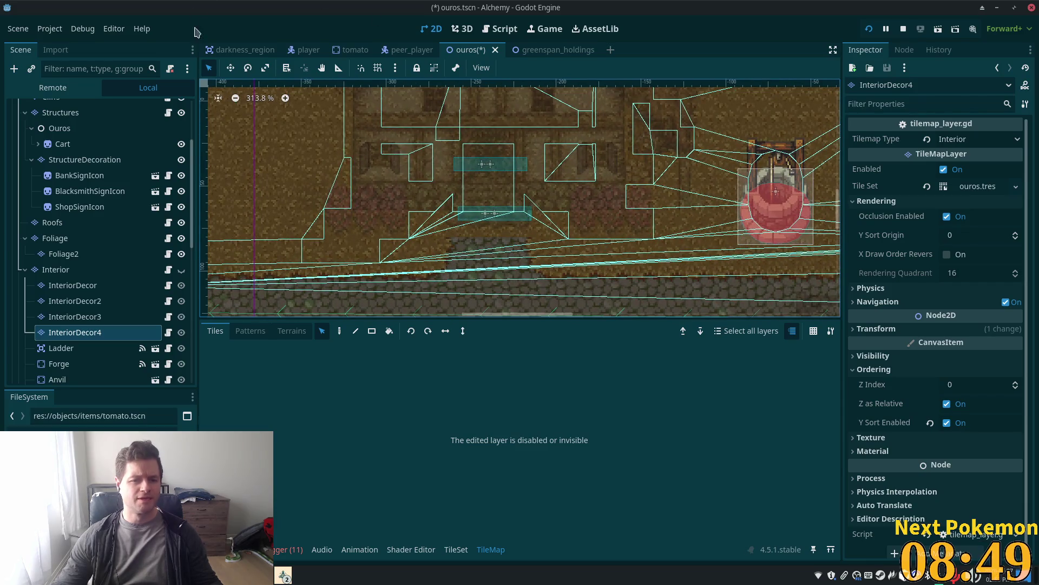
scroll(433, 227, "down", 2)
scroll(379, 219, "left", 3)
scroll(347, 211, "up", 4)
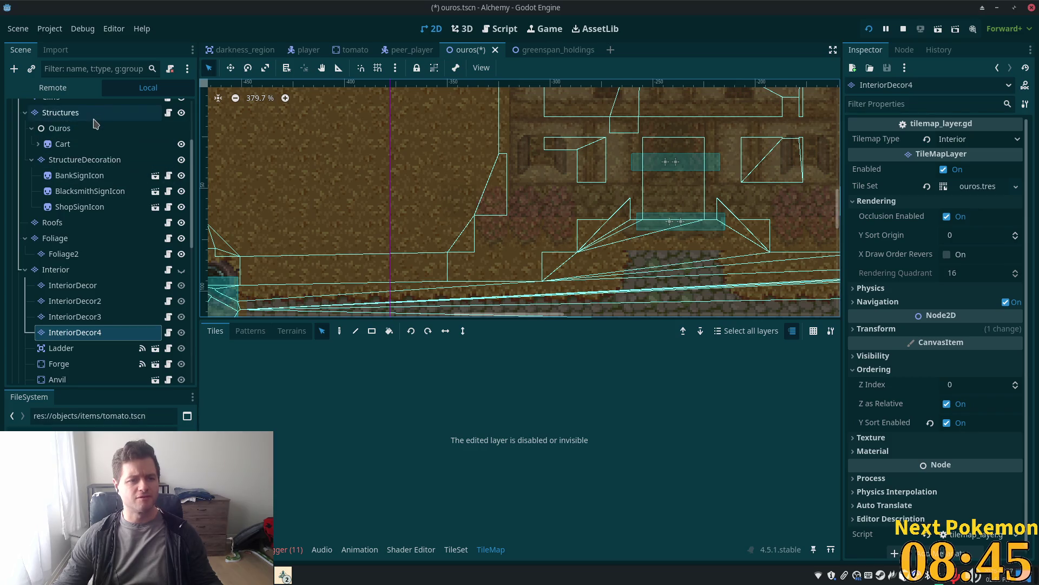
scroll(108, 216, "up", 4)
left_click(81, 108)
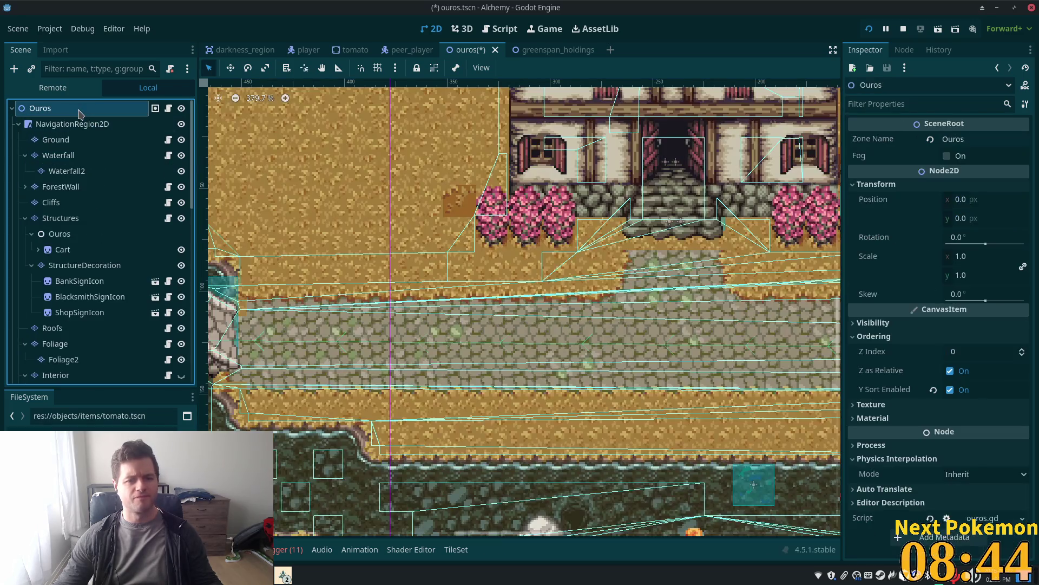
left_click(456, 199)
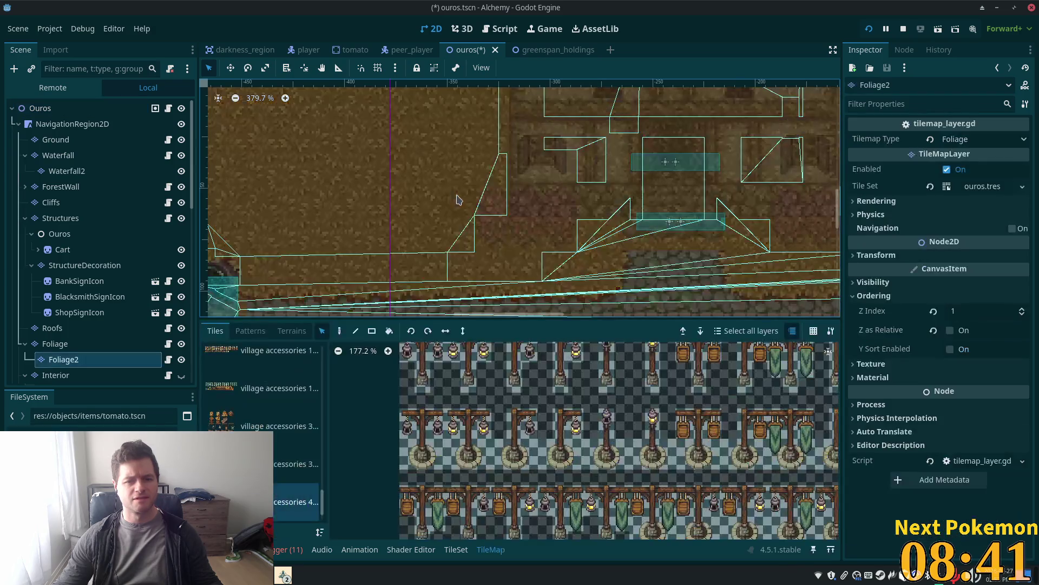
scroll(42, 187, "down", 3)
scroll(41, 187, "down", 3)
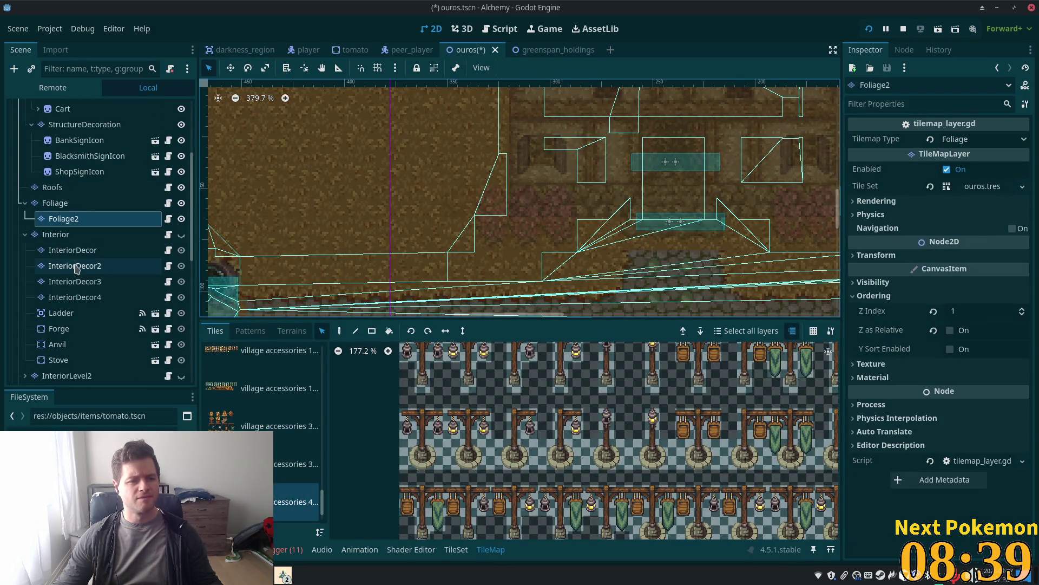
left_click(76, 266)
key("Up")
key("Up")
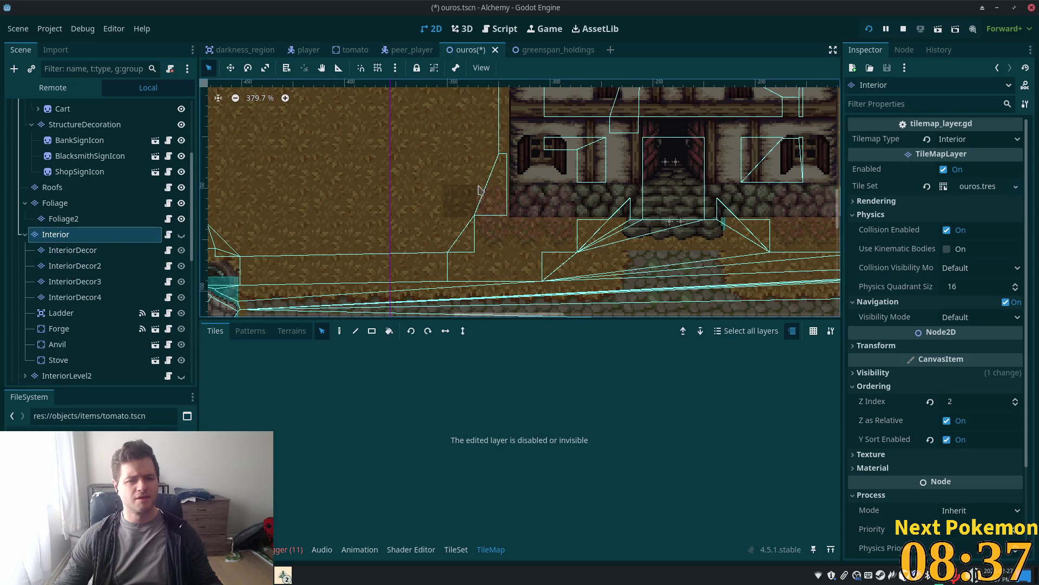
Dismiss the stray context menus and reselect the Interior layer
right_click(461, 199)
key("d")
key("Escape")
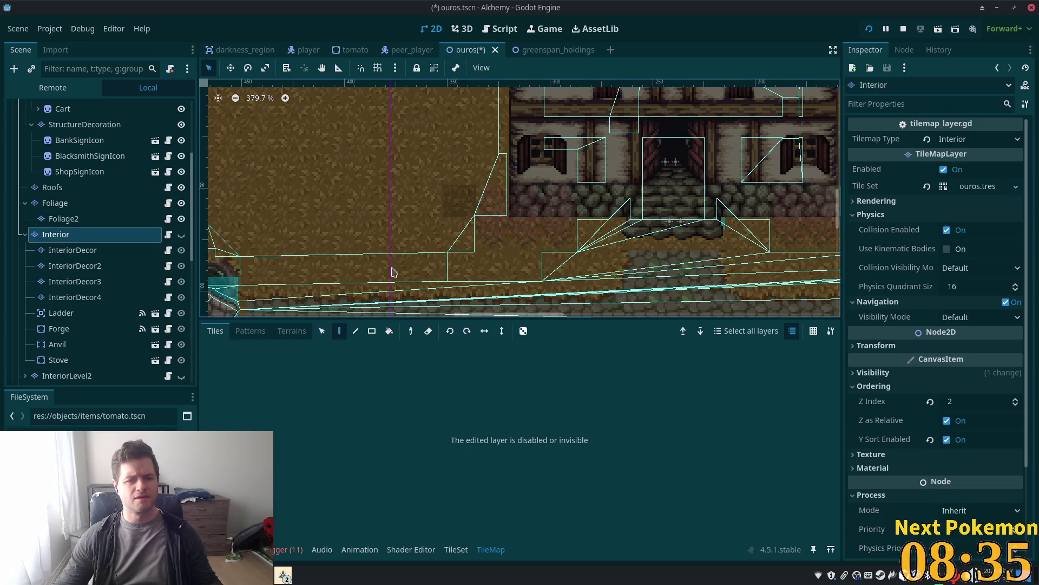
right_click(456, 213)
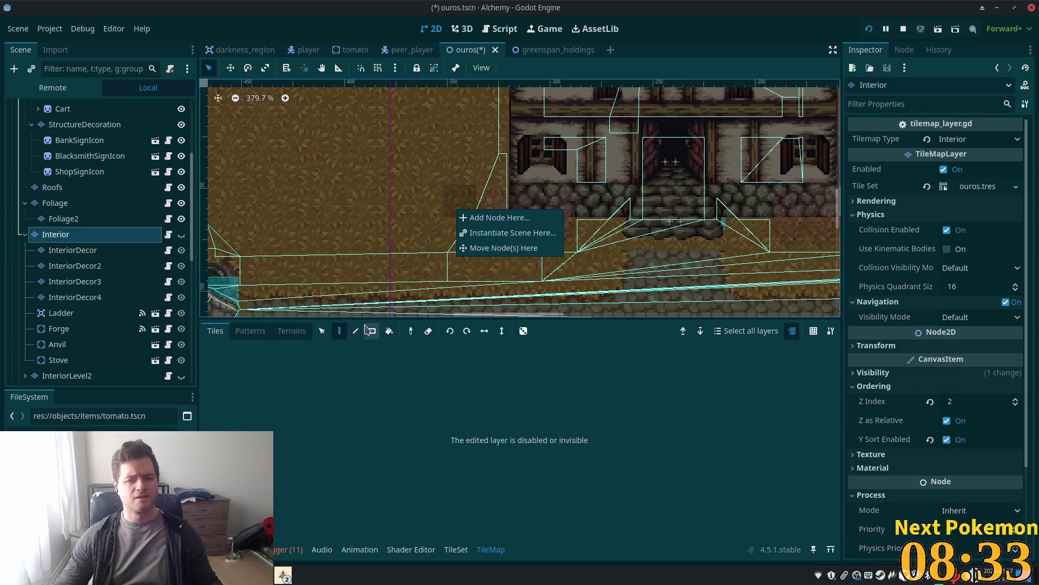
key("Escape")
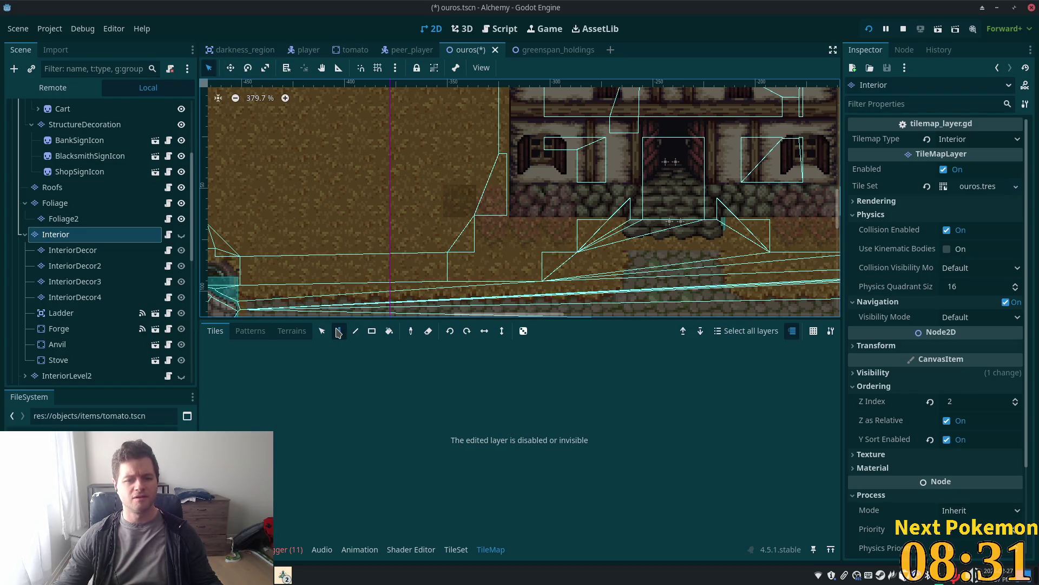
left_click(81, 203)
left_click(92, 234)
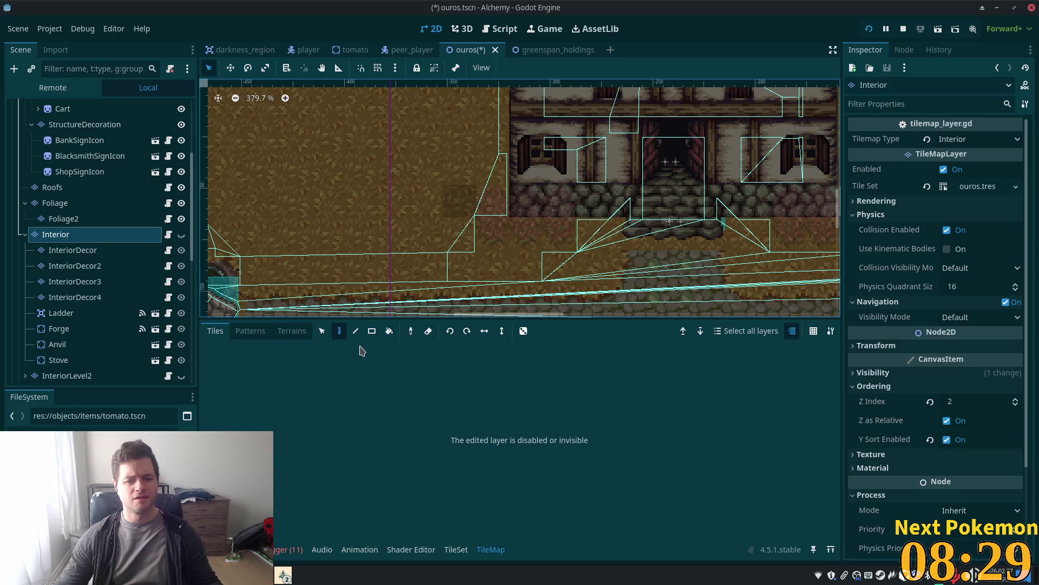
Toggle Interior visible then hidden, collapse it, and select Foliage2, Foliage, Roofs, StructureDecoration
left_click(181, 234)
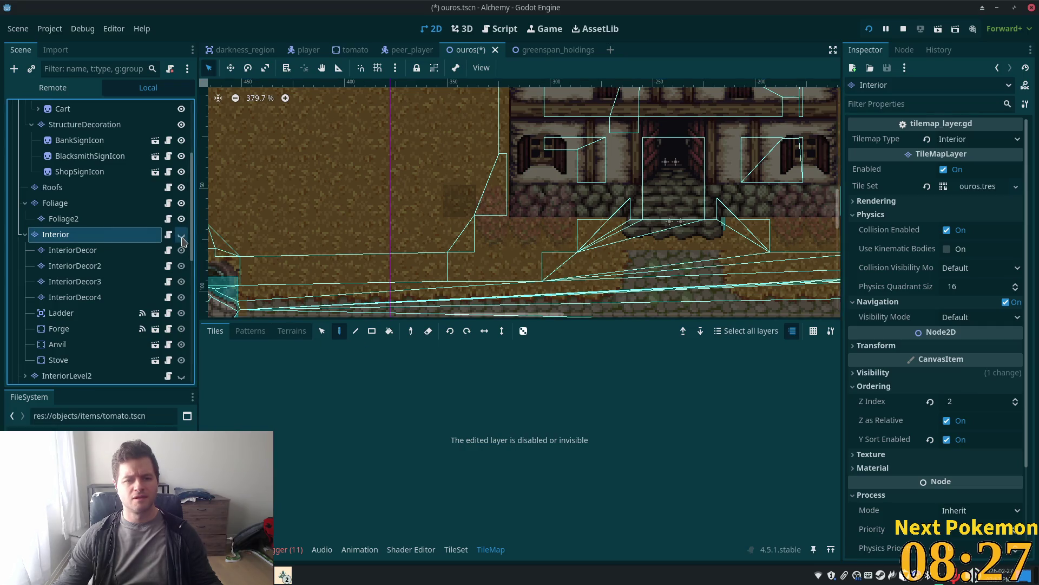
left_click(182, 238)
left_click(25, 236)
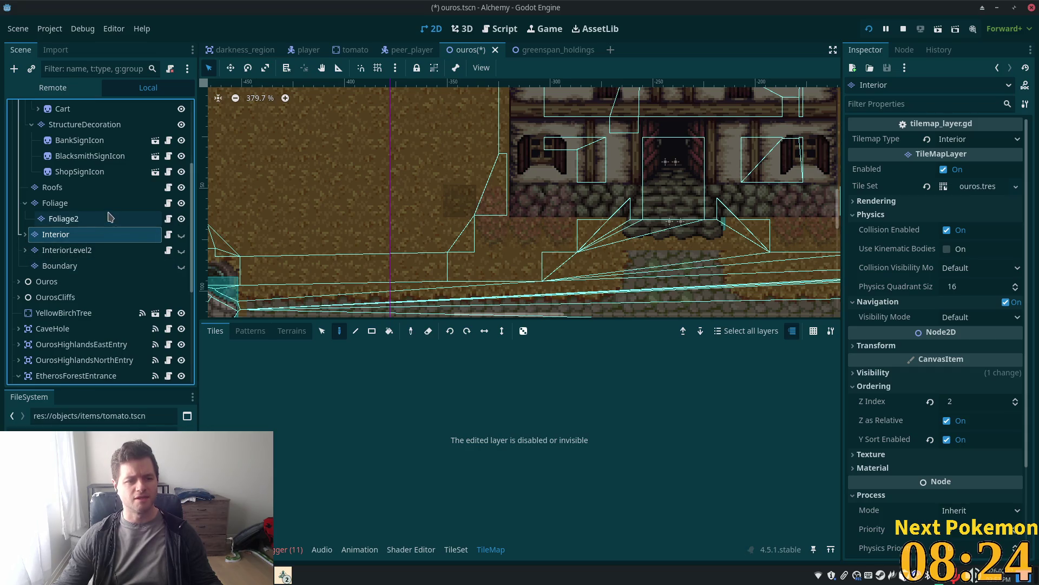
left_click(82, 220)
left_click(68, 204)
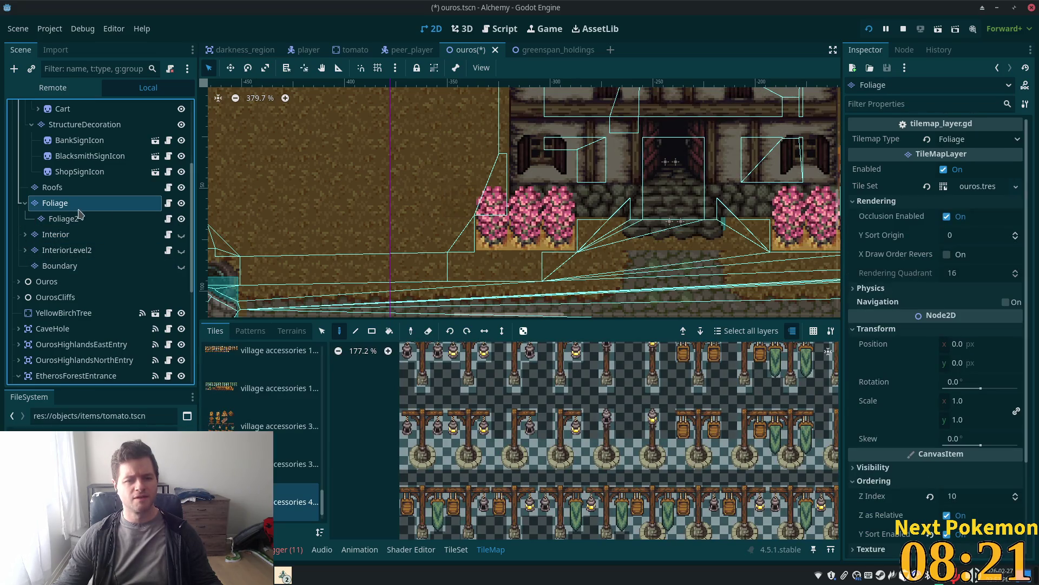
left_click(64, 188)
scroll(68, 216, "up", 5)
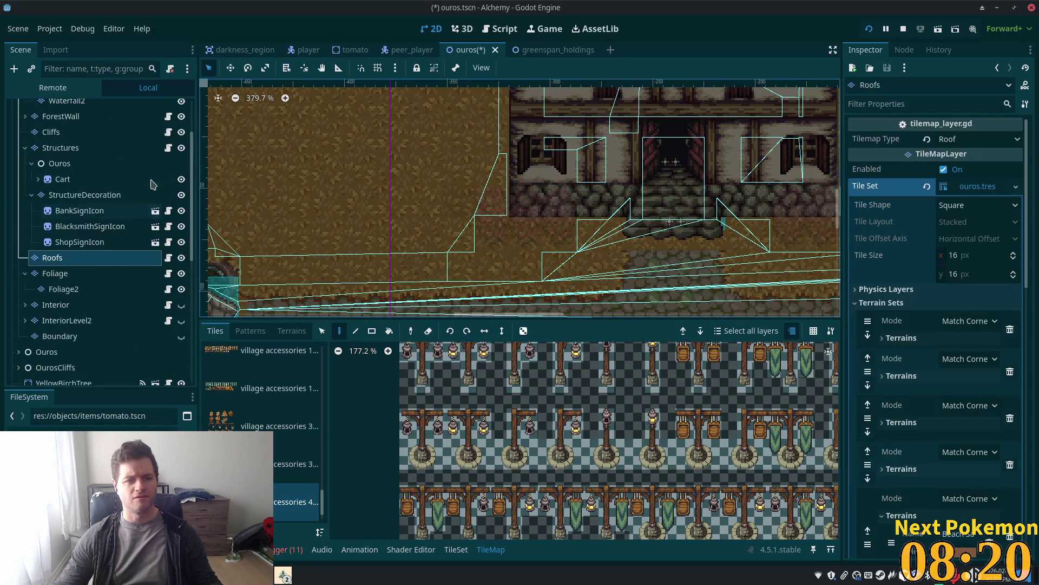
left_click(68, 231)
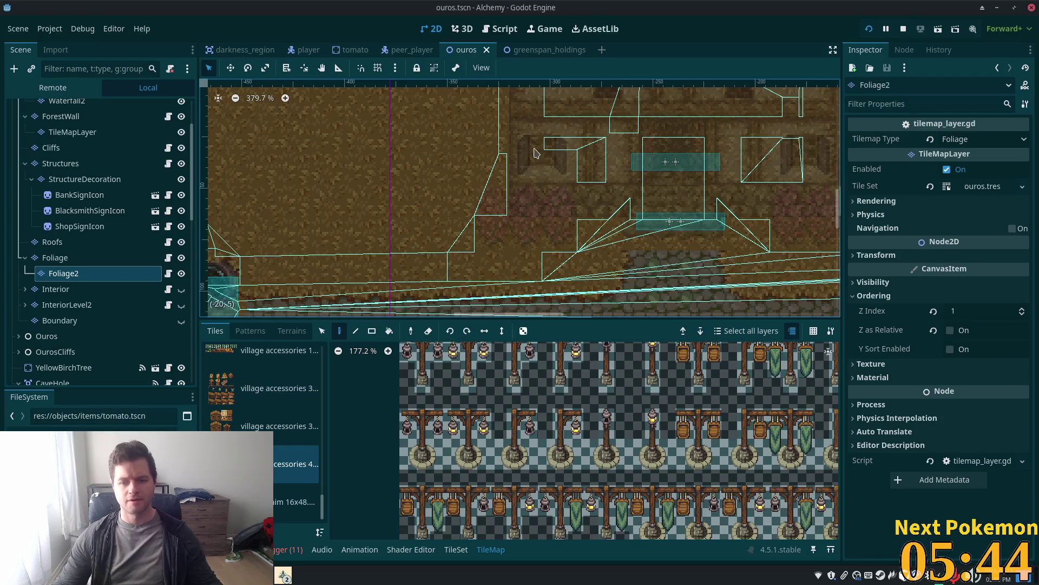
Compare the Foliage, Structures and StructureDecoration tile layers' settings in the Inspector
scroll(482, 280, "down", 3)
scroll(595, 295, "down", 4)
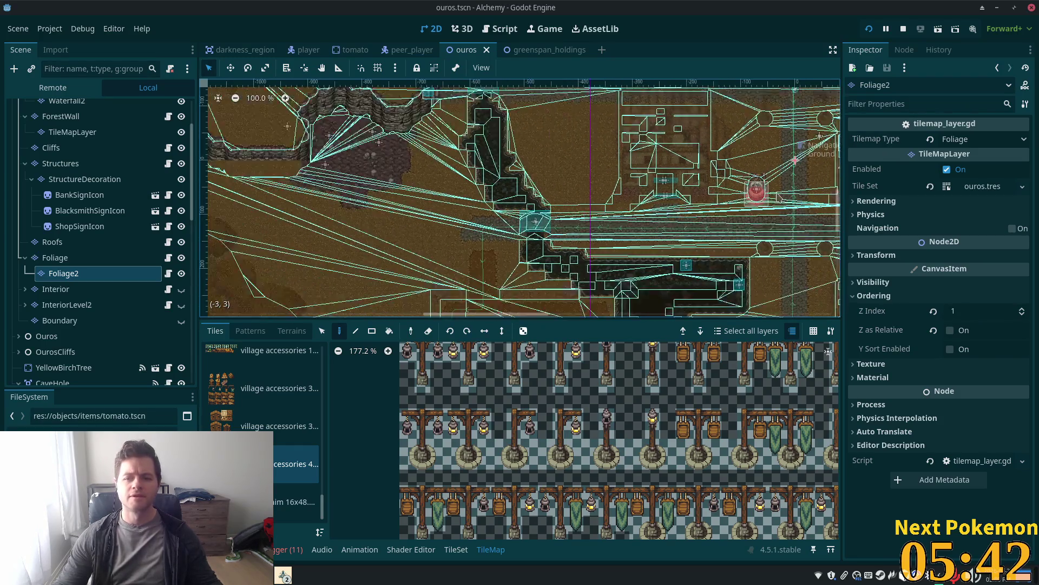
scroll(710, 209, "up", 3)
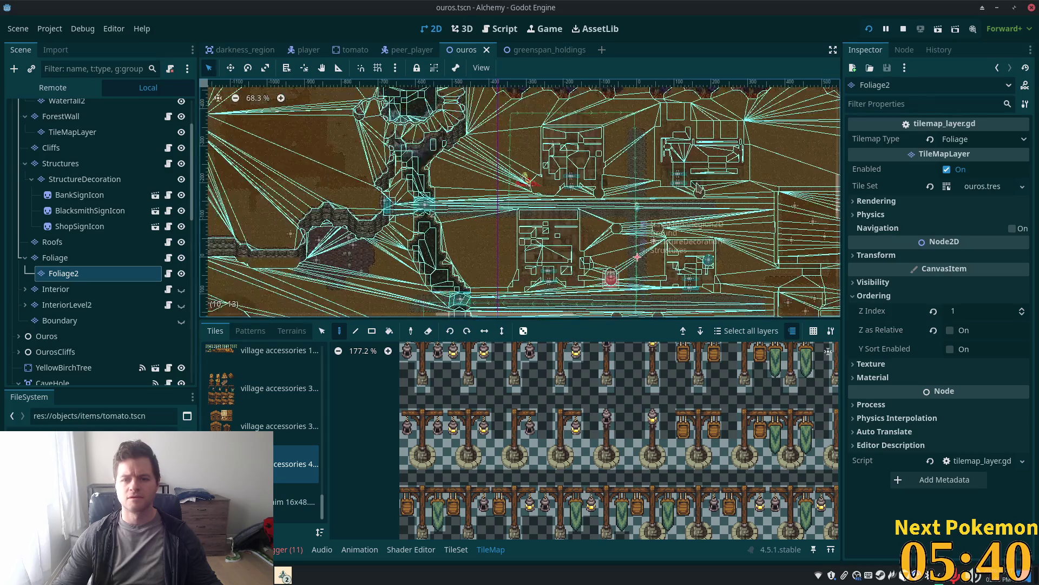
scroll(711, 210, "up", 4)
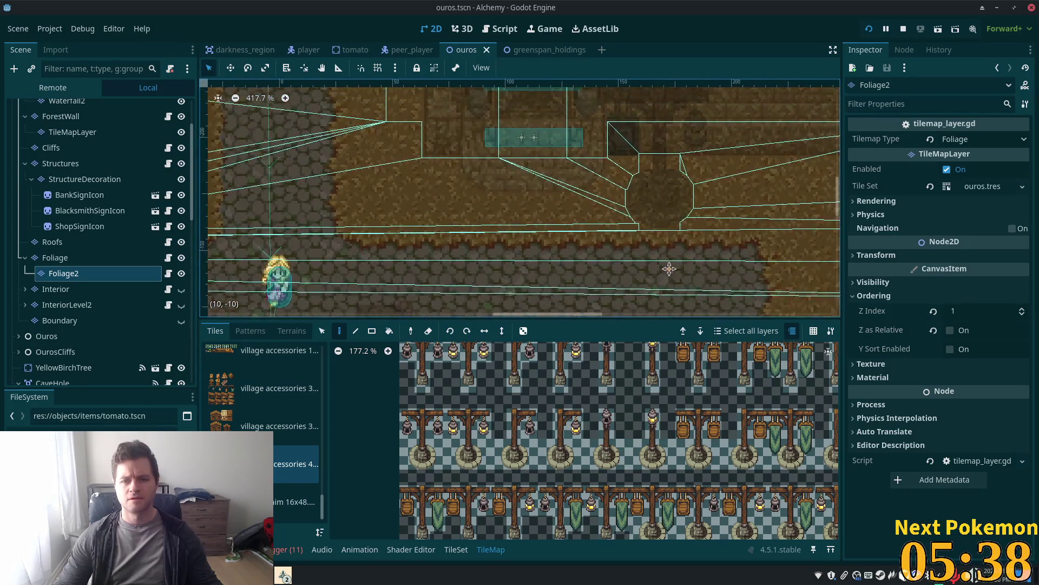
scroll(649, 147, "down", 1)
scroll(618, 214, "up", 2)
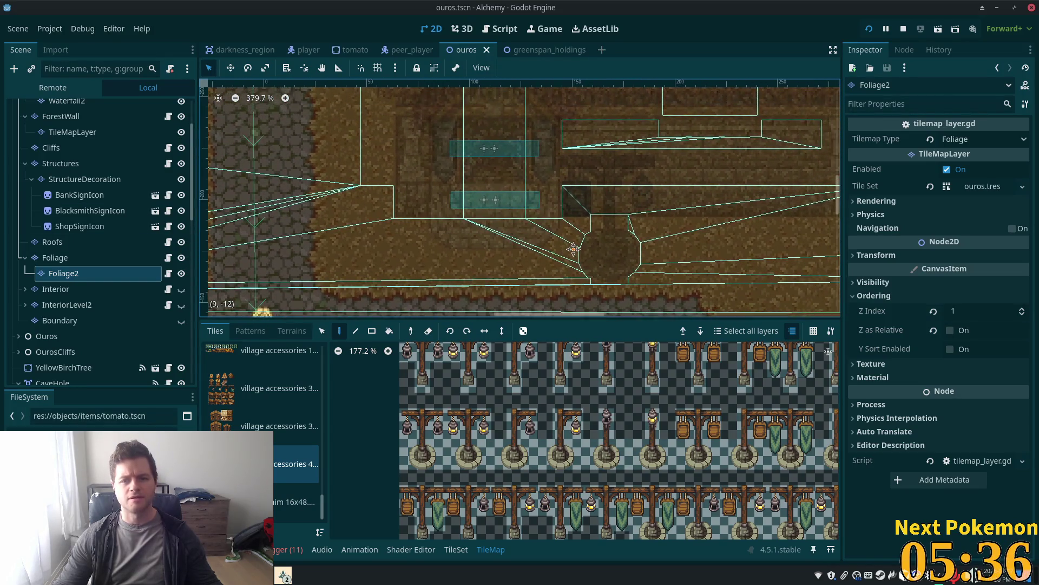
left_click(604, 177)
left_click(79, 262)
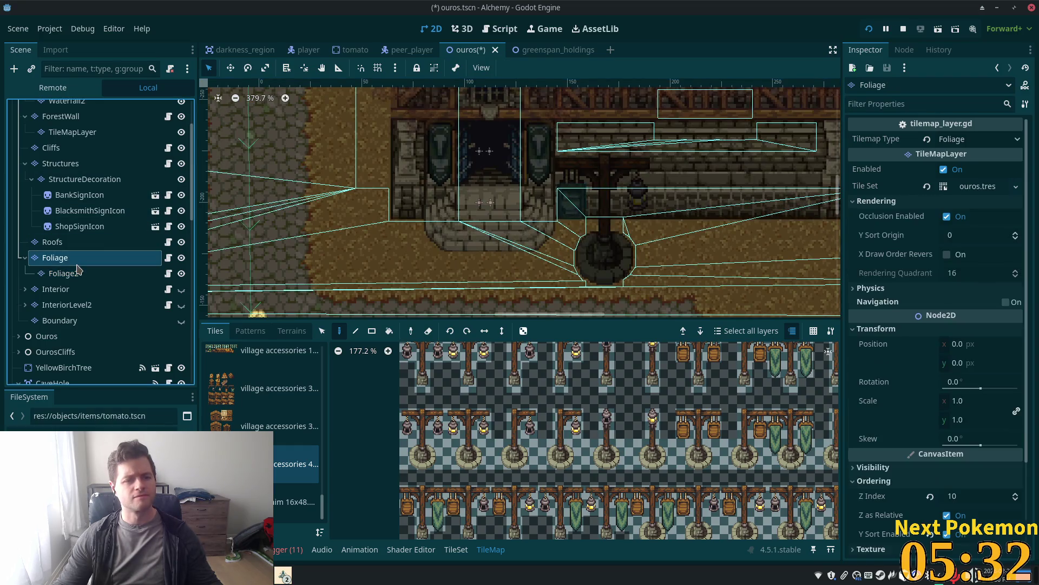
left_click(87, 164)
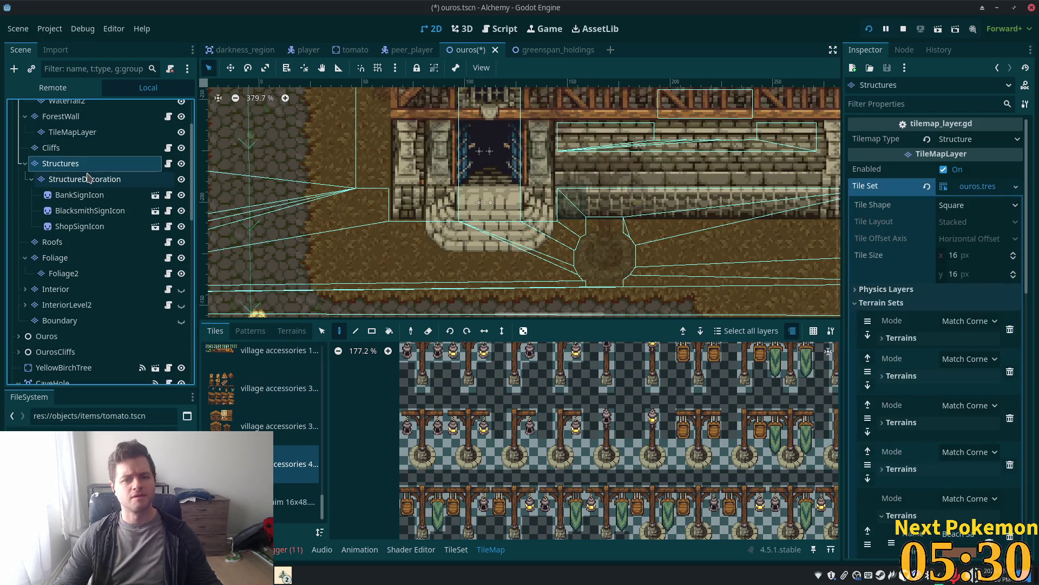
left_click(85, 184)
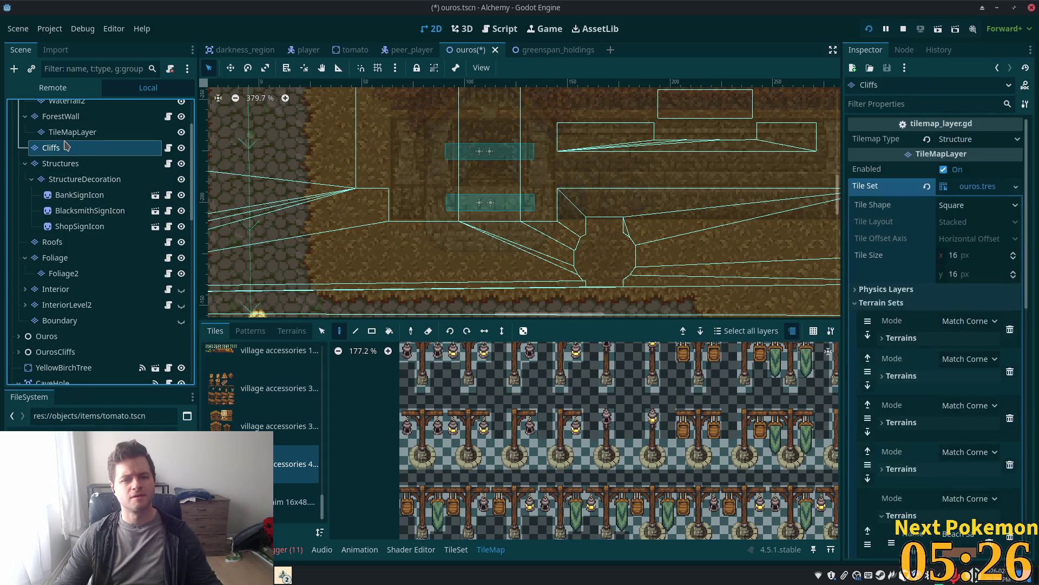
Check the Structures layer's Ordering for Z index 2, then StructureDecoration's Z index
left_click(64, 163)
left_click(76, 179)
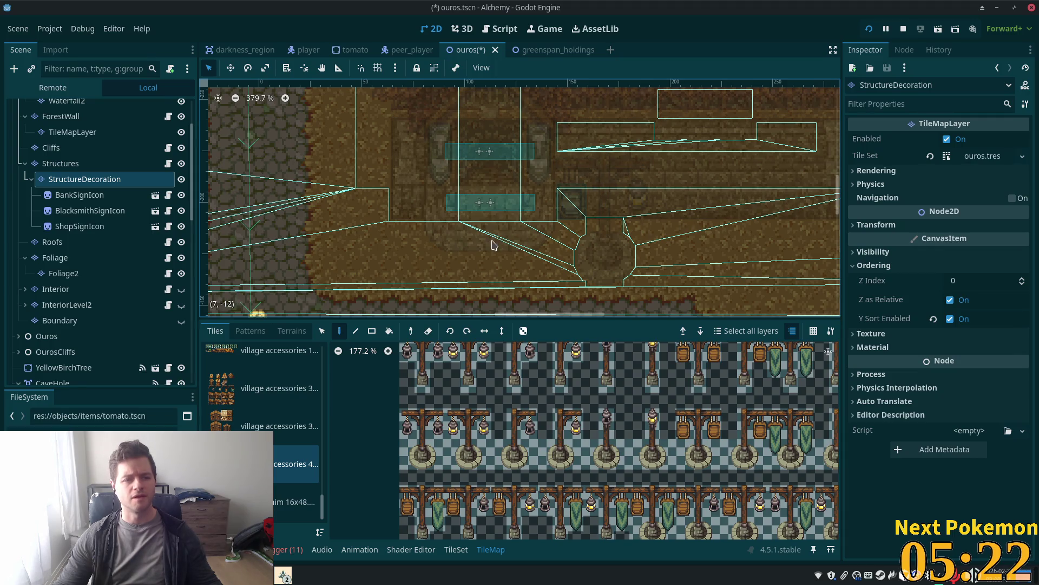
left_click(65, 164)
scroll(983, 301, "down", 10)
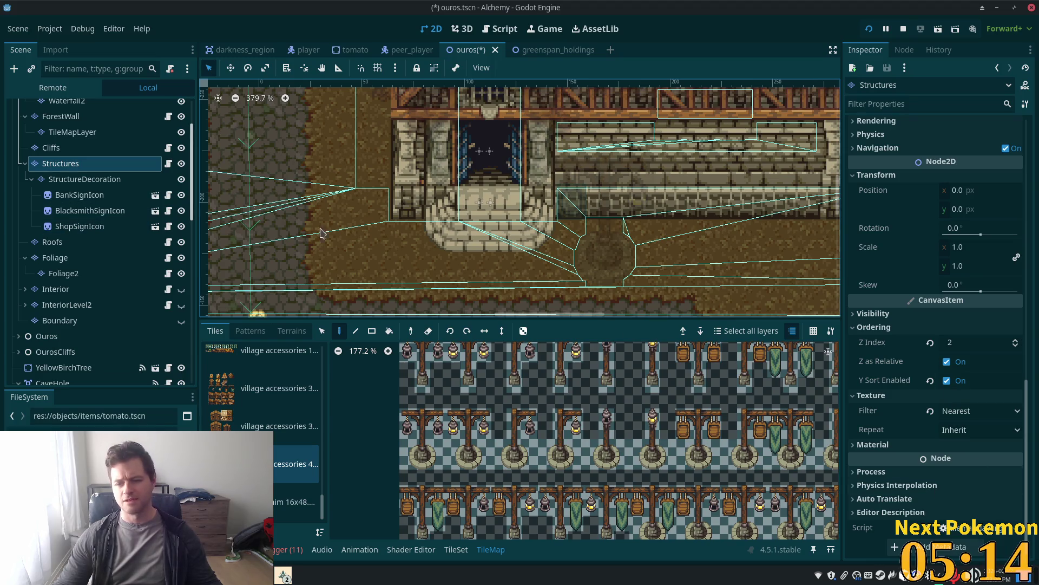
left_click(86, 179)
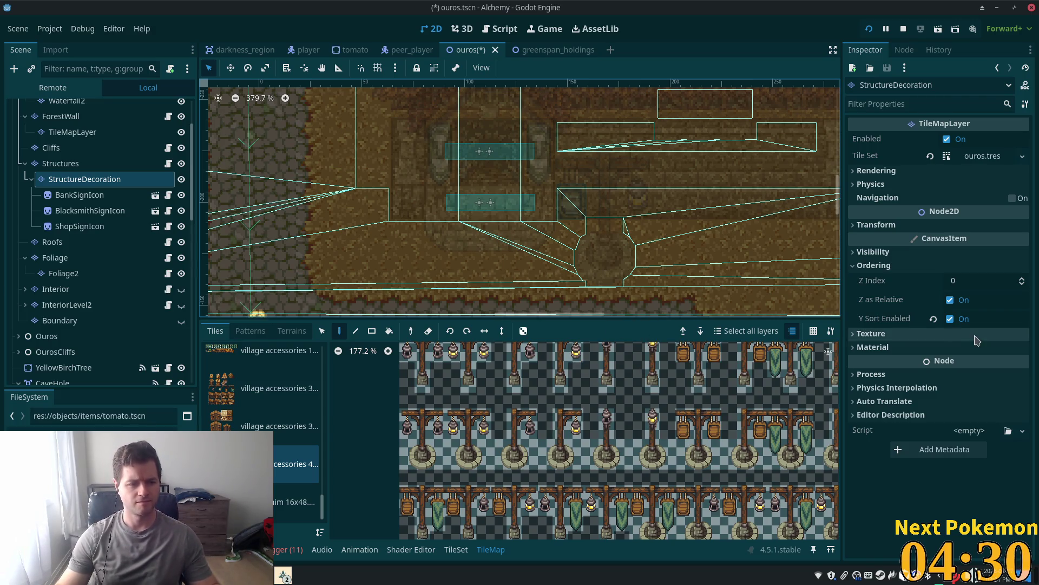
scroll(359, 271, "down", 6)
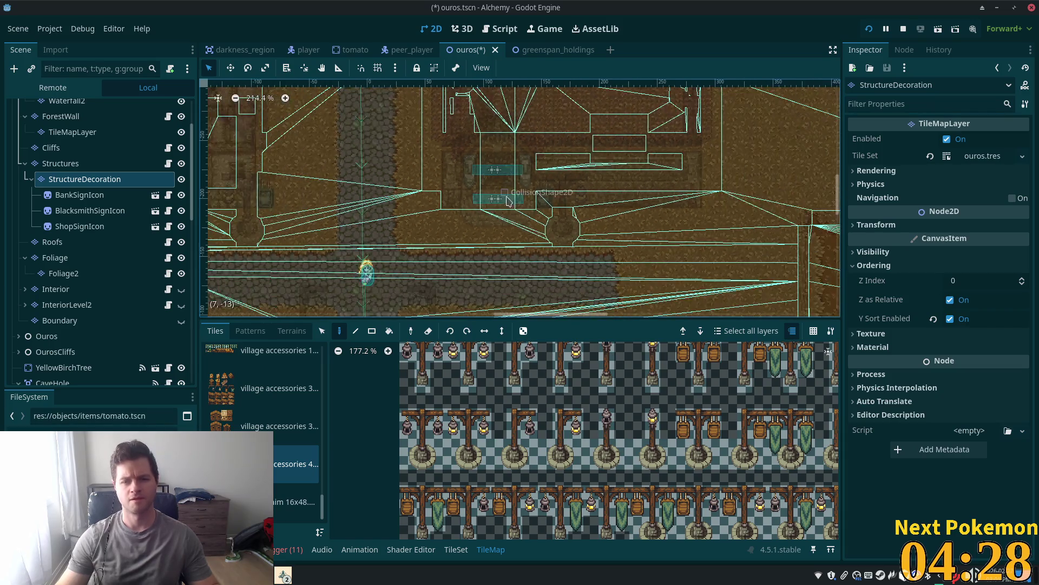
scroll(582, 116, "up", 4)
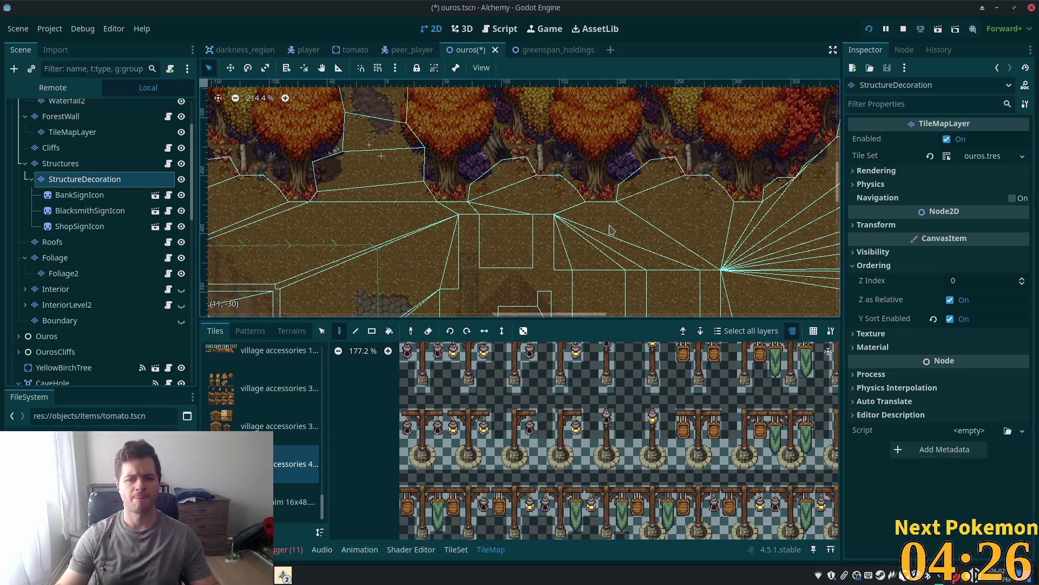
scroll(611, 230, "down", 12)
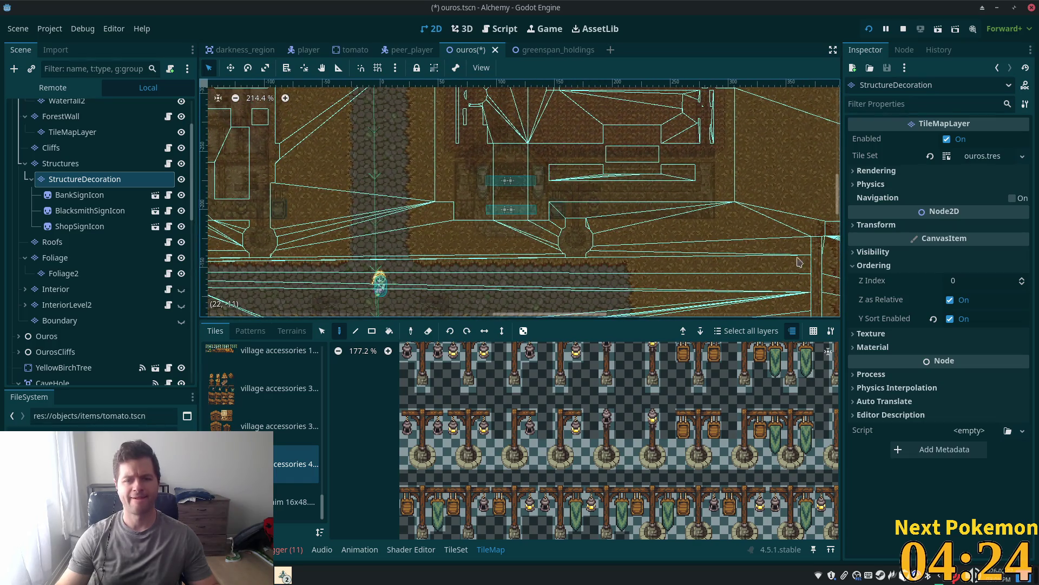
scroll(651, 224, "up", 6)
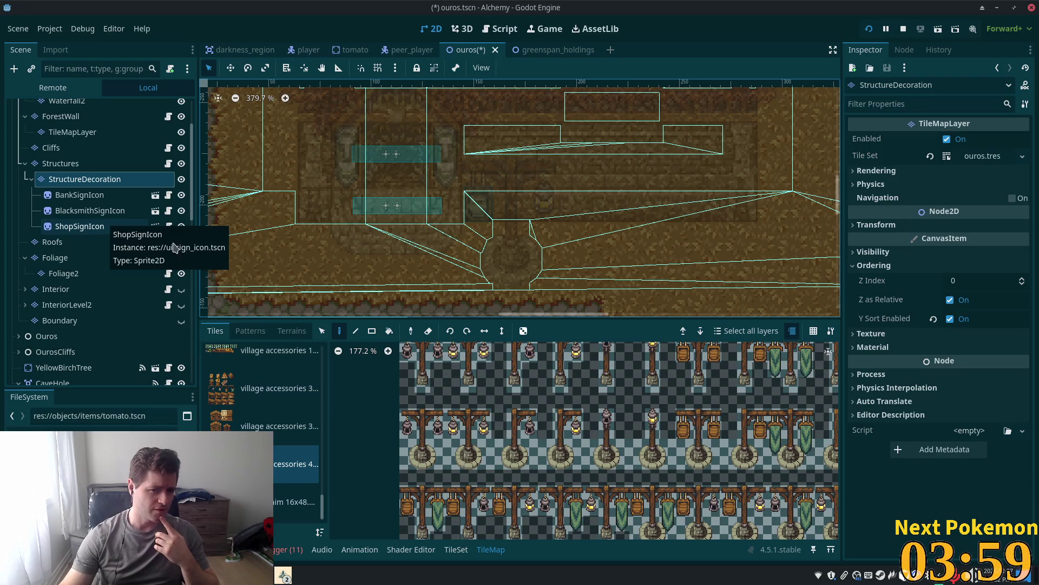
left_click(130, 164)
left_click(117, 180)
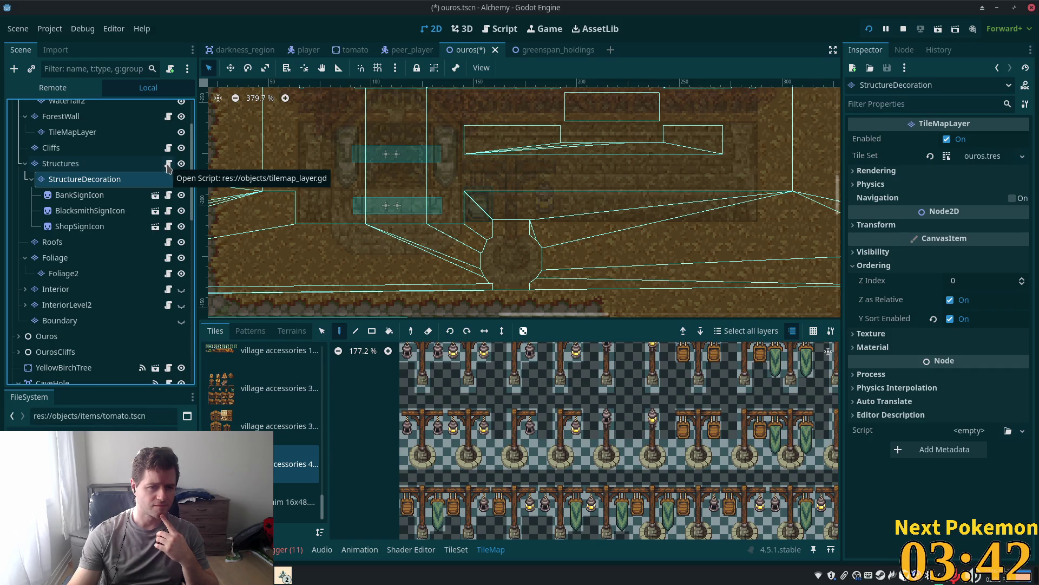
scroll(99, 169, "down", 2)
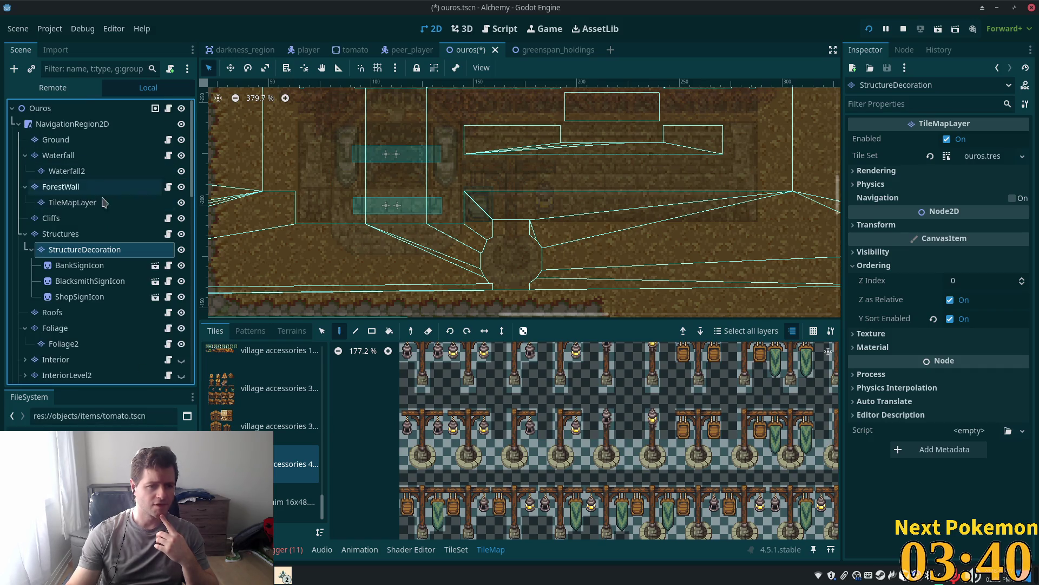
Make the Interior layer's tiles visible and select the StructureDecoration layer with the selection tool
left_click(81, 254)
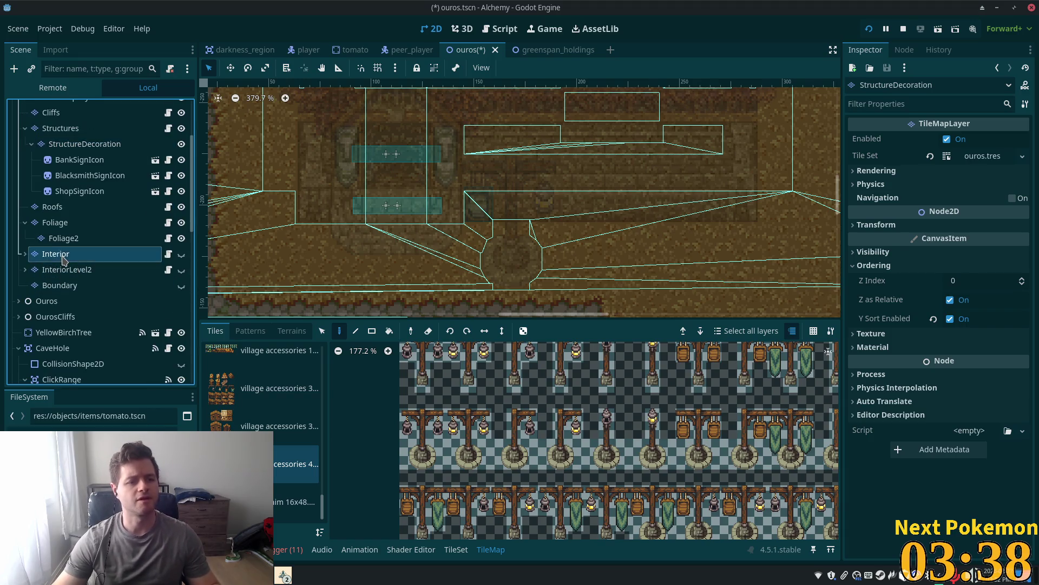
left_click(182, 254)
scroll(379, 251, "down", 3)
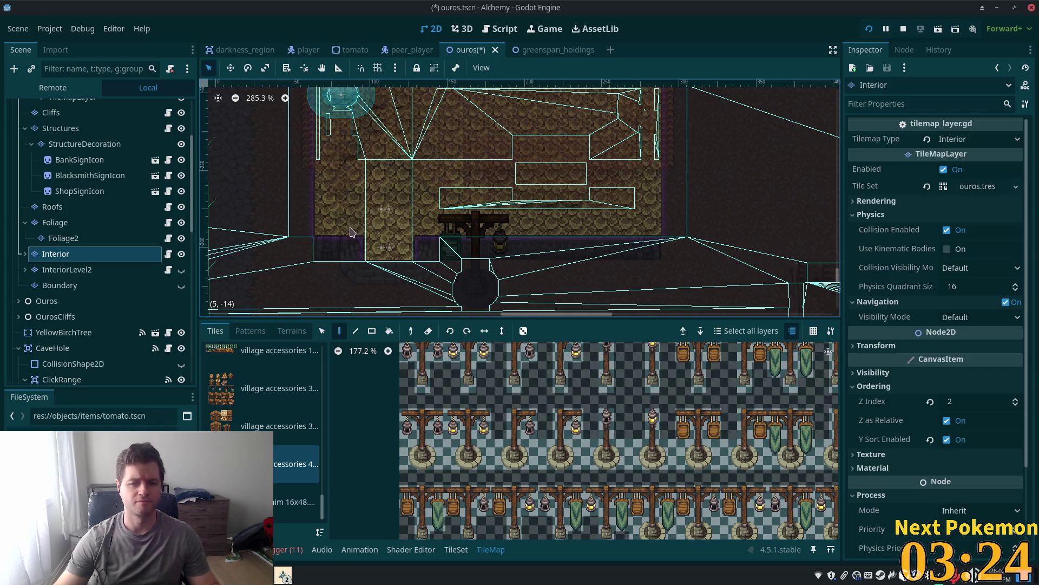
scroll(563, 425, "down", 3)
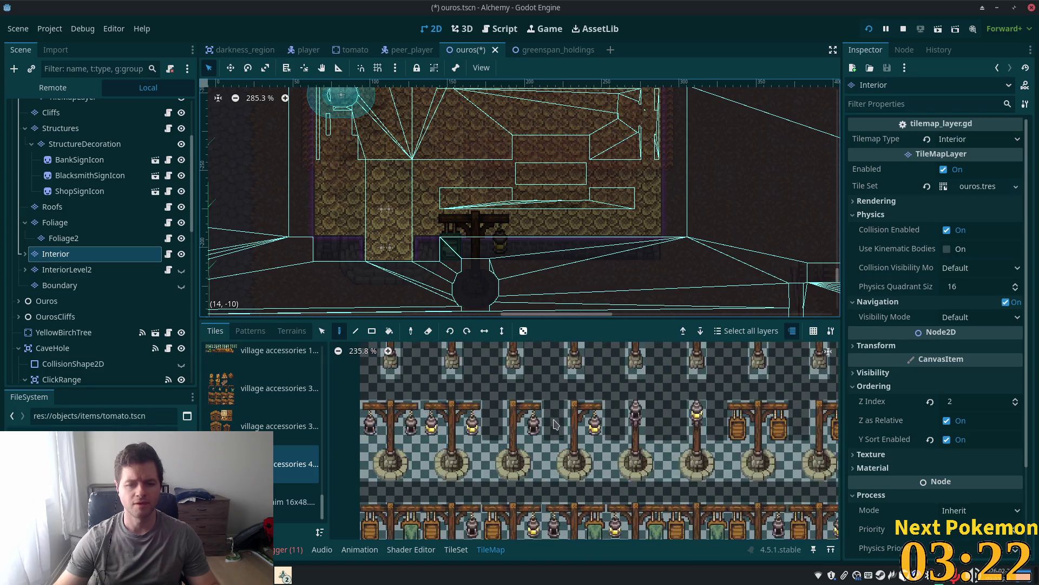
left_click(84, 145)
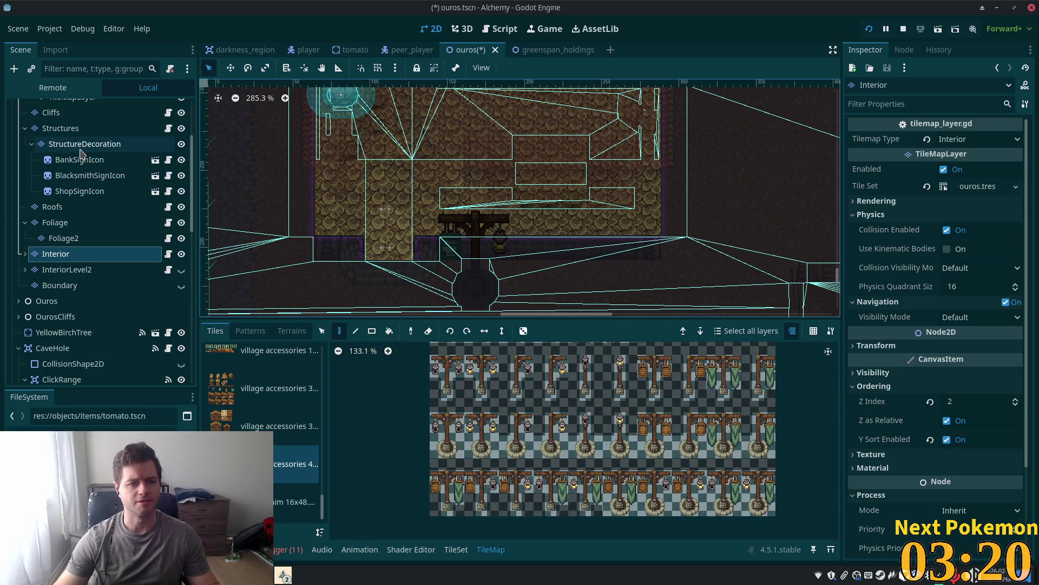
left_click(322, 332)
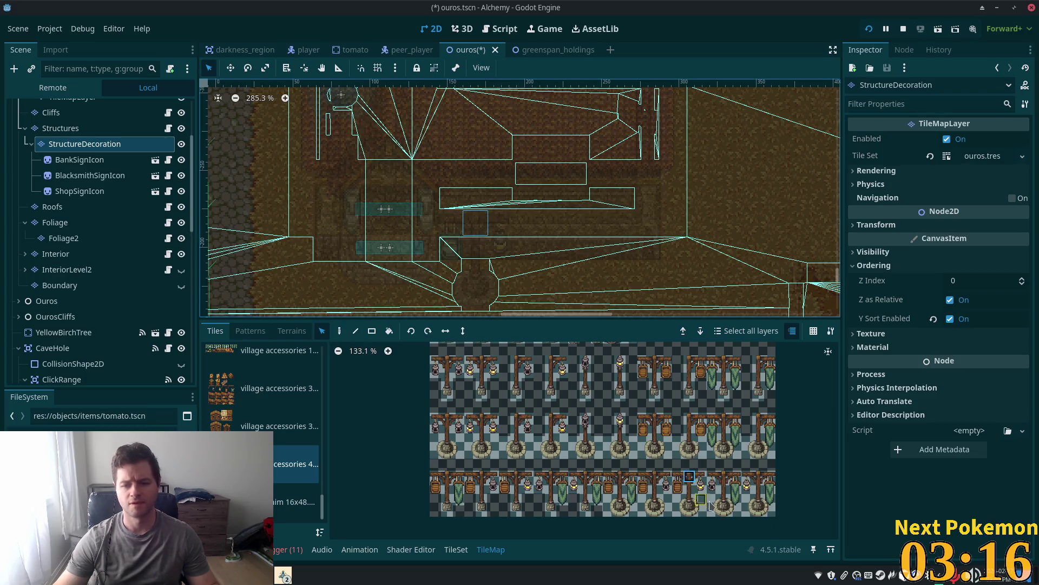
In the TileSet editor, select a 3x3 furniture block and check tile (22,16)'s Z index of 4
left_click(456, 550)
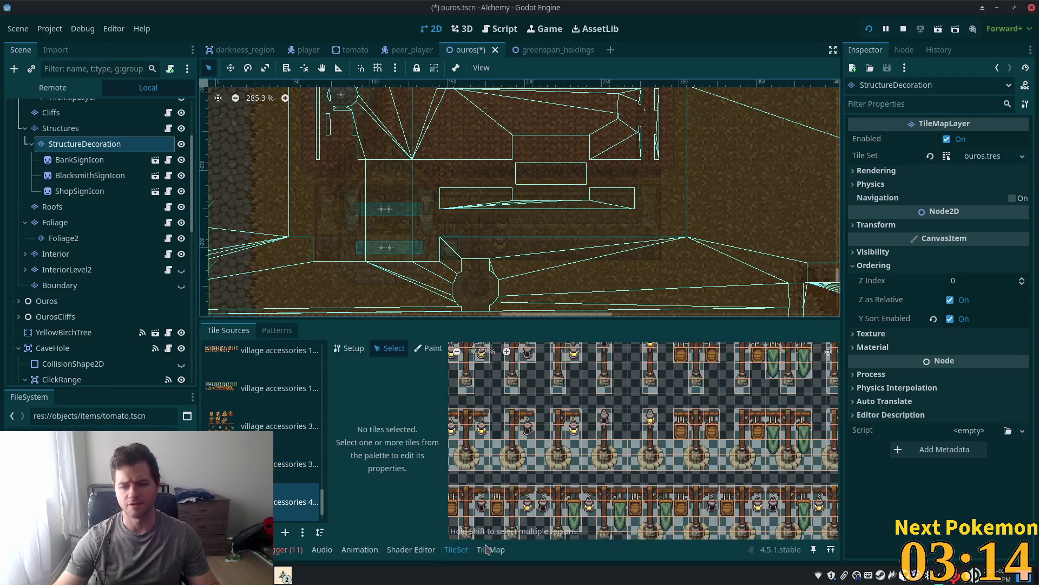
left_click(489, 550)
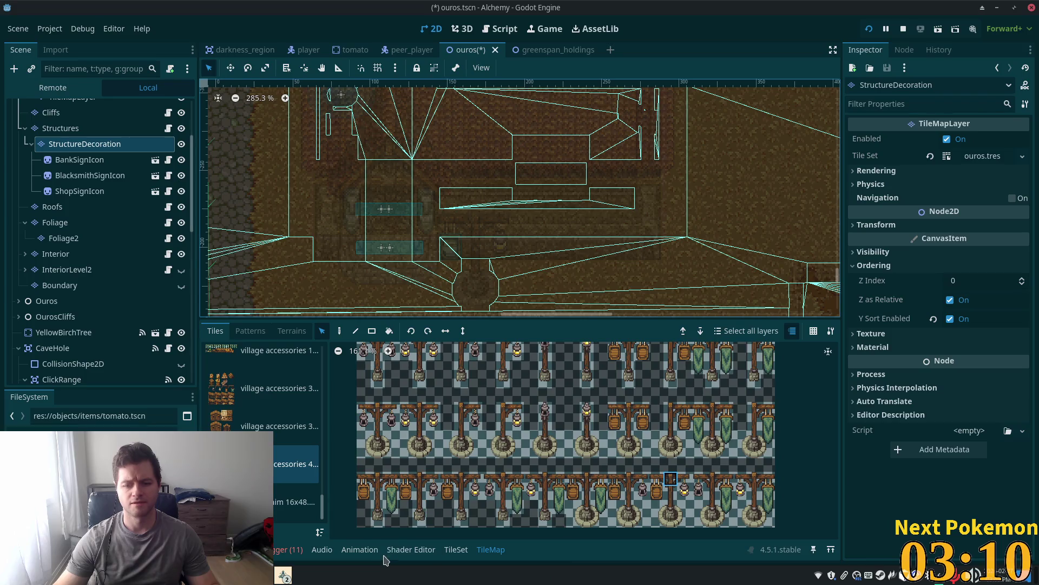
left_click(456, 550)
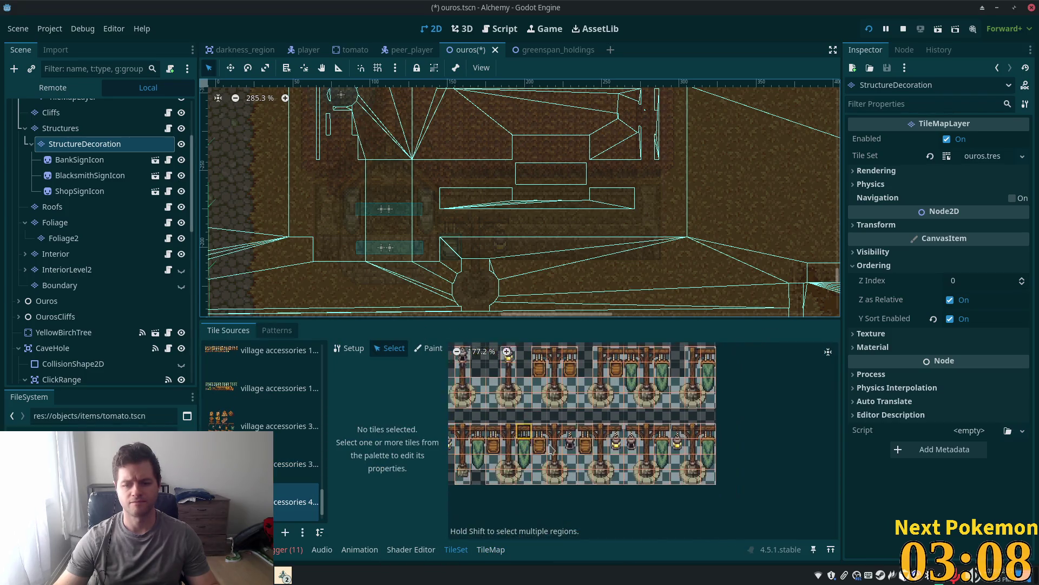
left_click_drag(622, 442, 669, 487)
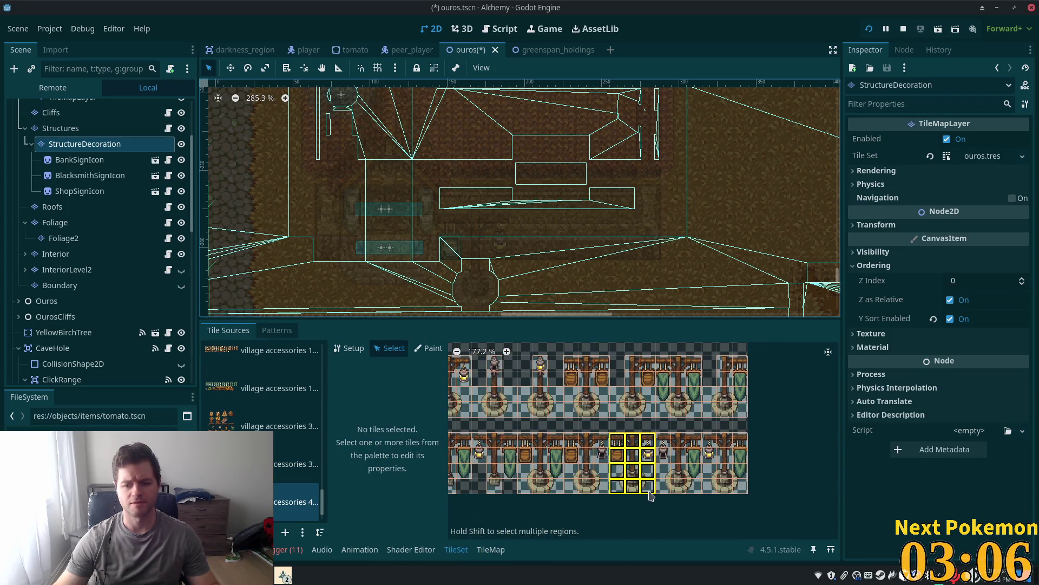
left_click(659, 442)
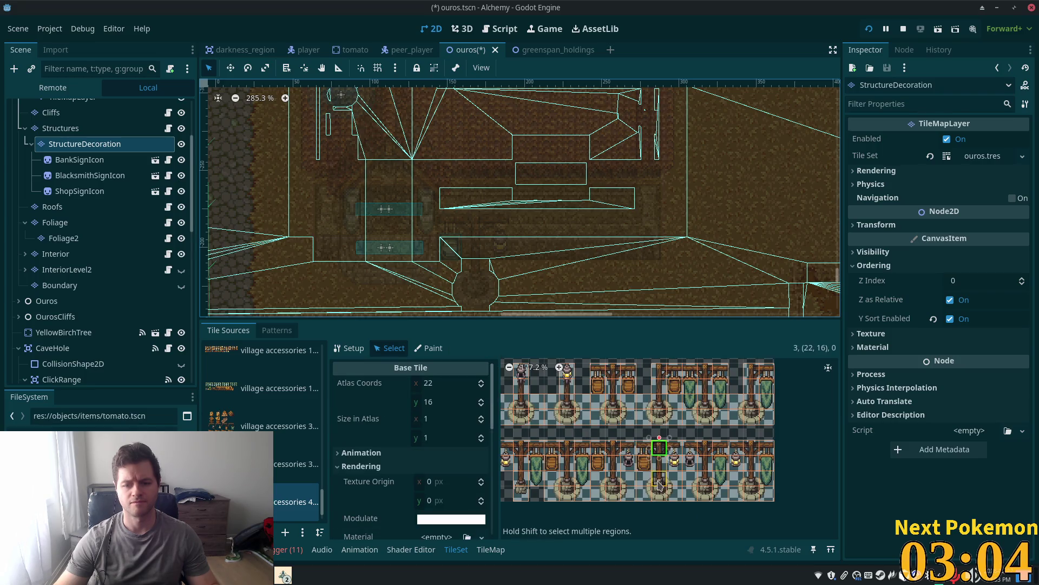
scroll(436, 436, "down", 3)
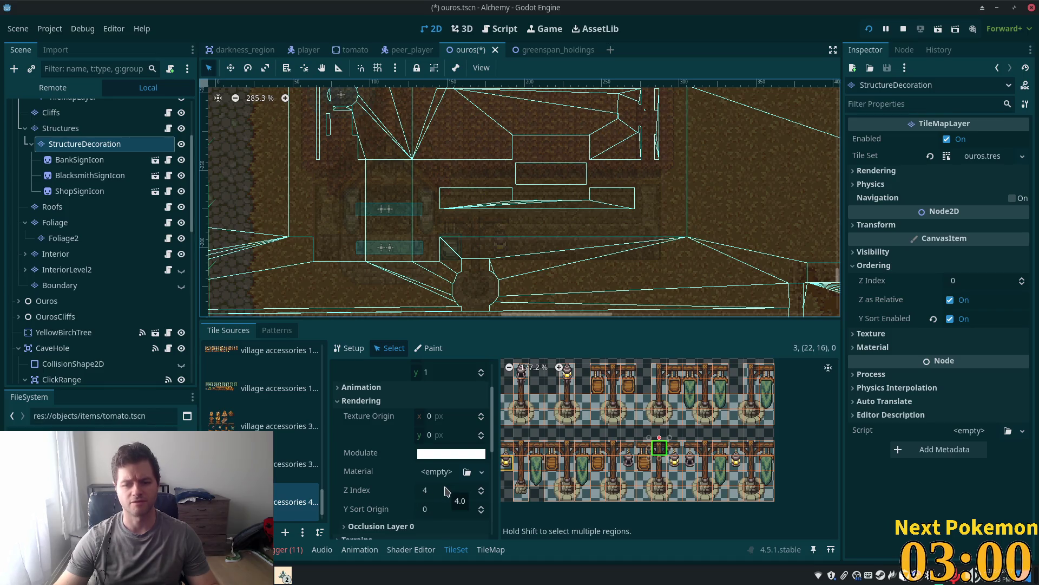
scroll(334, 246, "down", 4)
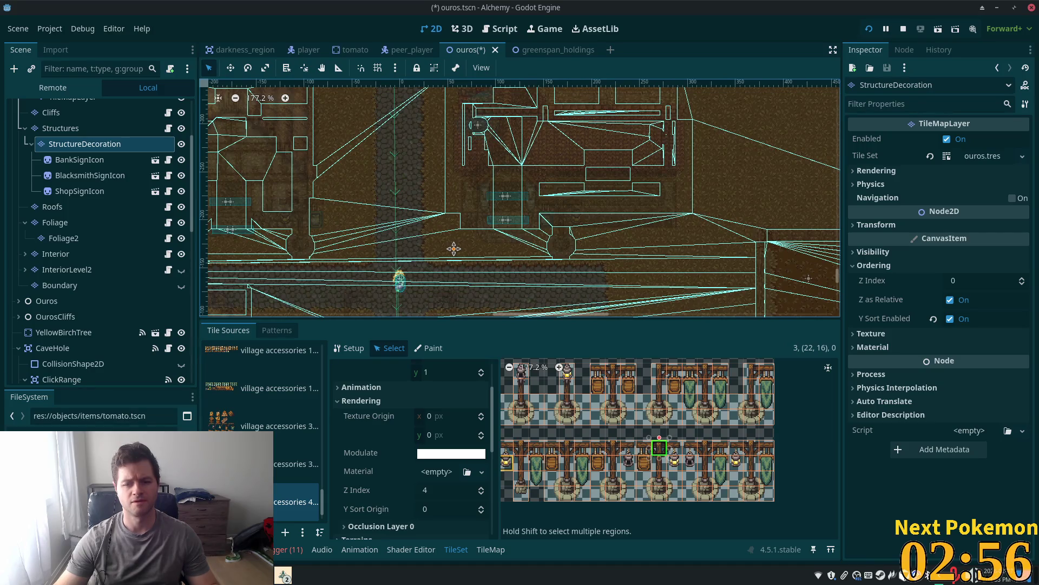
scroll(594, 474, "down", 3)
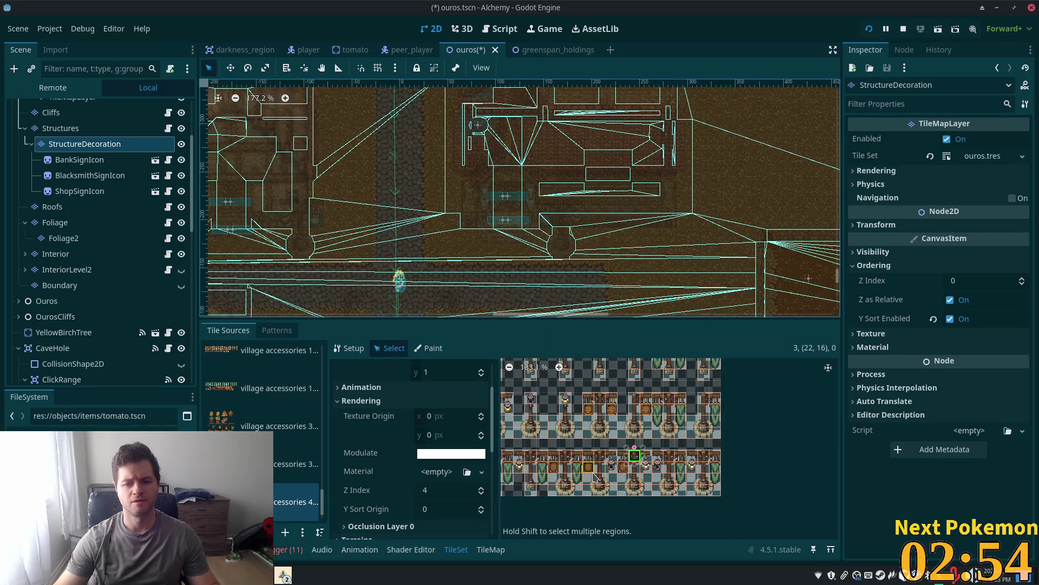
scroll(594, 476, "up", 2)
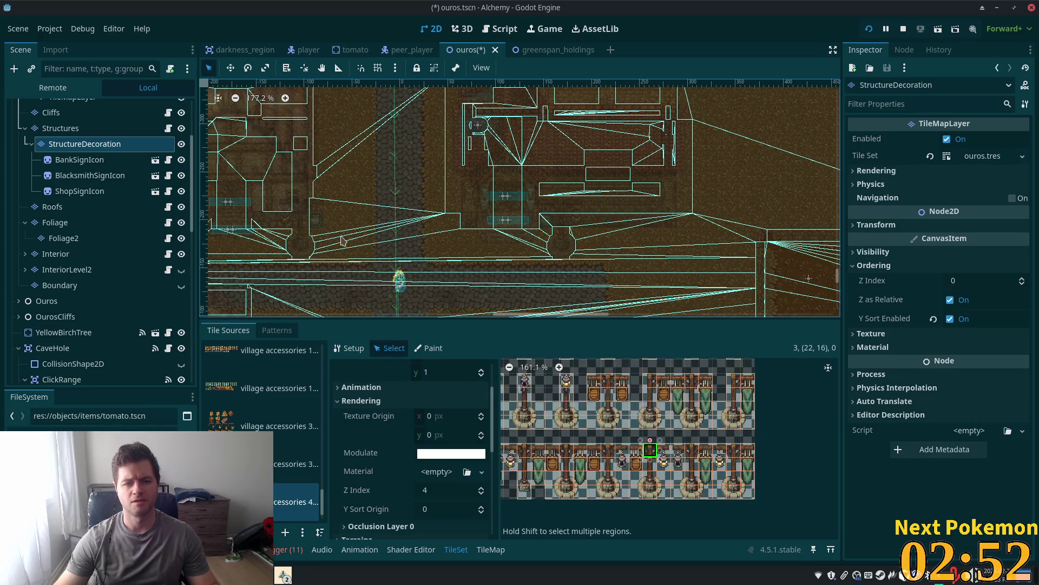
scroll(429, 190, "down", 5)
scroll(429, 190, "up", 1)
Select another block of furniture tiles in the village accessories 4 atlas for editing
mouse_move(429, 191)
left_mouse_down()
mouse_move(420, 244)
mouse_move(410, 97)
mouse_move(512, 93)
left_mouse_up()
scroll(610, 158, "up", 7)
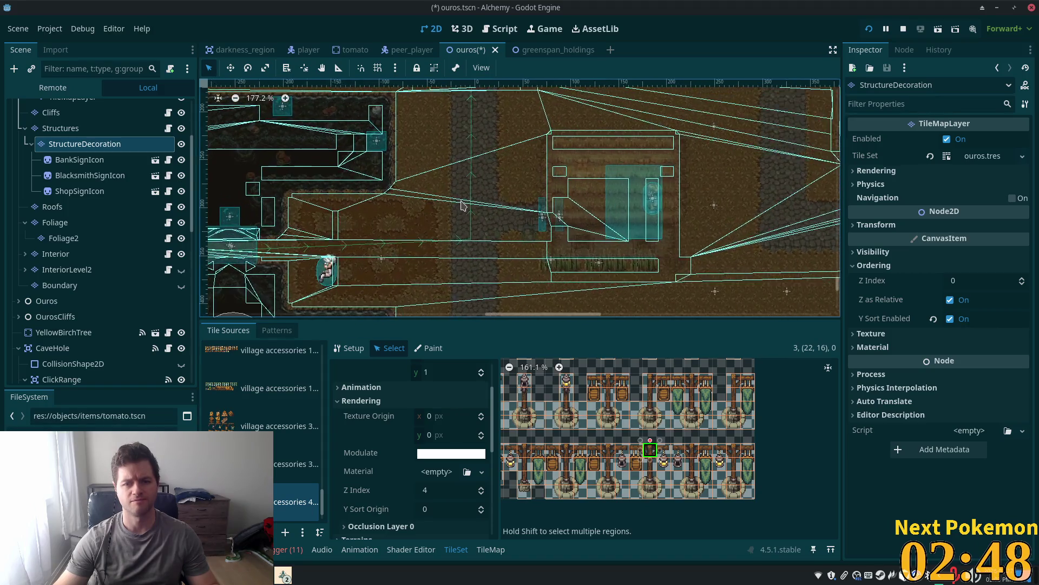
scroll(610, 158, "down", 3)
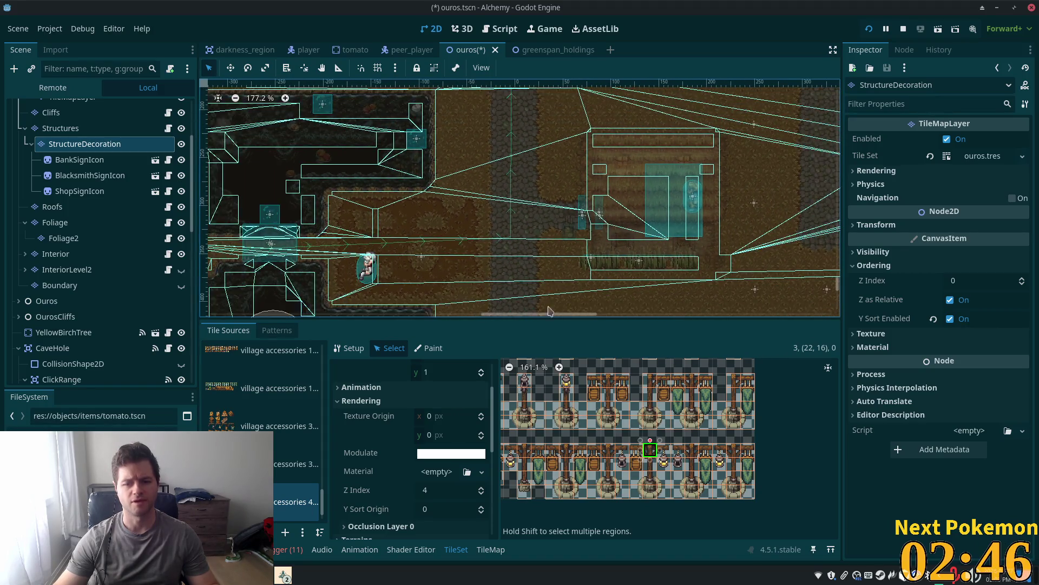
mouse_move(641, 456)
left_mouse_down()
mouse_move(667, 480)
mouse_move(665, 465)
left_mouse_up()
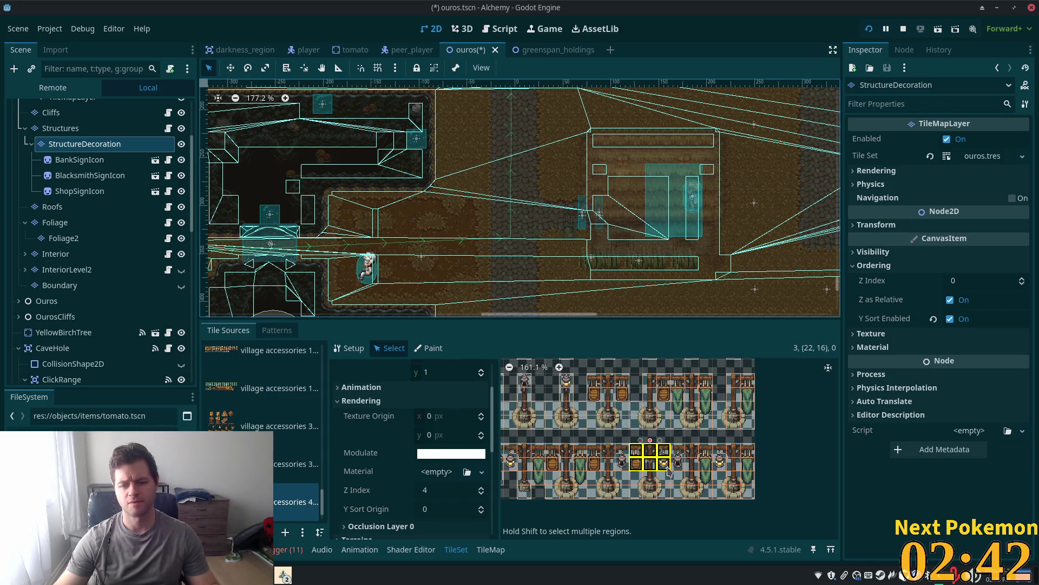
left_click(425, 419)
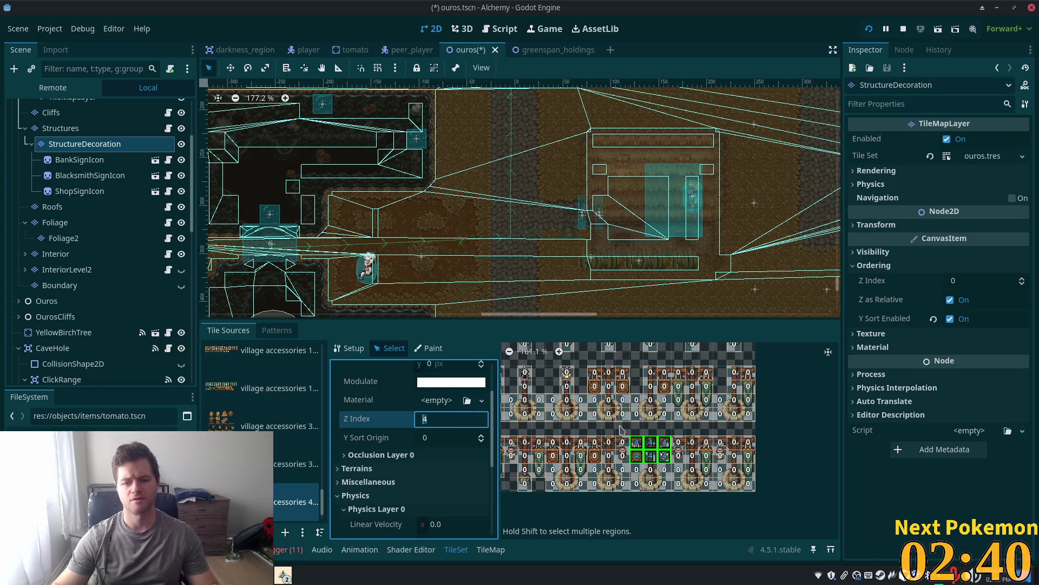
type("0")
Apply Z index 0 to the selected village accessories 4 tiles and save with Ctrl+S
key("Return")
scroll(622, 430, "down", 1)
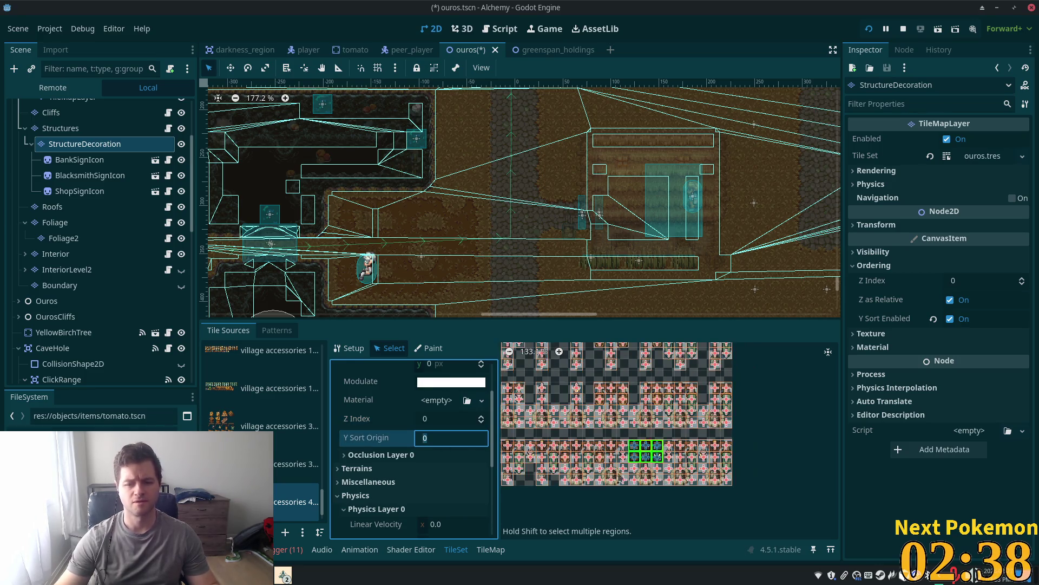
scroll(687, 522, "down", 1)
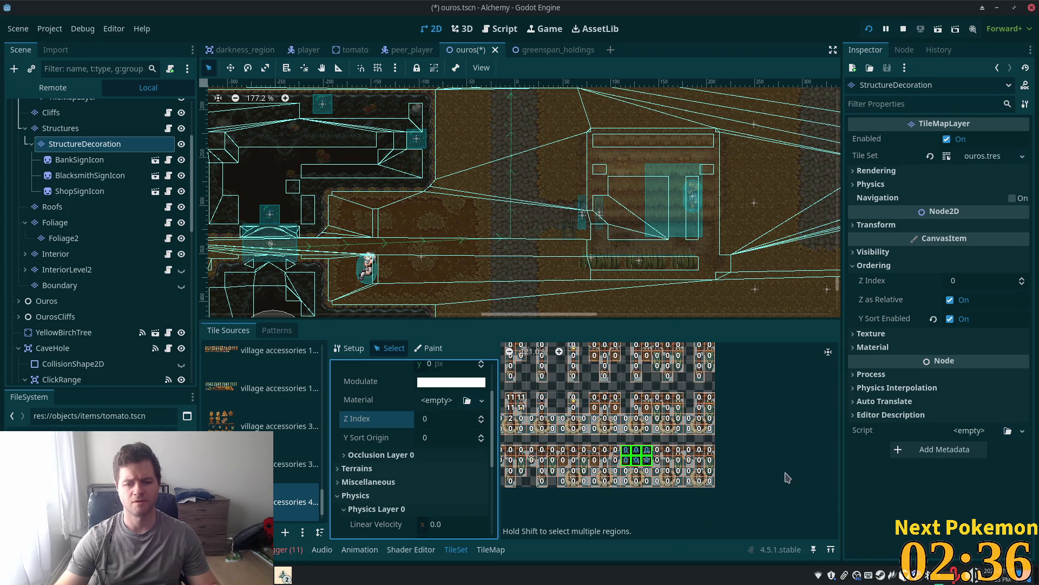
scroll(596, 479, "left", 3)
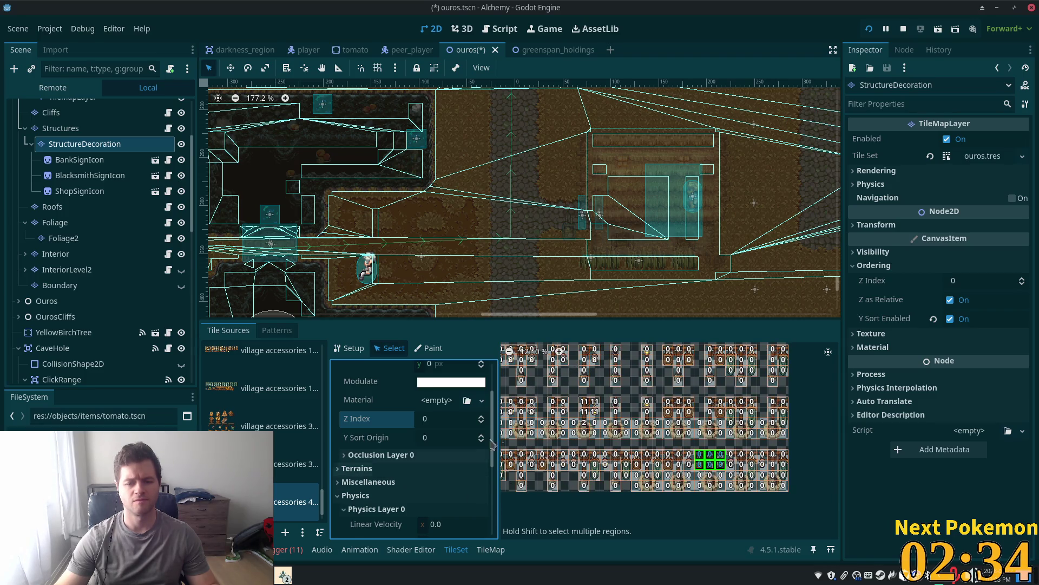
key("ctrl+s")
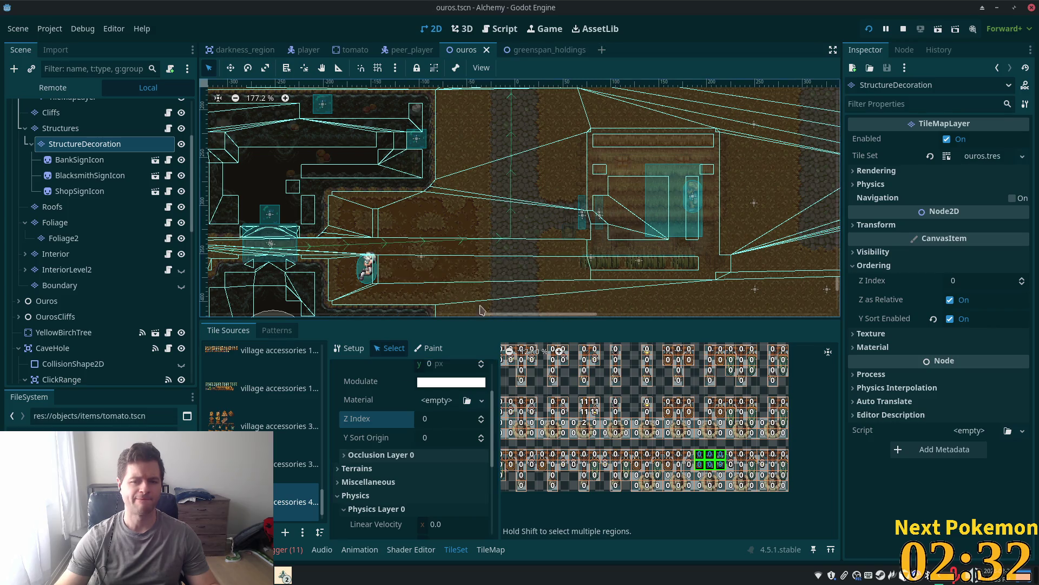
scroll(645, 418, "up", 1)
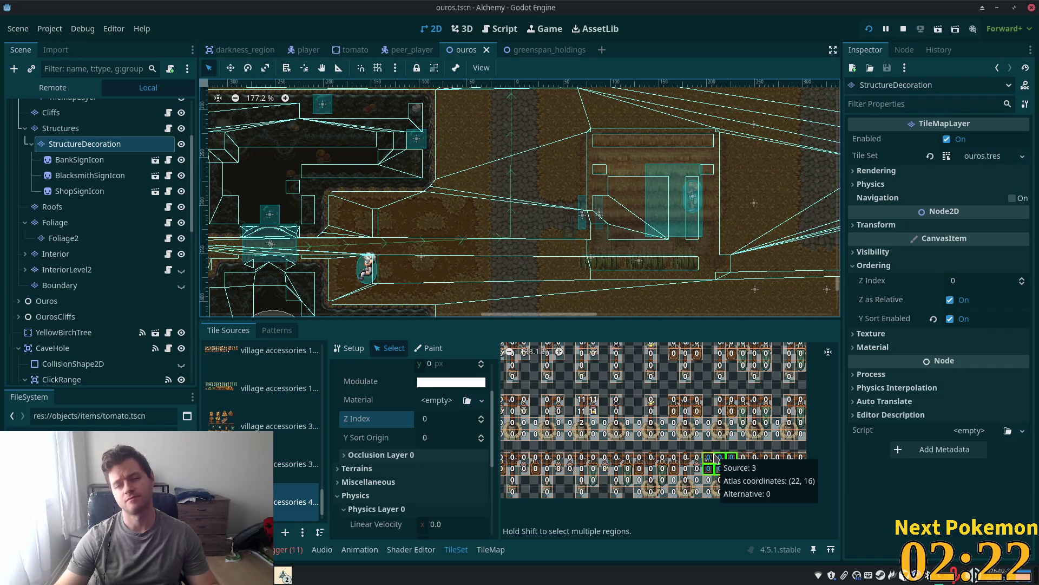
Run the project and walk the character around inside the blacksmith
left_click(865, 31)
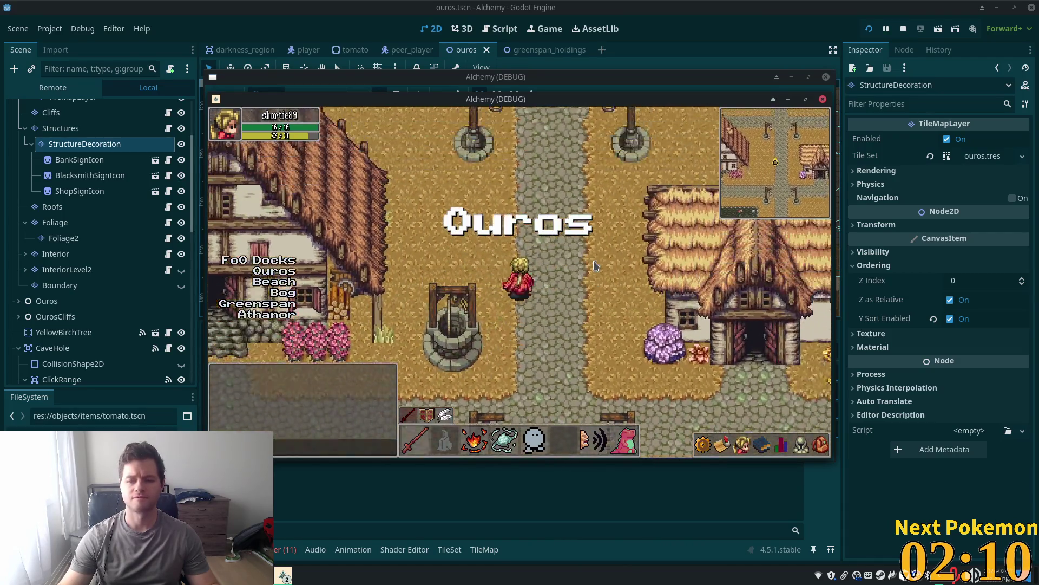
key("Up")
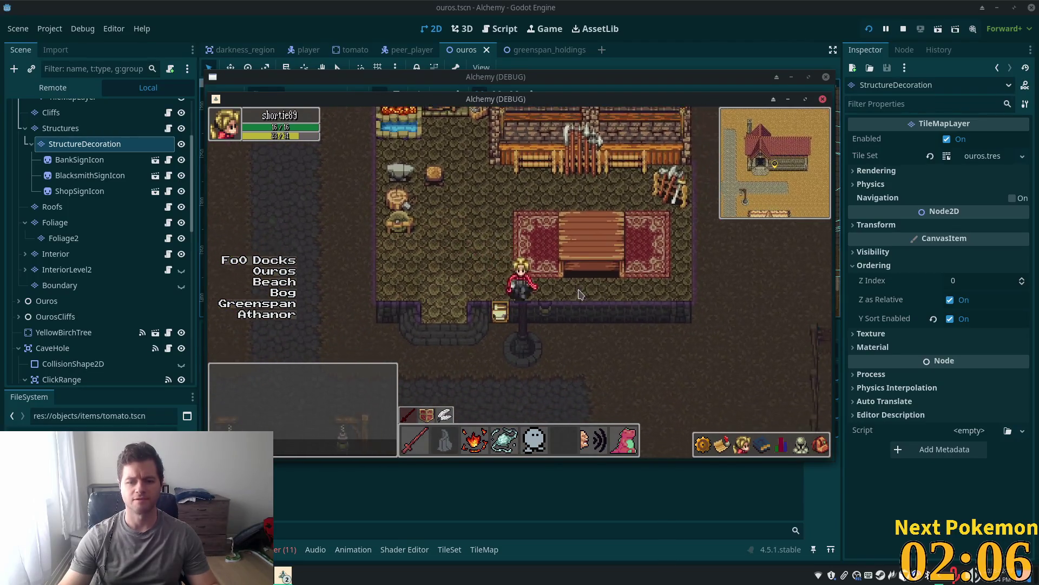
key("a")
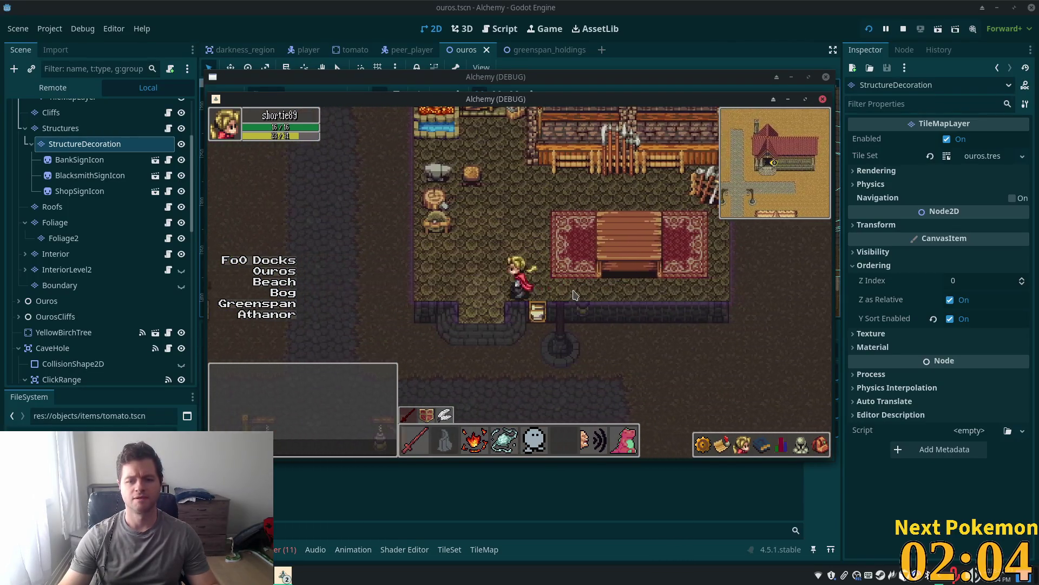
key("a")
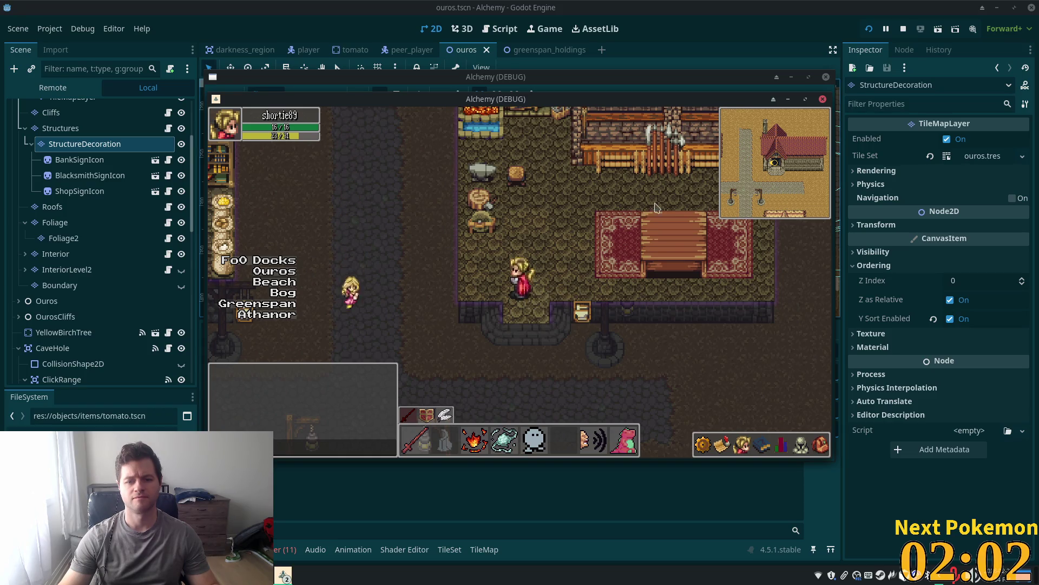
key("d")
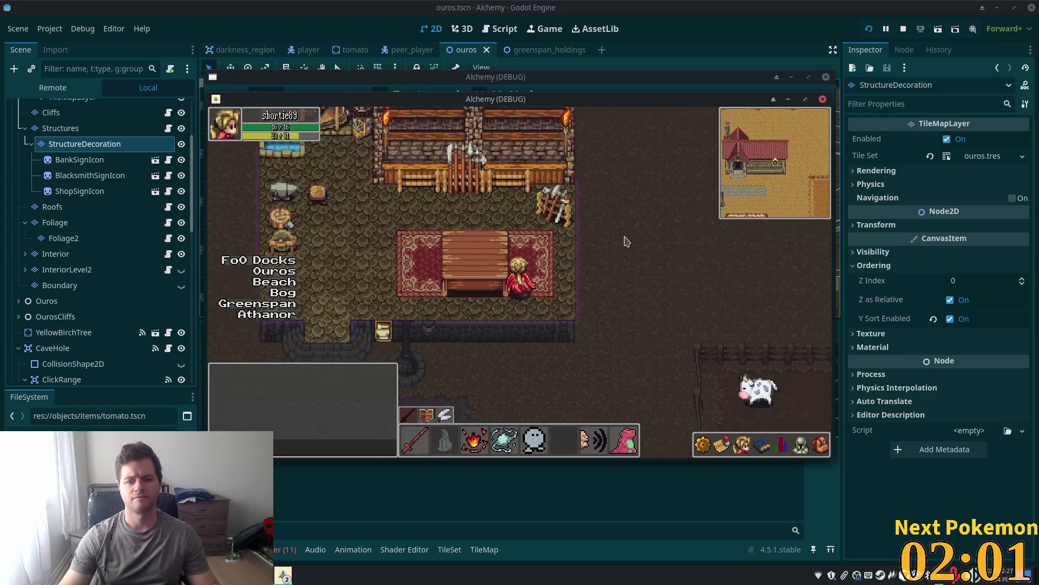
key("w")
key("a")
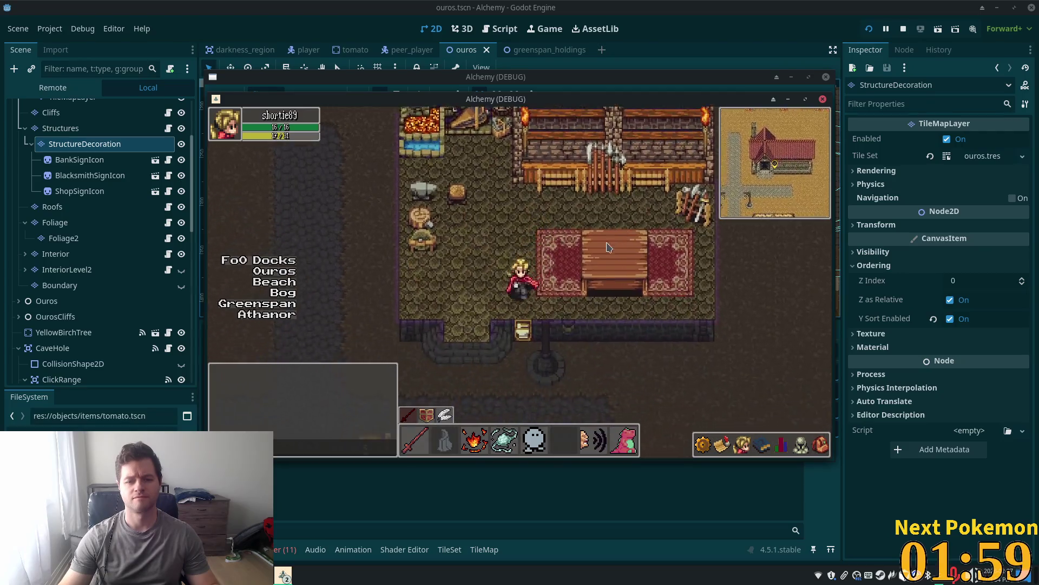
Walk the character into the shop and behind the counter beside the shopkeeper
key("s")
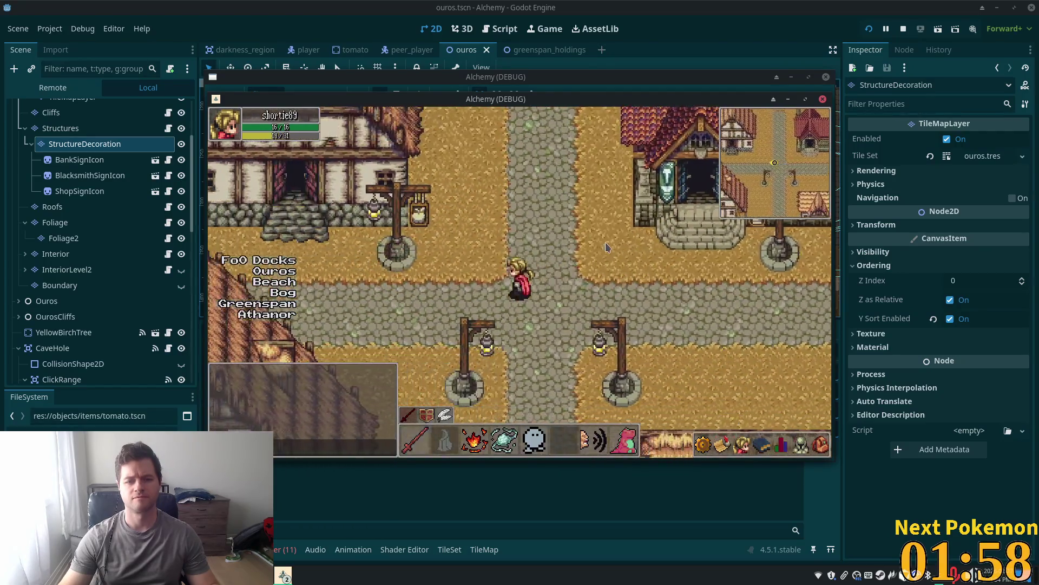
key("a")
key("w")
key("w")
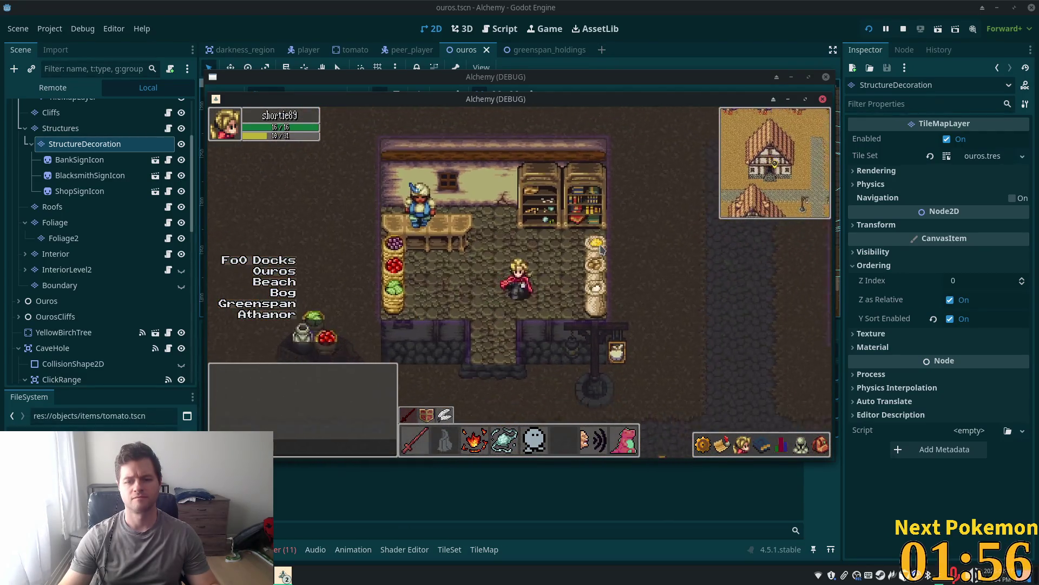
key("s")
key("d")
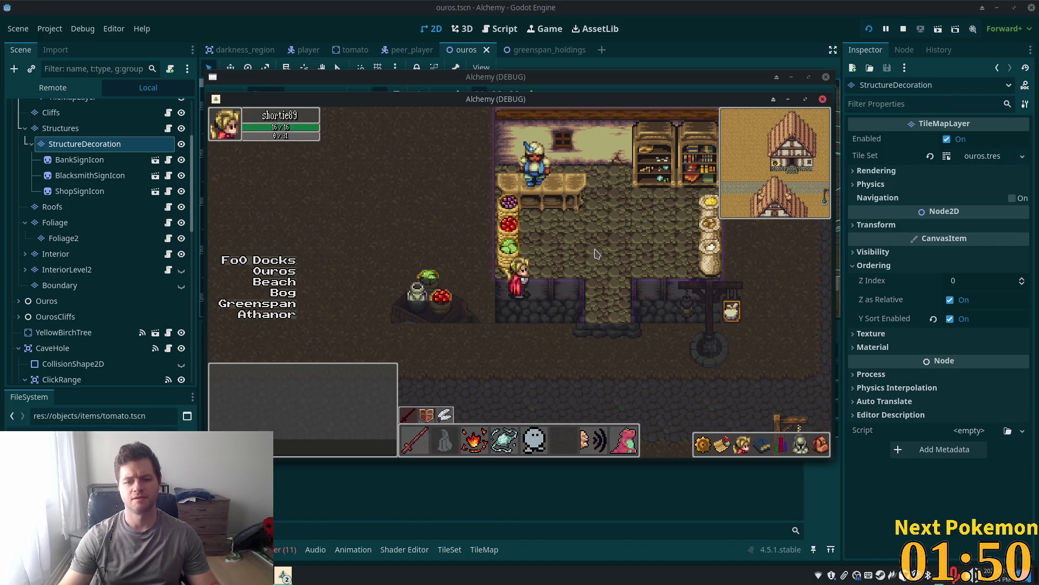
key("d")
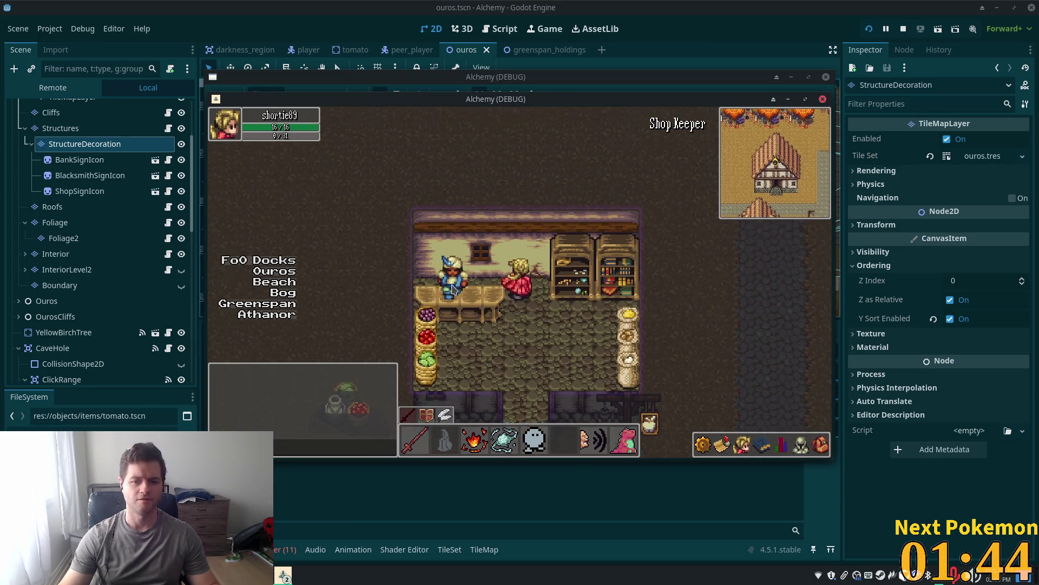
left_click(452, 253)
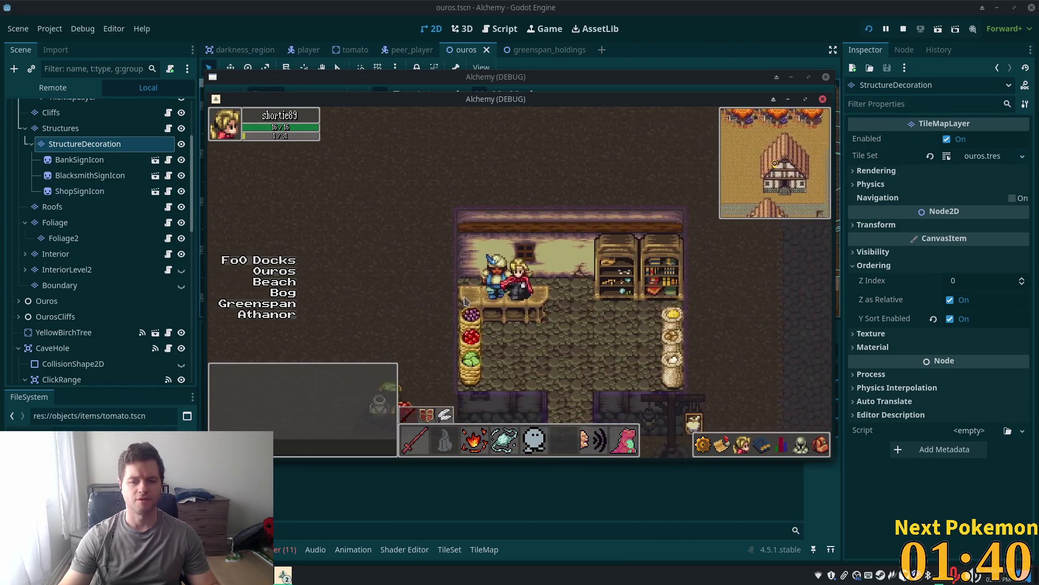
left_click(465, 301)
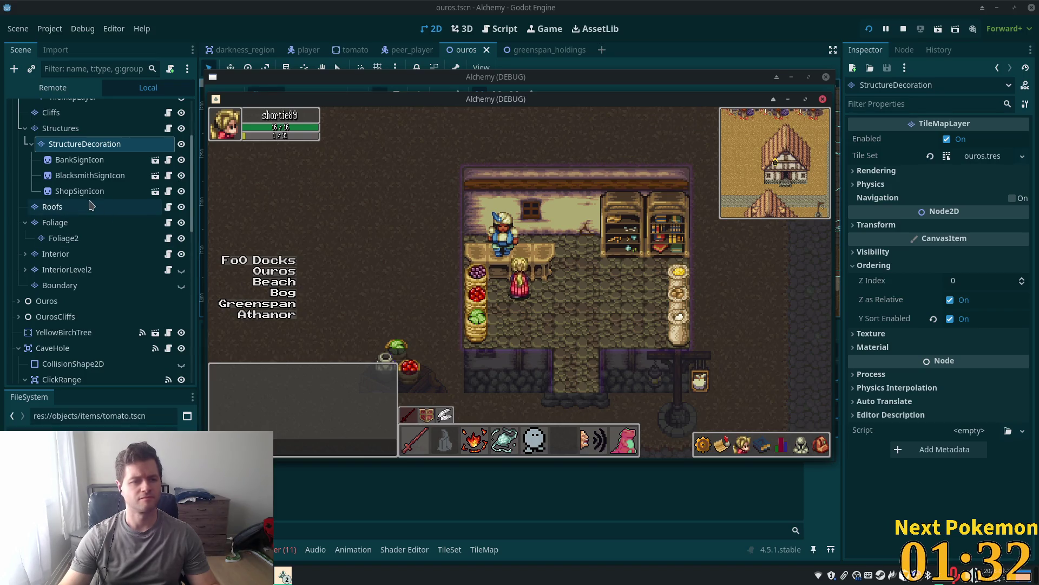
scroll(73, 216, "up", 4)
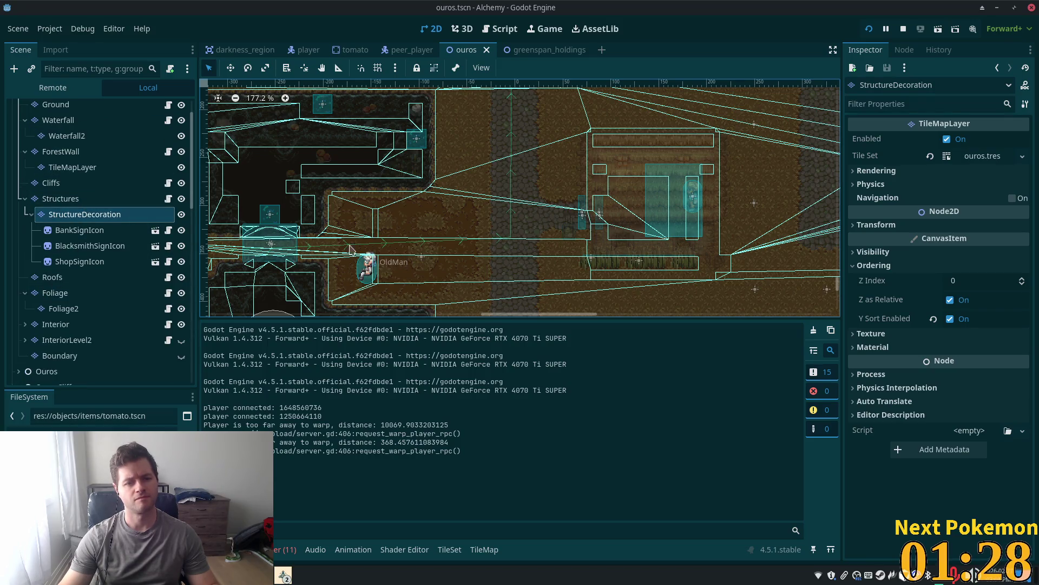
Hide the Roofs layer, zoom into the building doorway, and select the Structures tile layer
scroll(541, 130, "up", 5)
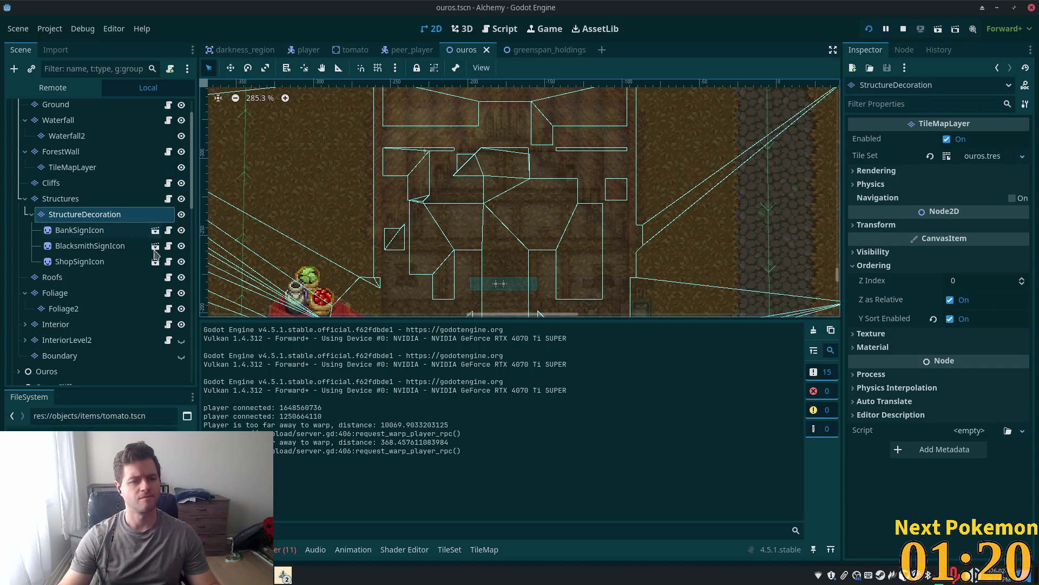
left_click(181, 278)
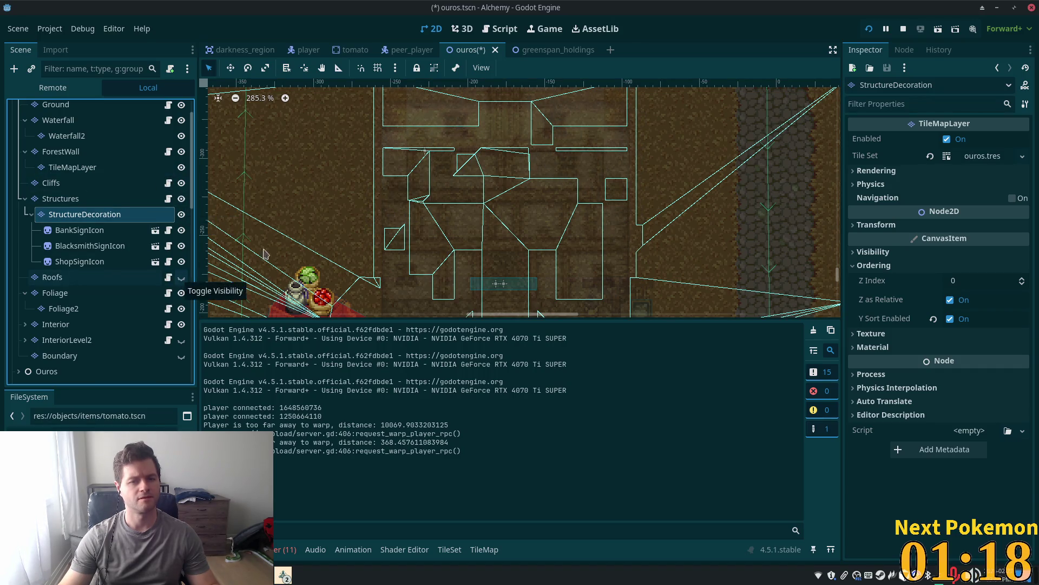
scroll(387, 222, "up", 4)
scroll(311, 141, "up", 1)
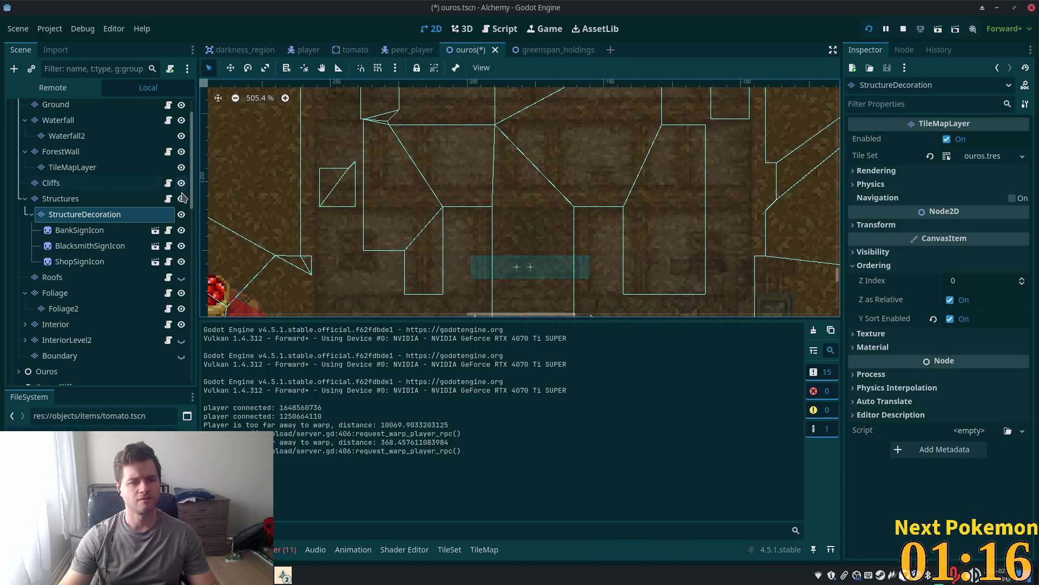
left_click(142, 199)
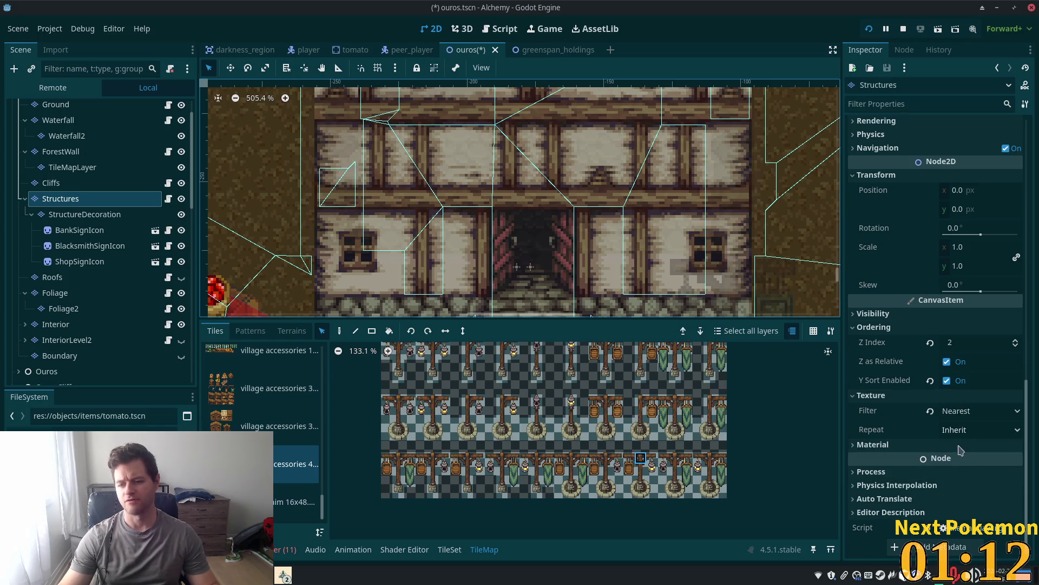
Test Structures' Modulate alpha by making it fully transparent, then restore full opacity
left_click(880, 314)
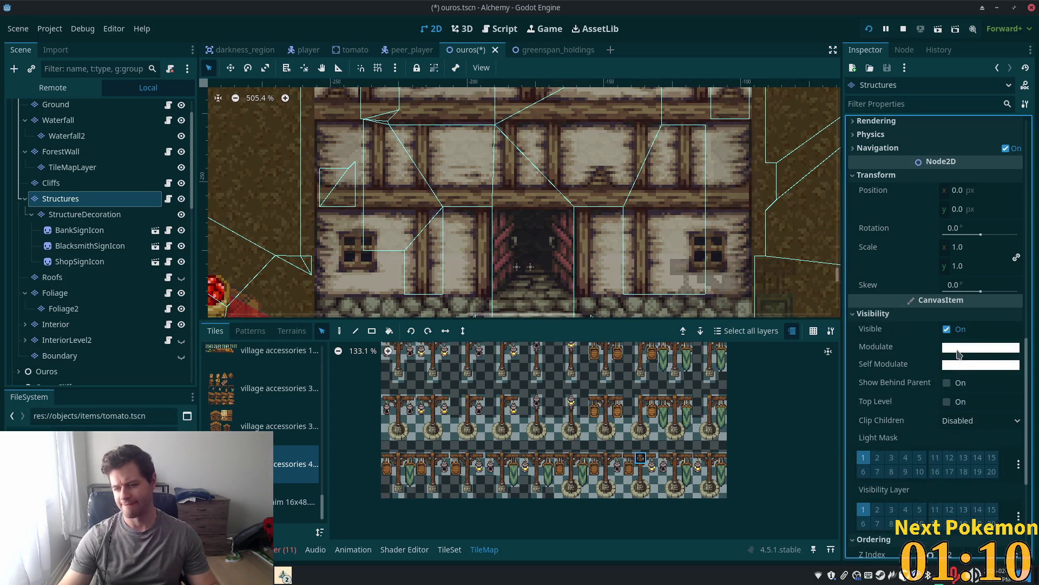
left_click(959, 348)
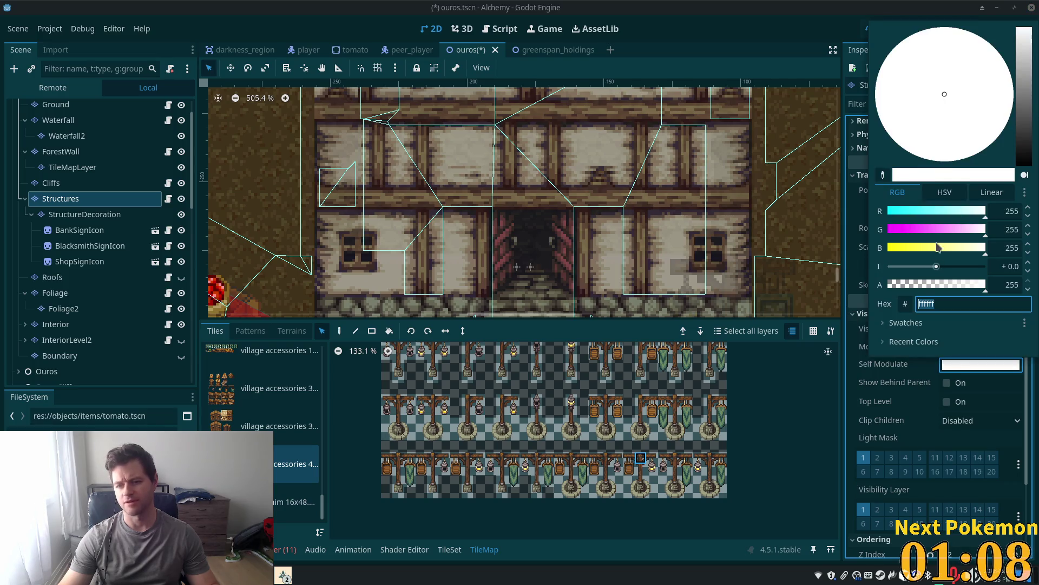
mouse_move(925, 291)
left_mouse_down()
mouse_move(809, 288)
mouse_move(986, 285)
left_mouse_up()
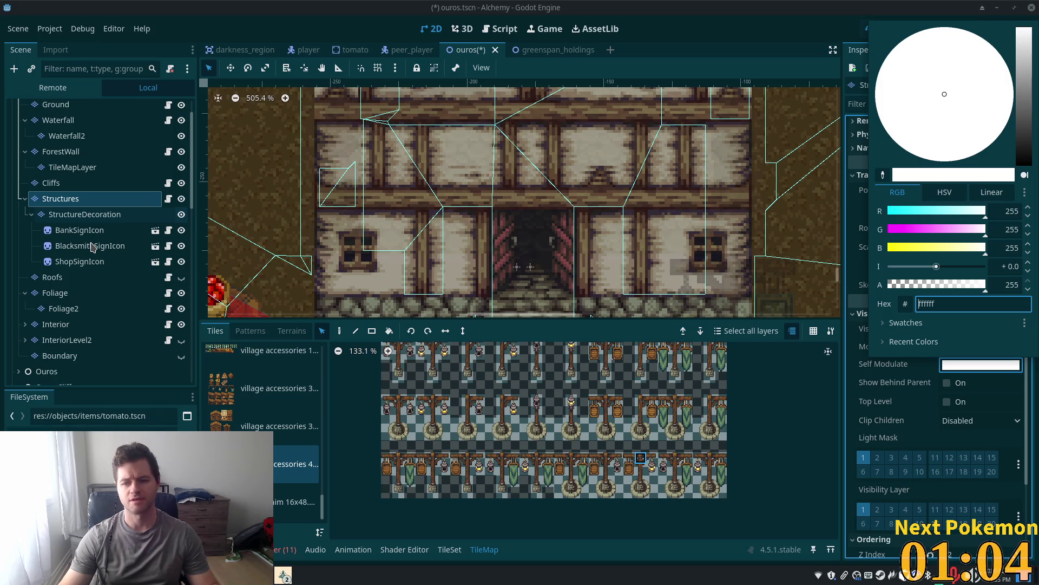
left_click(65, 218)
left_click(65, 218)
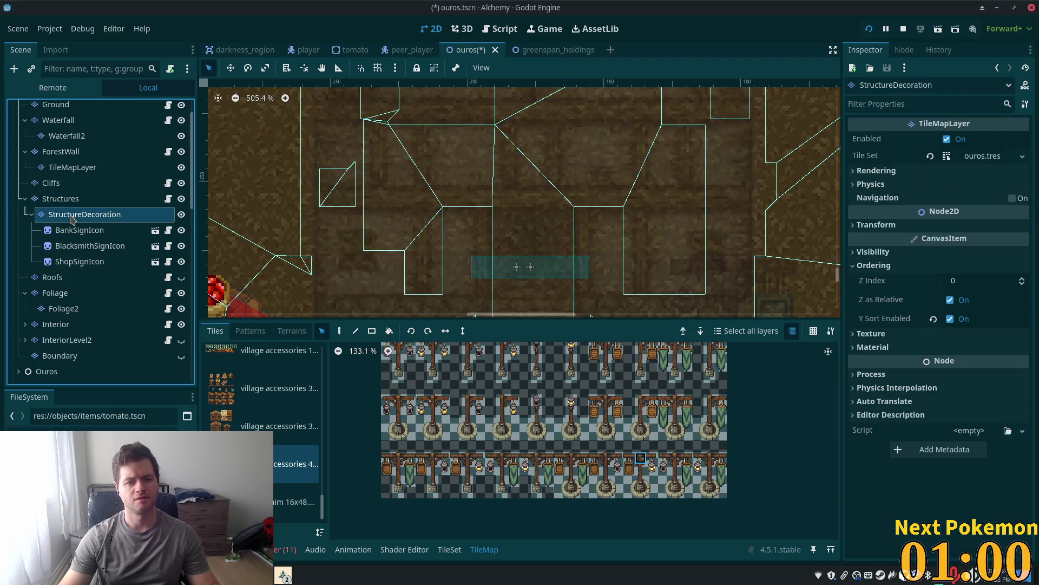
scroll(574, 228, "down", 2)
scroll(733, 211, "down", 1)
mouse_move(733, 211)
left_mouse_down()
mouse_move(211, 236)
mouse_move(216, 224)
left_mouse_up()
left_click(60, 199)
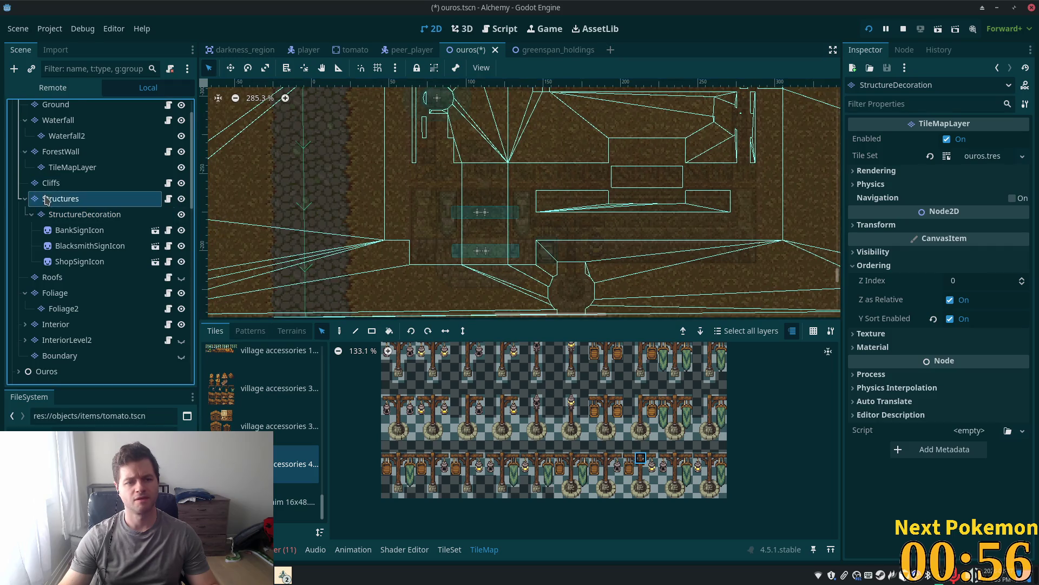
left_click(979, 347)
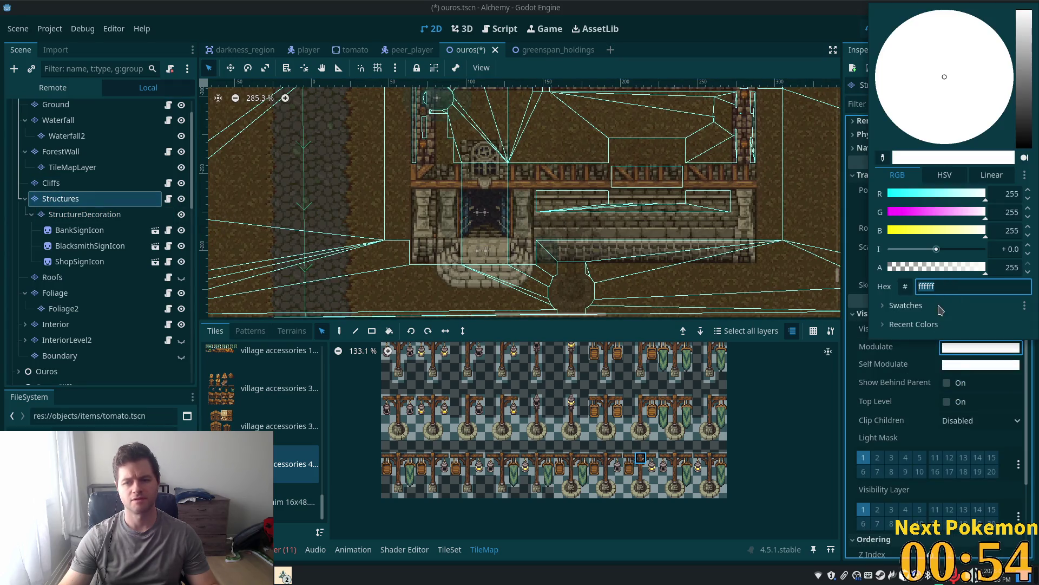
mouse_move(923, 267)
left_mouse_down()
mouse_move(796, 273)
mouse_move(986, 267)
left_mouse_up()
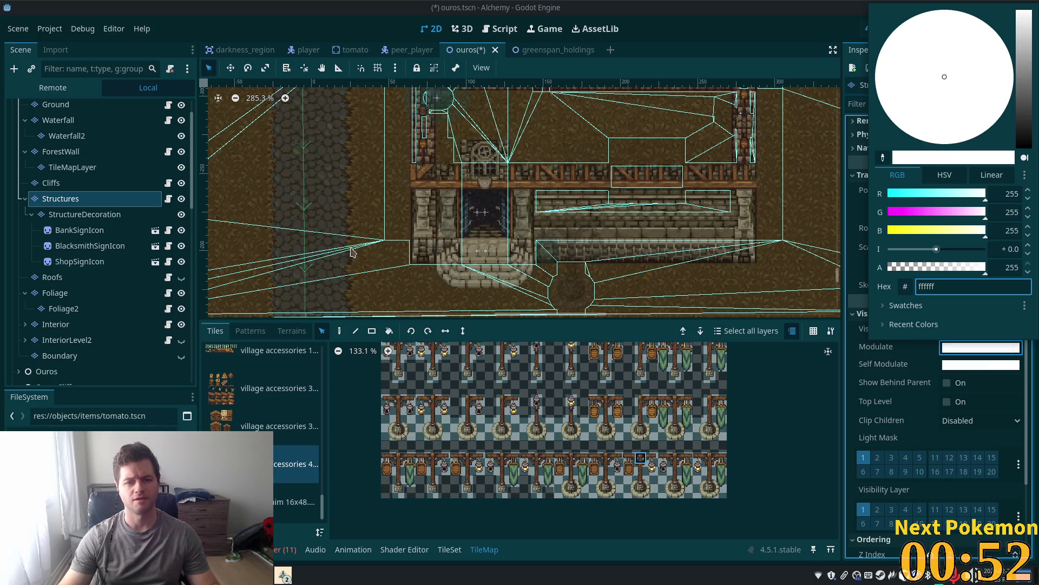
Toggle the Structures layer's visibility off and back on to compare the map
left_click(84, 214)
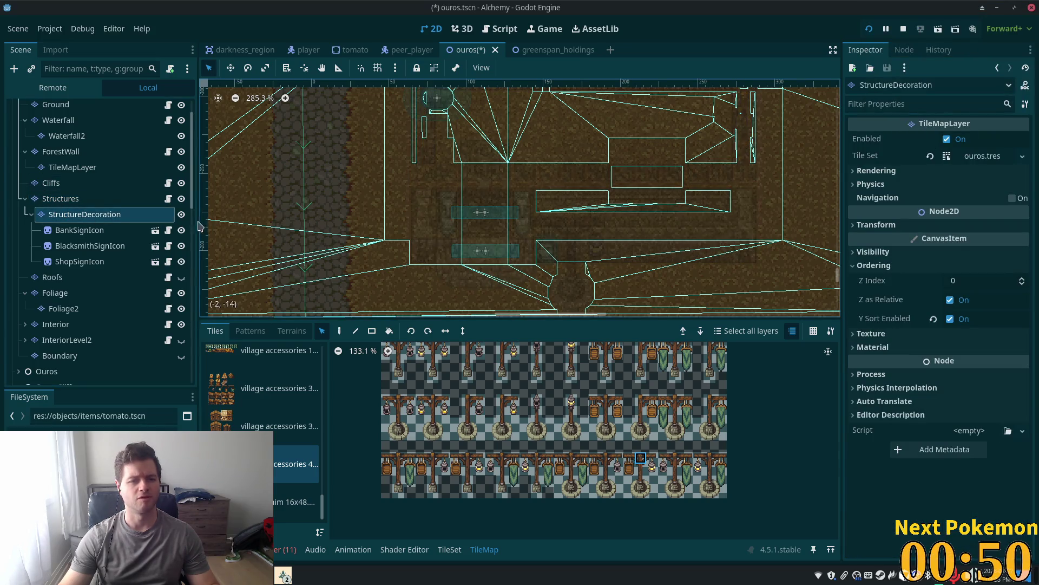
left_click(61, 199)
scroll(509, 315, "left", 10)
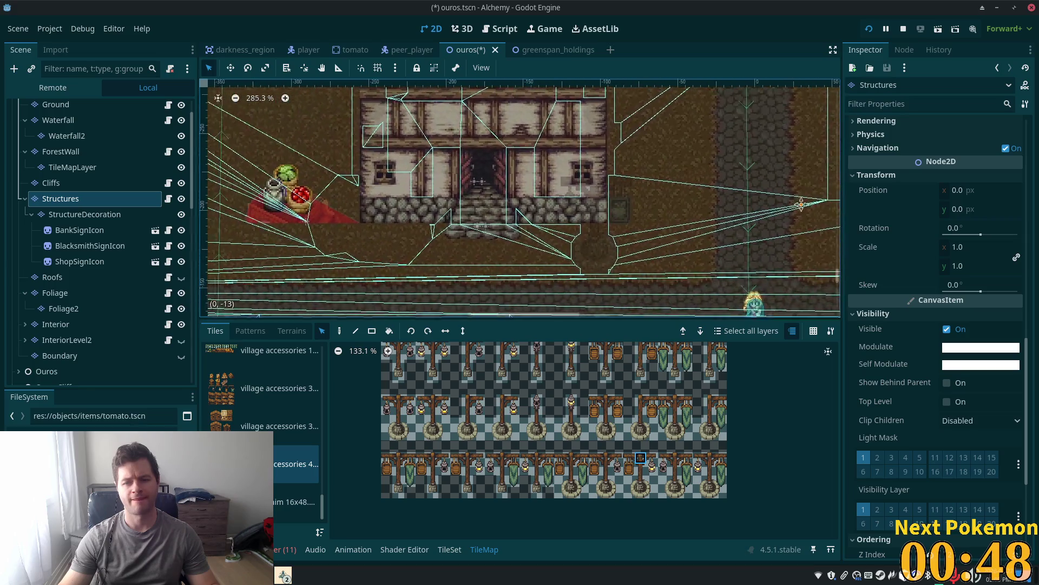
scroll(801, 204, "up", 2)
scroll(812, 260, "left", 1)
scroll(502, 173, "up", 3)
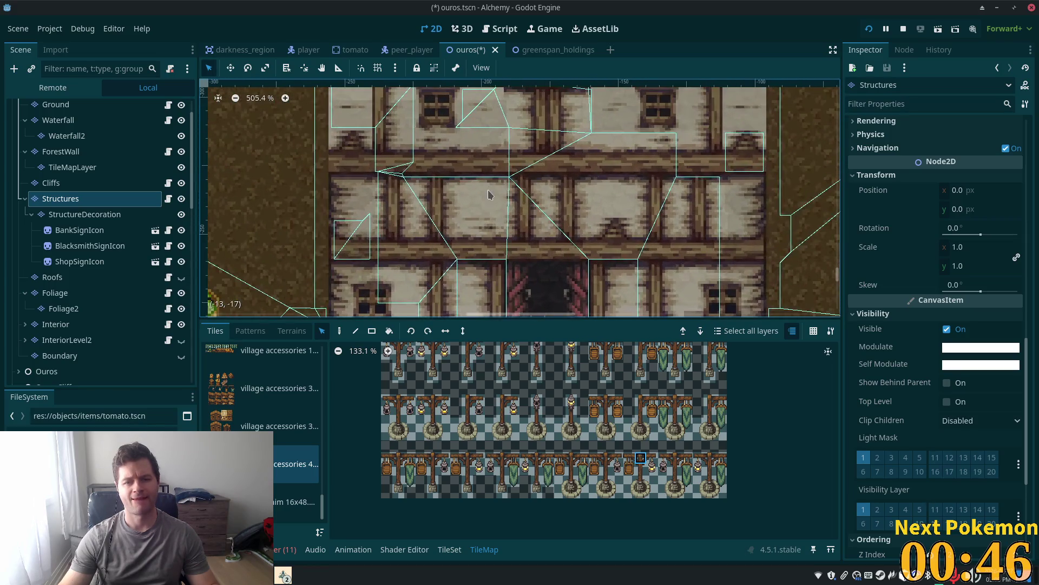
left_click(183, 201)
left_click(182, 202)
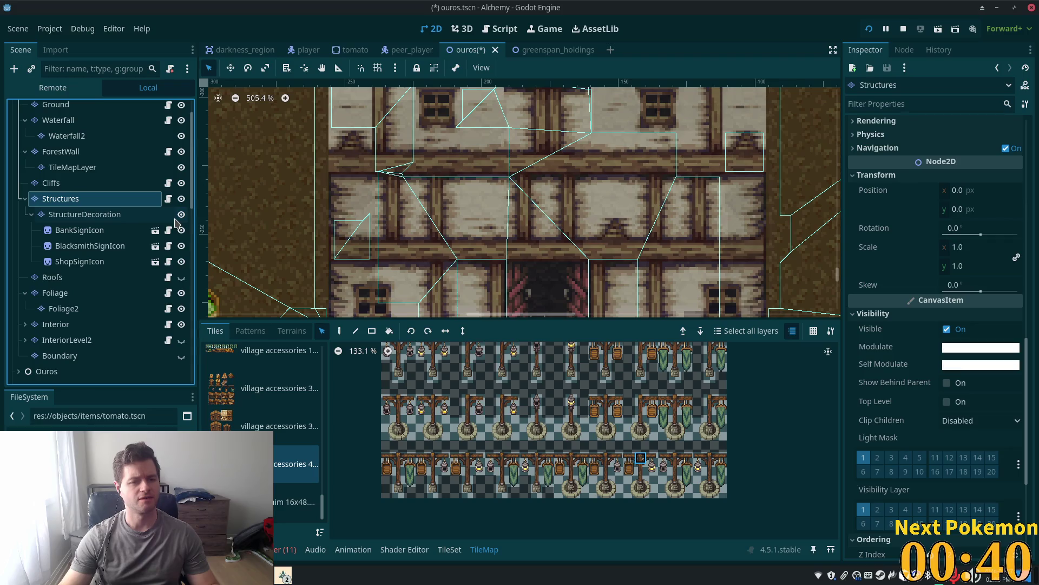
Move StructureDecoration above Structures, hide Structures, then drag StructureDecoration back under it
left_click(136, 215)
scroll(636, 227, "down", 2)
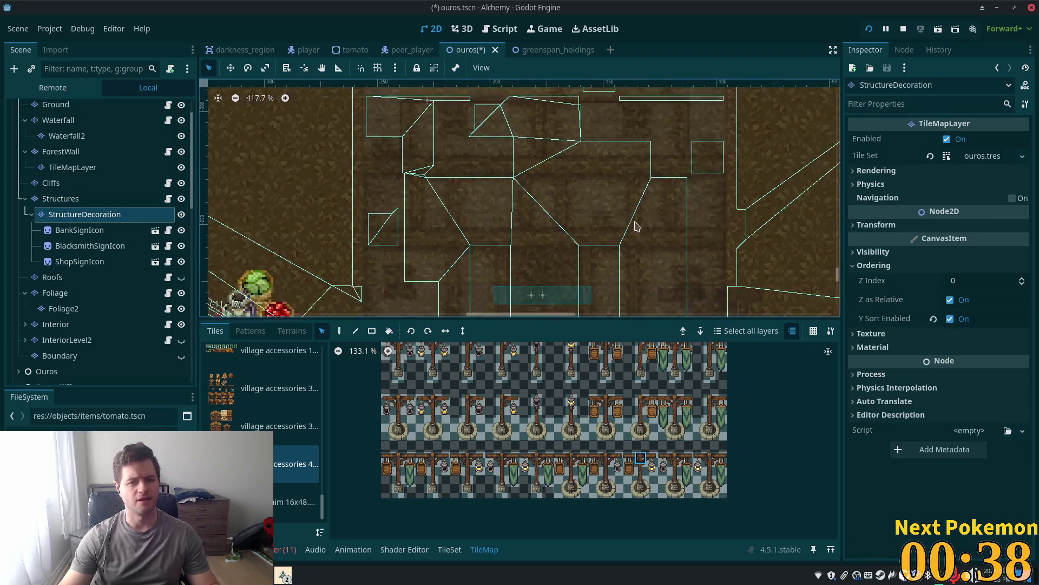
scroll(637, 226, "down", 10)
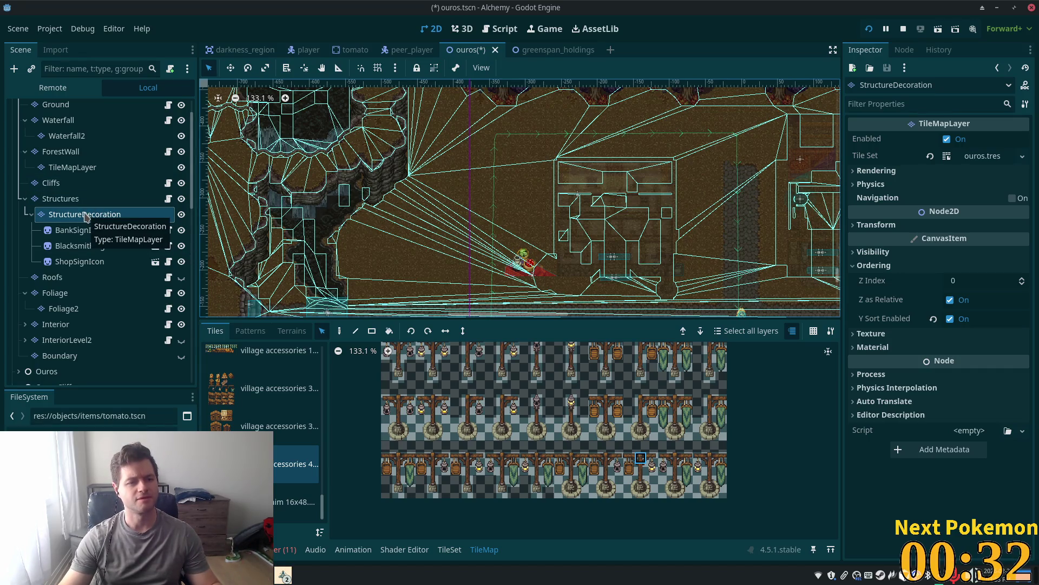
left_click_drag(85, 215, 69, 197)
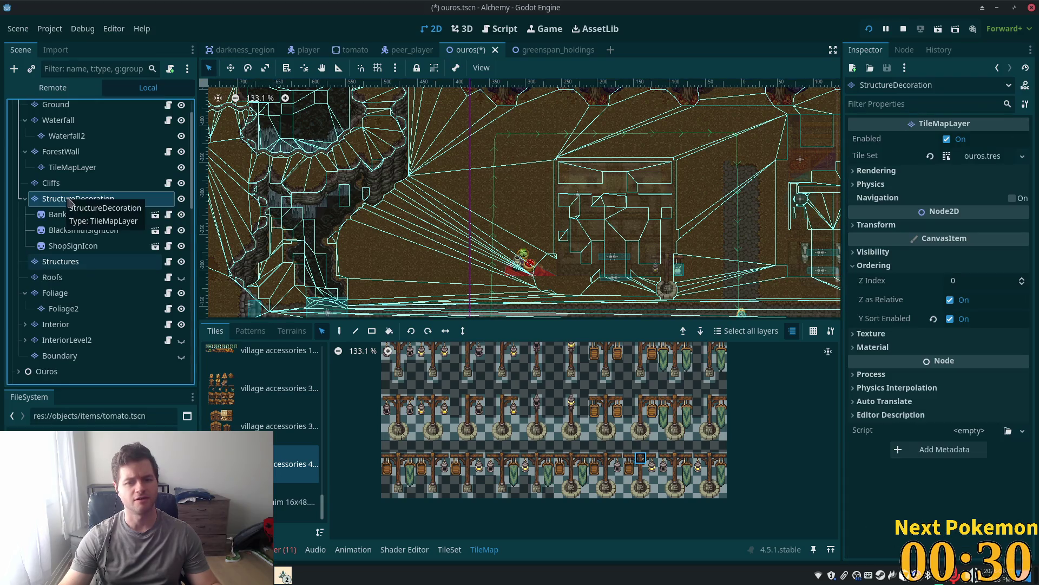
scroll(546, 242, "up", 12)
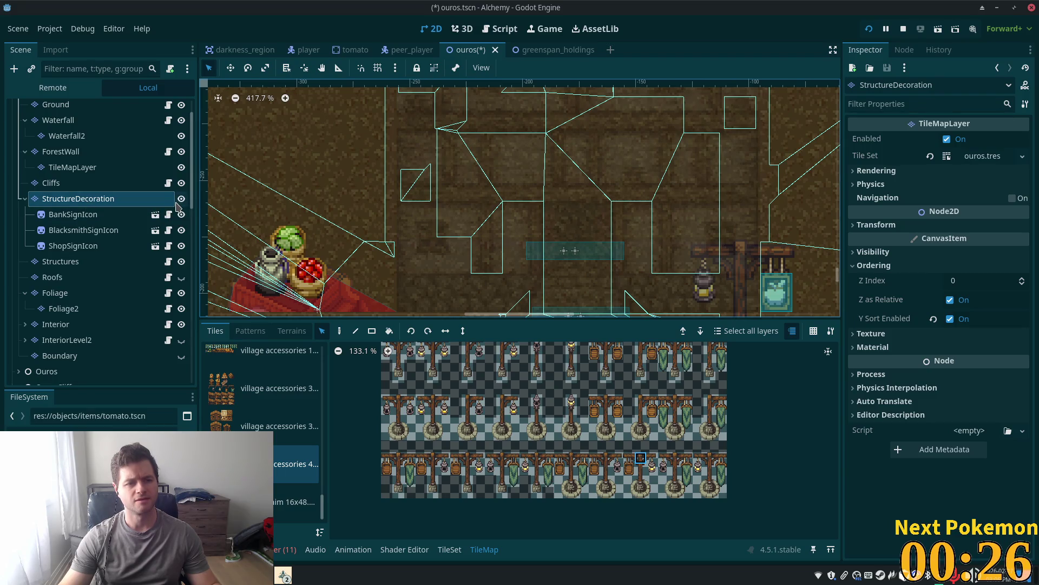
left_click(182, 263)
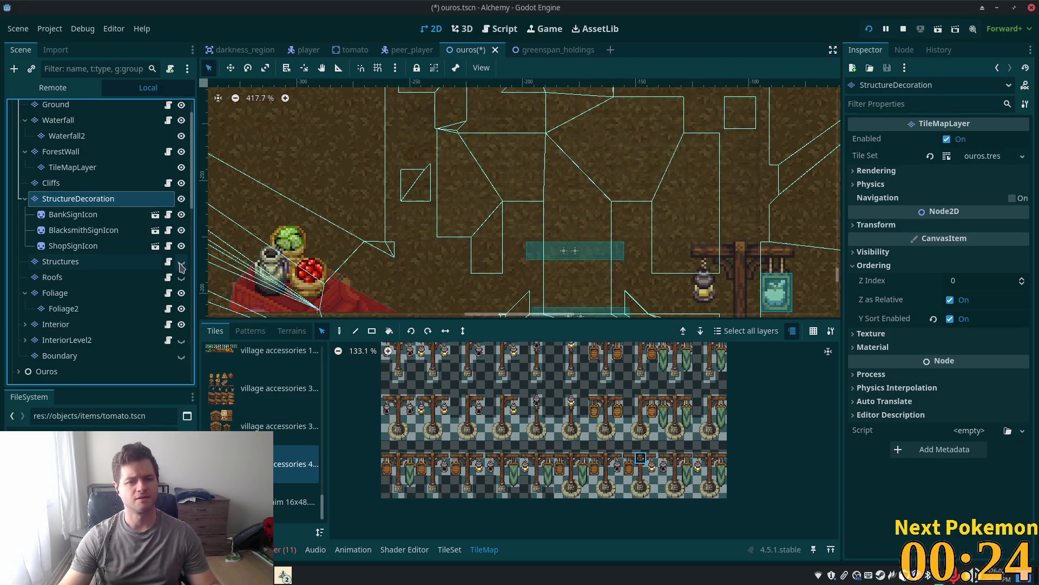
left_click(181, 263)
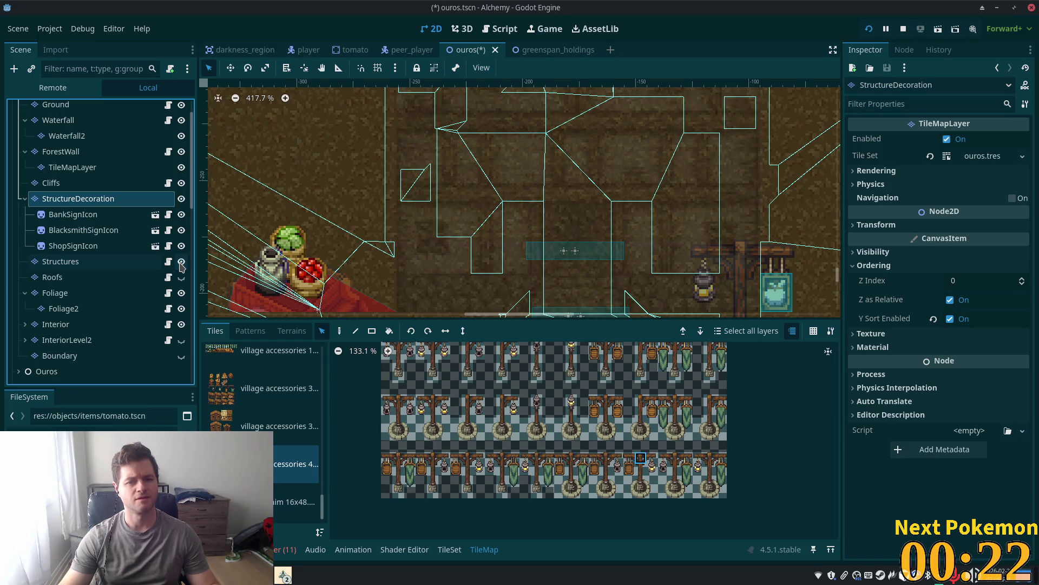
left_click(181, 263)
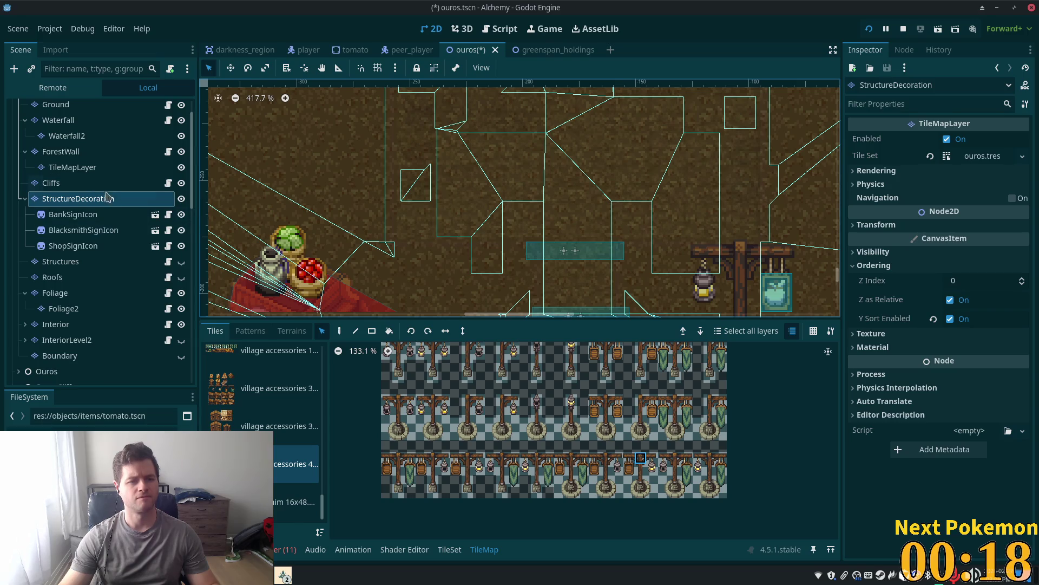
left_click_drag(108, 198, 109, 261)
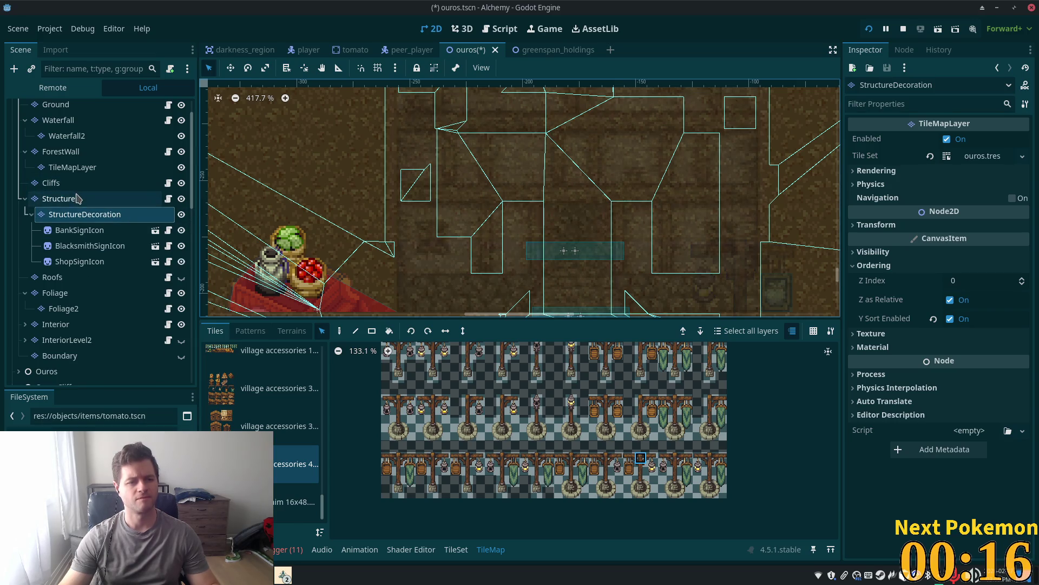
Expand the Interior group in the Scene dock and select the Interior layer
left_click(76, 200)
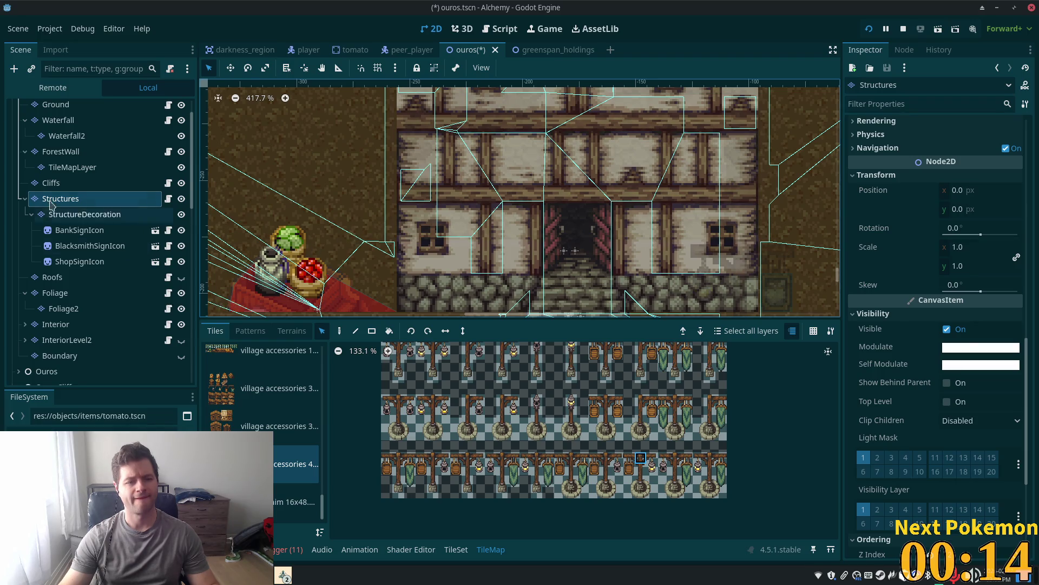
scroll(130, 168, "up", 1)
scroll(55, 328, "down", 1)
scroll(54, 329, "down", 2)
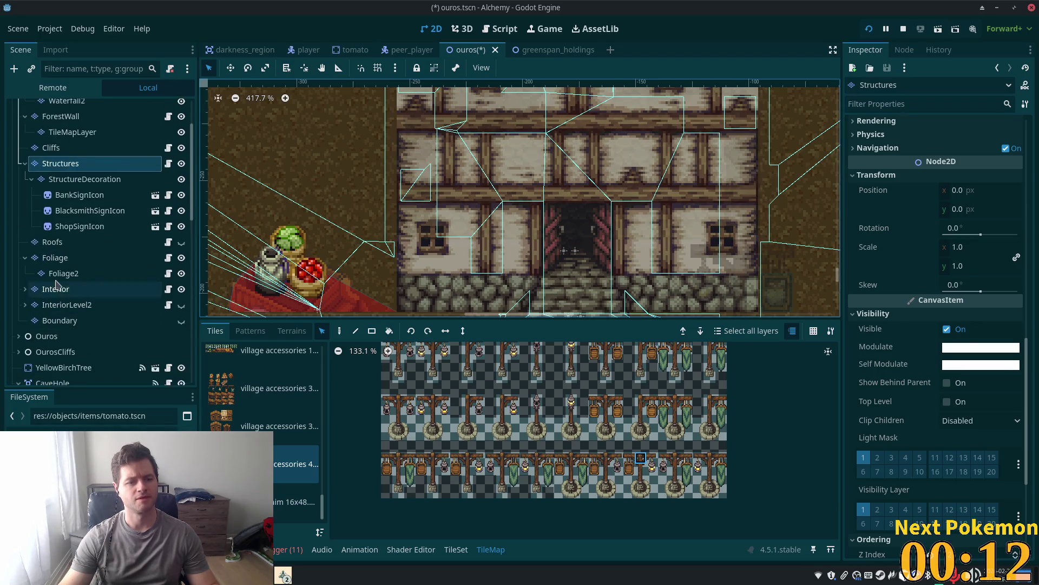
left_click(24, 290)
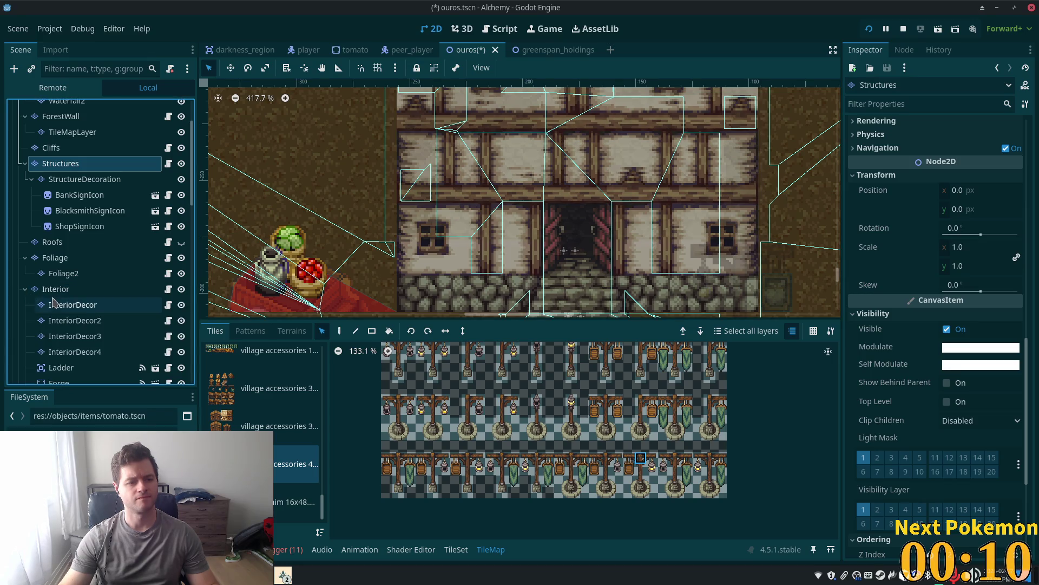
left_click(52, 291)
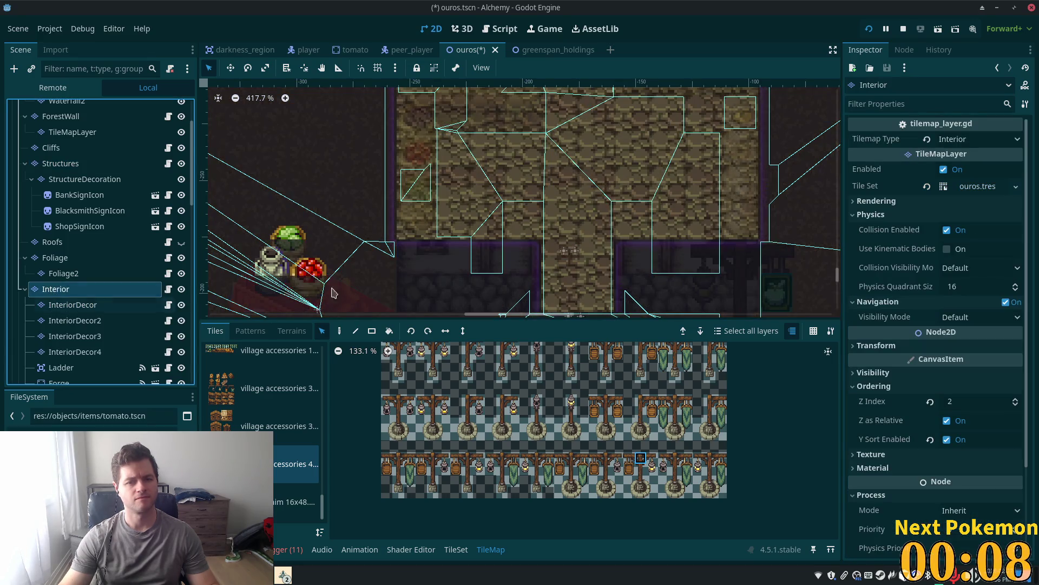
scroll(333, 292, "up", 5)
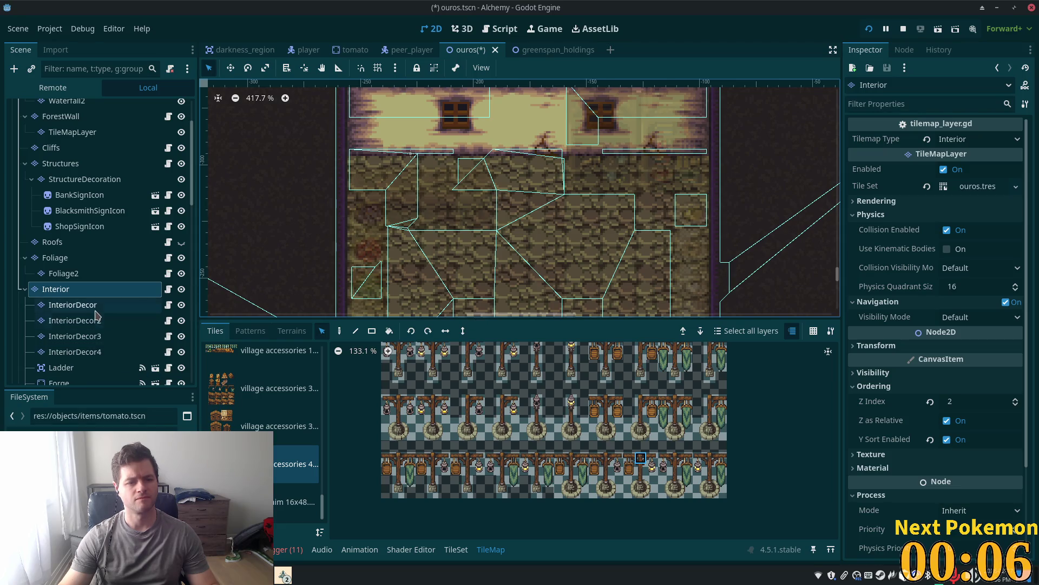
Inspect InteriorDecor through InteriorDecor4, then drag InteriorDecor out above Interior and back under it
left_click(95, 309)
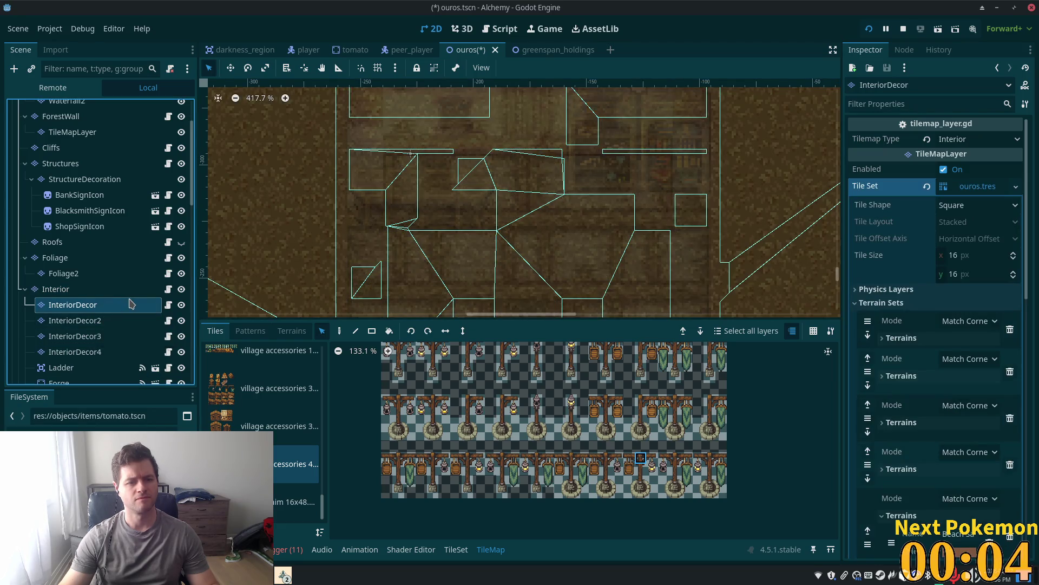
left_click(91, 321)
left_click(92, 335)
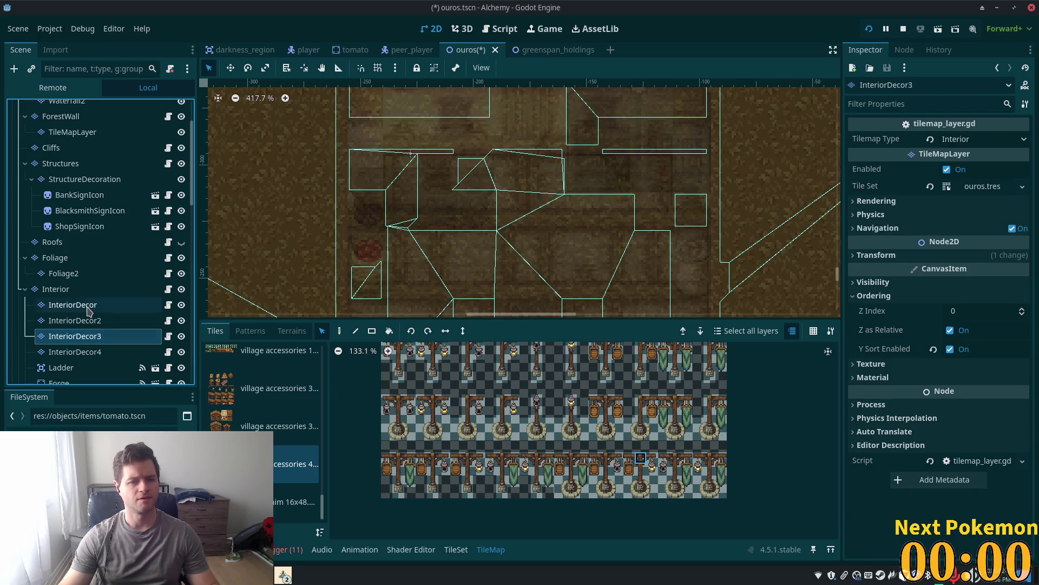
left_click(90, 307)
left_click(91, 325)
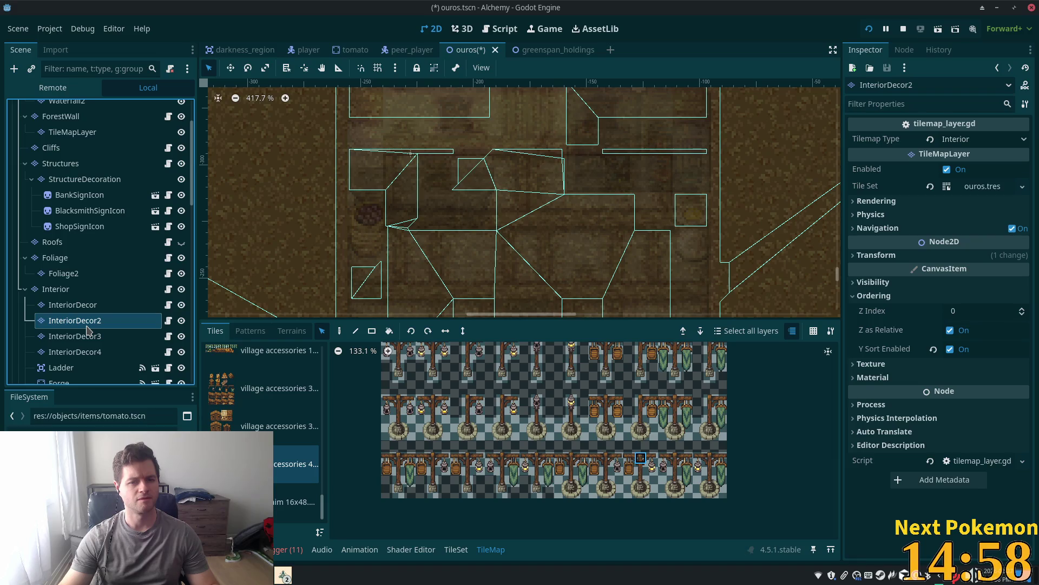
left_click(87, 336)
left_click(82, 322)
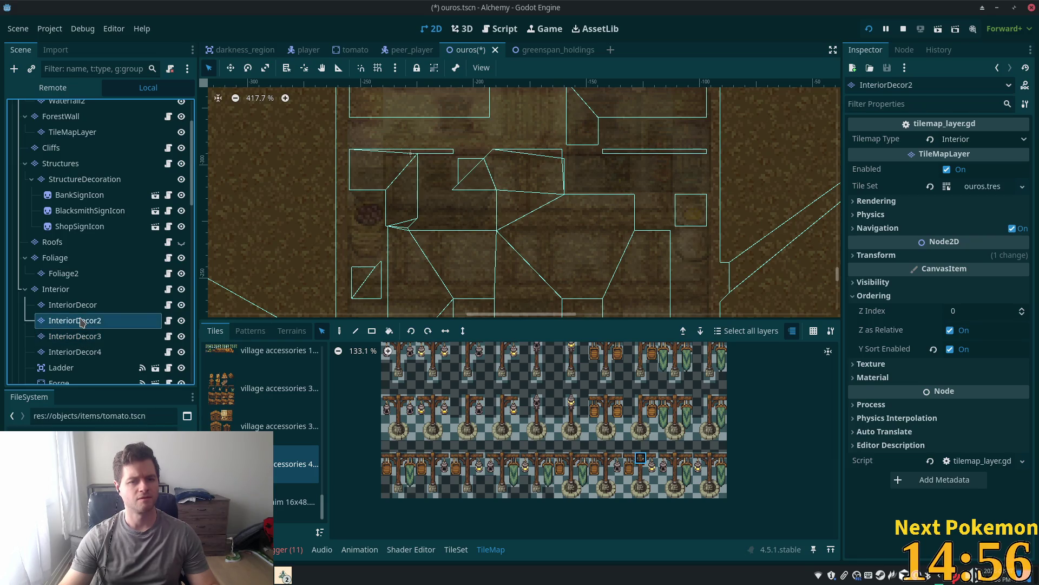
left_click(75, 354)
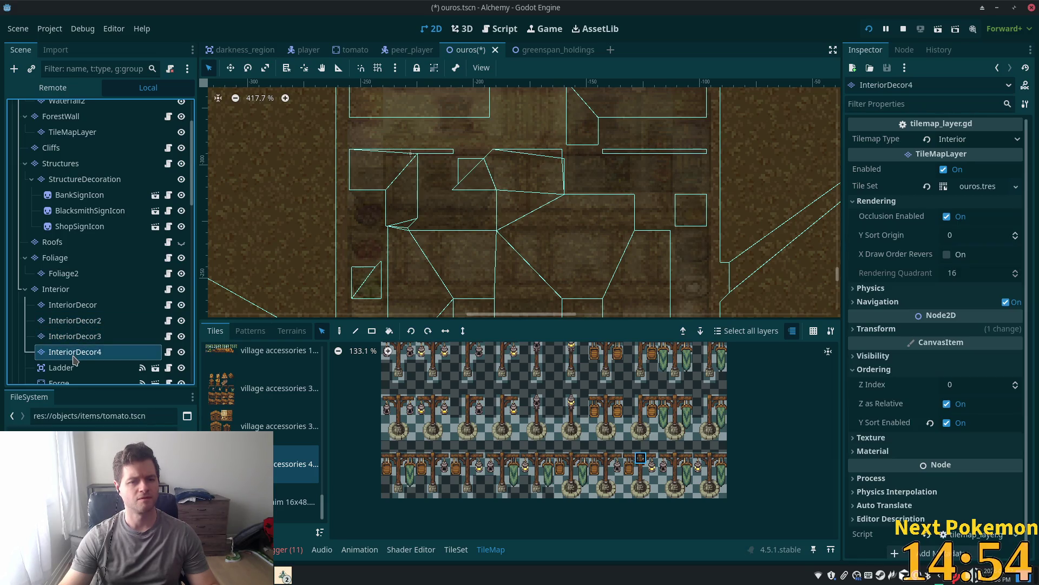
left_click(79, 323)
left_click(75, 309)
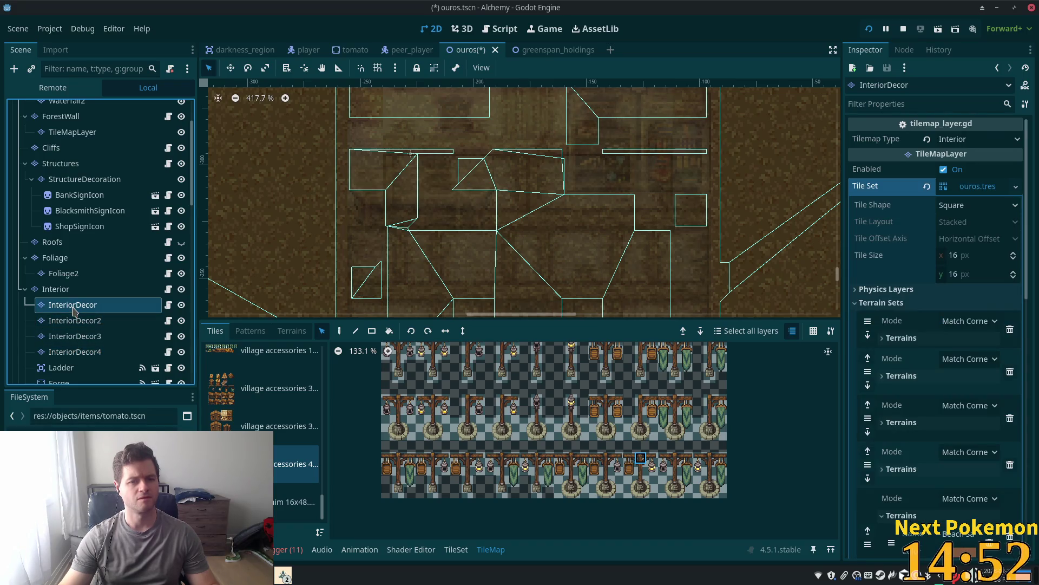
mouse_move(74, 309)
left_mouse_down()
mouse_move(114, 322)
mouse_move(184, 285)
left_mouse_up()
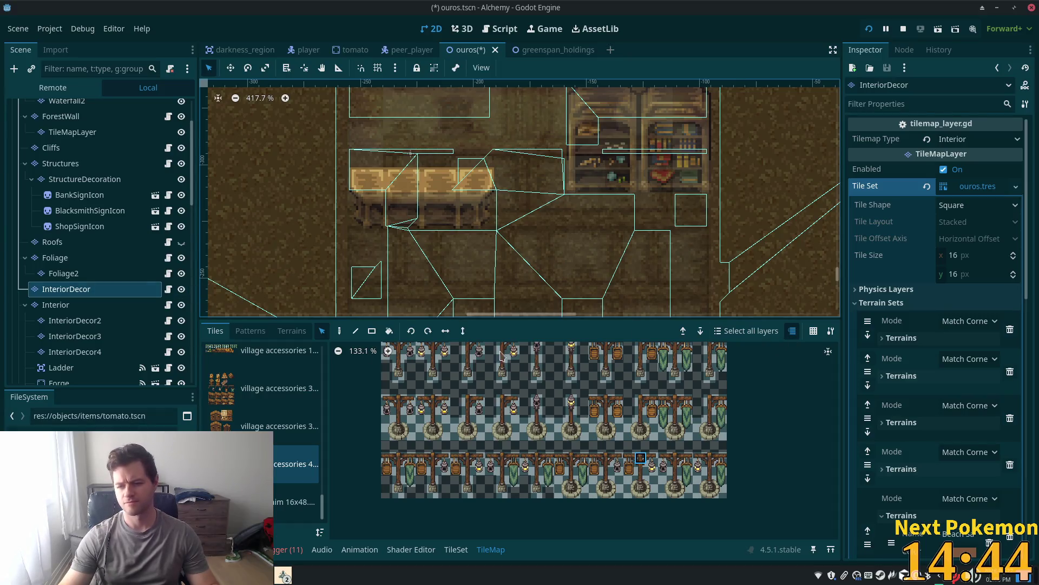
left_click_drag(76, 300, 77, 305)
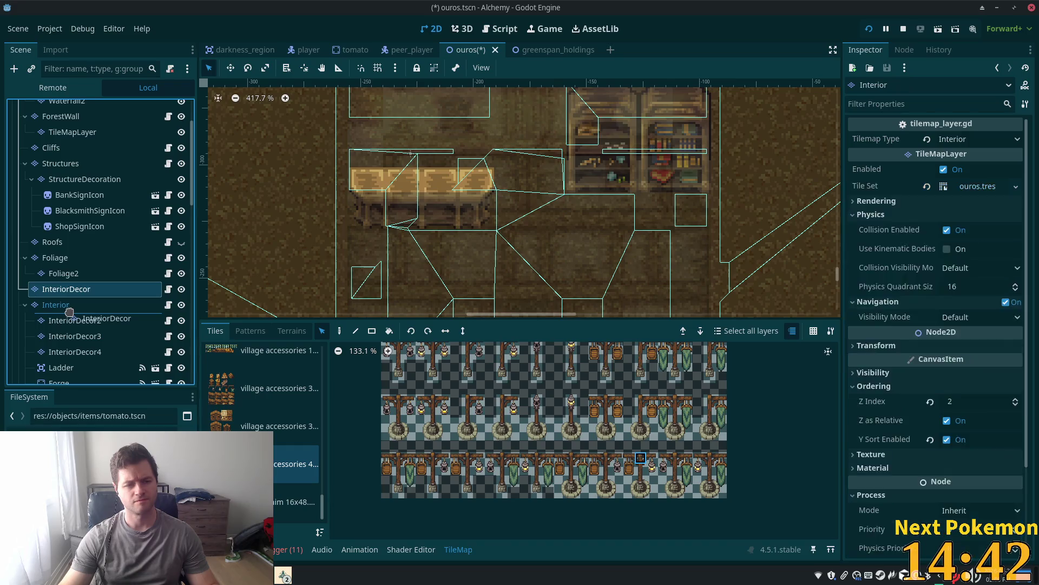
Set the InteriorDecor layer's Z Index to 1 and run the game to test ordering
scroll(1020, 292, "down", 15)
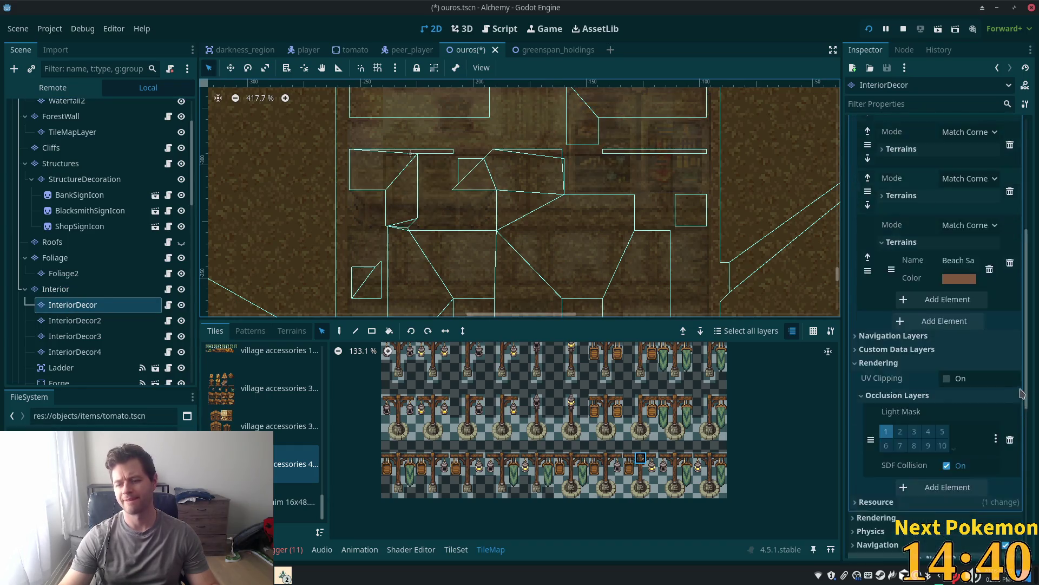
scroll(1012, 398, "down", 3)
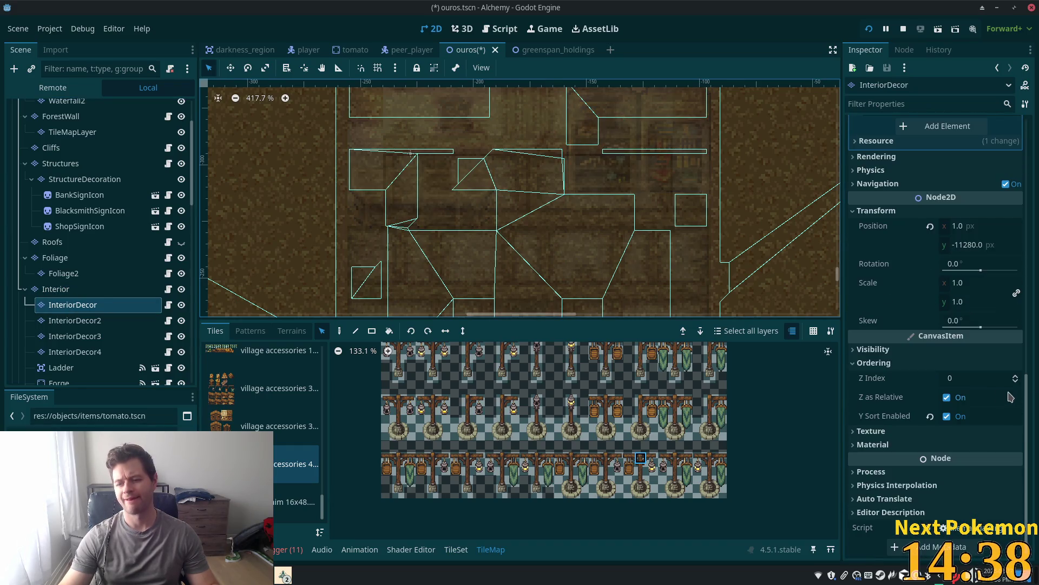
left_click(974, 379)
key("Tab")
key("F5")
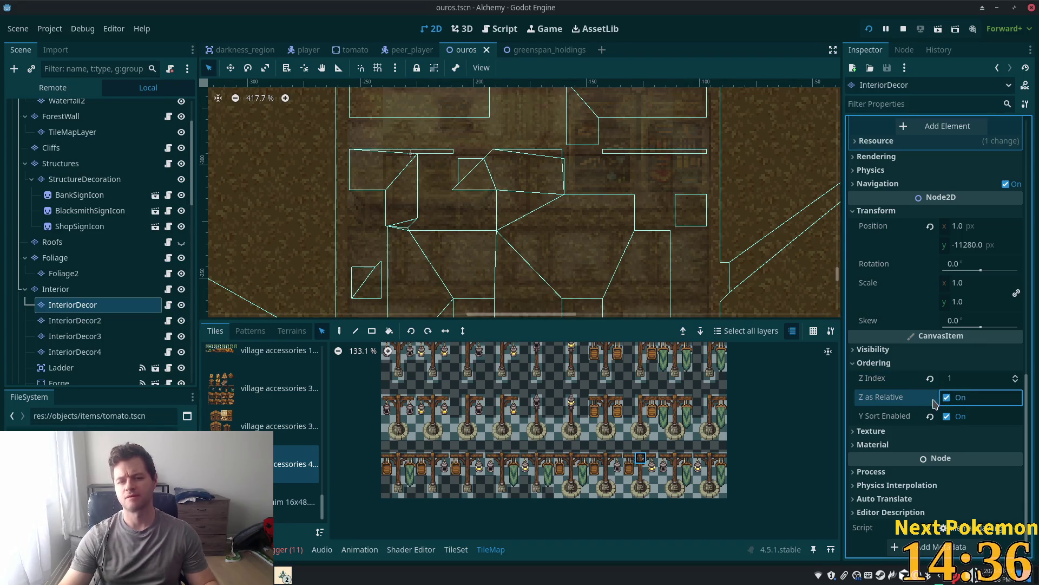
Try layer Z Index values 11 and then 10, checking each in the running game
left_click(913, 385)
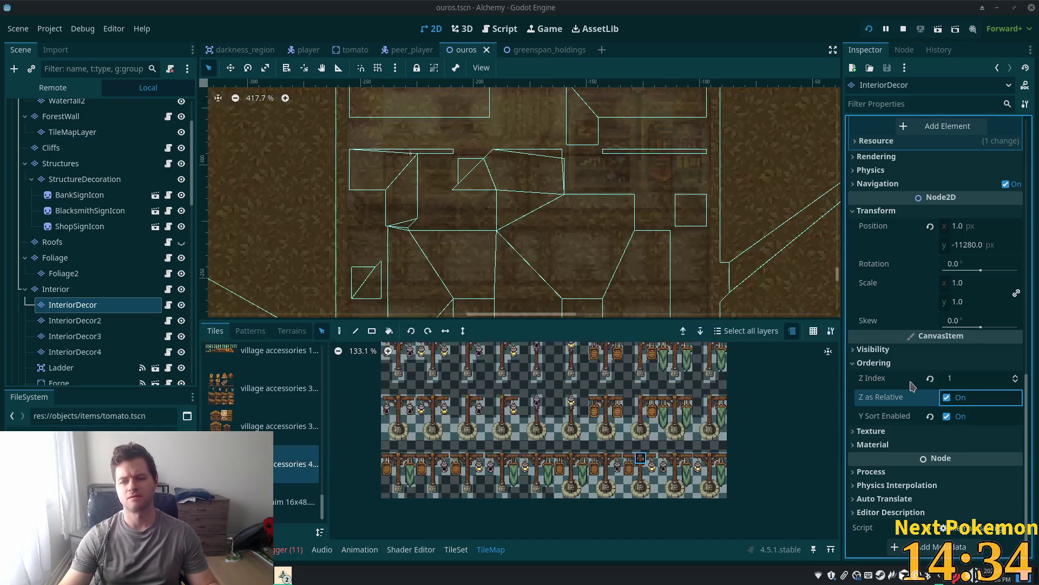
left_click(958, 380)
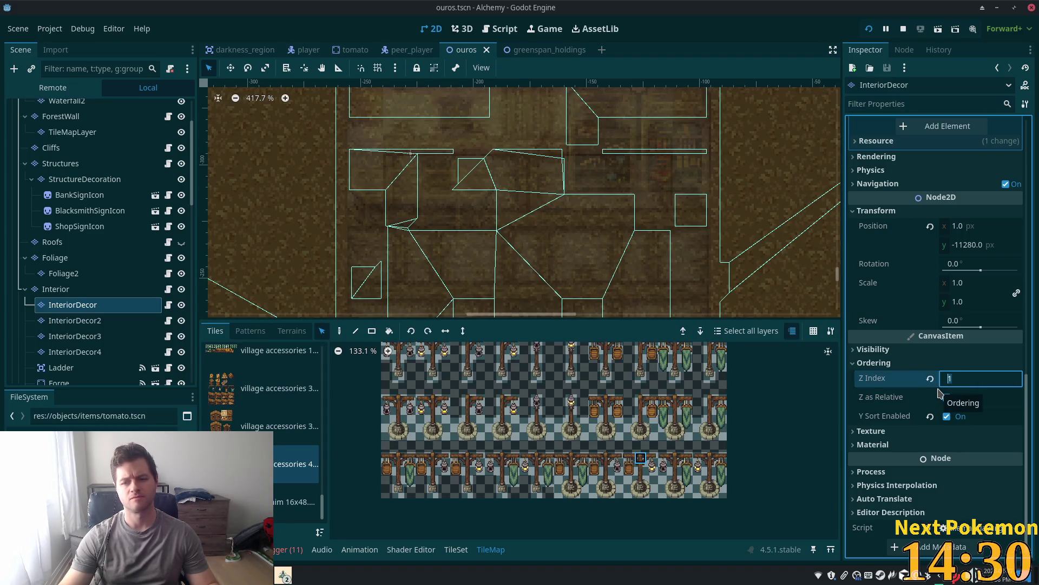
key("Tab")
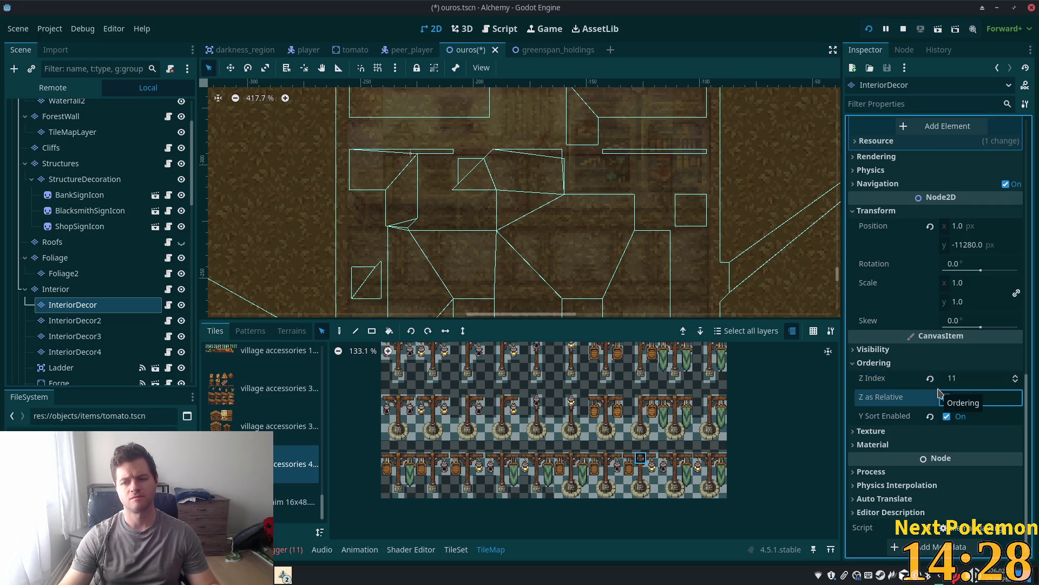
key("alt+Tab")
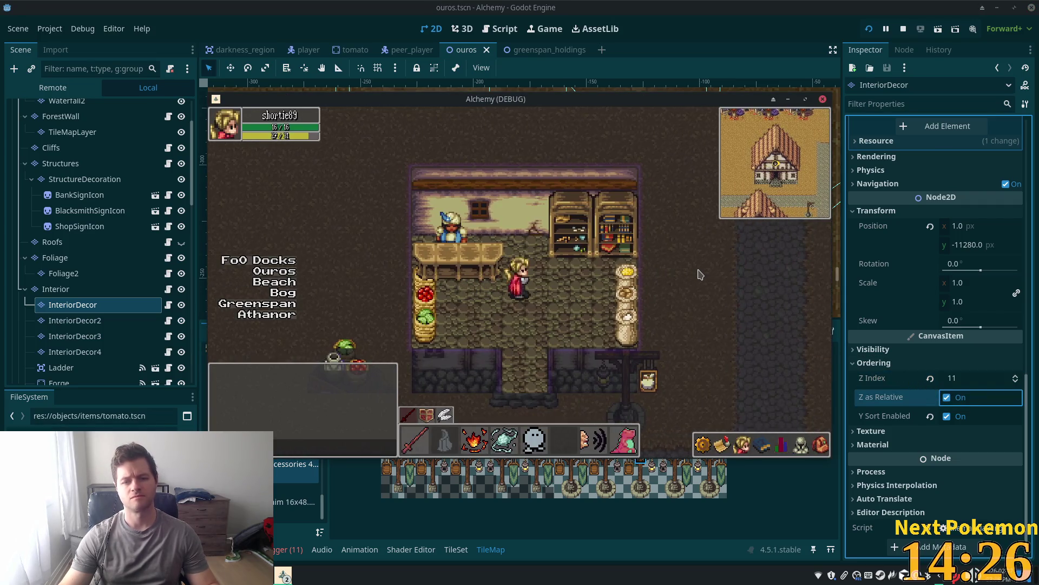
left_click(954, 382)
left_click(954, 381)
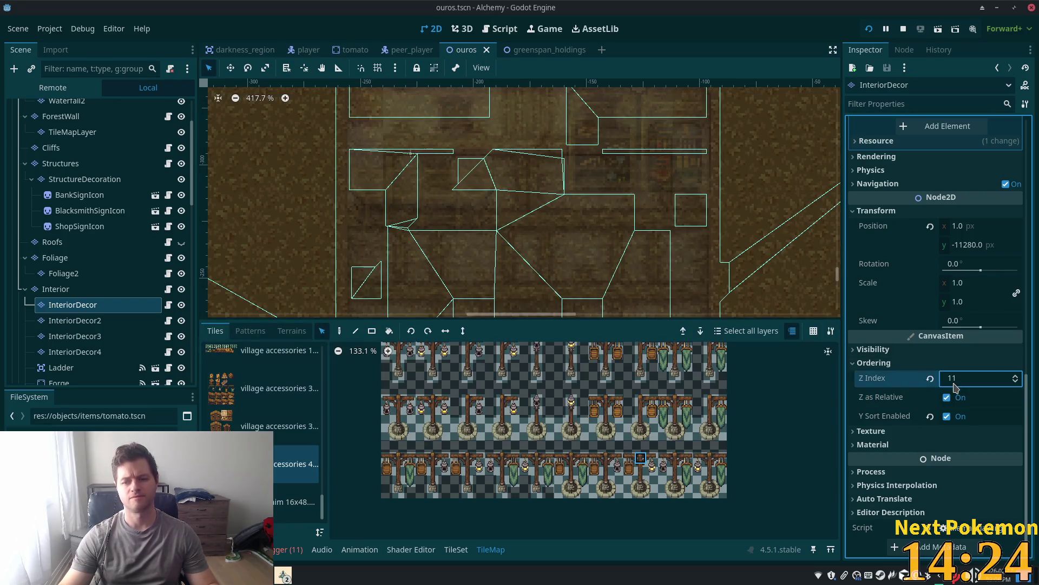
type("10")
key("Tab")
key("alt+Tab")
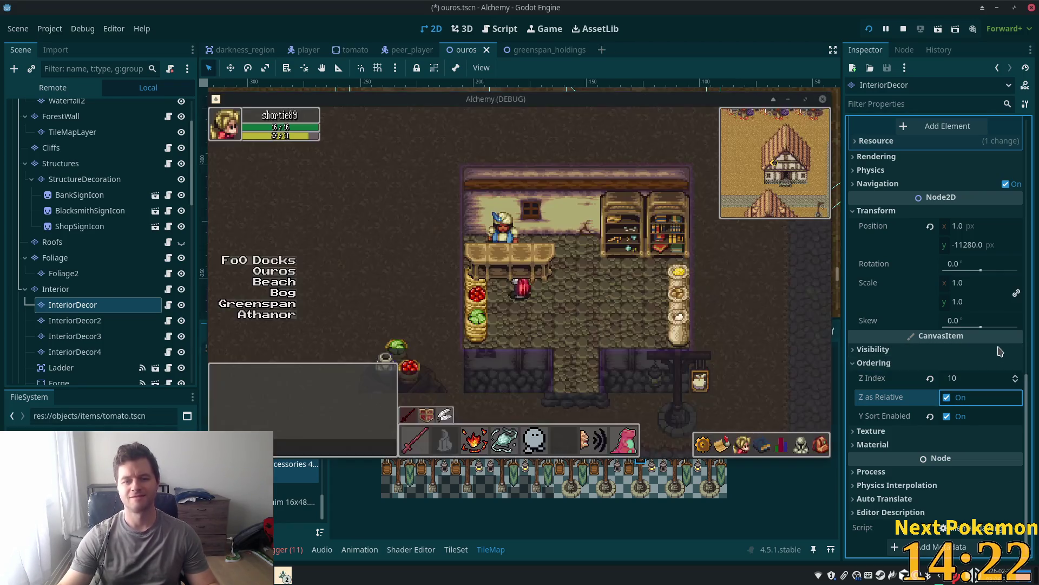
Test layer Z Index 9 and then 8 in the relaunched game
left_click(953, 377)
type("9")
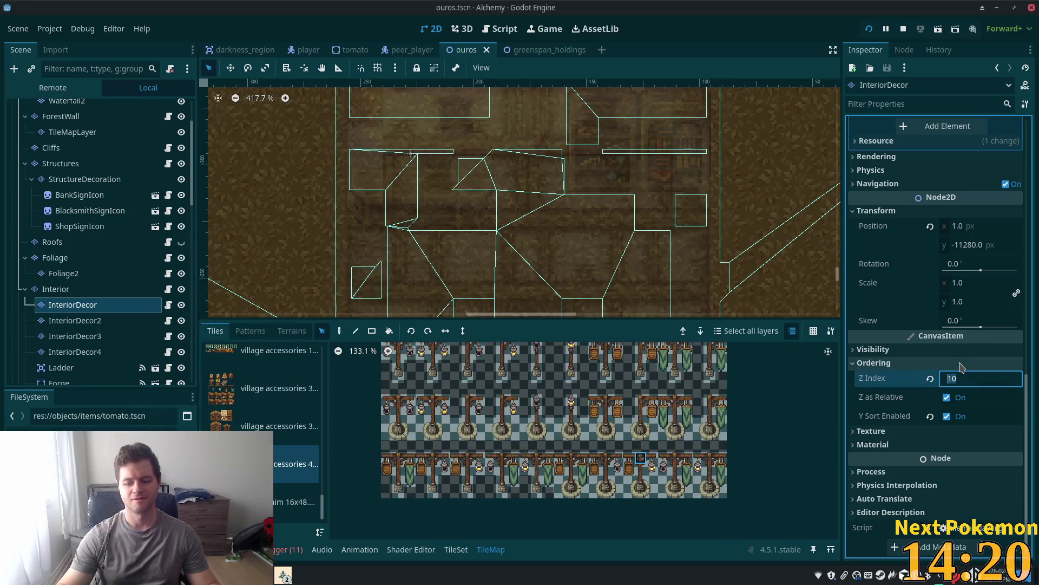
key("Tab")
key("F5")
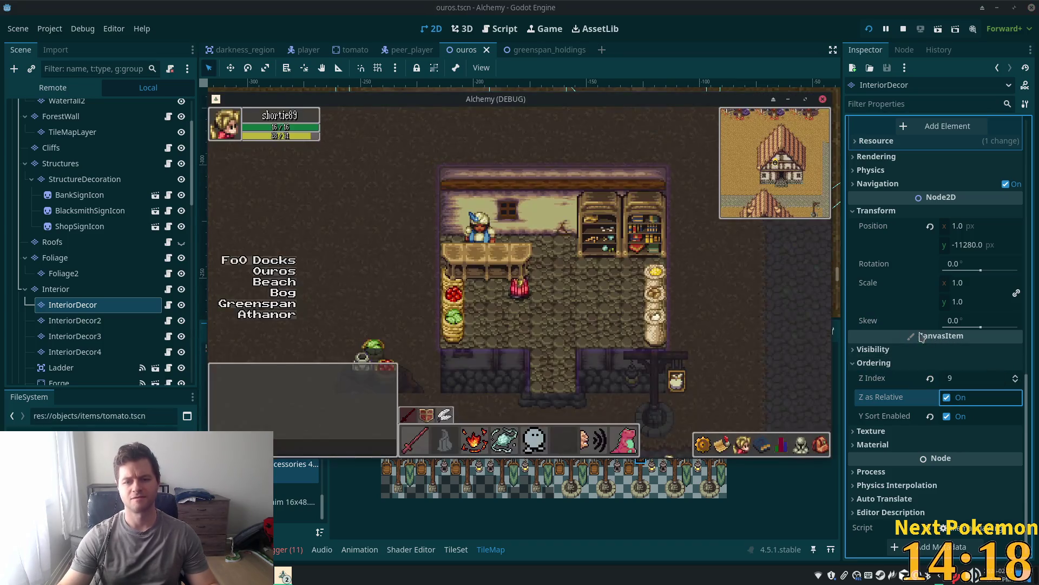
left_click(861, 314)
left_click(962, 378)
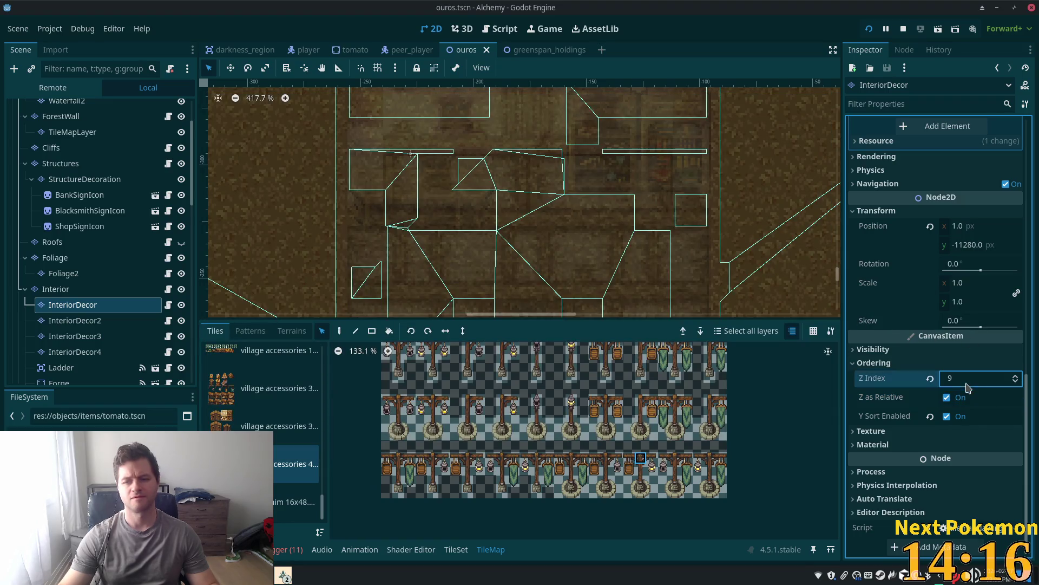
type("8")
key("Tab")
key("F5")
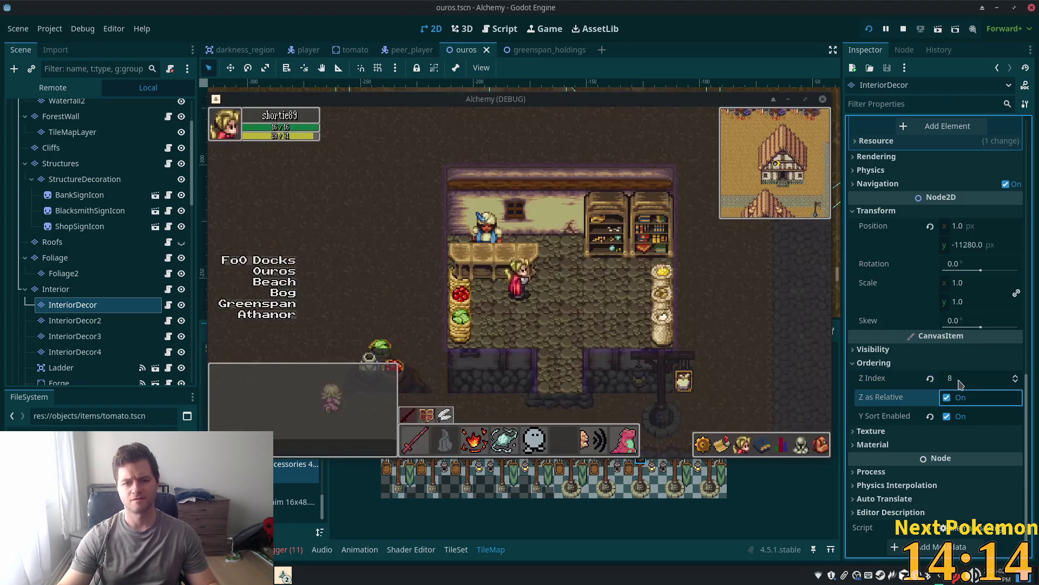
Walk the player through the shop to check ordering, then reset Z Index to 0 and save
key("Up")
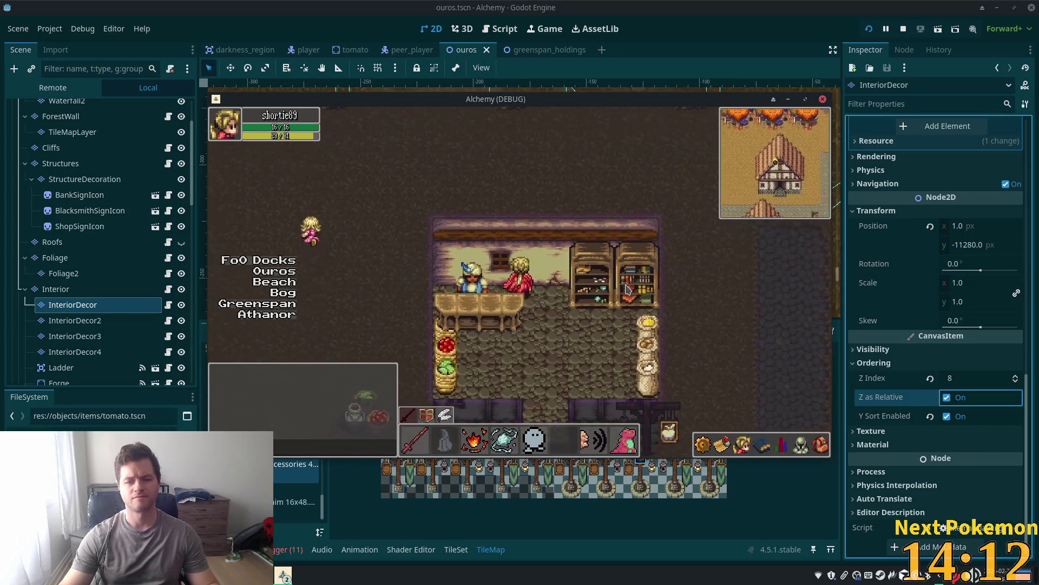
key("Right")
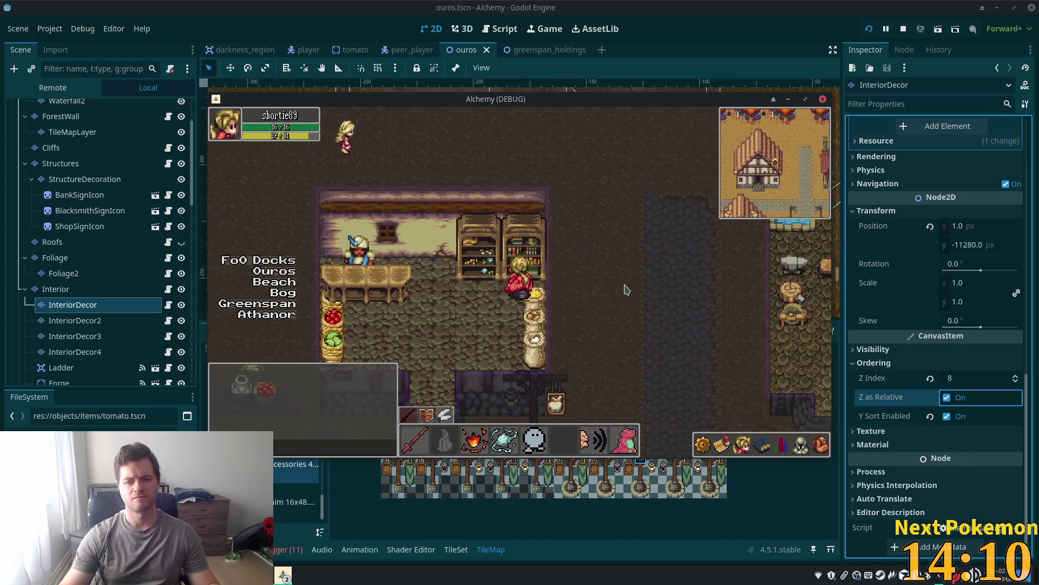
key("Down")
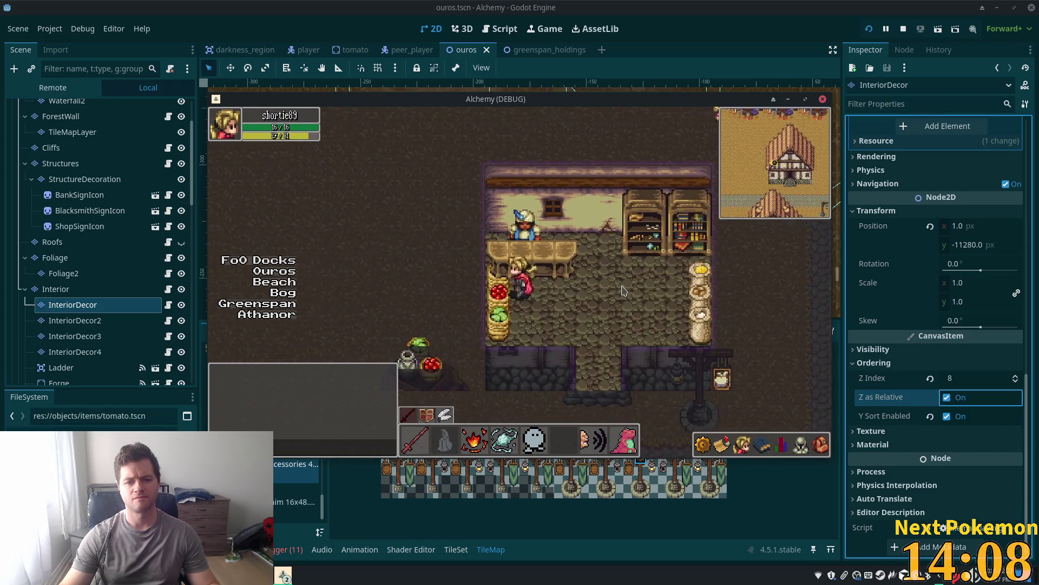
key("Right")
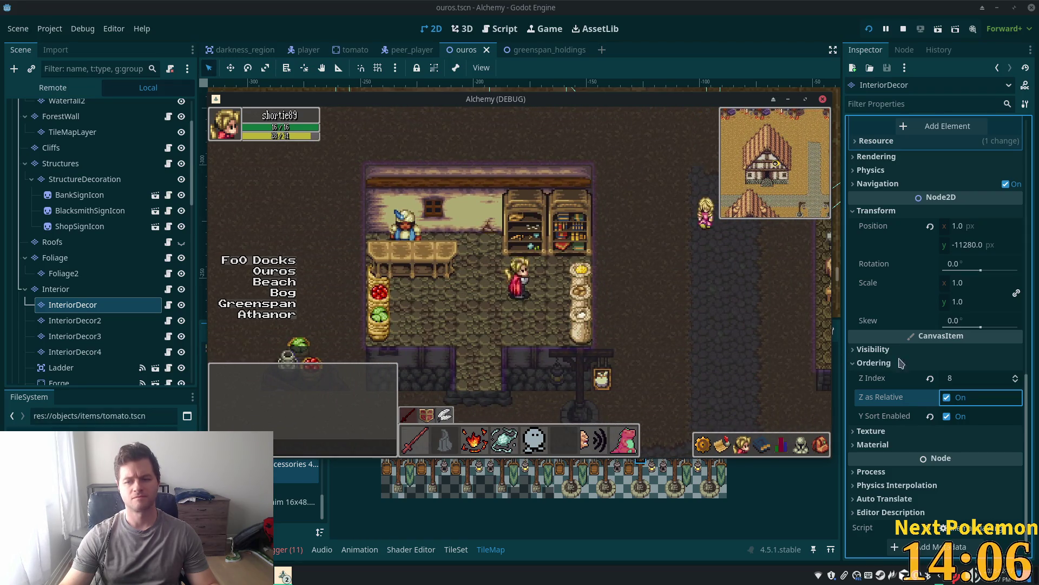
left_click(955, 379)
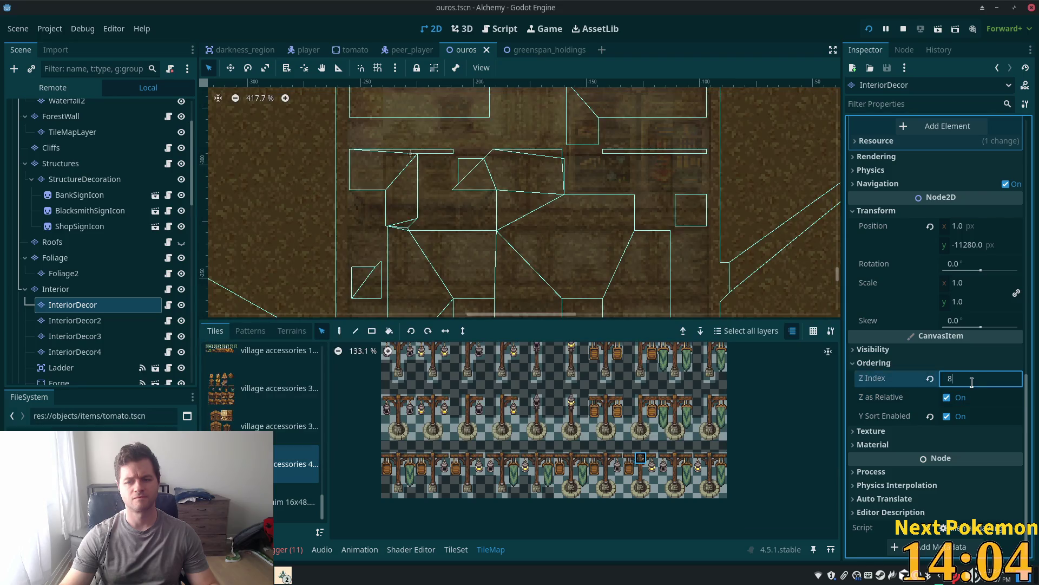
key("BackSpace")
type("9")
key("Return")
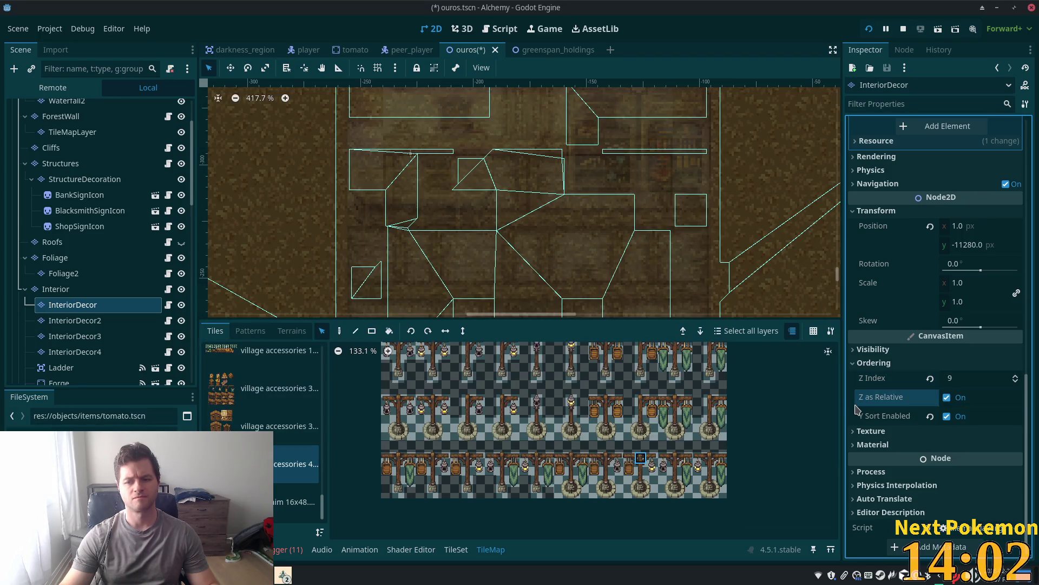
key("ctrl+z")
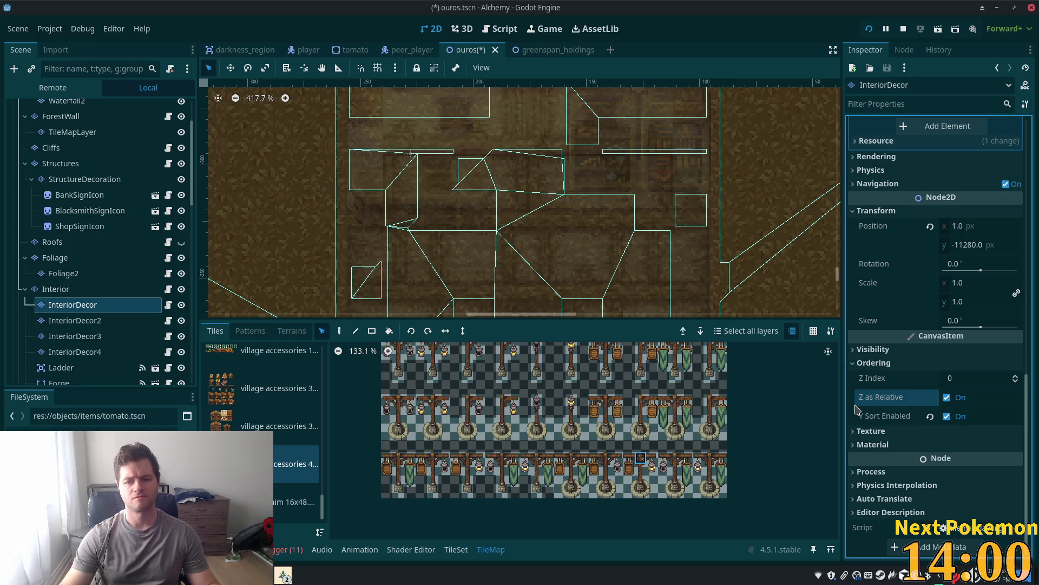
key("ctrl+s")
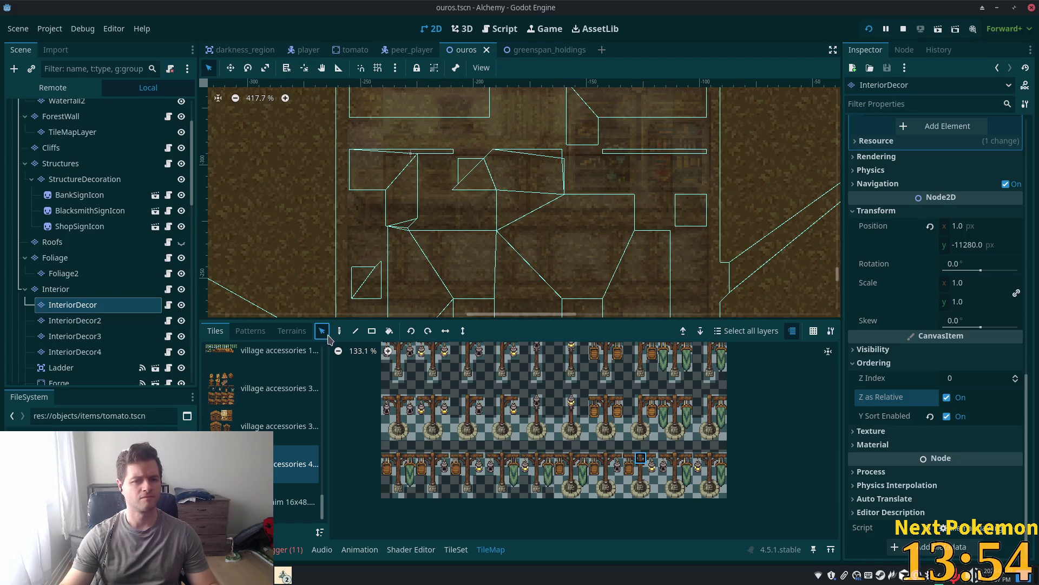
Select and shift two groups of furniture tiles on the map, then pick an atlas tile
left_click_drag(277, 156, 681, 286)
mouse_move(355, 176)
left_mouse_down()
mouse_move(465, 180)
mouse_move(374, 183)
left_mouse_up()
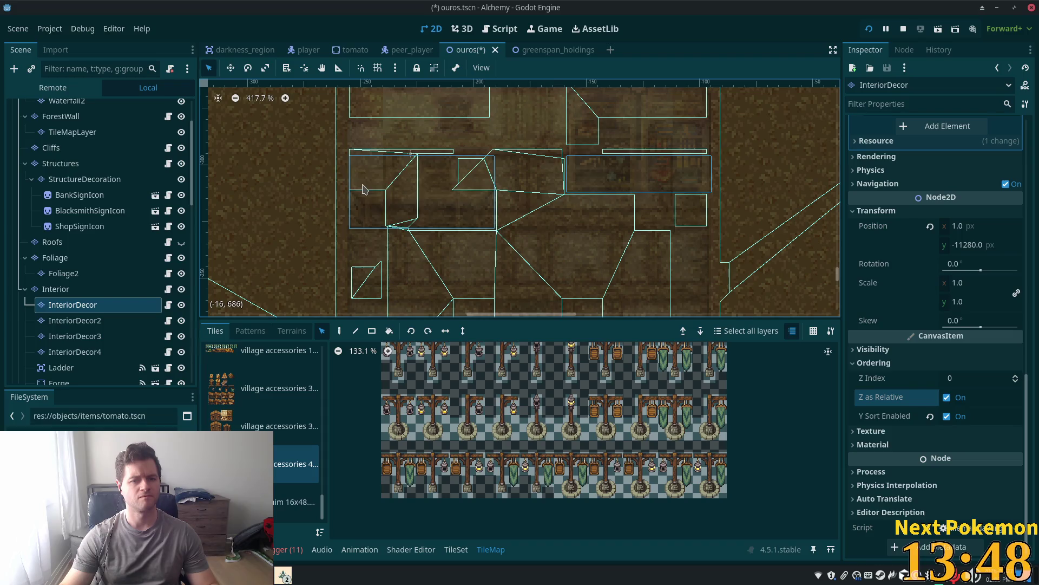
key("Escape")
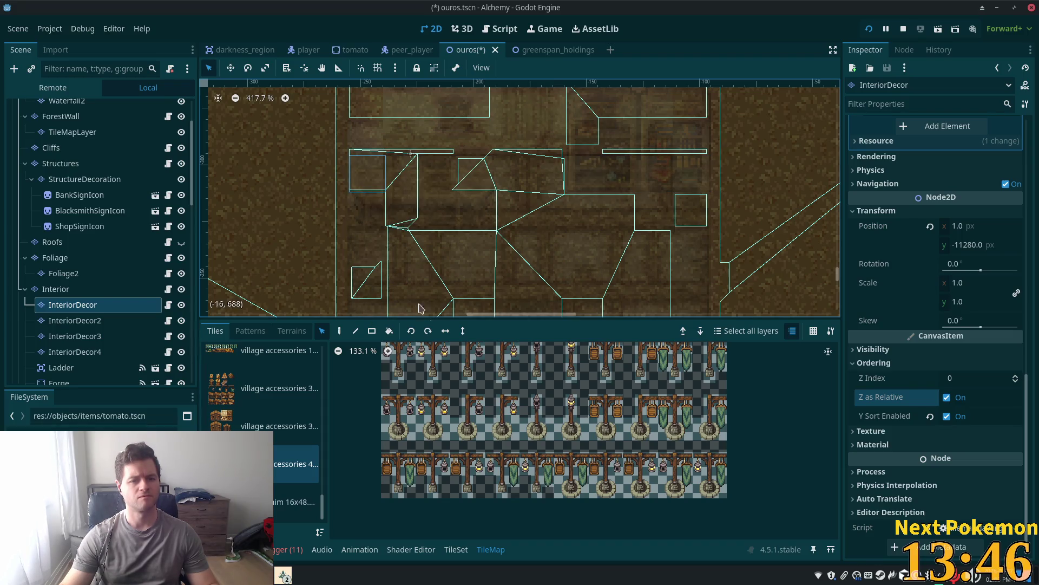
left_click(398, 423)
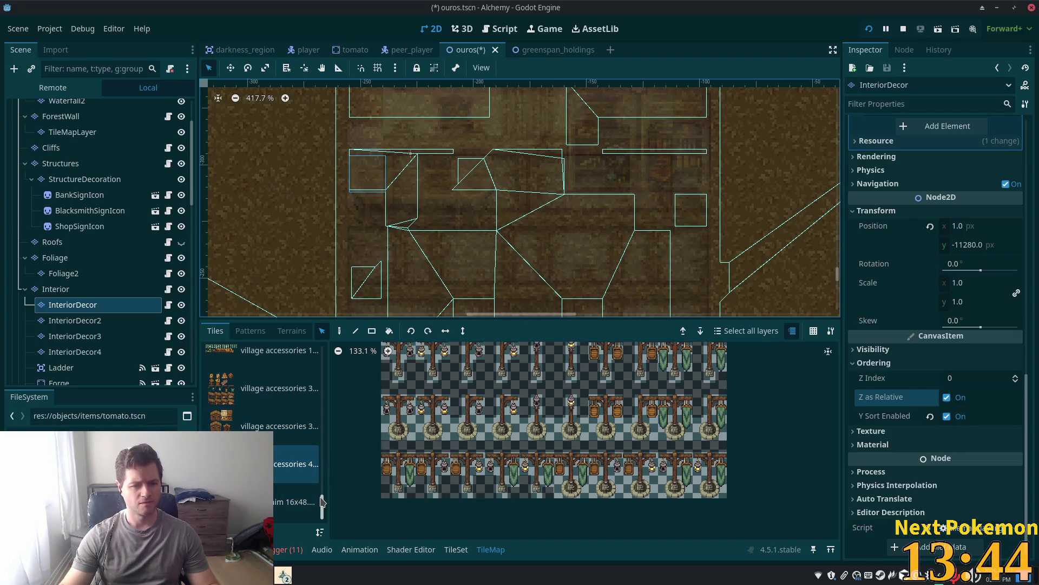
Browse the village accessories 1, tropical shores, camp tent and livestock accessories atlases
scroll(319, 488, "up", 3)
left_click(276, 450)
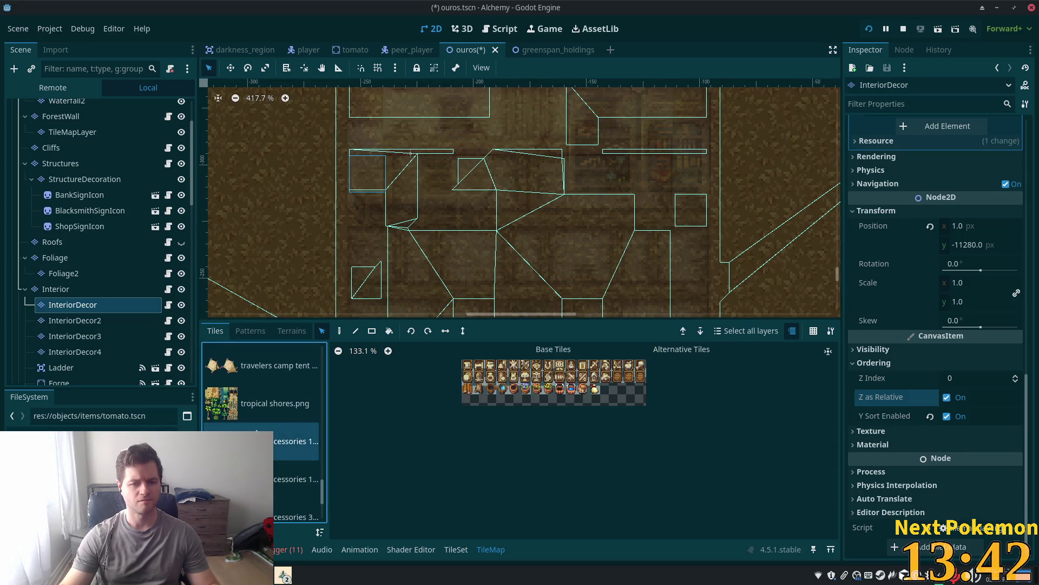
left_click(259, 421)
scroll(260, 423, "up", 2)
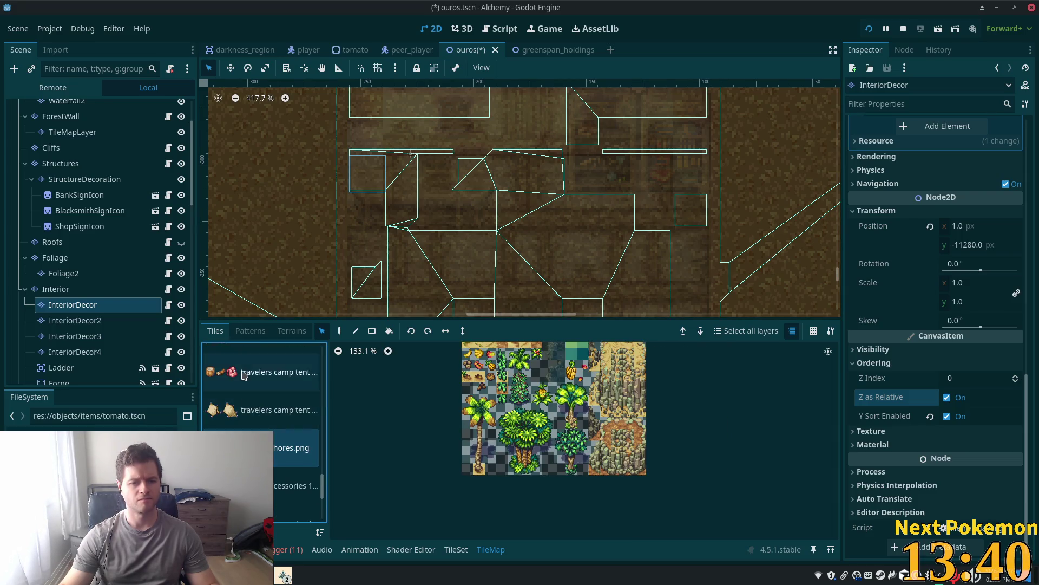
left_click(257, 391)
scroll(260, 393, "up", 2)
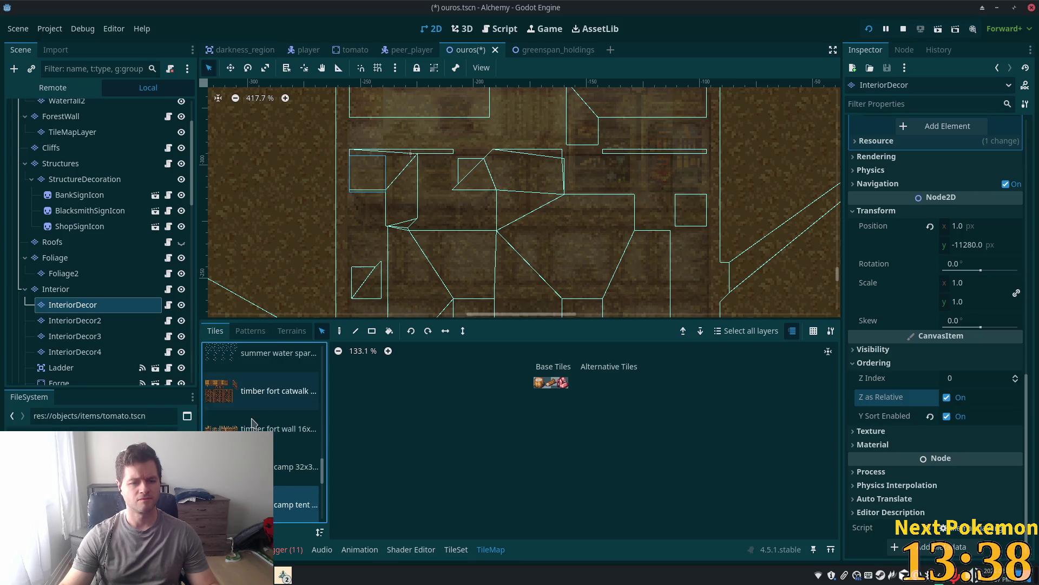
scroll(255, 422, "up", 5)
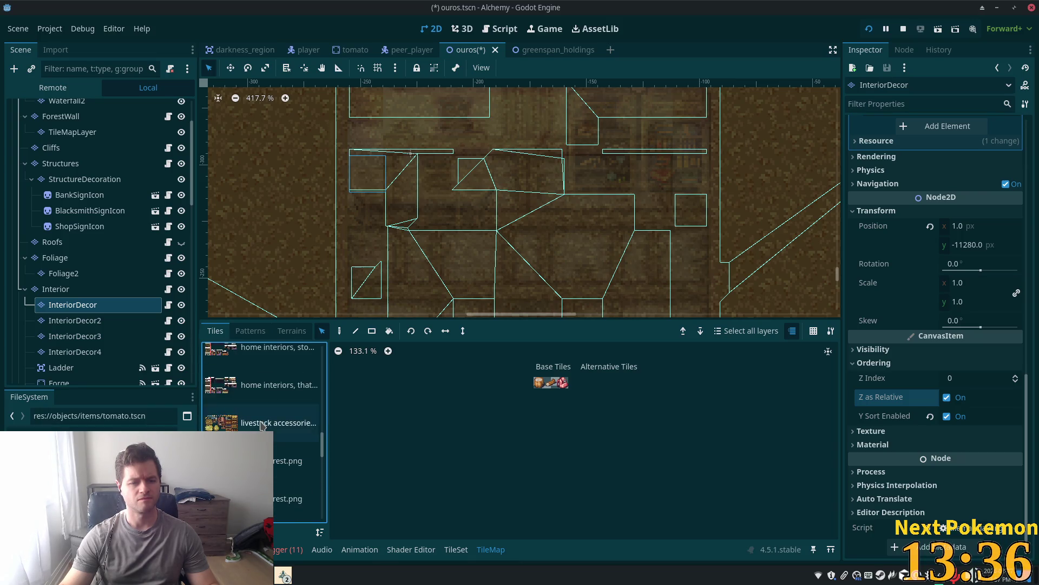
left_click(260, 424)
scroll(260, 423, "up", 3)
left_click(310, 412)
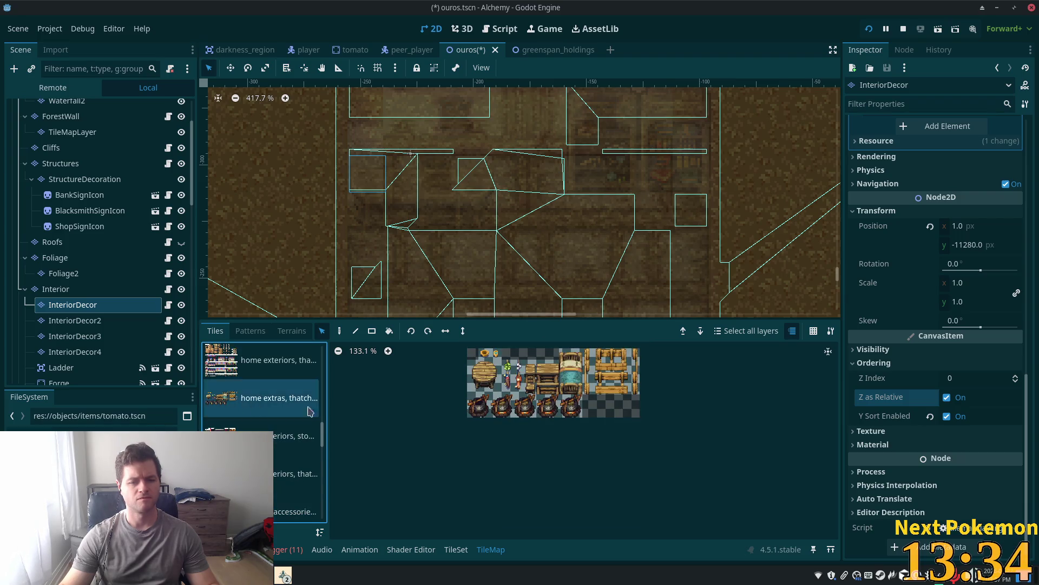
scroll(390, 455, "up", 1)
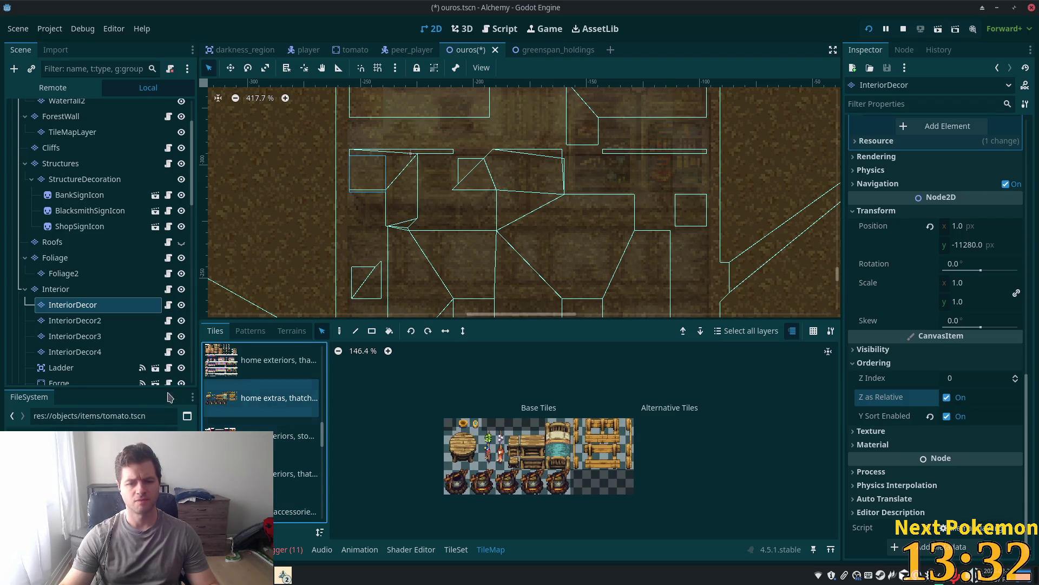
scroll(292, 422, "up", 4)
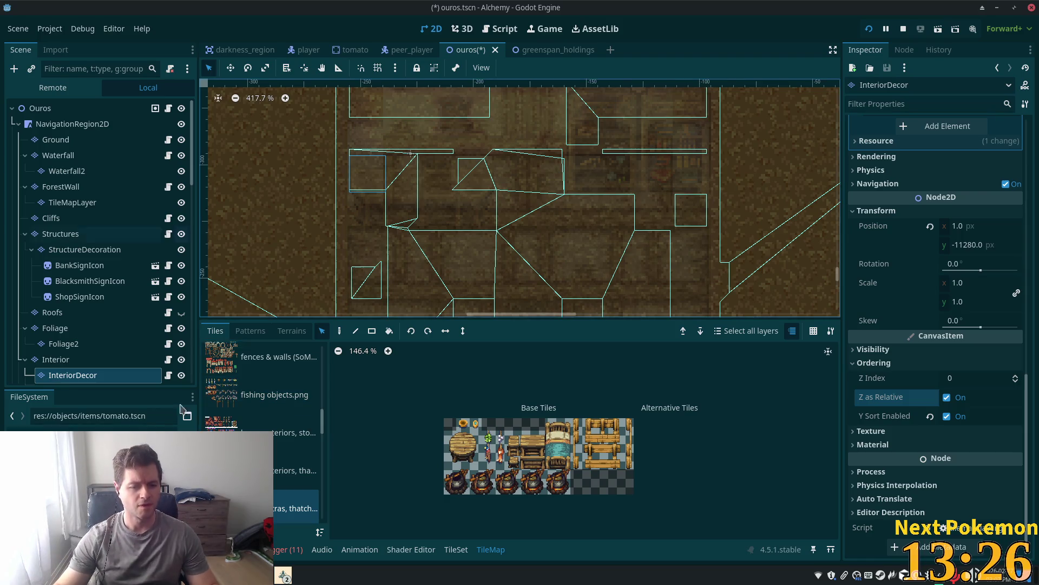
scroll(263, 422, "up", 2)
Look through fences & walls and blacksmith atlases, landing on cozy furnishings
left_click(277, 401)
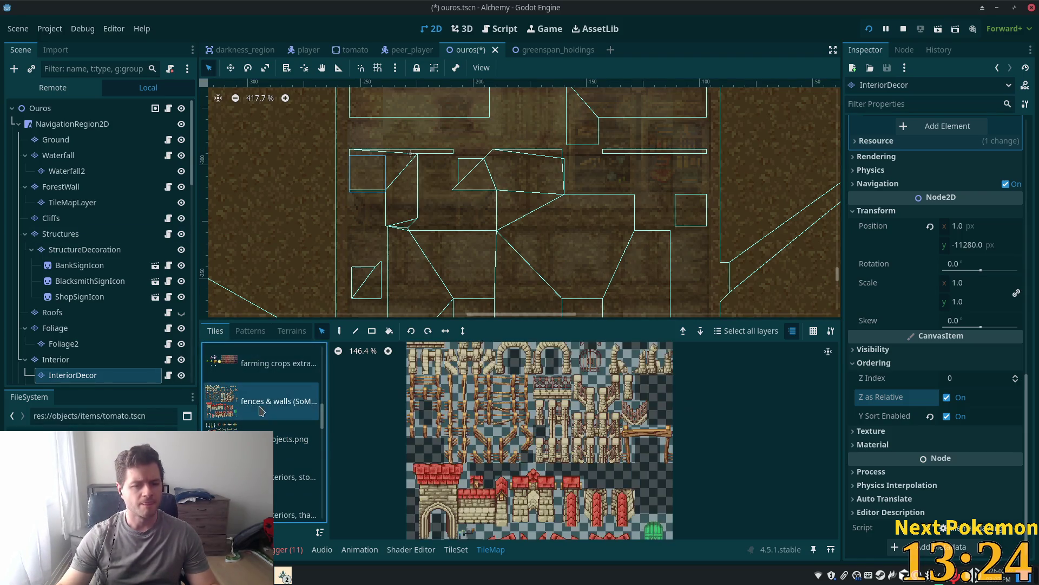
left_click(295, 477)
left_click(254, 439)
scroll(262, 439, "up", 3)
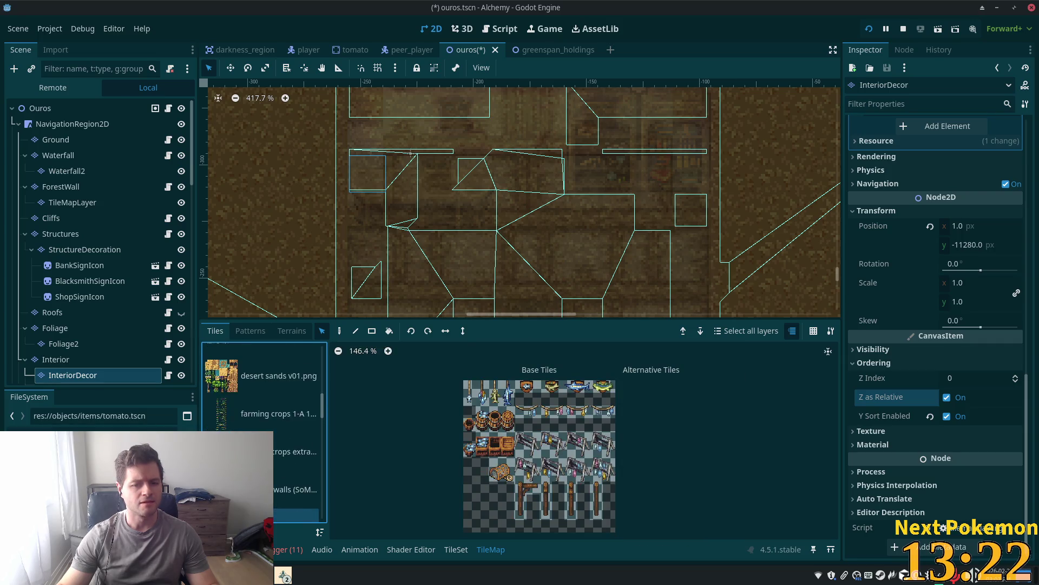
scroll(295, 428, "up", 2)
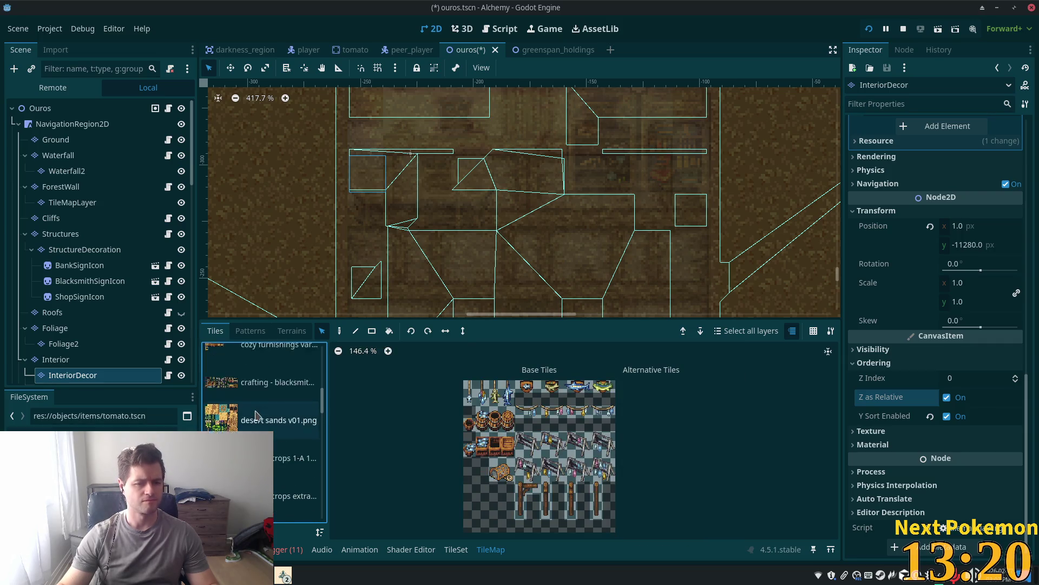
left_click(295, 449)
left_click(261, 413)
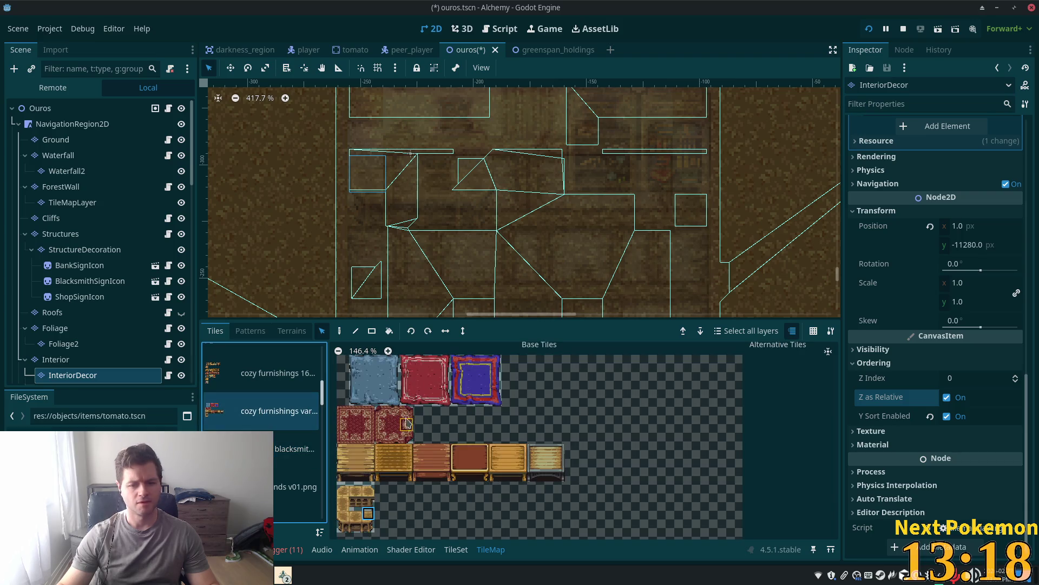
scroll(407, 424, "up", 4)
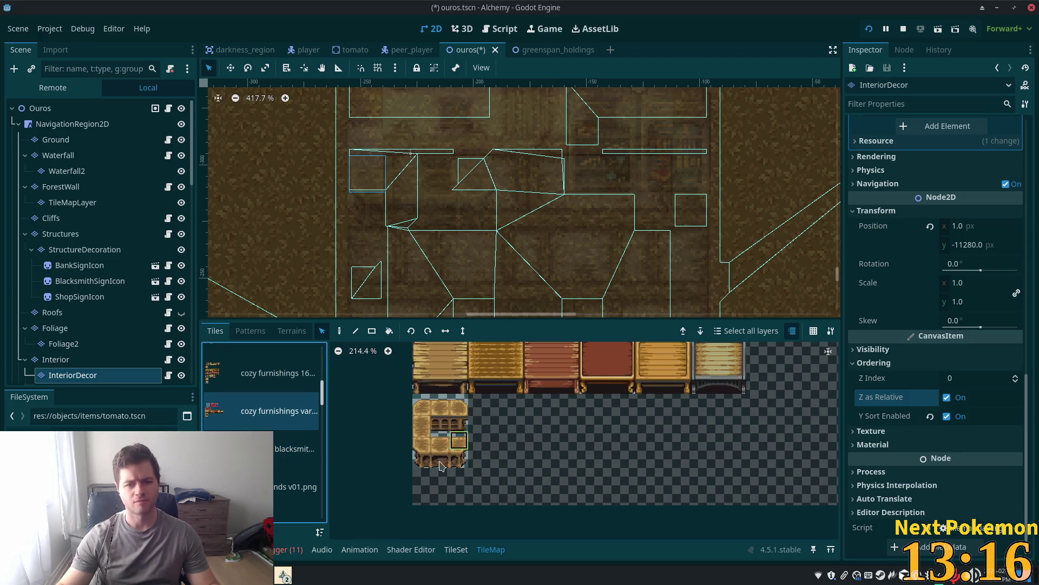
scroll(487, 449, "up", 2)
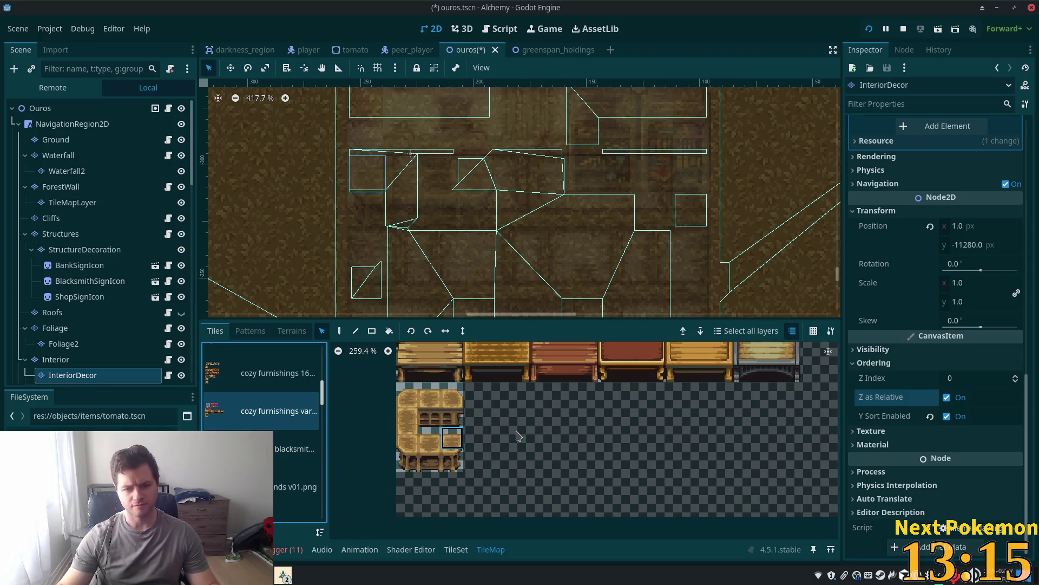
Pick the right-hand tile of the wooden counter piece from the cozy furnishings atlas
left_click(457, 447)
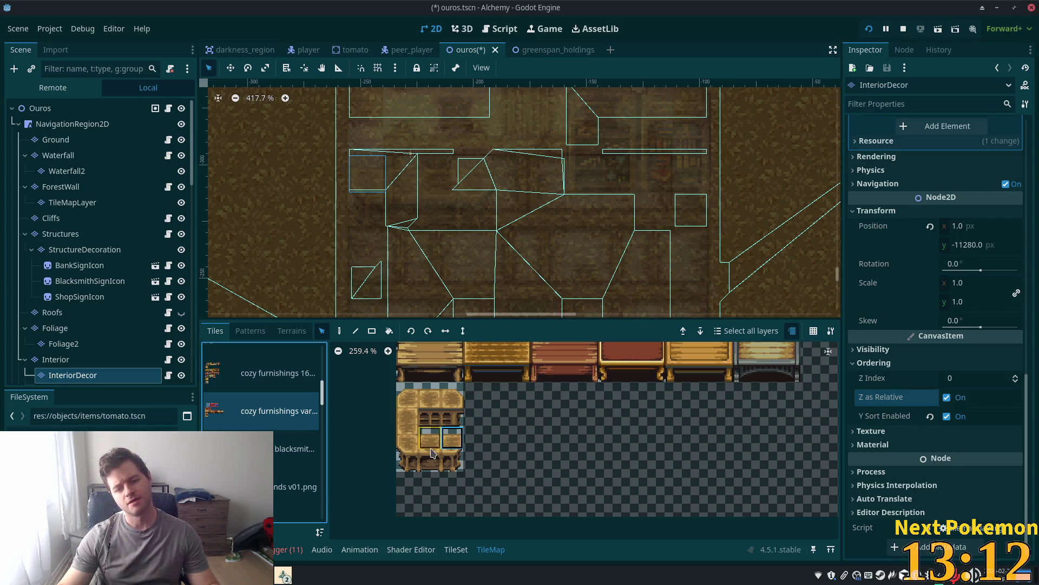
left_click(433, 447)
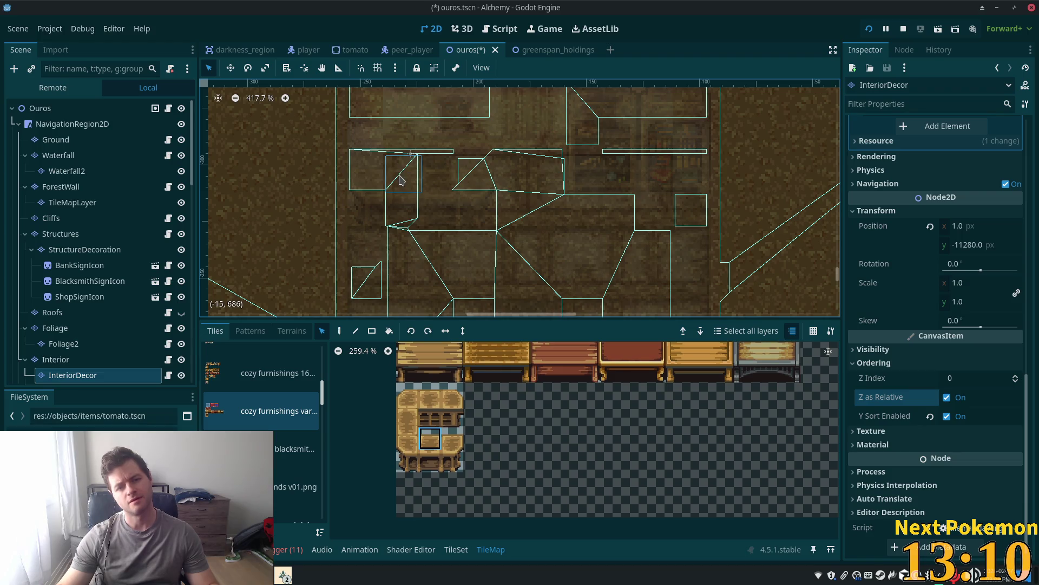
right_click(498, 184)
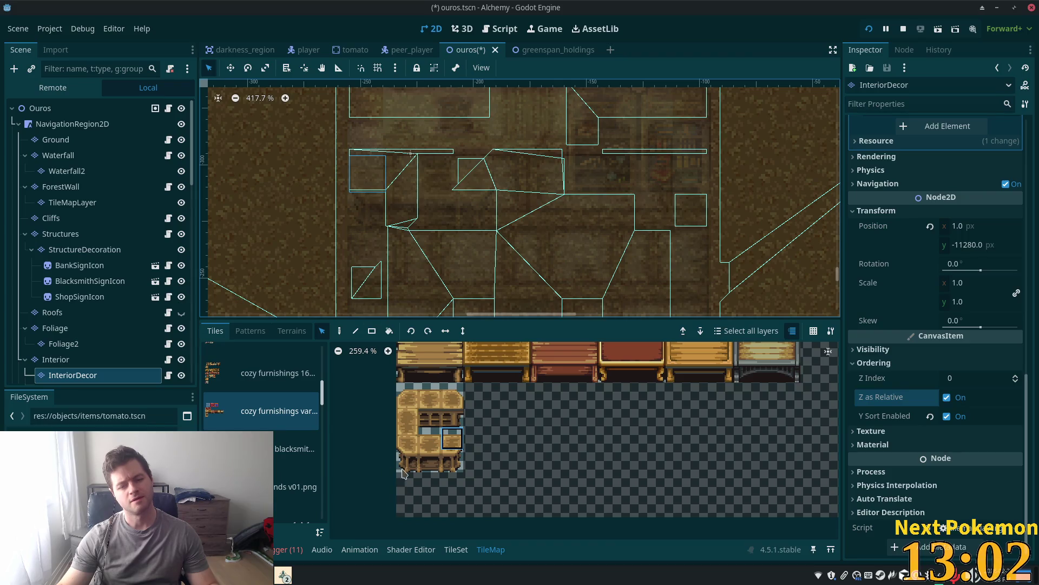
left_click(446, 431)
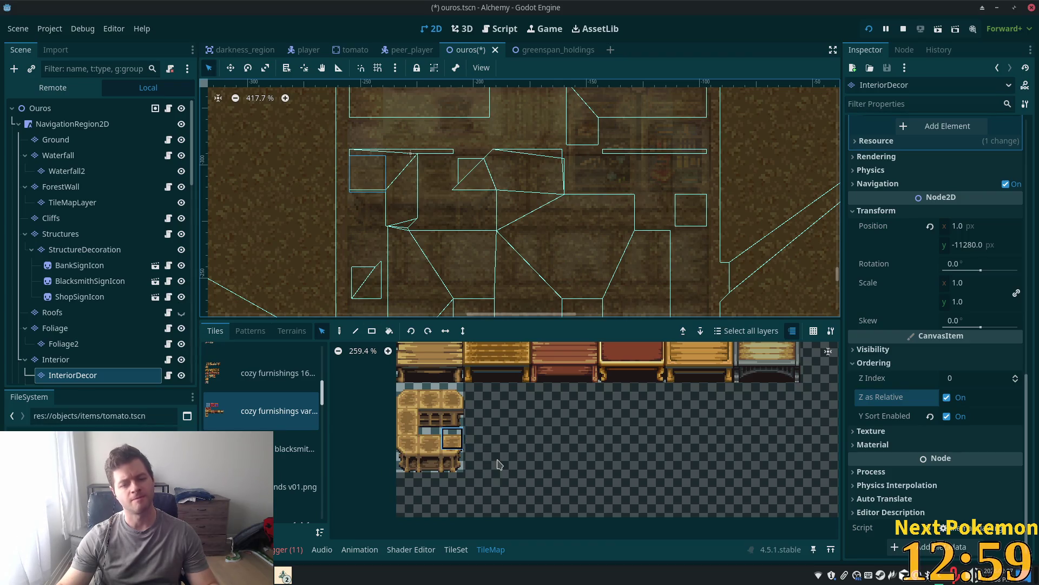
Pick both counter tiles and walk the player around the shop in the running game
left_click(436, 444, "shift")
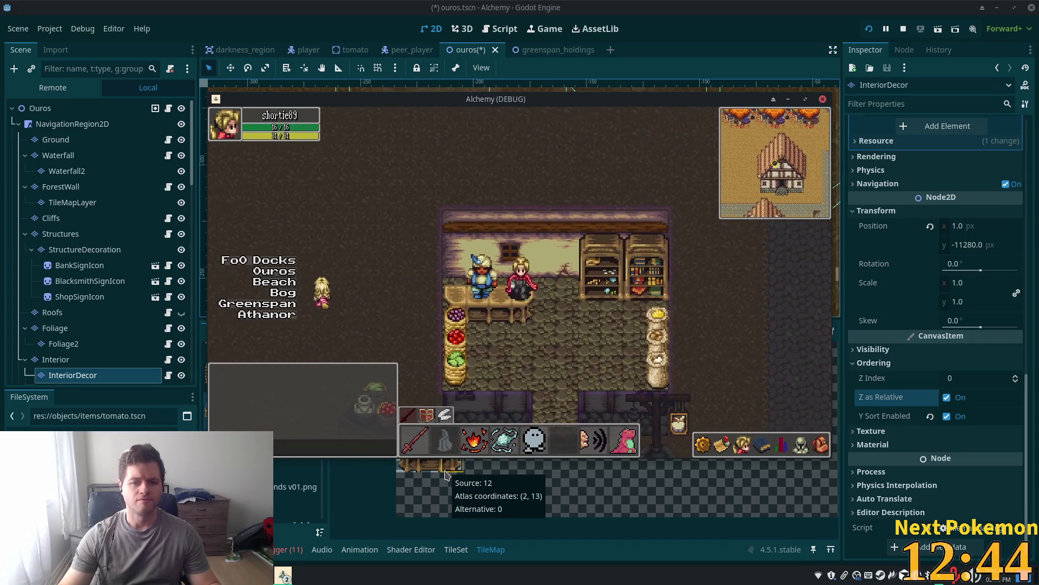
key("Down")
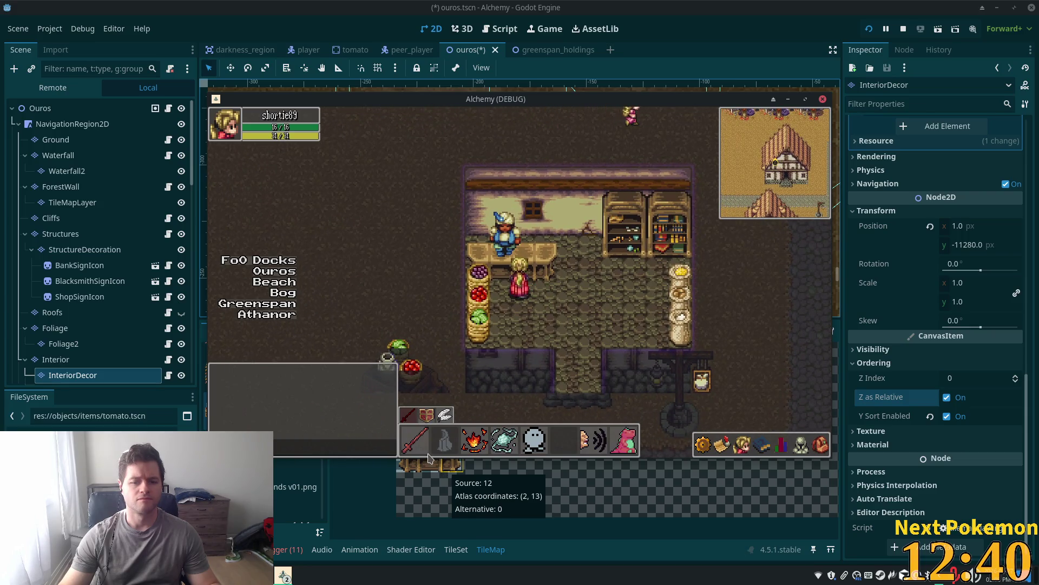
left_click(889, 417)
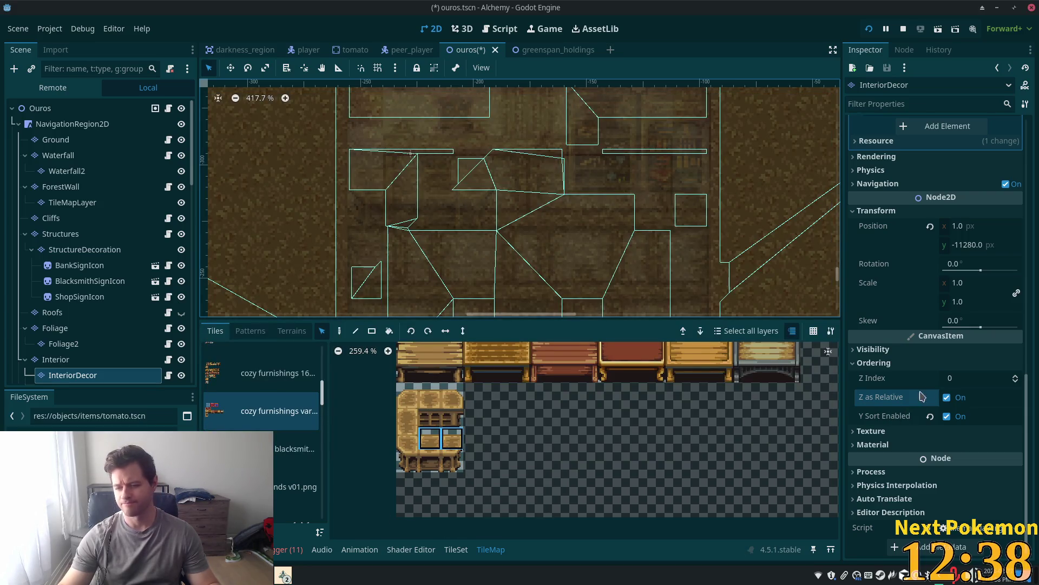
Try layer Z Index 11, undo it back to 0, save, and open the TileSet editor
left_click(954, 376)
type("11")
key("Tab")
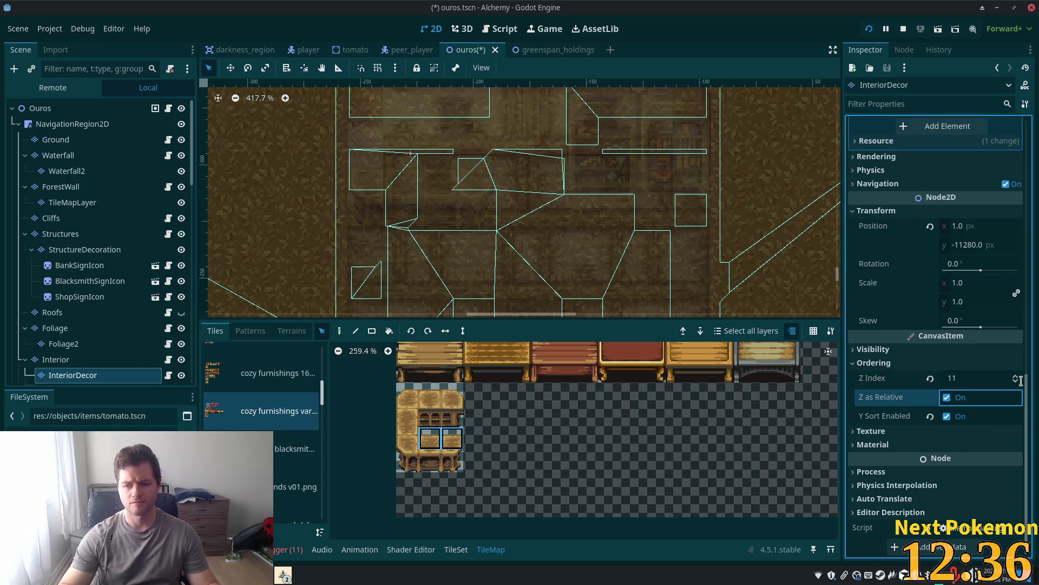
key("ctrl+s")
key("ctrl+z")
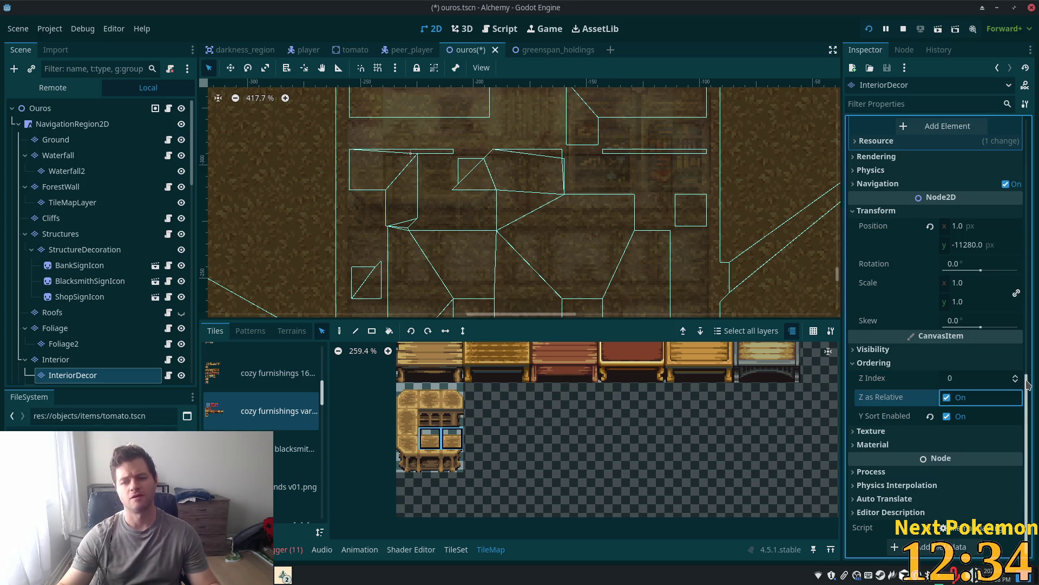
key("ctrl+s")
left_click(456, 550)
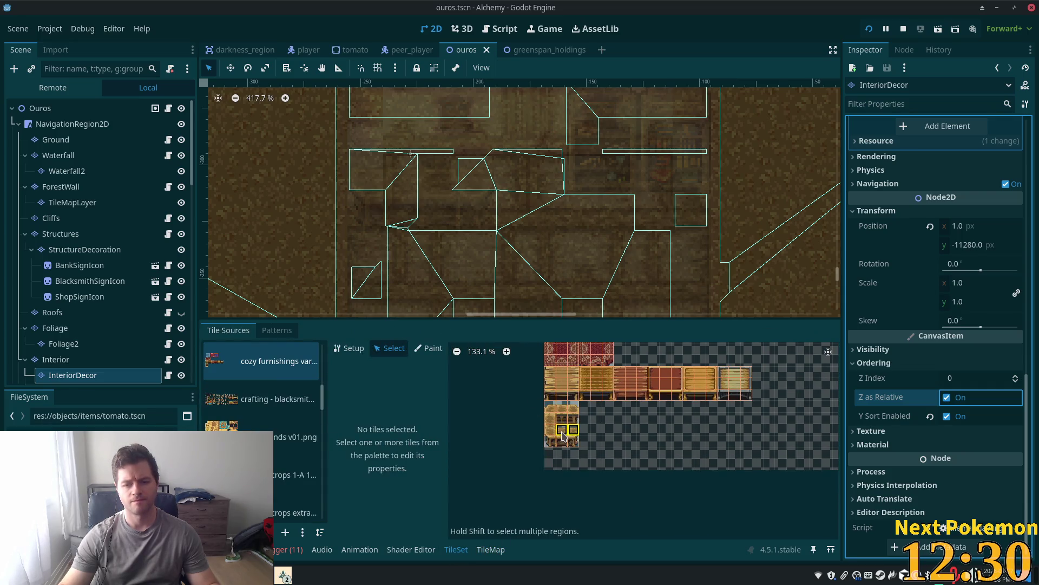
Give the two-tile counter piece a Z Index of 8 and test it in the game
left_click(563, 436)
left_click(437, 489)
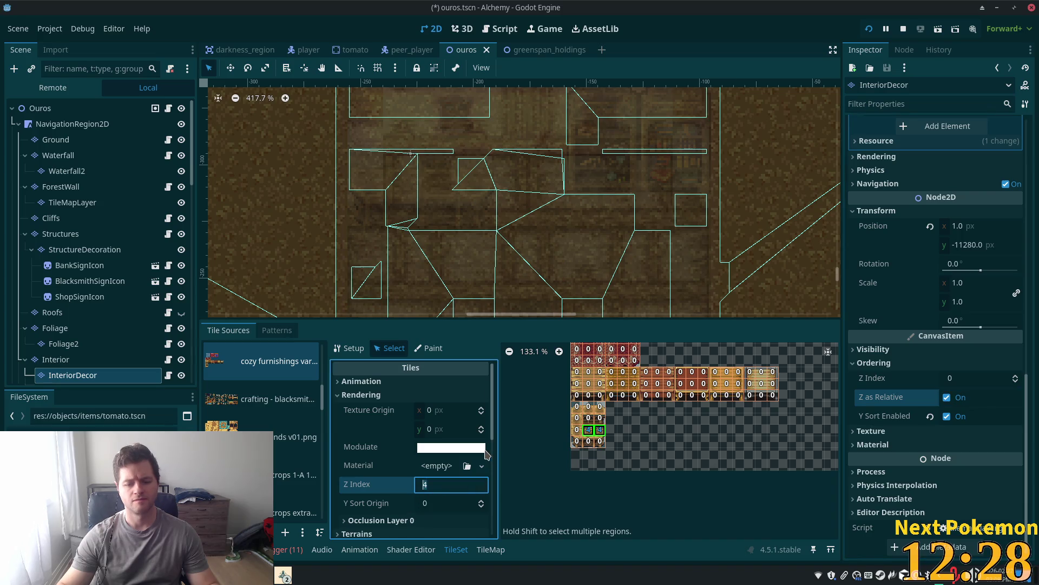
type("8")
key("Tab")
key("F5")
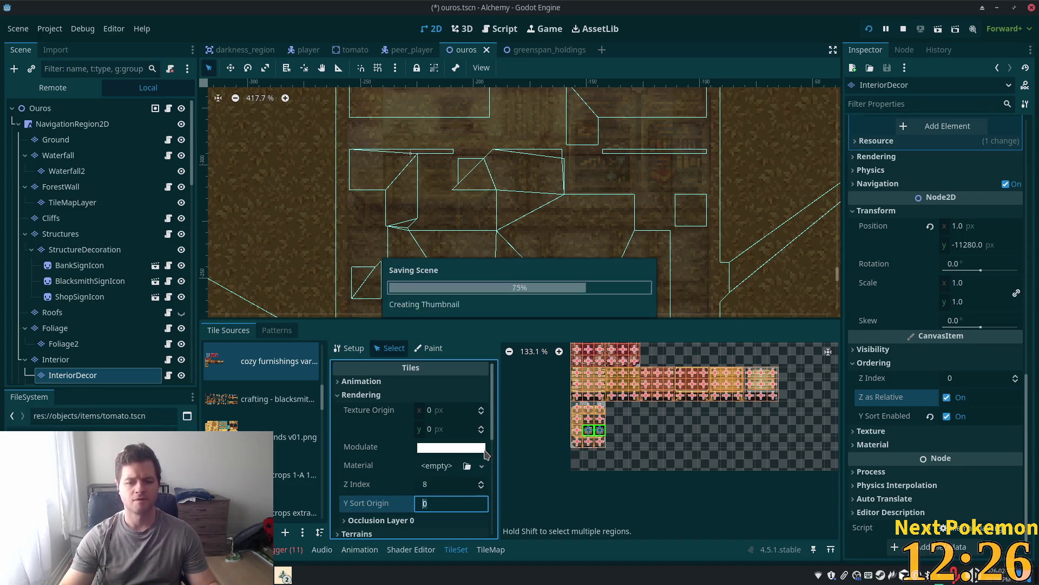
key("Up")
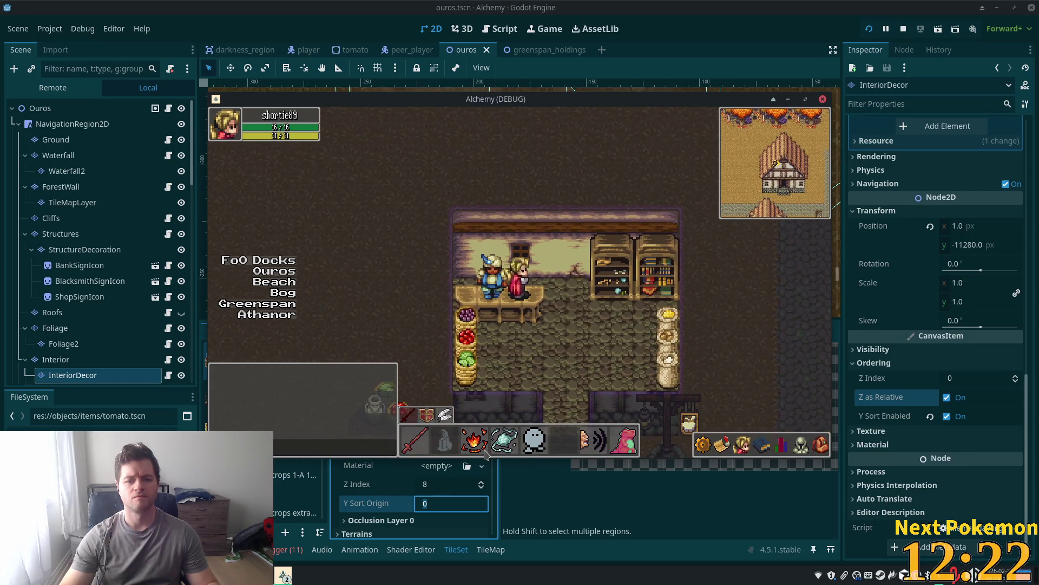
key("alt+Tab")
Raise the counter piece's Z Index to 11 and relaunch the game to verify
left_click(456, 485)
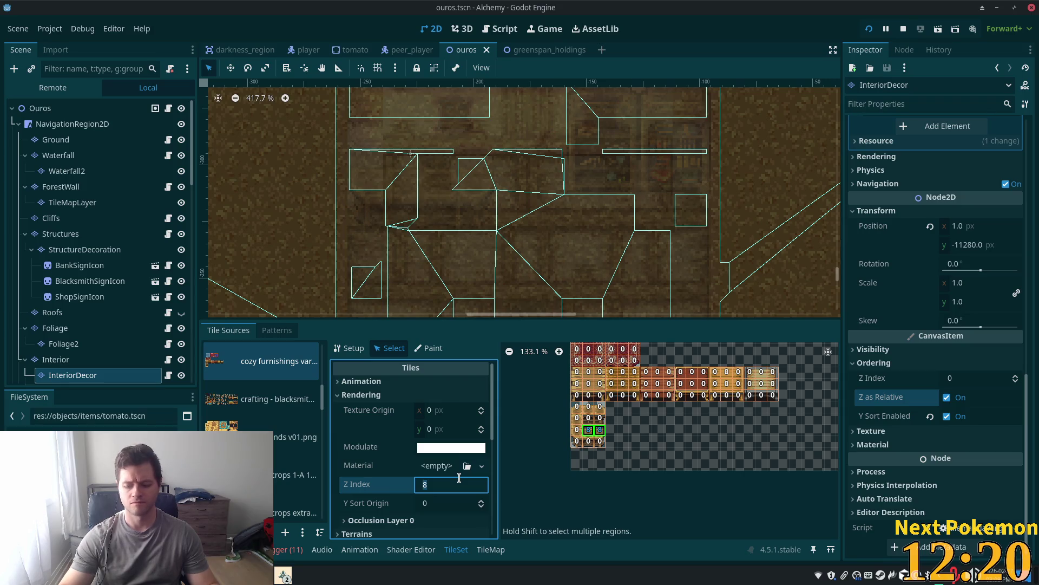
type("11")
key("Tab")
key("F5")
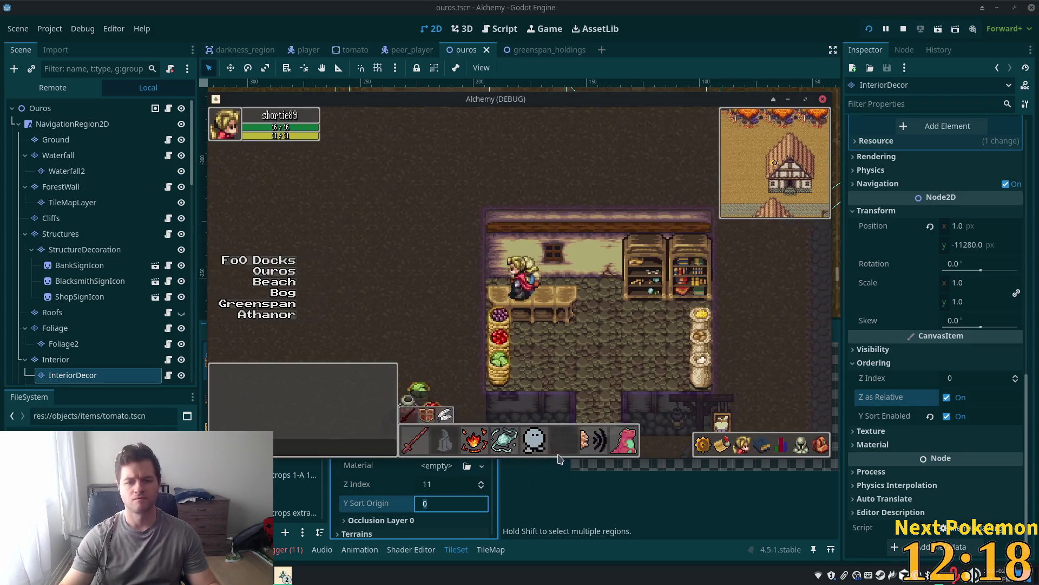
key("alt+Tab")
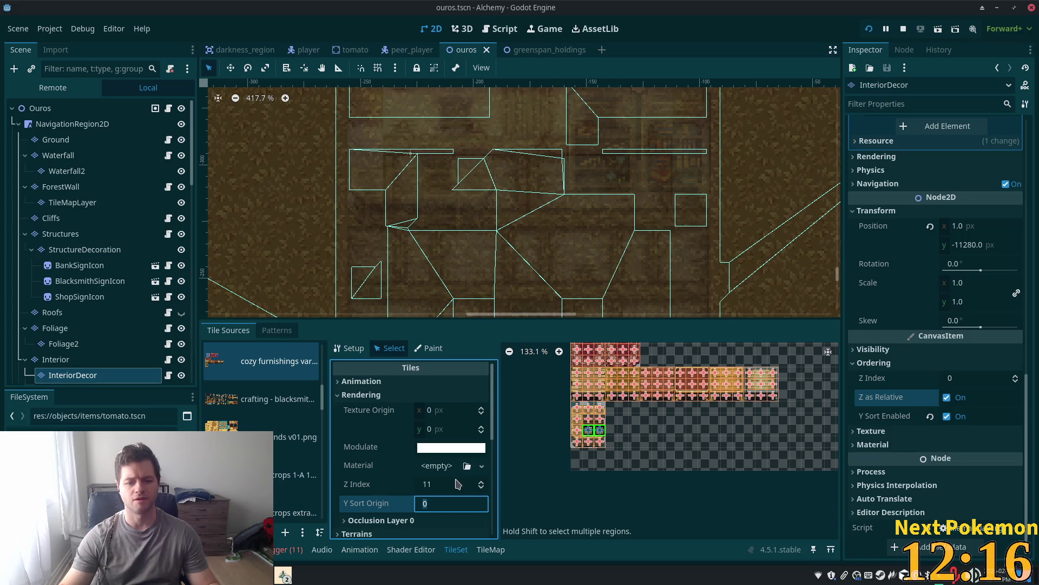
left_click(869, 29)
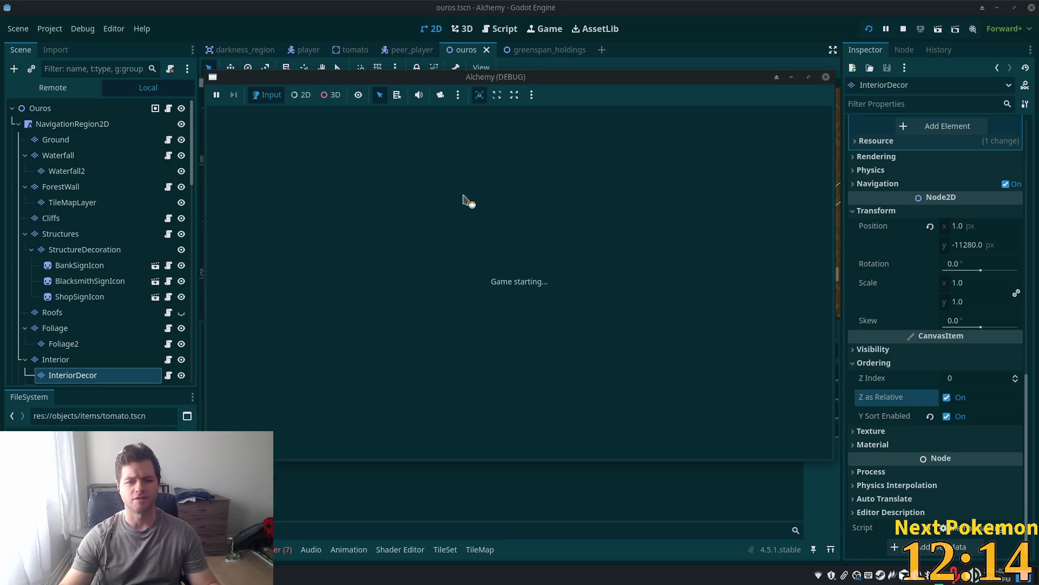
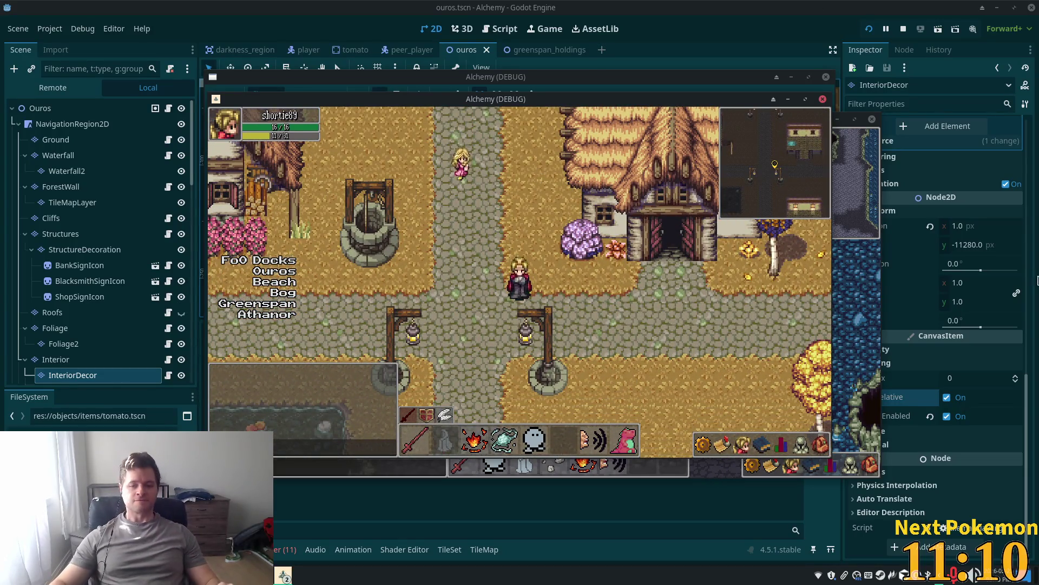
Walk the player into the Ouros shop in the Alchemy (DEBUG) game, then return to the editor
left_click(468, 219)
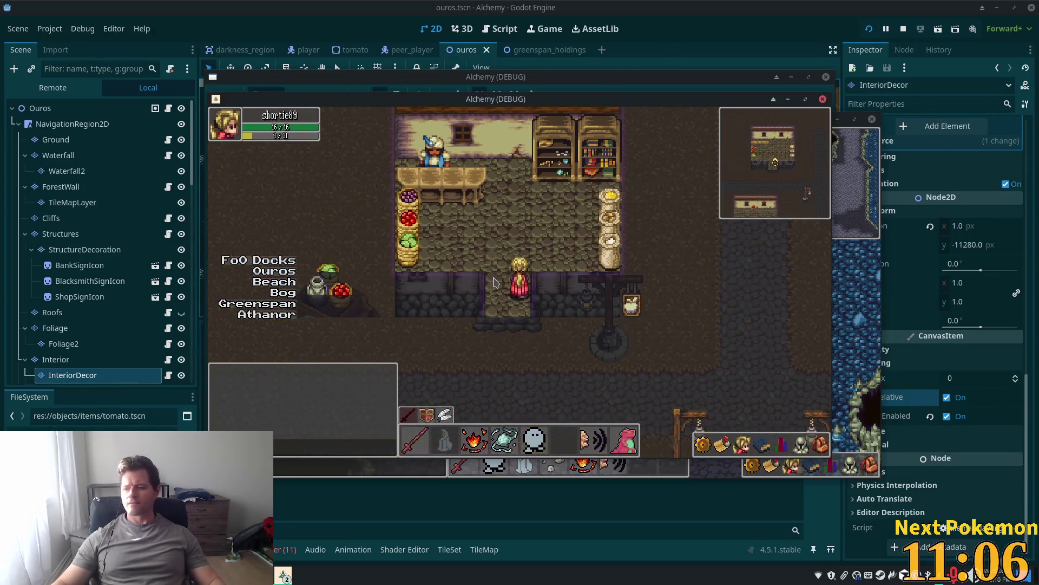
left_click(473, 298)
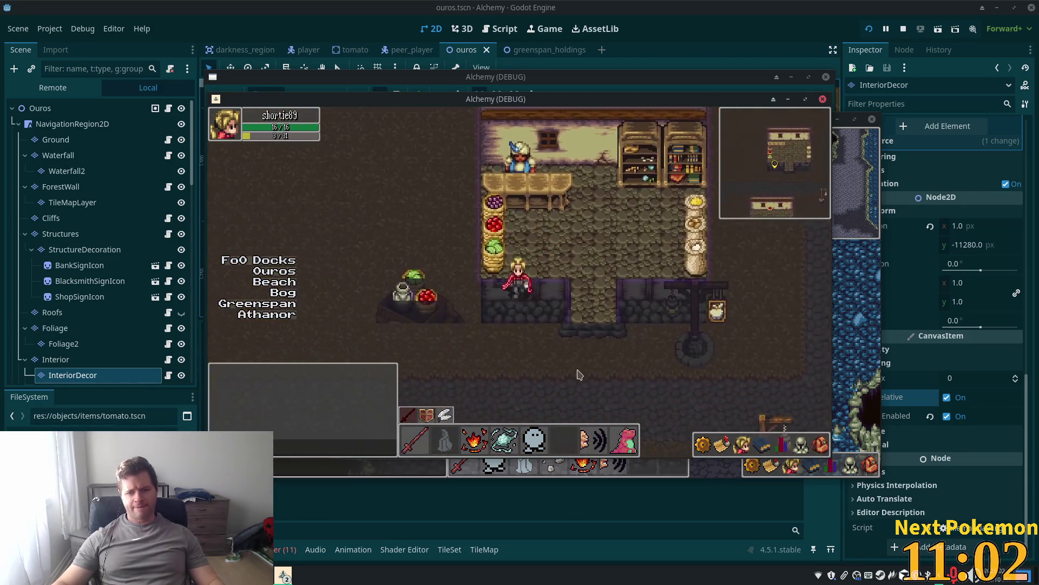
key("alt+Tab")
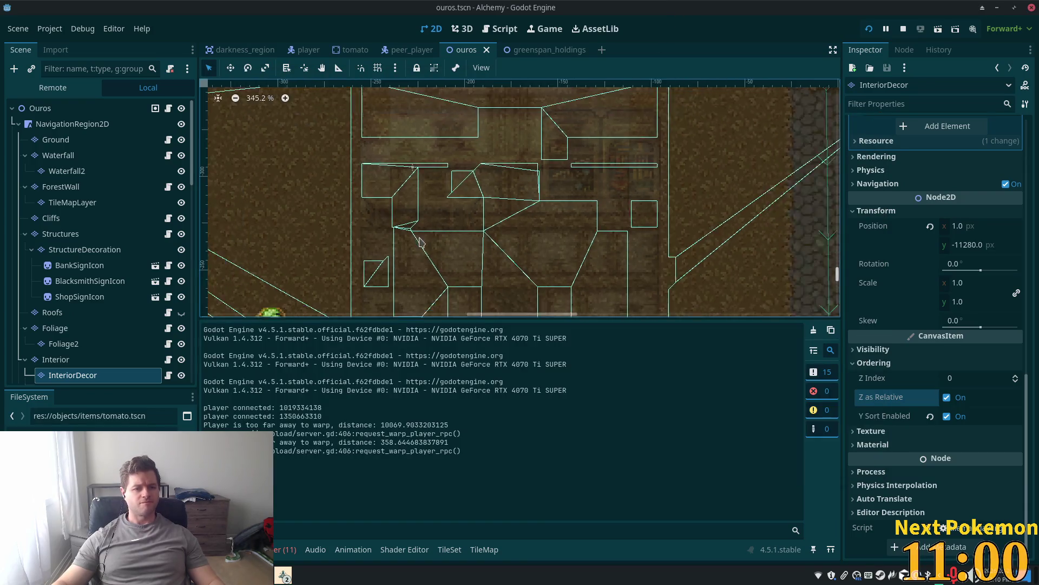
Select the Interior tile layer in the Scene tree
scroll(420, 242, "down", 3)
scroll(73, 316, "down", 3)
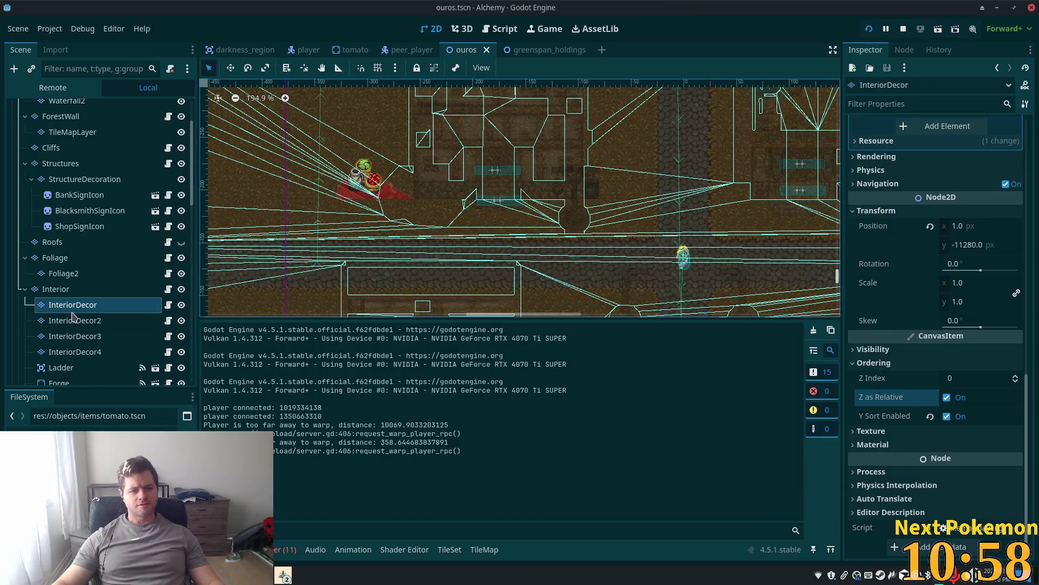
left_click(56, 289)
scroll(422, 299, "up", 2)
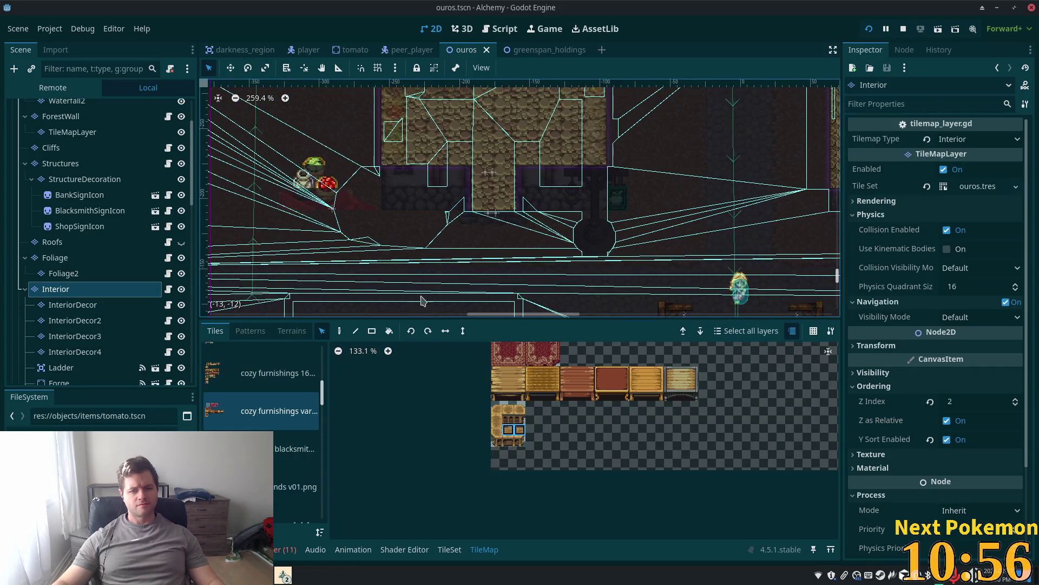
scroll(247, 407, "up", 3)
scroll(292, 412, "down", 5)
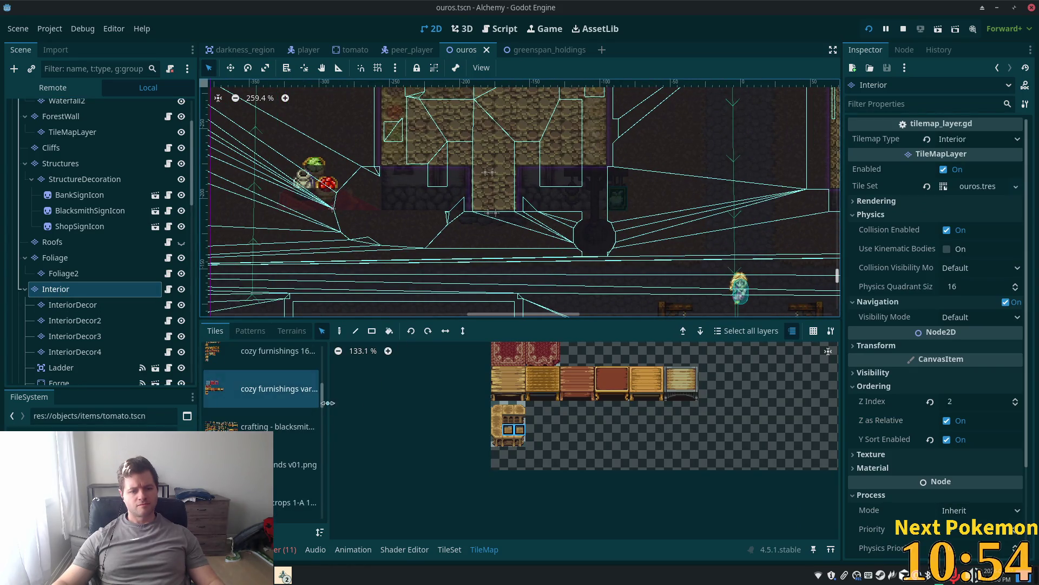
Browse the Tiles sources past the exterior and plaster house sheets to the home interiors sheet
left_click(303, 428)
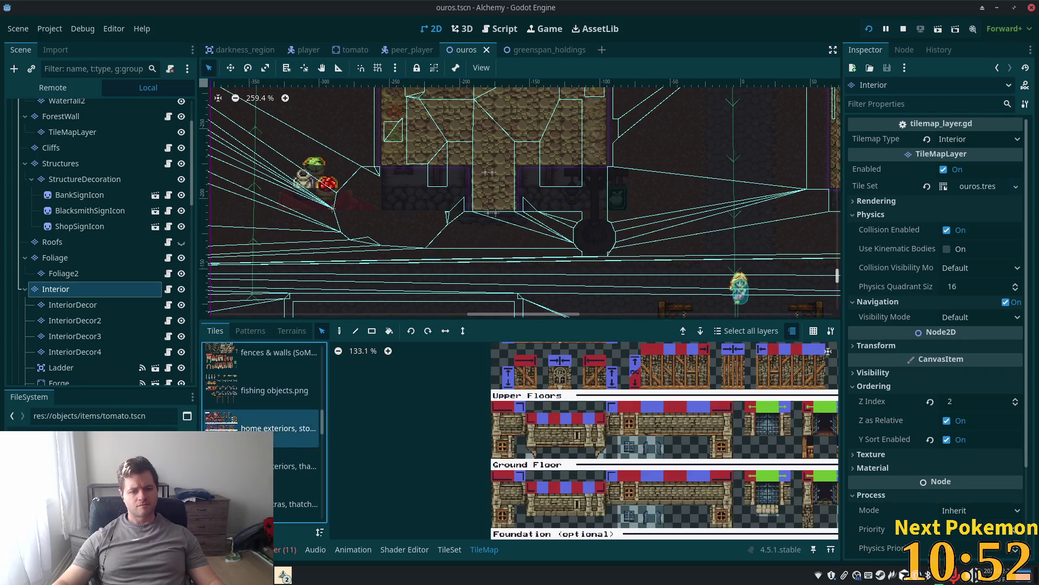
left_click(276, 466)
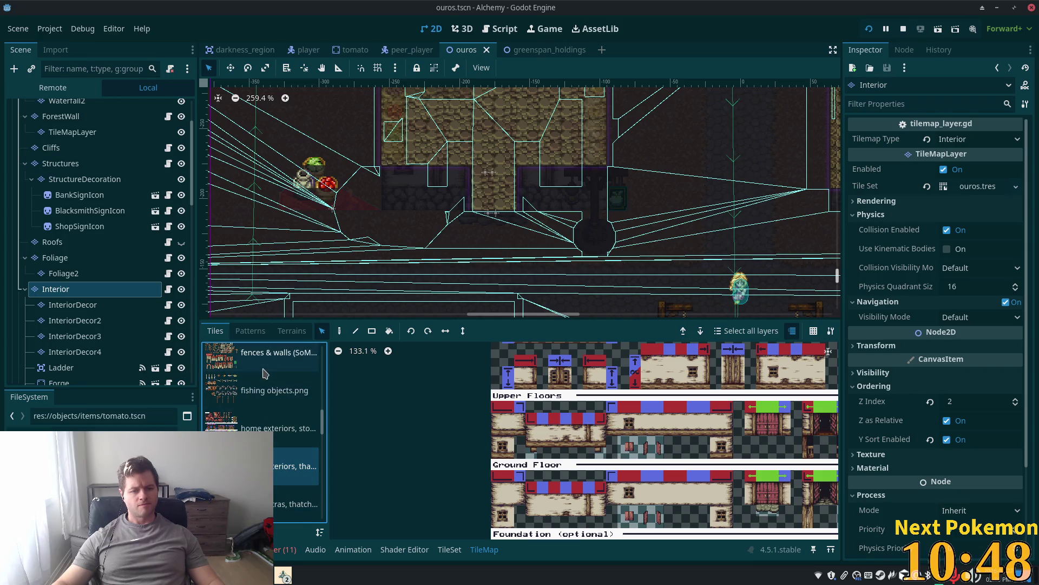
scroll(281, 467, "down", 2)
scroll(288, 466, "down", 1)
left_click(275, 469)
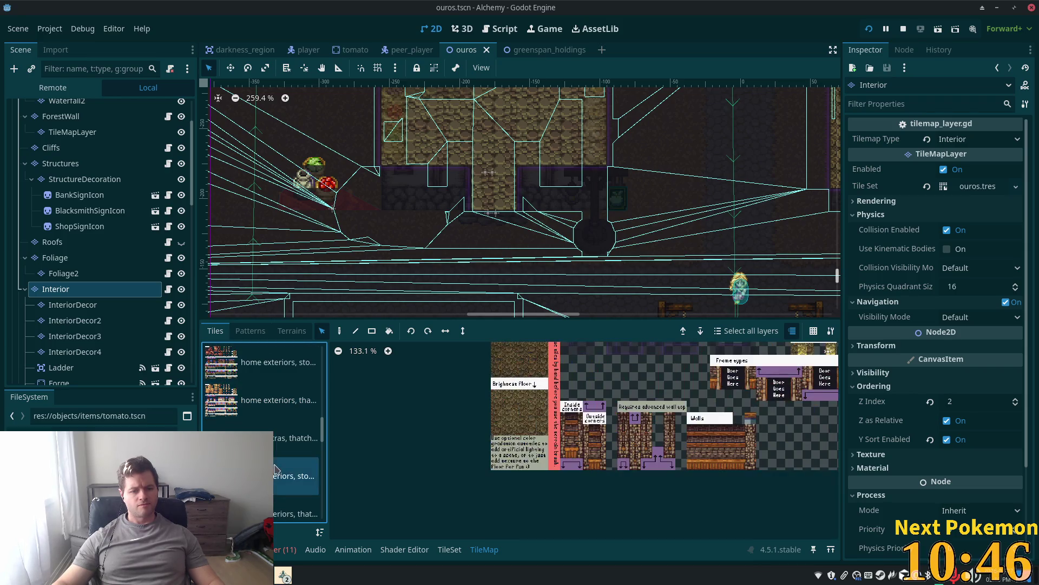
scroll(275, 469, "down", 3)
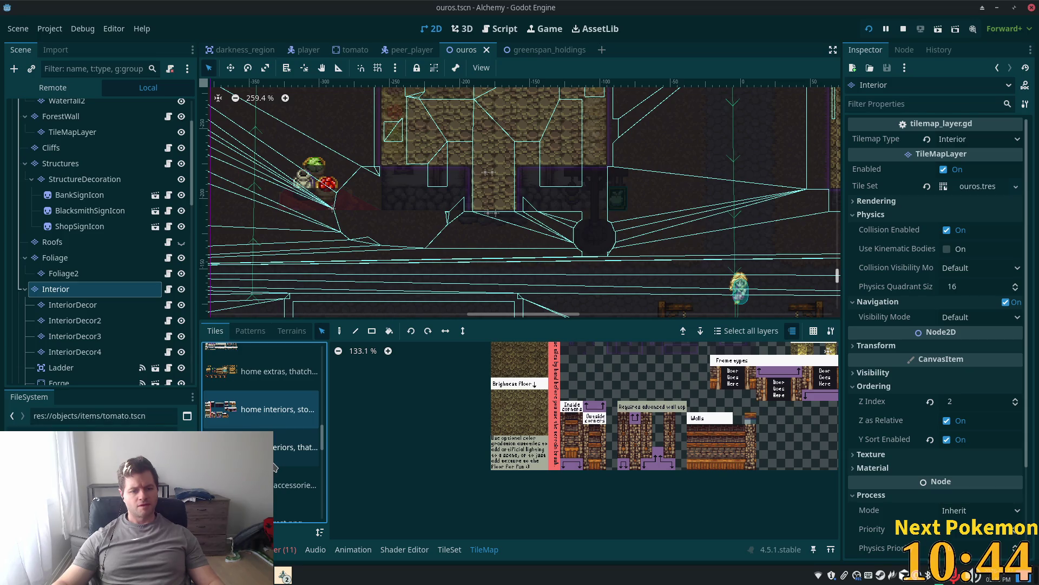
scroll(672, 459, "down", 4)
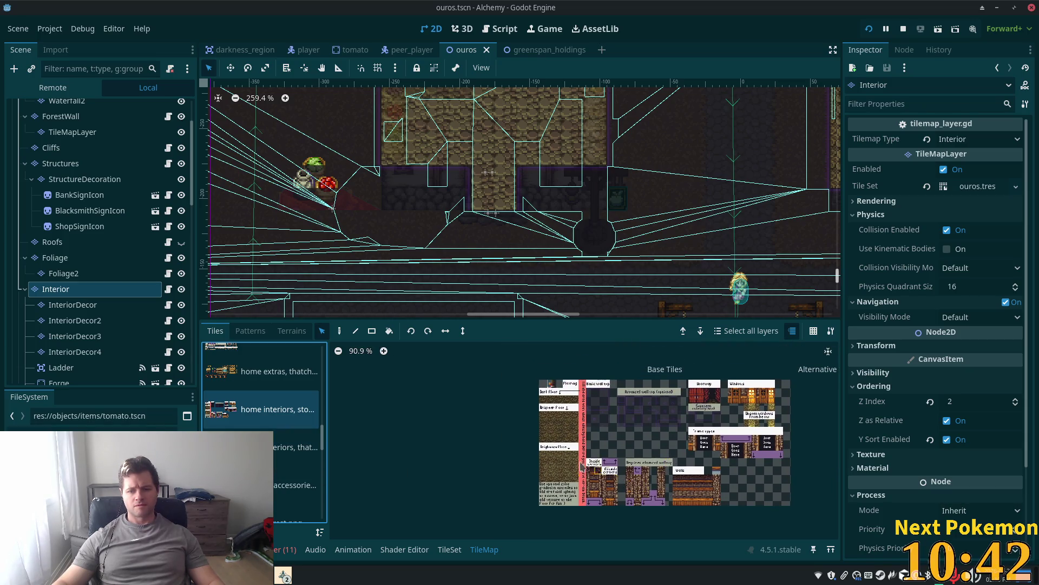
scroll(582, 464, "up", 6)
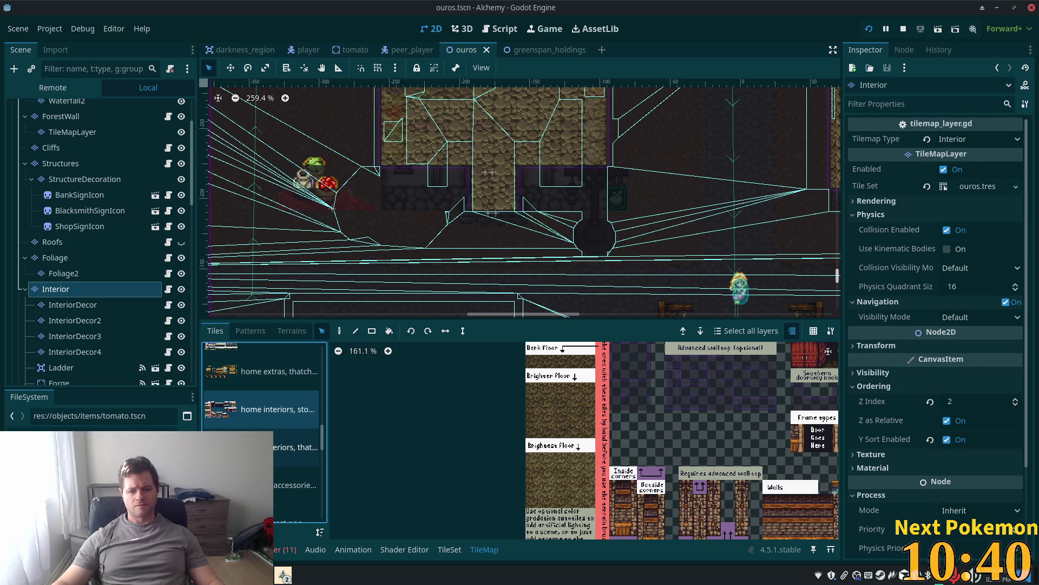
left_click(297, 452)
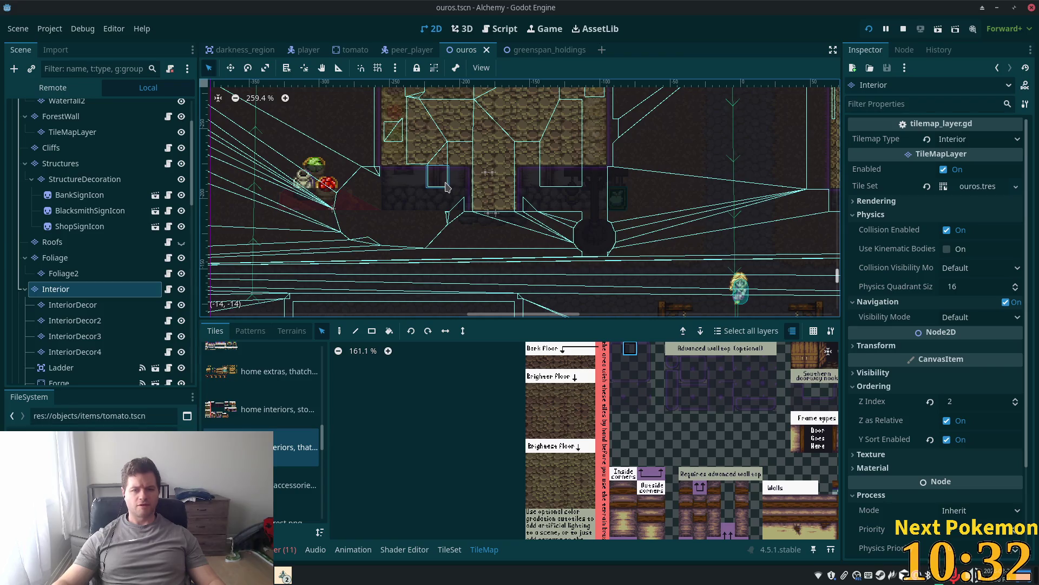
scroll(447, 192, "down", 5)
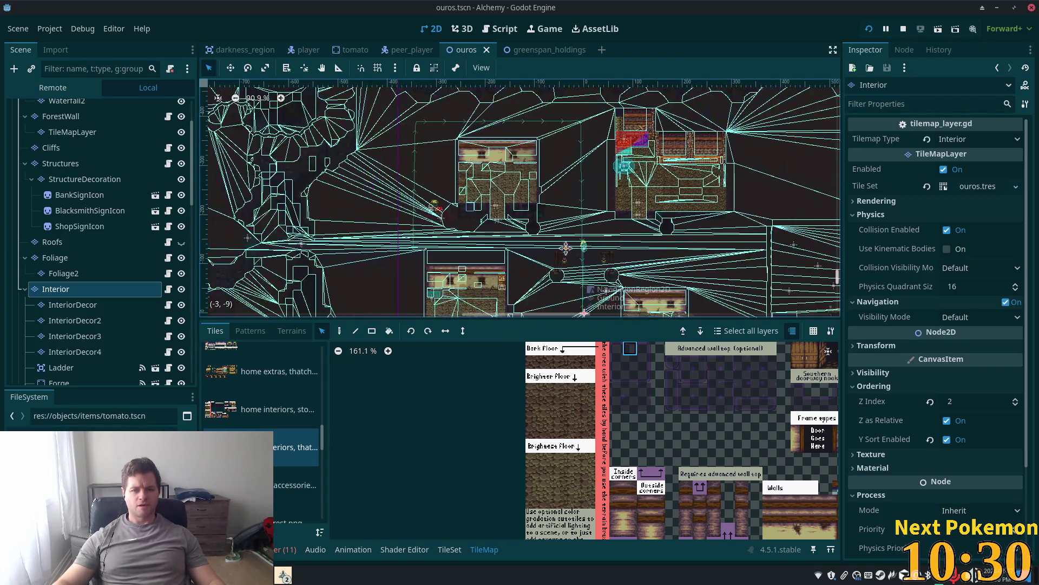
scroll(520, 198, "down", 3)
scroll(519, 278, "up", 6)
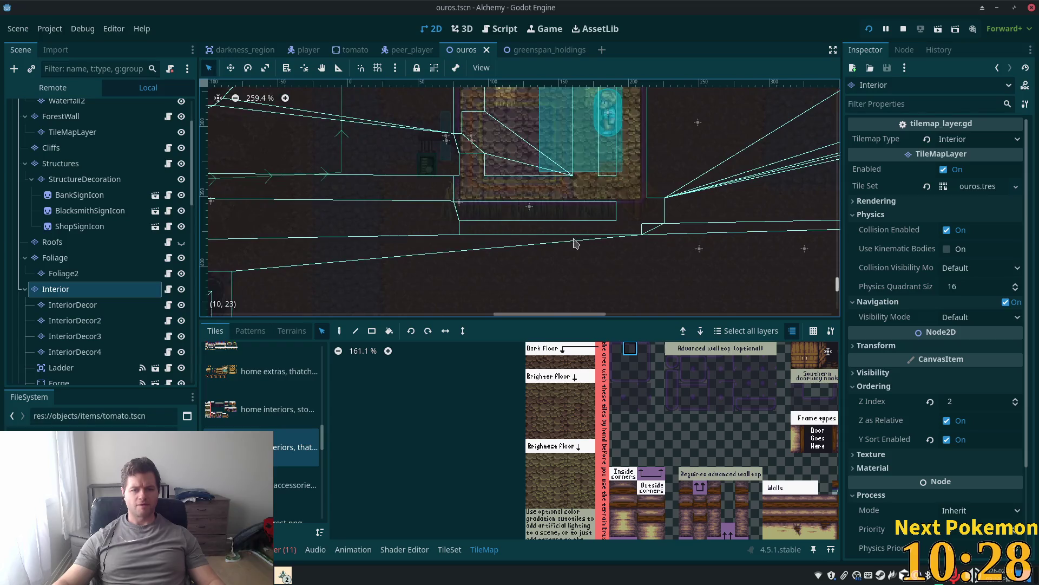
Pick wall cells around map cell (6,22) on the shop's lower wall and edit the Interior Z Index
left_click(468, 205)
left_click(563, 201)
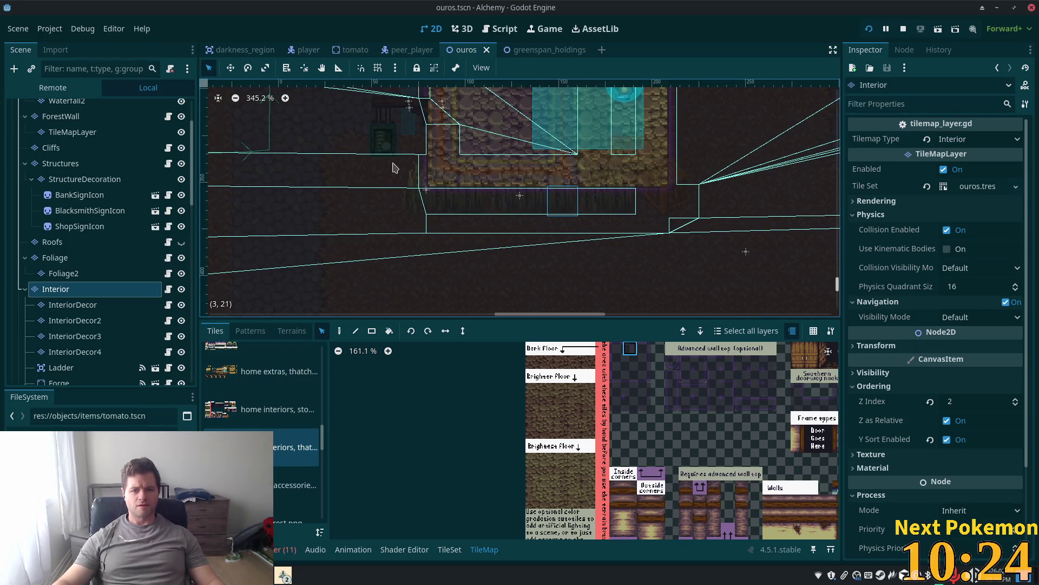
left_click(476, 206)
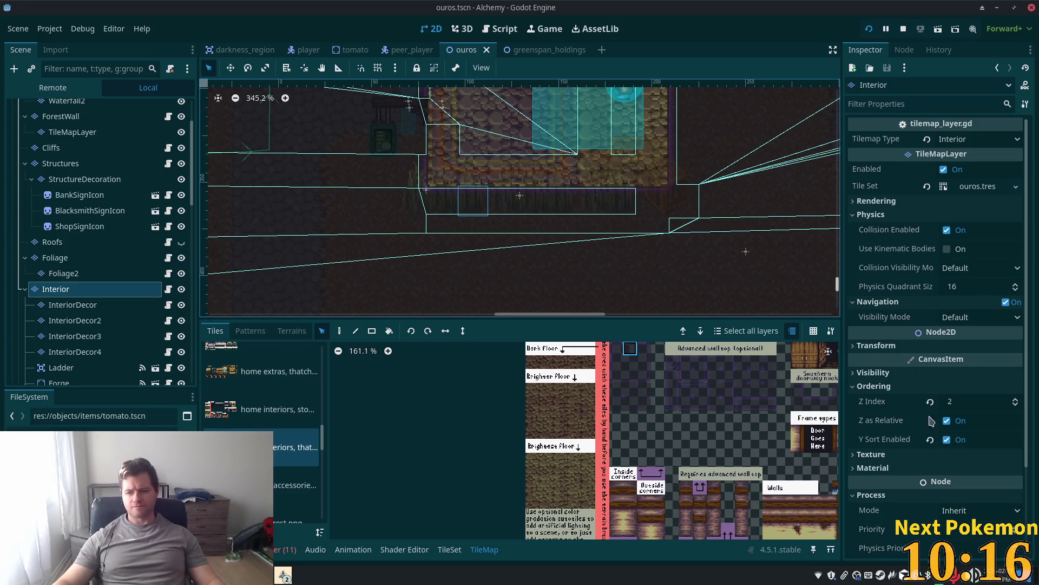
left_click(968, 401)
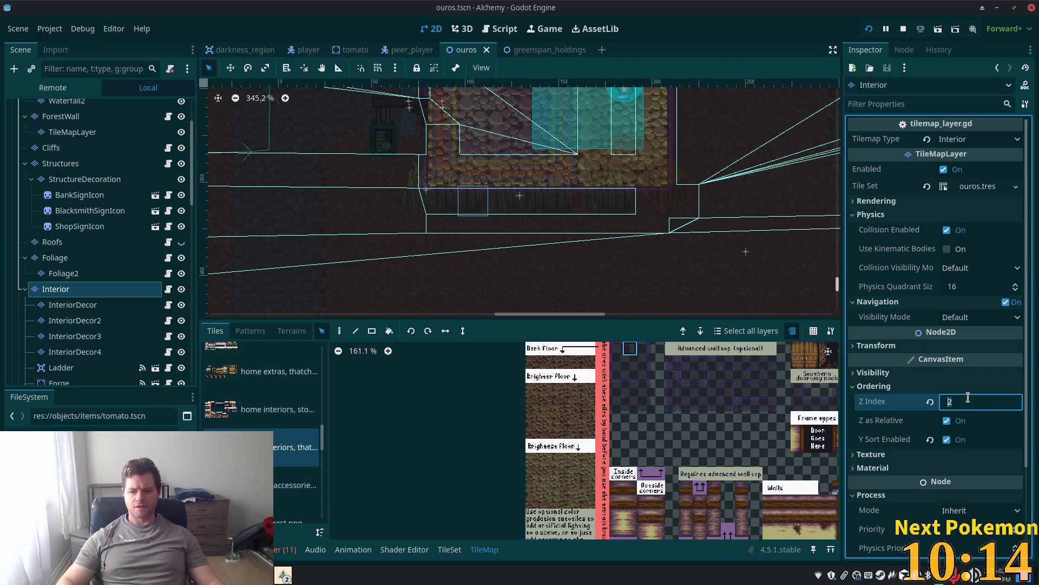
type("1")
key("Tab")
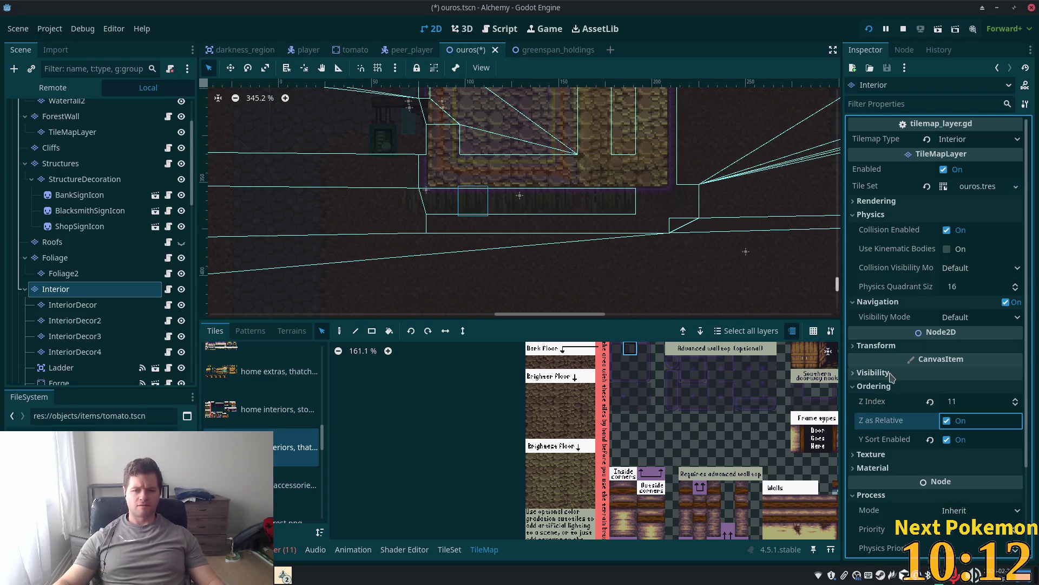
key("ctrl+s")
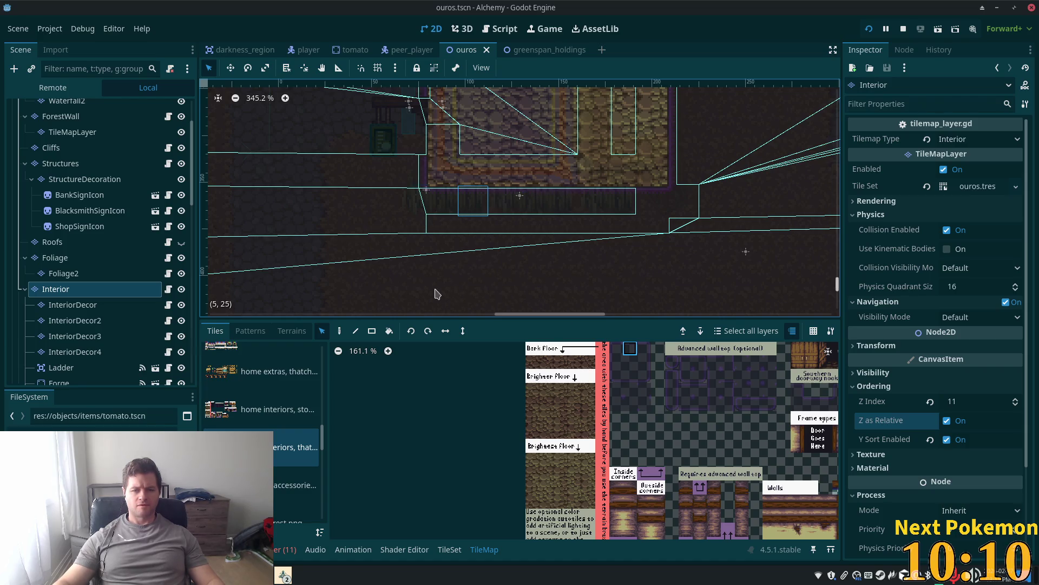
key("d")
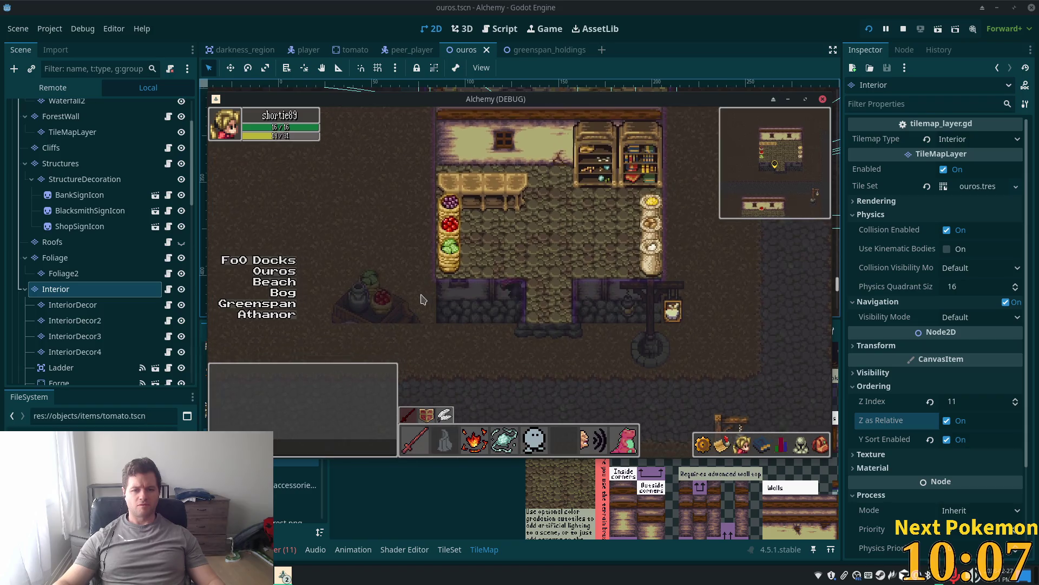
key("a")
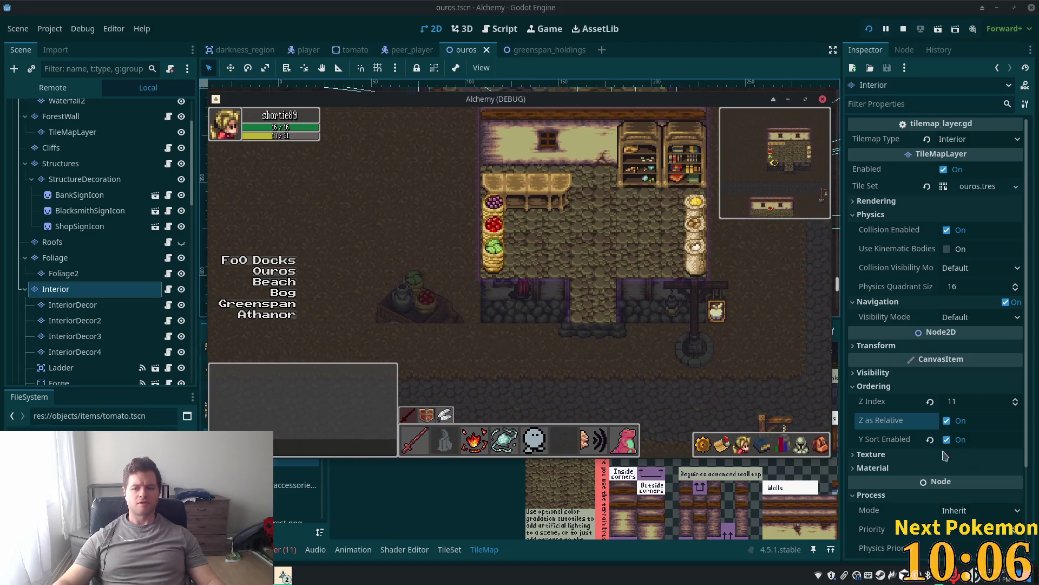
left_click(953, 402)
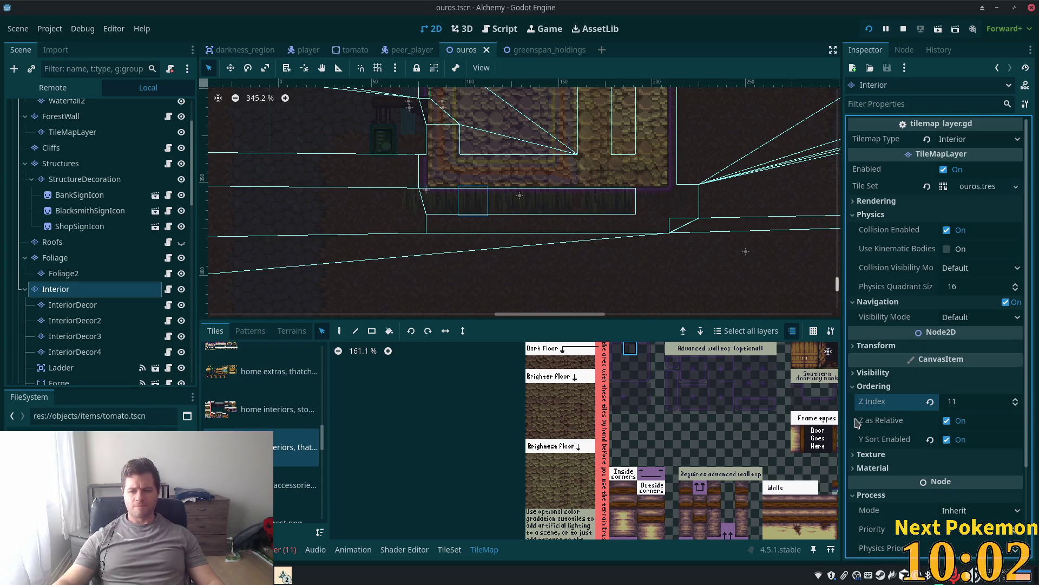
type("2")
key("Return")
key("ctrl+s")
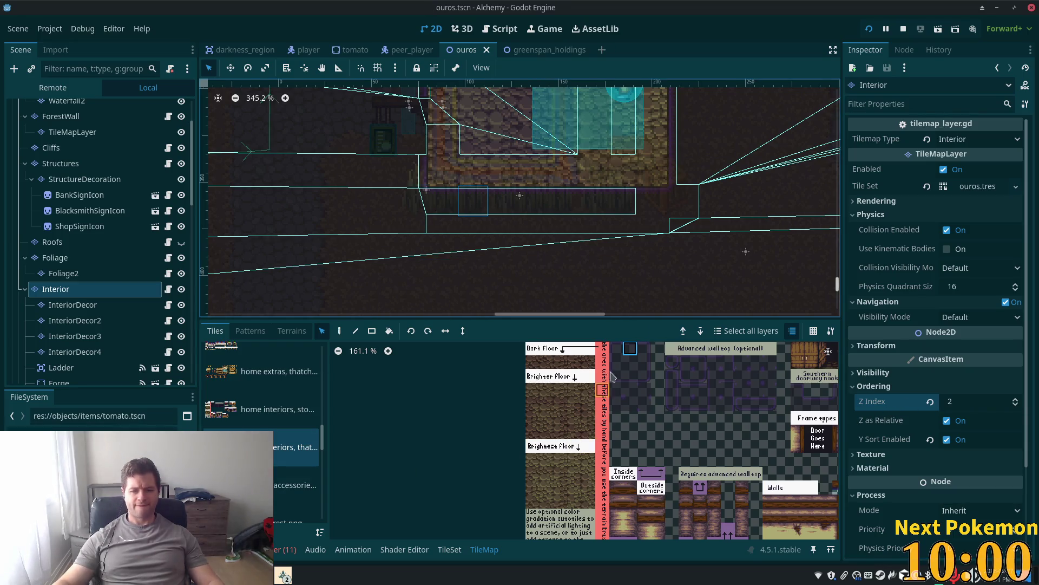
In the TileSet editor, give a basic wall-top tile a per-tile Z Index of 4
left_click(457, 556)
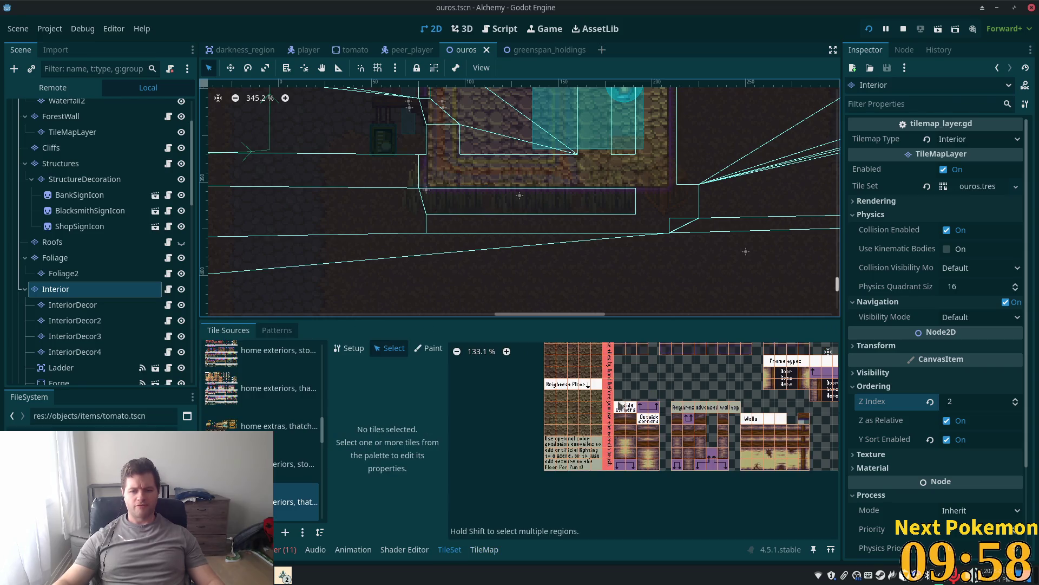
scroll(619, 403, "up", 6)
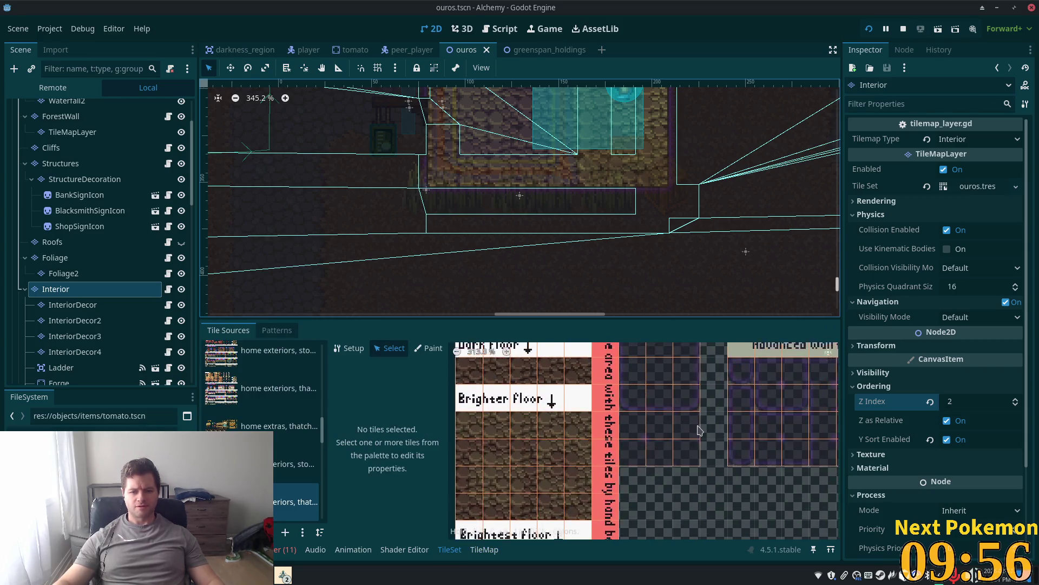
left_click(596, 415)
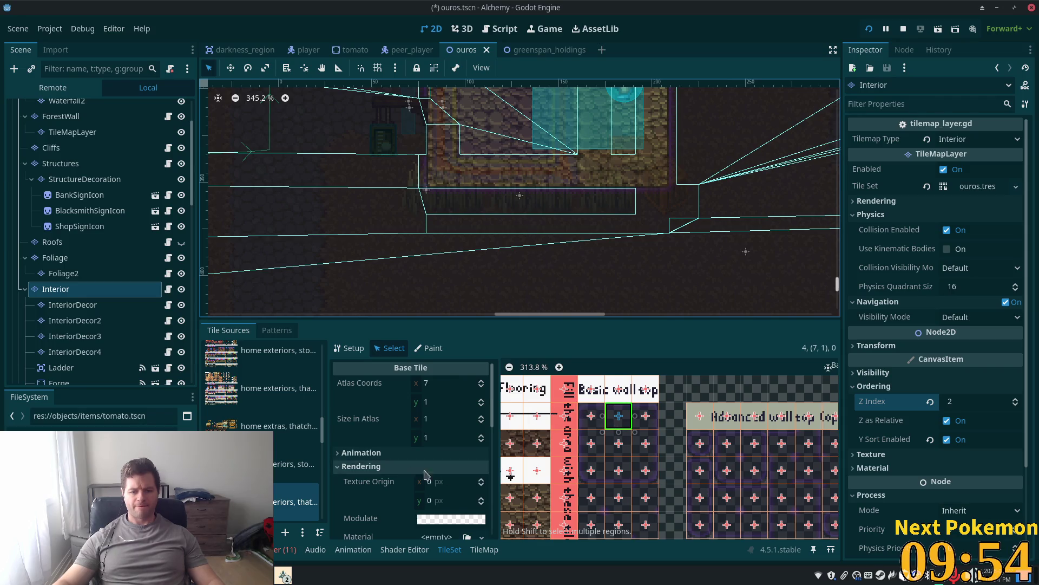
scroll(412, 487, "down", 5)
left_click(460, 403)
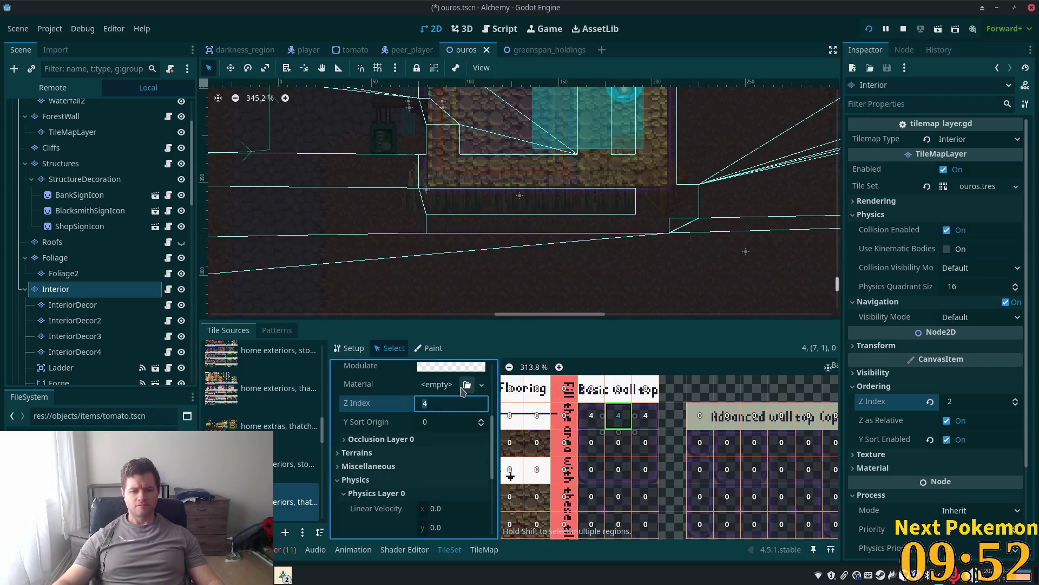
key("Return")
Run the game and walk the player left and right along the shop wall to check overlap
key("F5")
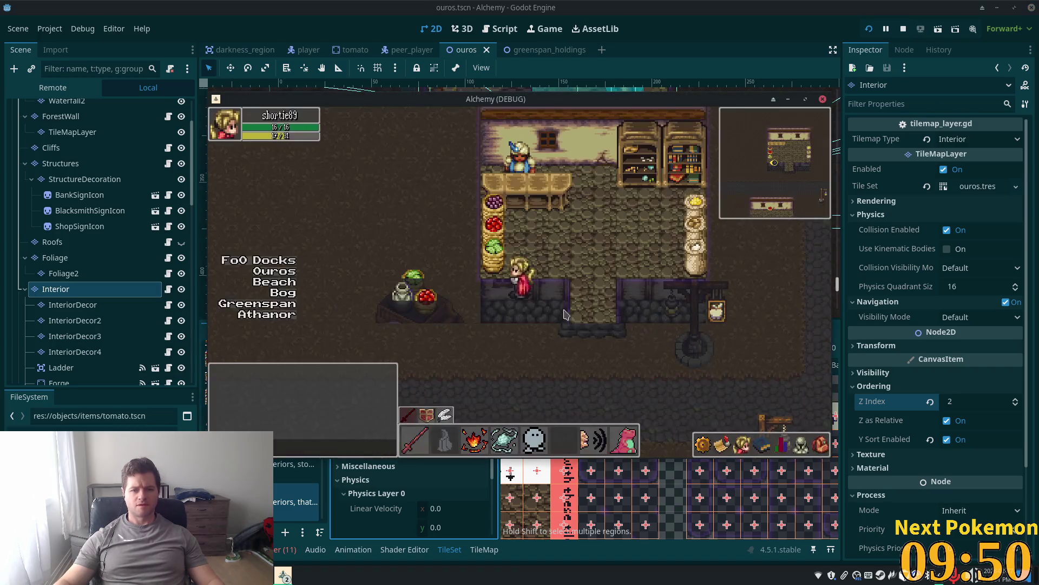
key("Left")
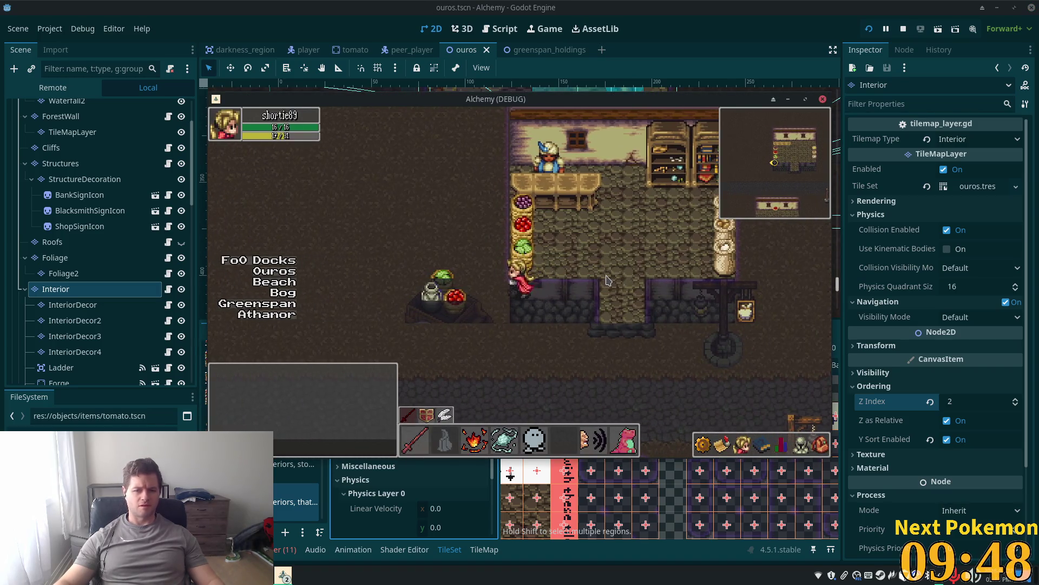
key("Right")
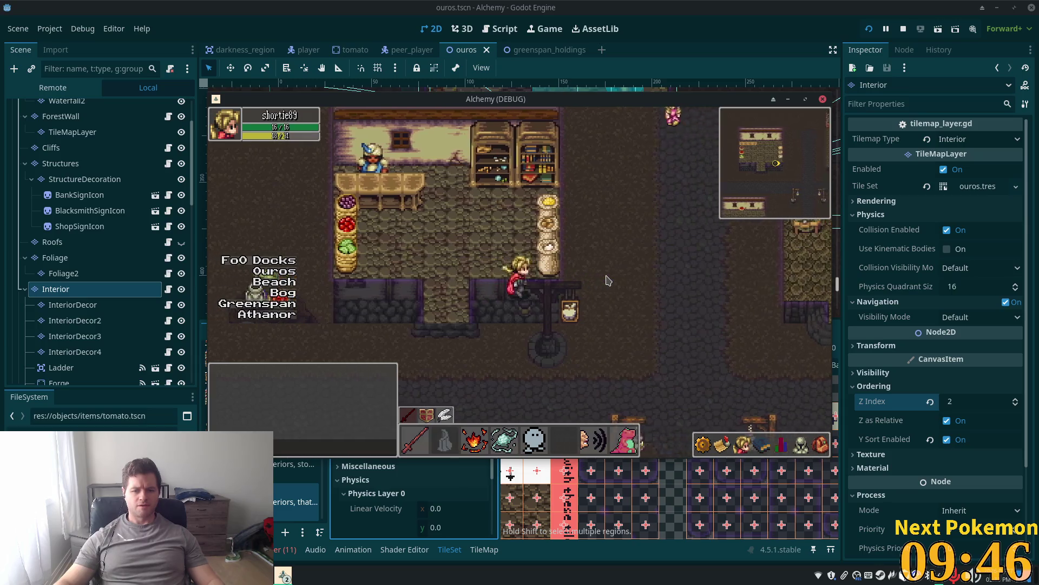
key("Left")
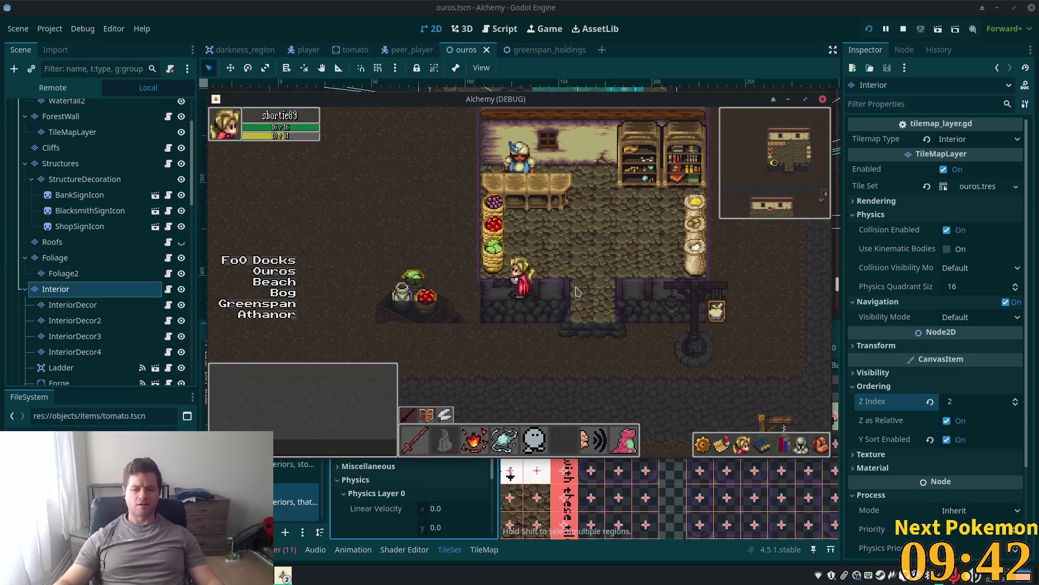
key("alt+Tab")
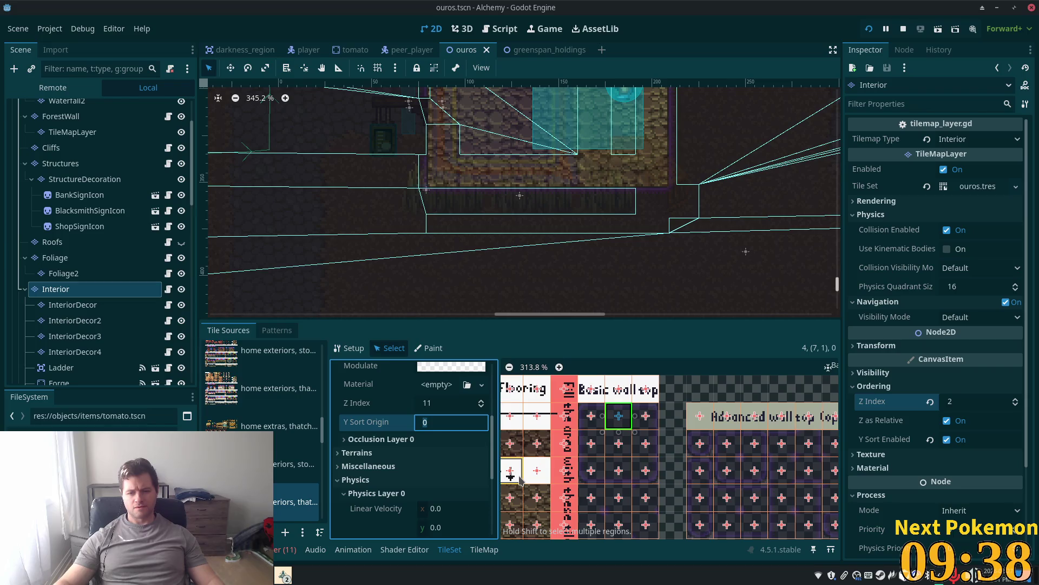
Set the wall tile's Z Index to 8, then run the game and walk through the shop
left_click(436, 406)
type("20")
key("Return")
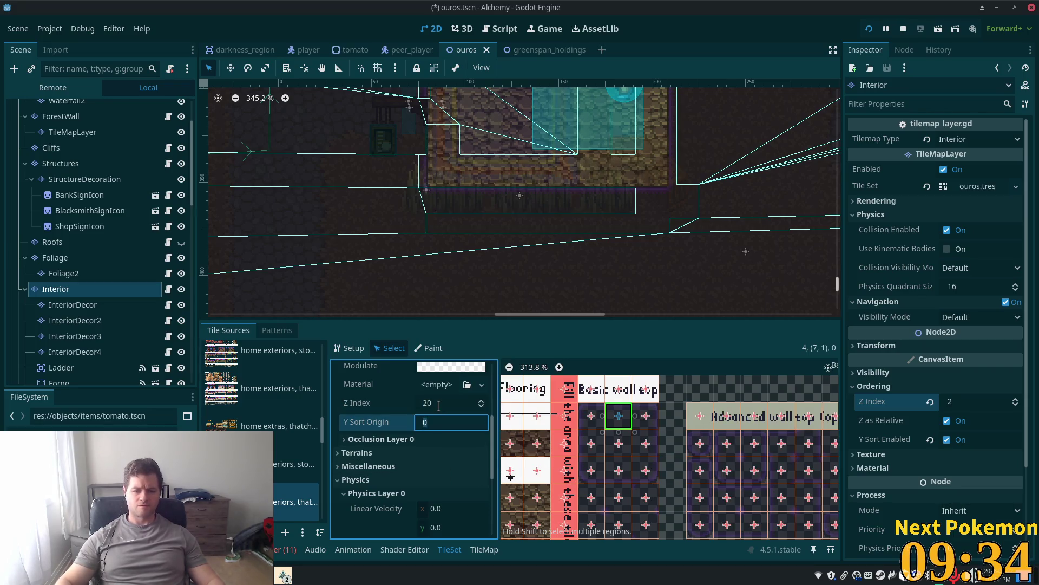
key("F5")
key("Up")
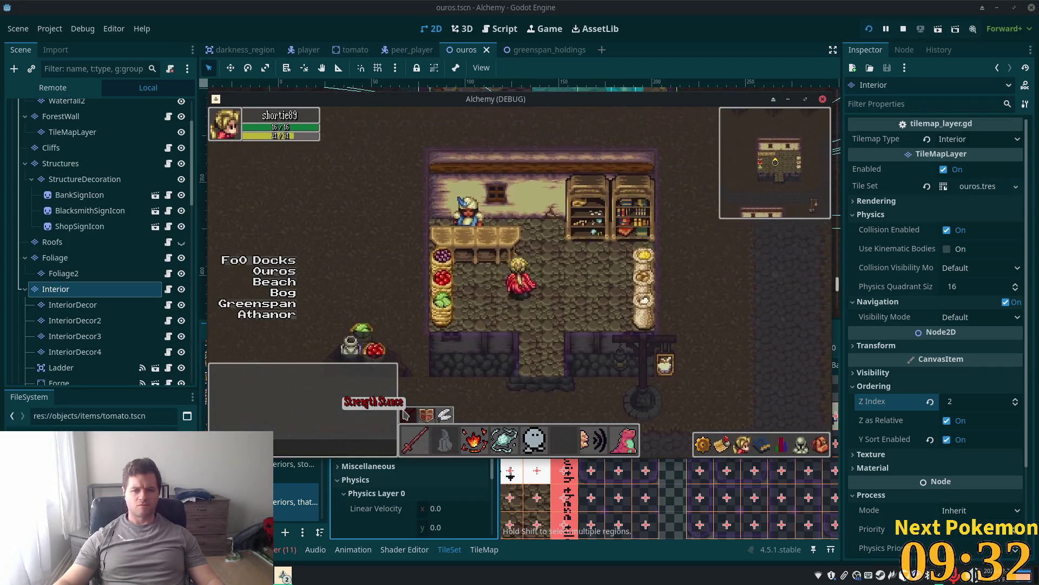
key("Left")
key("Down")
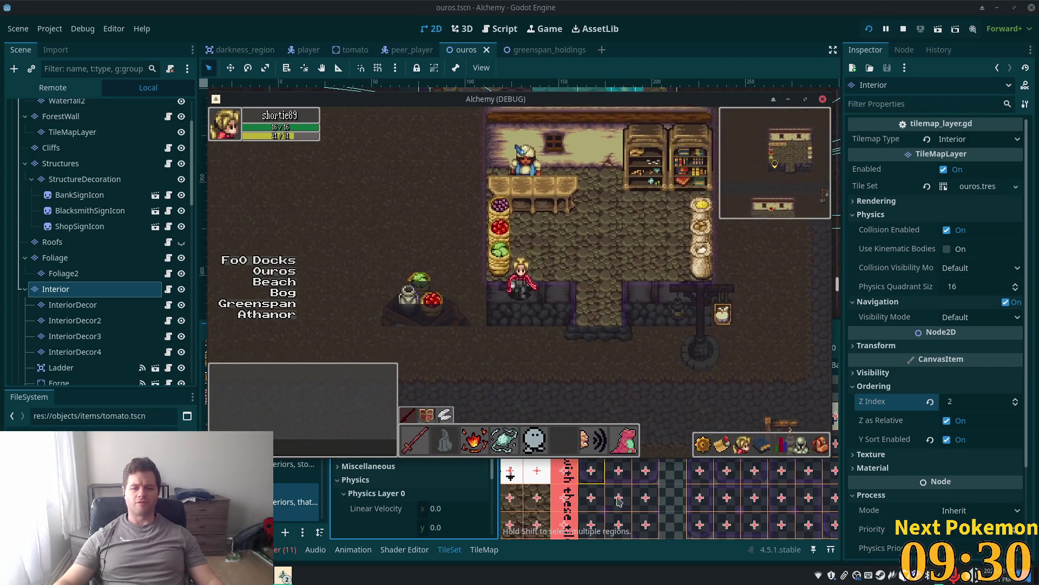
Revisit the wall tile's Z Index, confirm it at 8, and relaunch the game
left_click(429, 420)
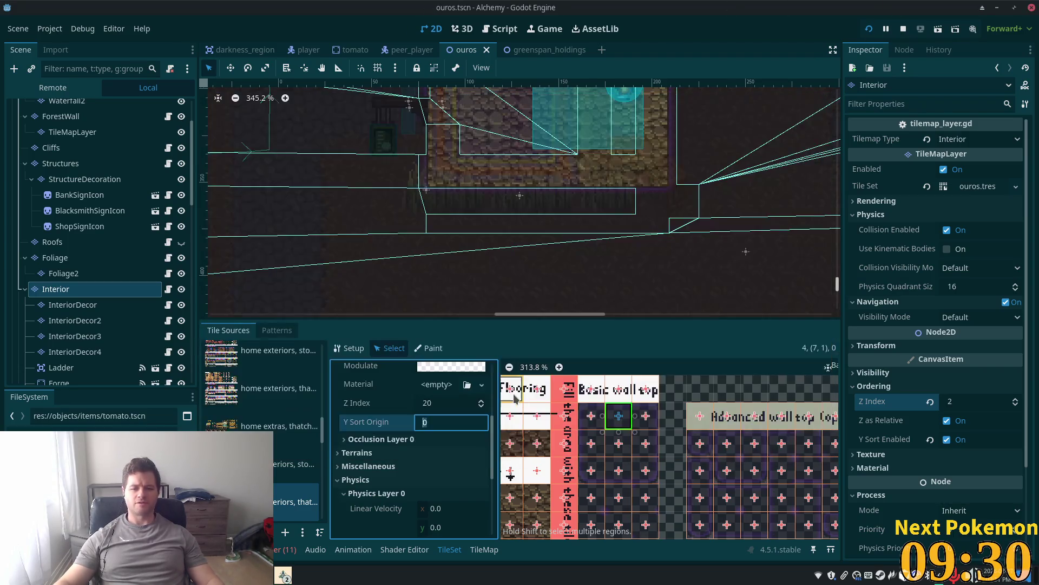
left_click(435, 406)
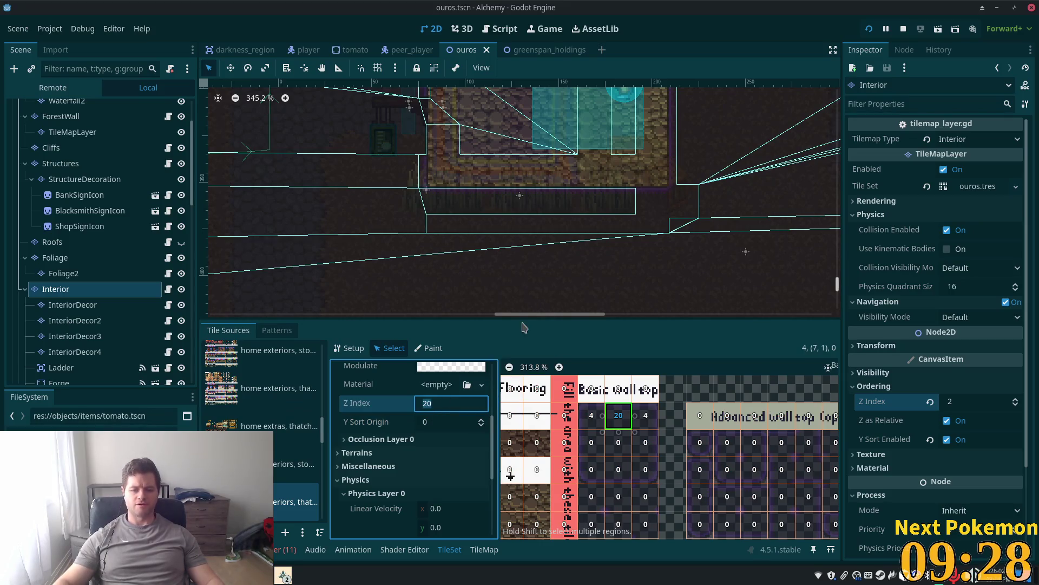
type("8")
key("Tab")
left_click(869, 30)
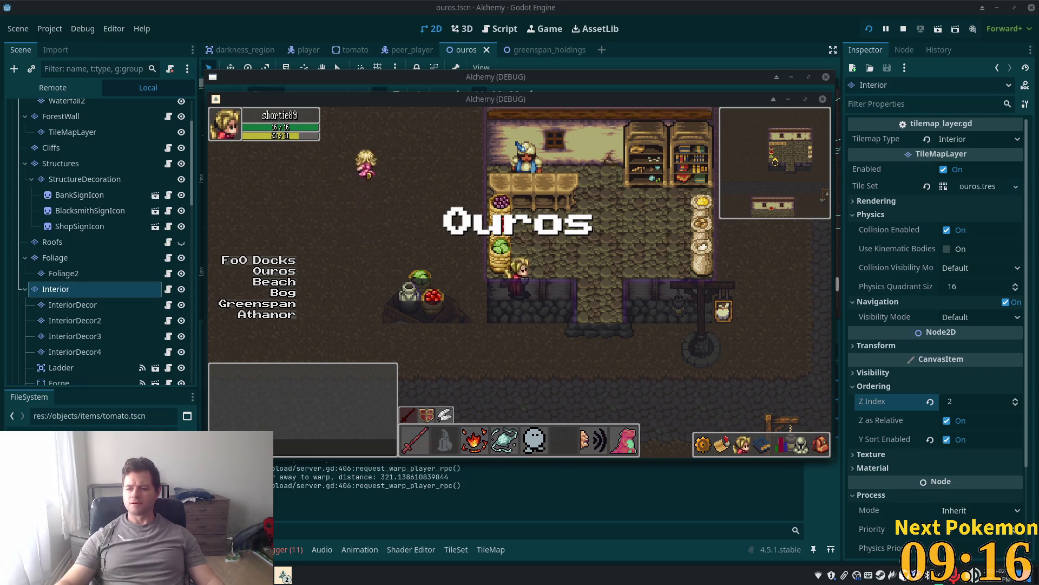
Walk the player right and left along the shop wall to test overlap, then stop the game
key("d")
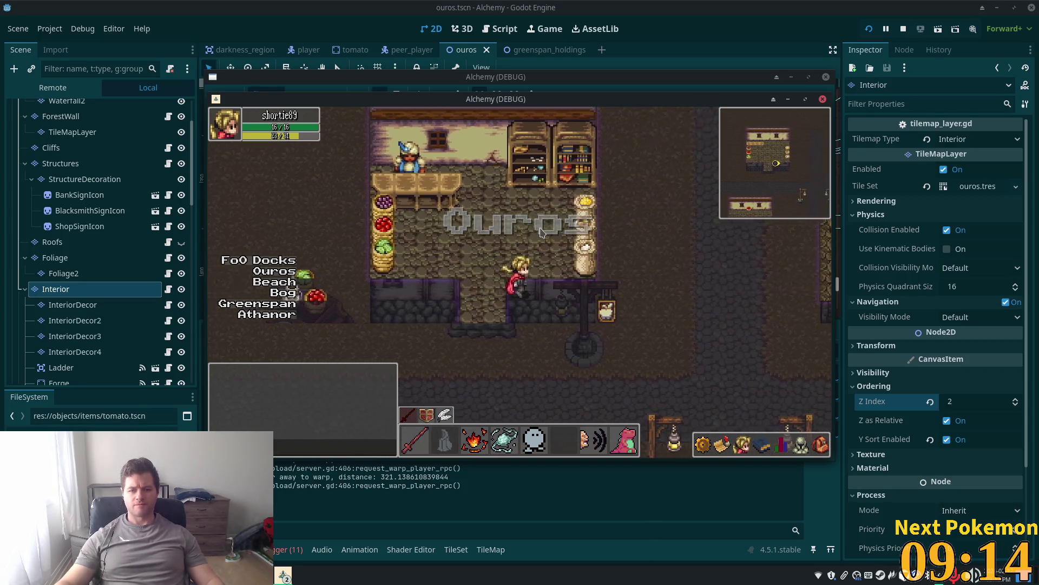
key("a")
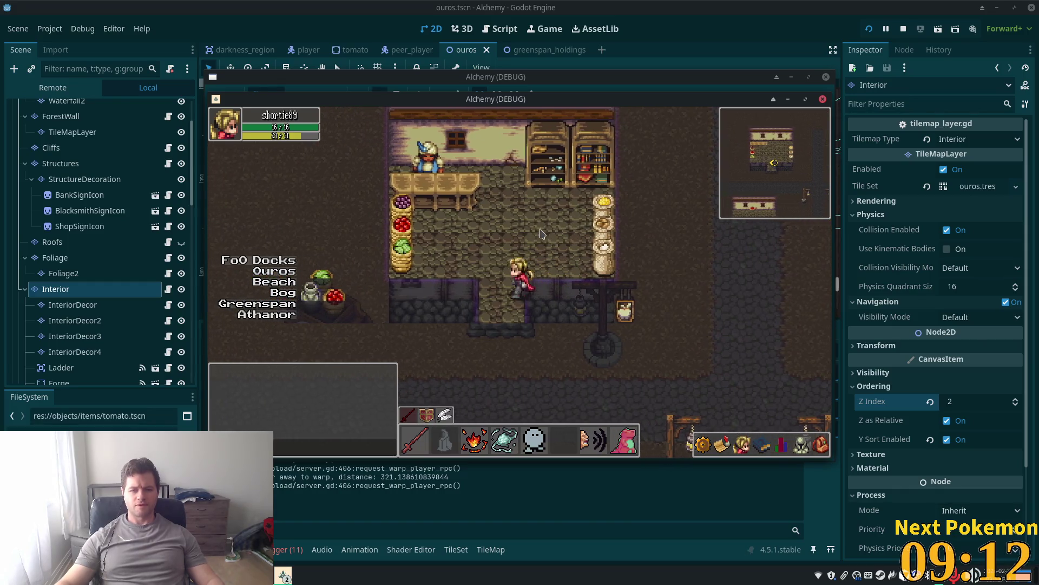
key("a")
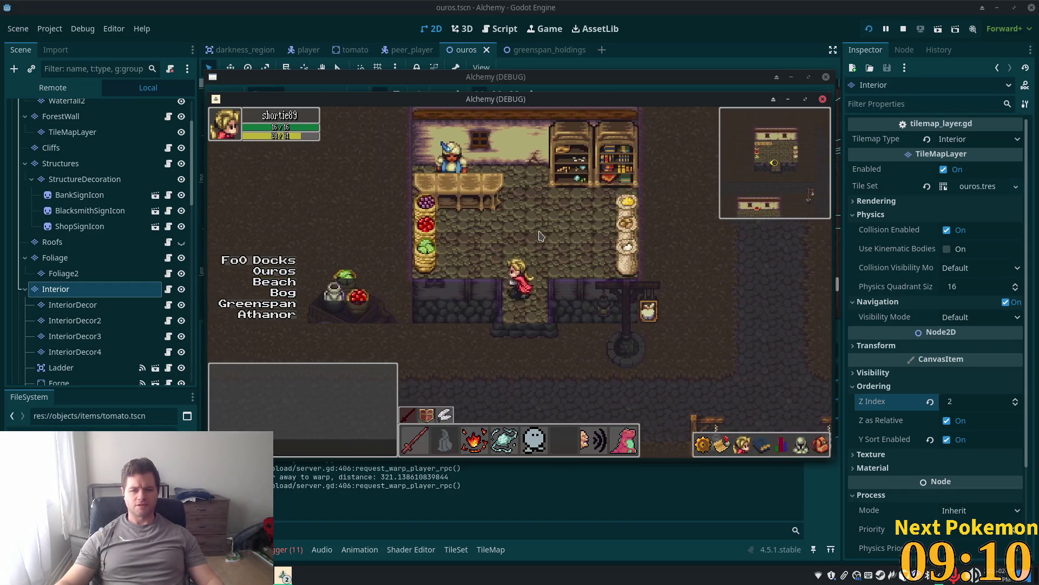
key("d")
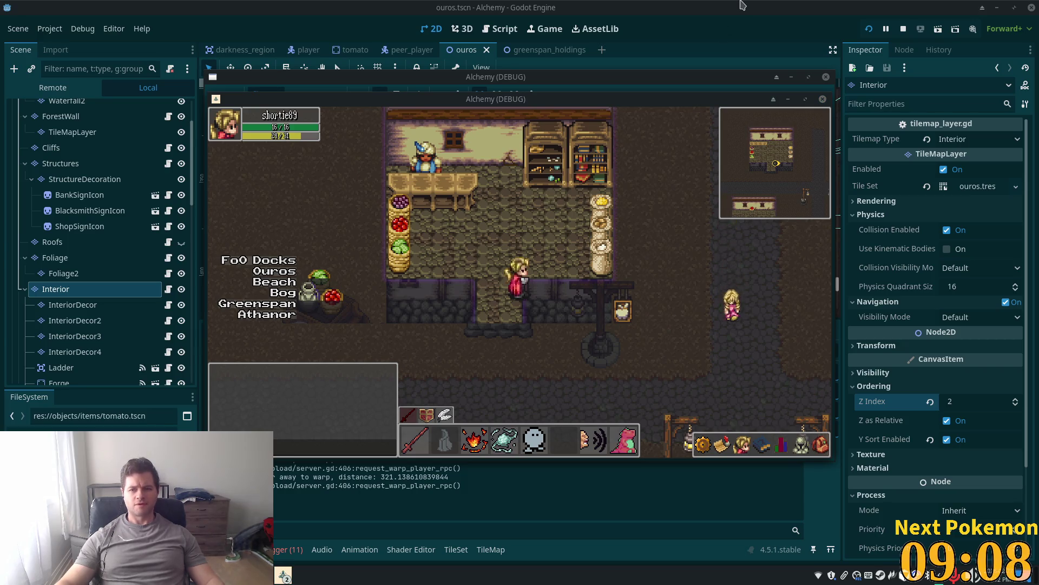
key("F8")
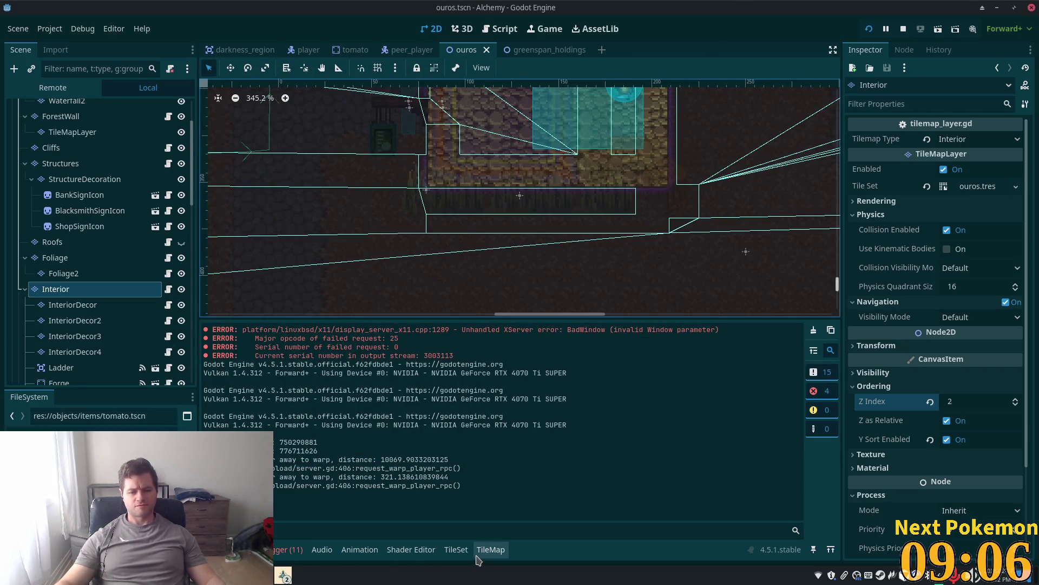
In the TileSet atlas, select the whole basic wall block from (6,1) to (8,1) and the rows below
left_click(457, 549)
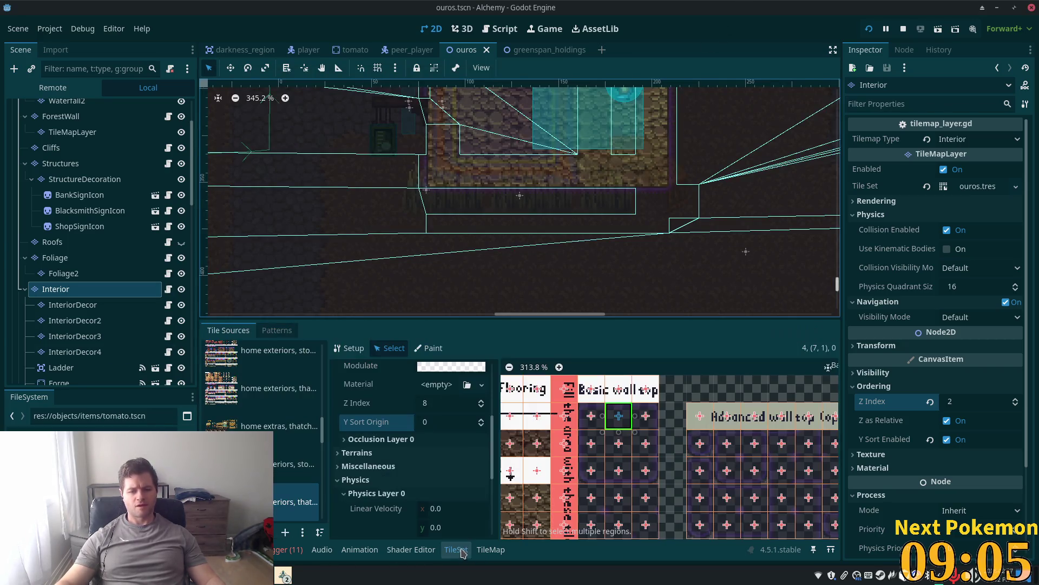
left_click(592, 417)
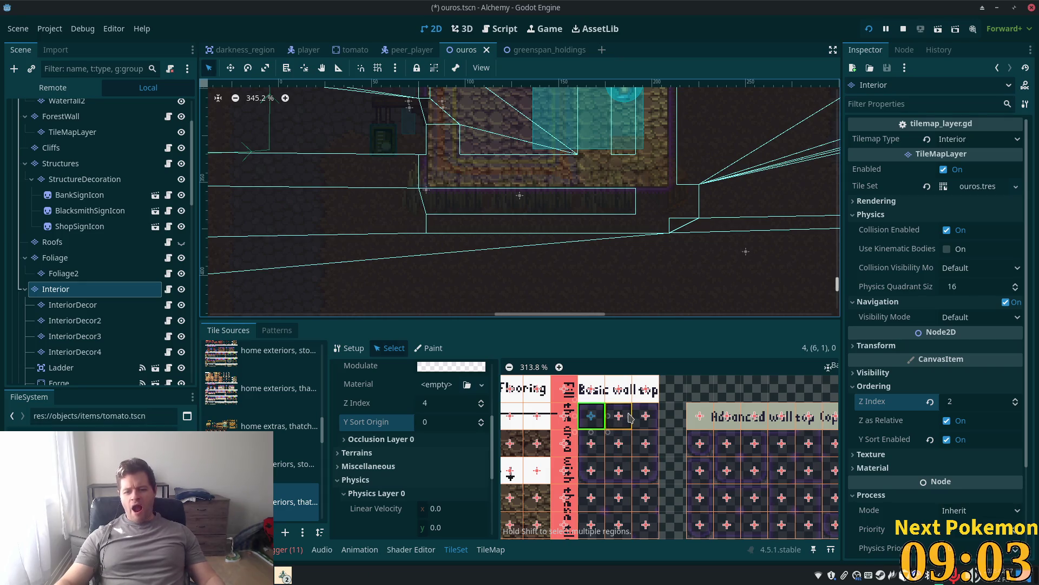
left_click(656, 412)
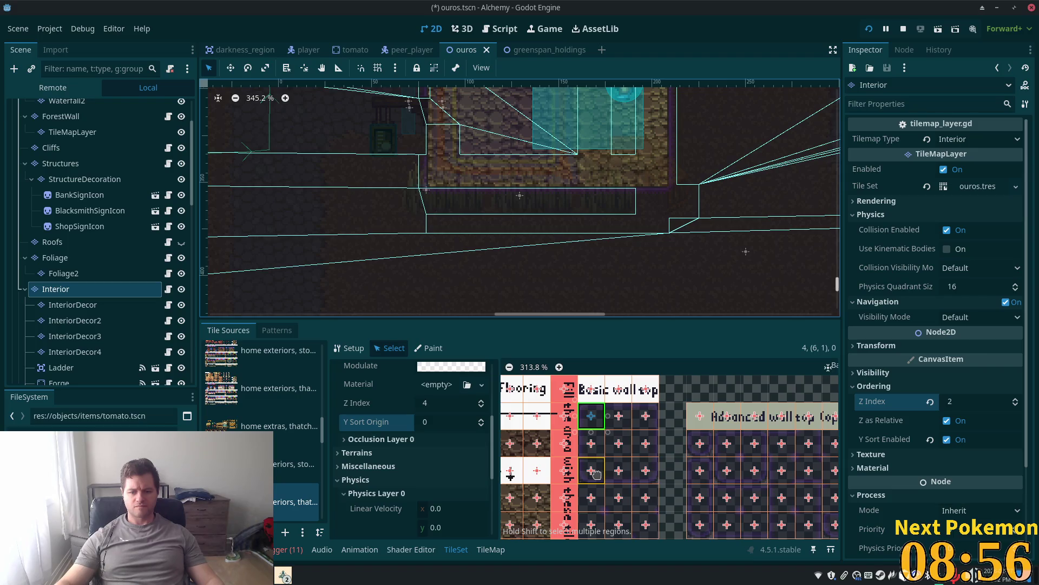
left_click(598, 425)
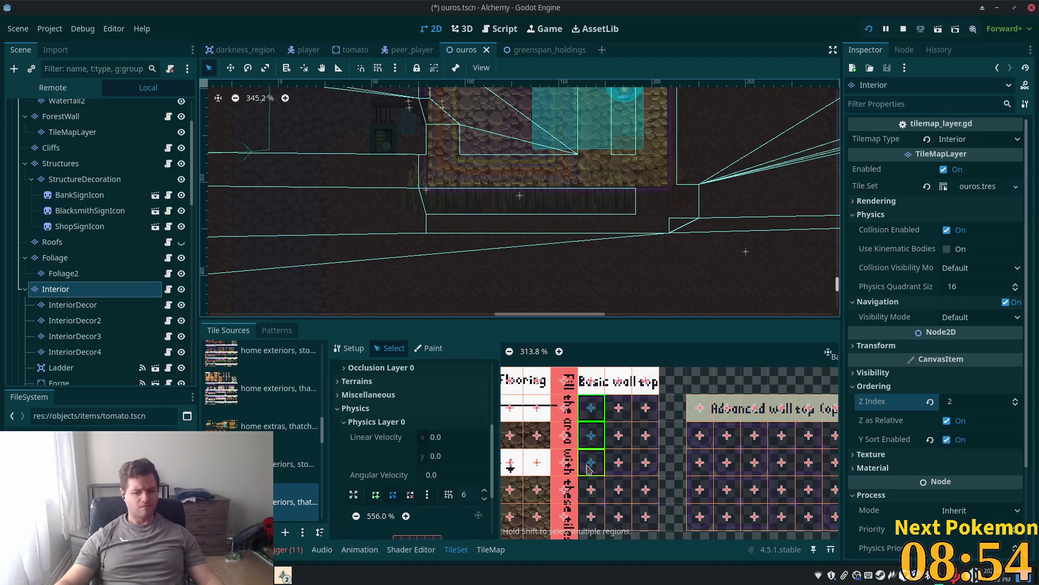
left_click_drag(647, 462, 645, 460)
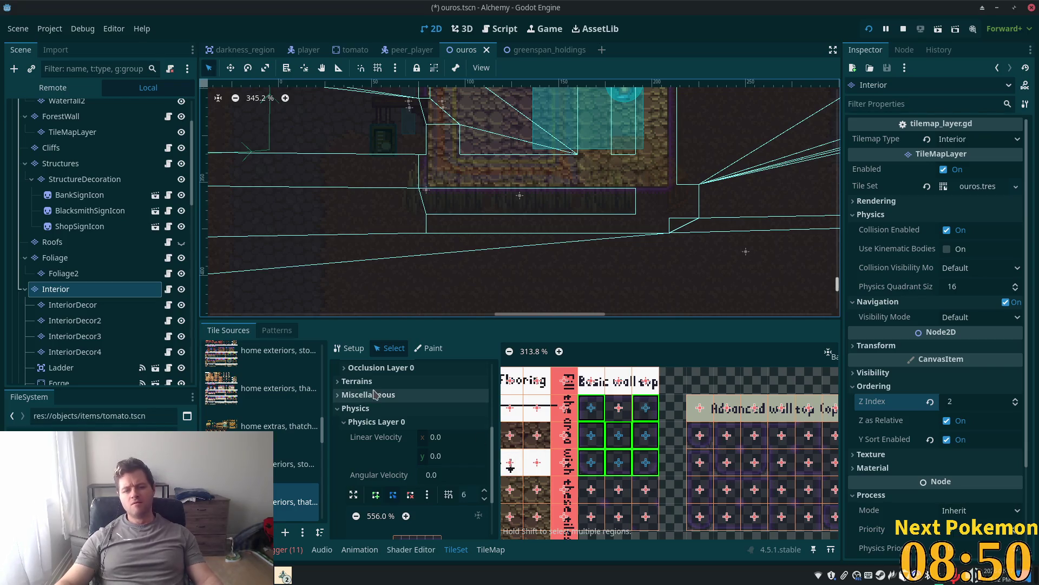
scroll(398, 488, "up", 5)
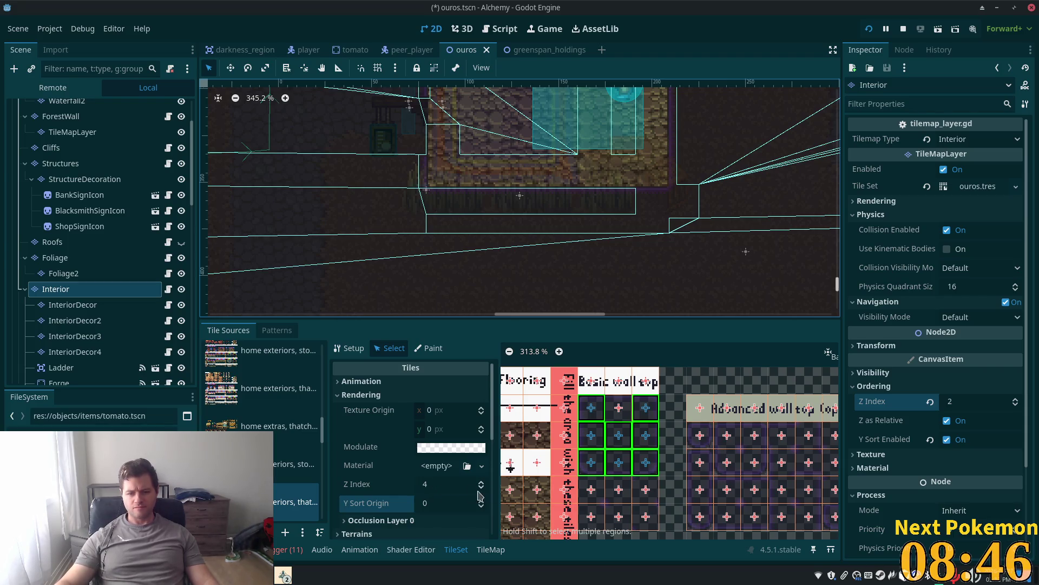
left_click_drag(599, 491, 645, 516)
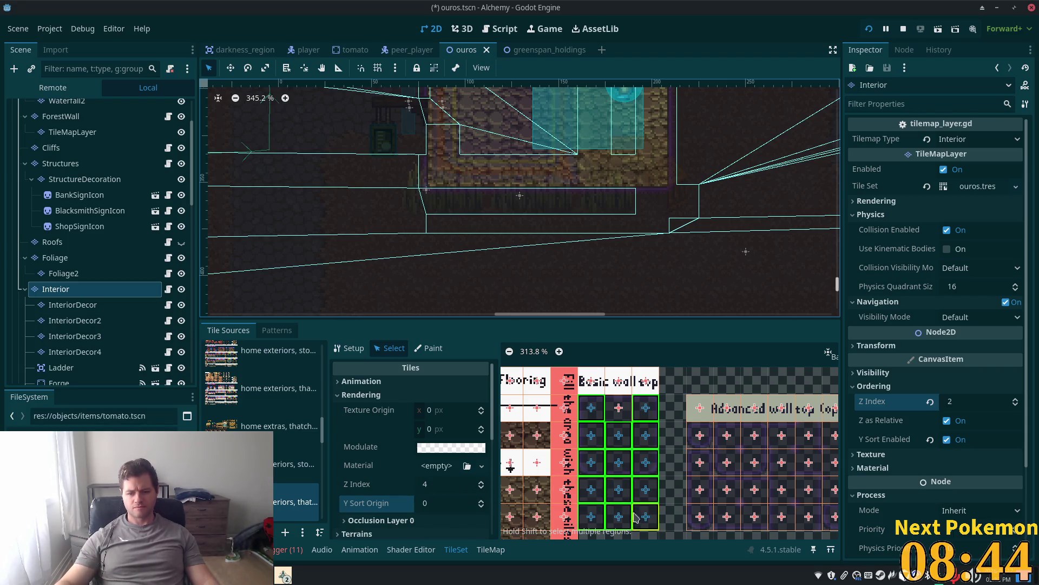
Set Z Index 8 on all selected wall tiles, save the ouros scene, and check open game instances
left_click(452, 485)
type("8")
key("Tab")
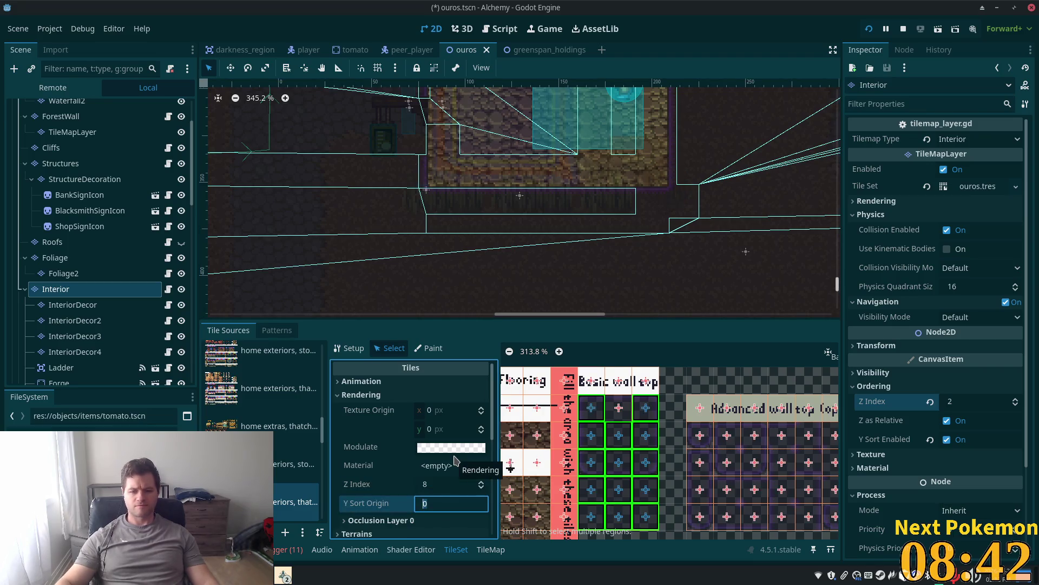
key("ctrl+s")
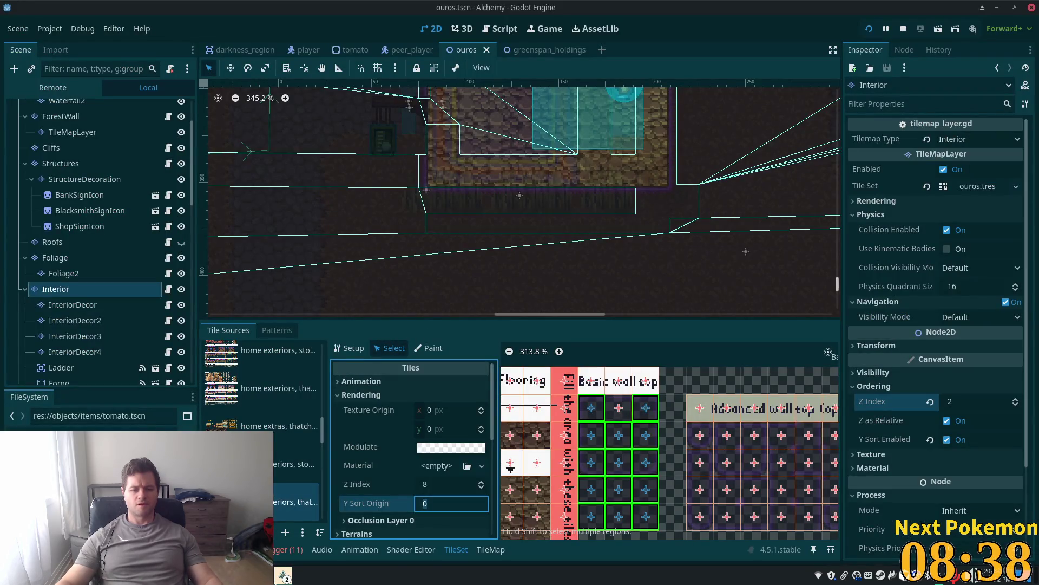
right_click(281, 573)
left_click(869, 28)
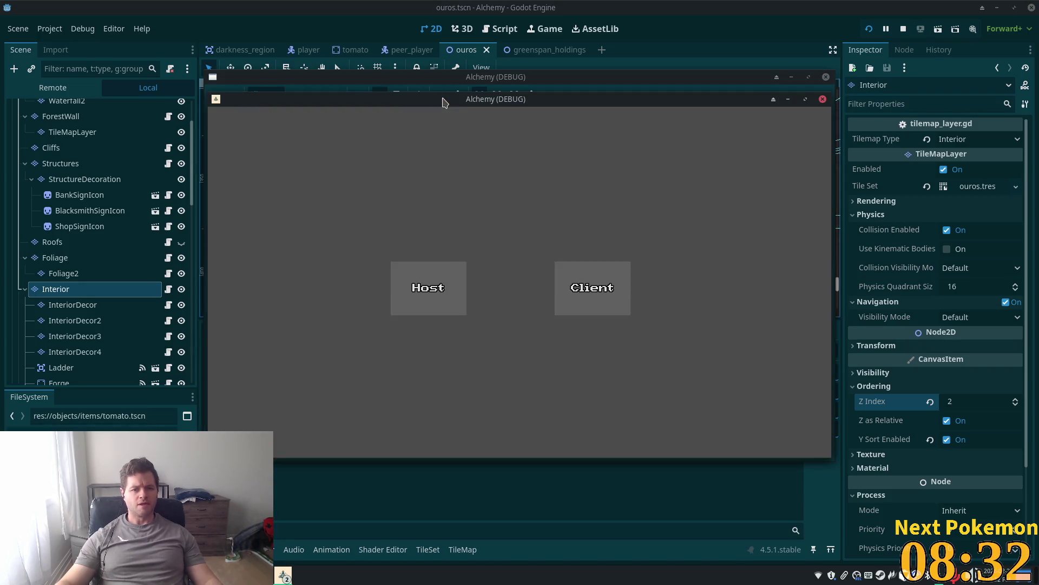
Arrange the two game windows and walk the player out of and back into the shop
left_click_drag(440, 100, 285, 23)
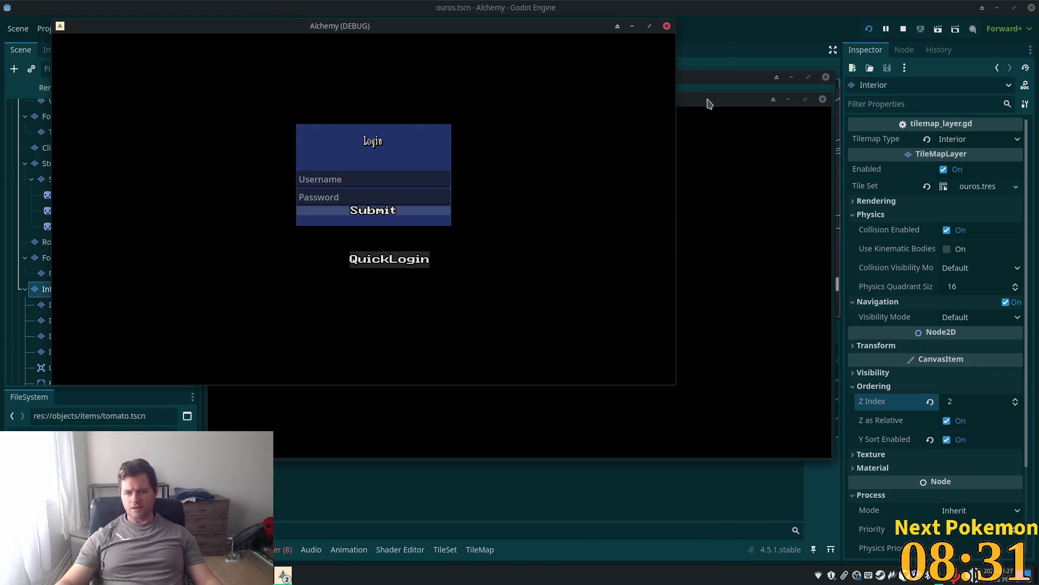
left_click_drag(709, 102, 834, 158)
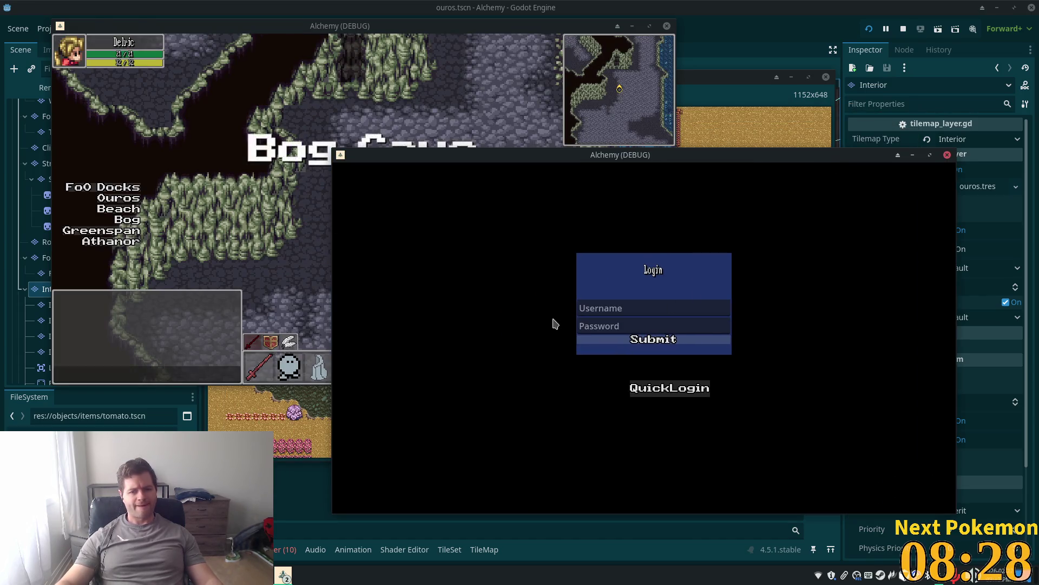
key("Left")
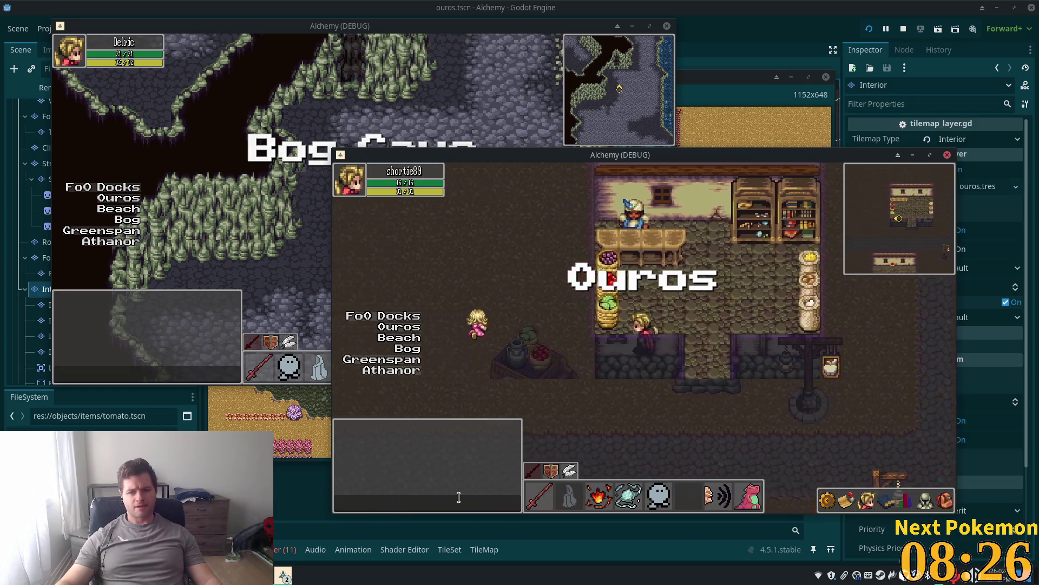
key("Down")
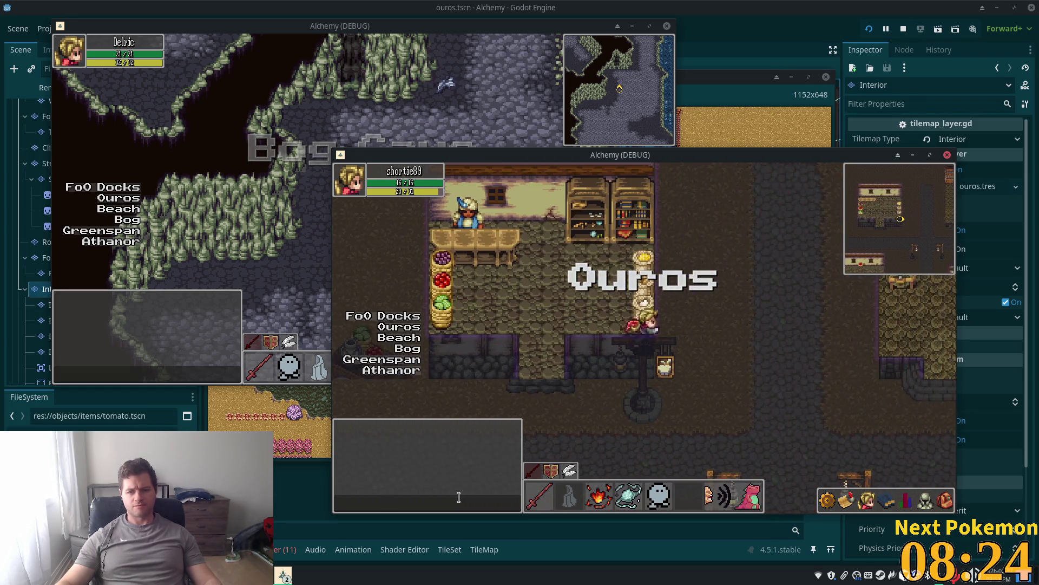
key("Right")
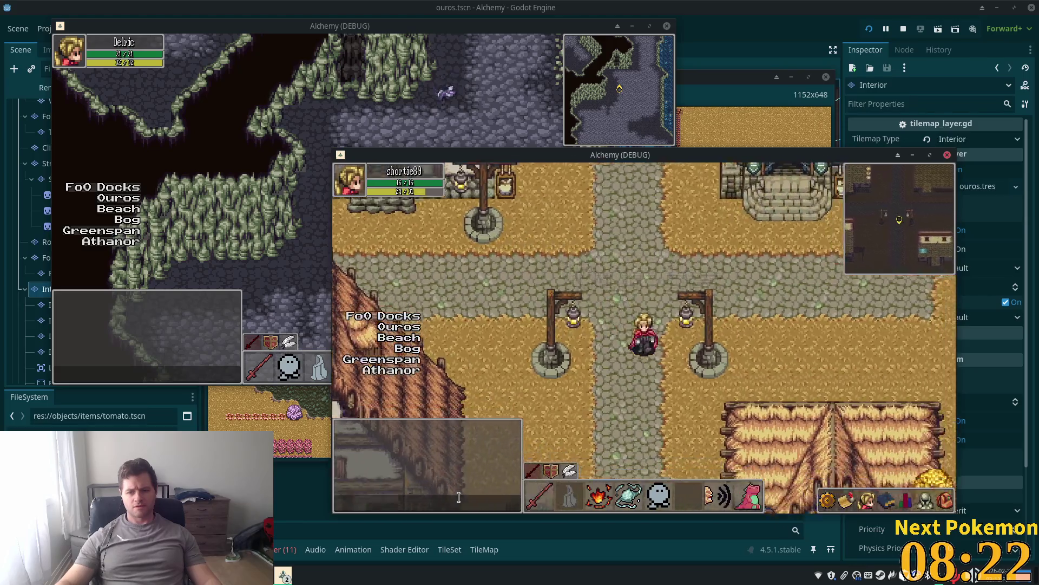
key("Up")
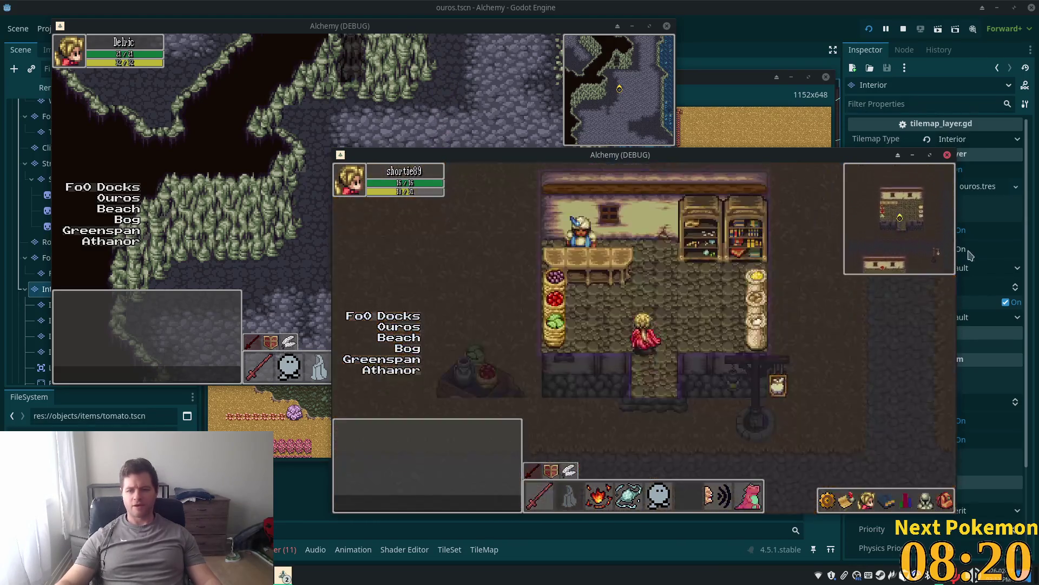
key("Down")
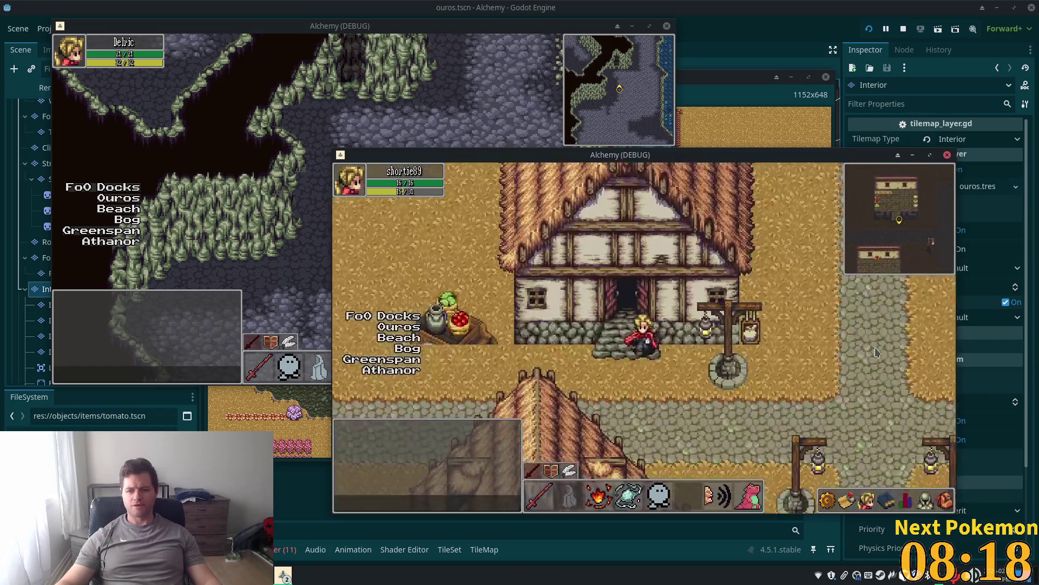
Walk in and out of the thatched house and around its rug to check wall drawing
key("Down")
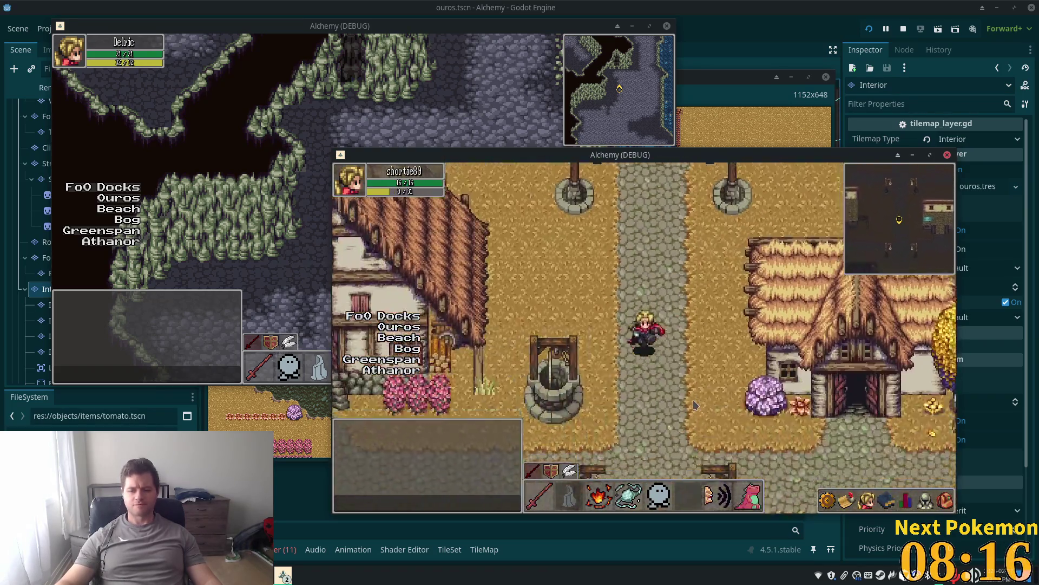
key("Right")
key("Up")
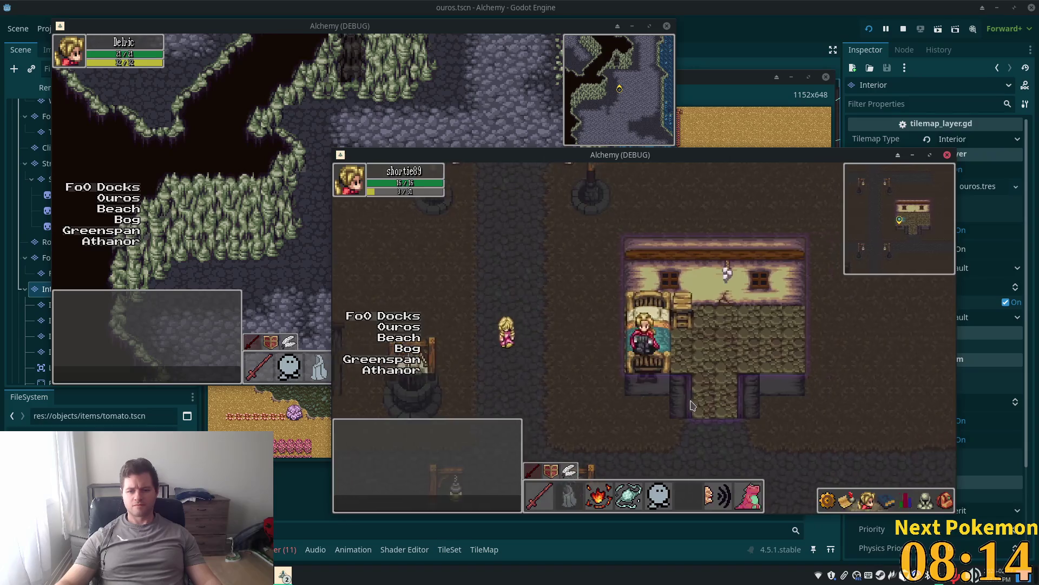
key("Down")
key("Up")
key("Left")
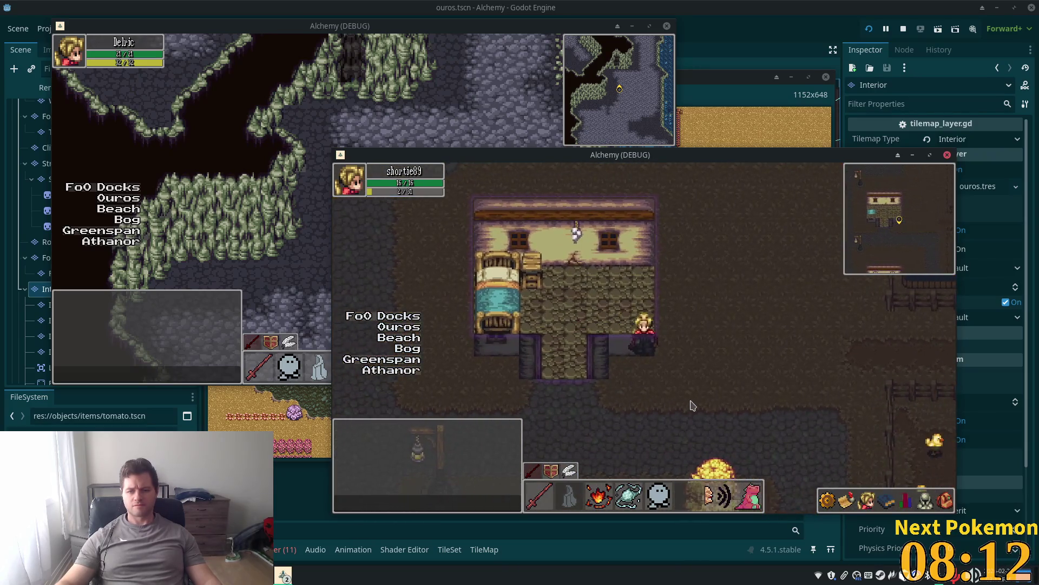
key("Down")
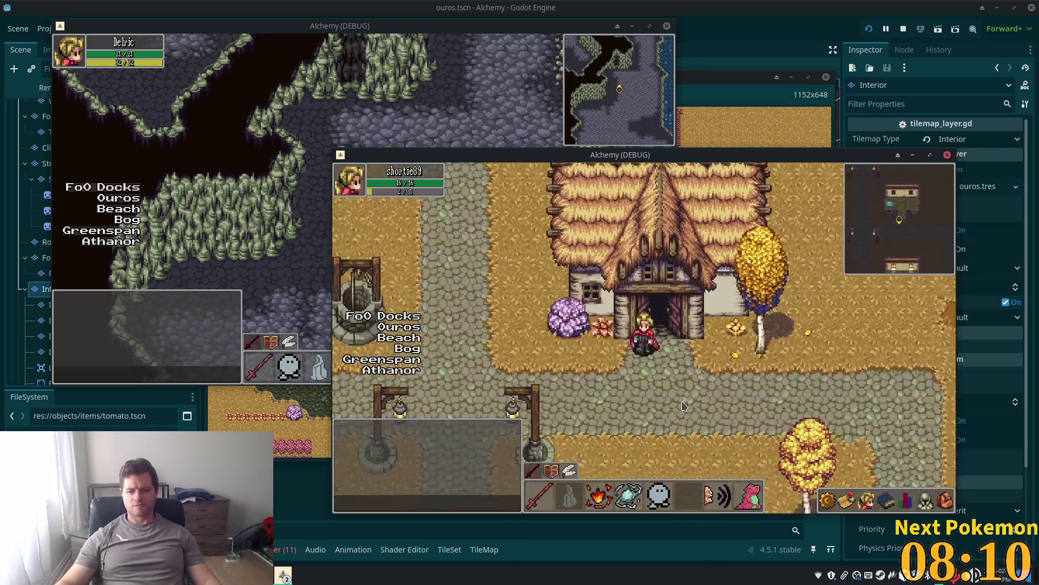
key("Right")
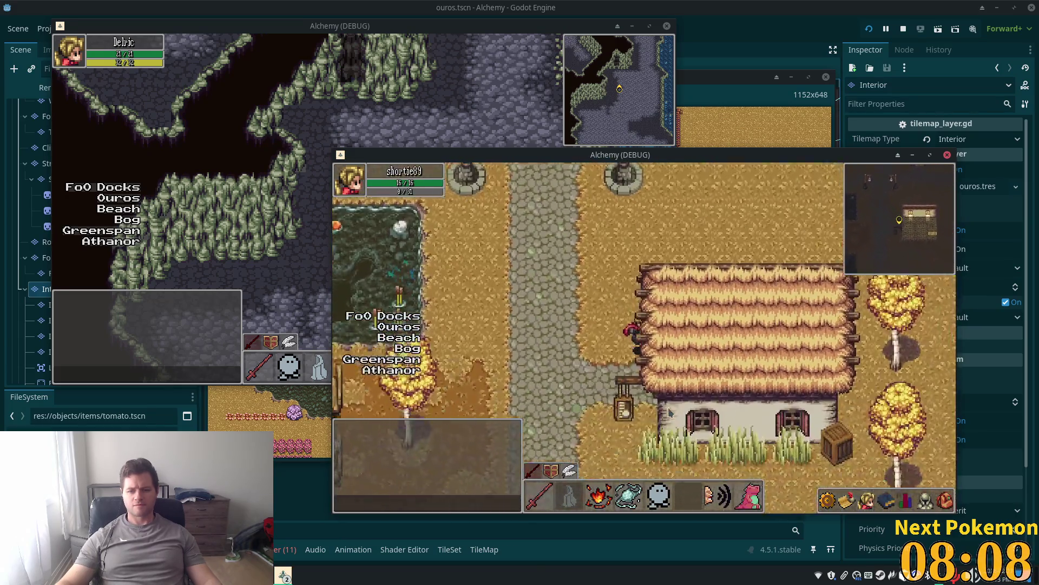
key("Down")
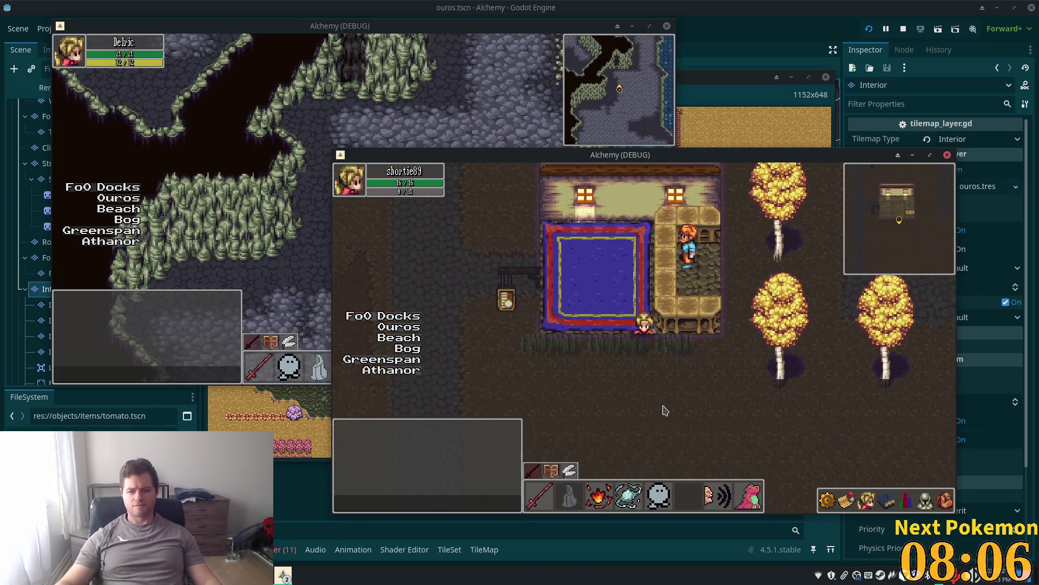
key("Left")
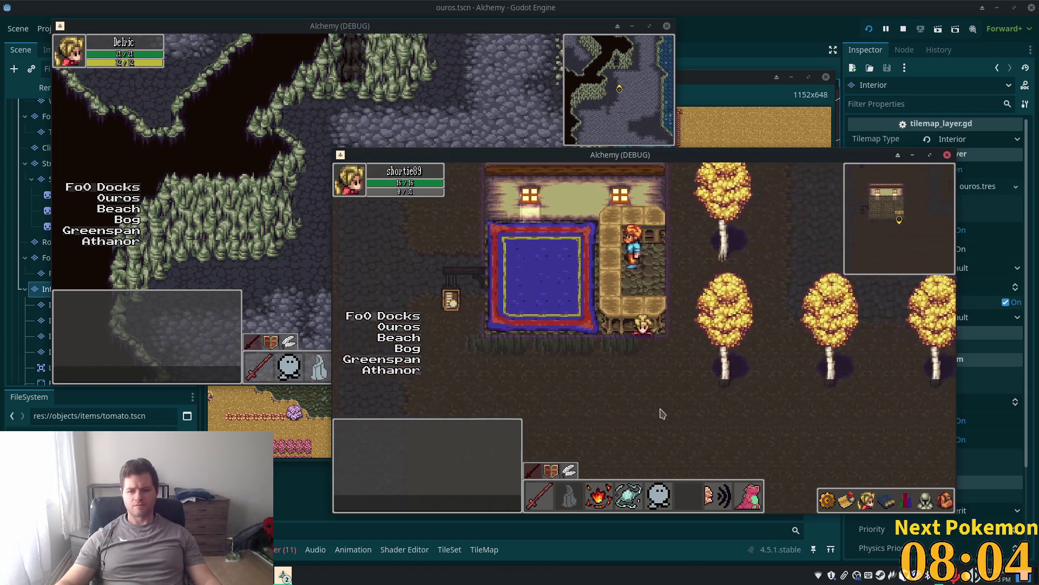
key("Up")
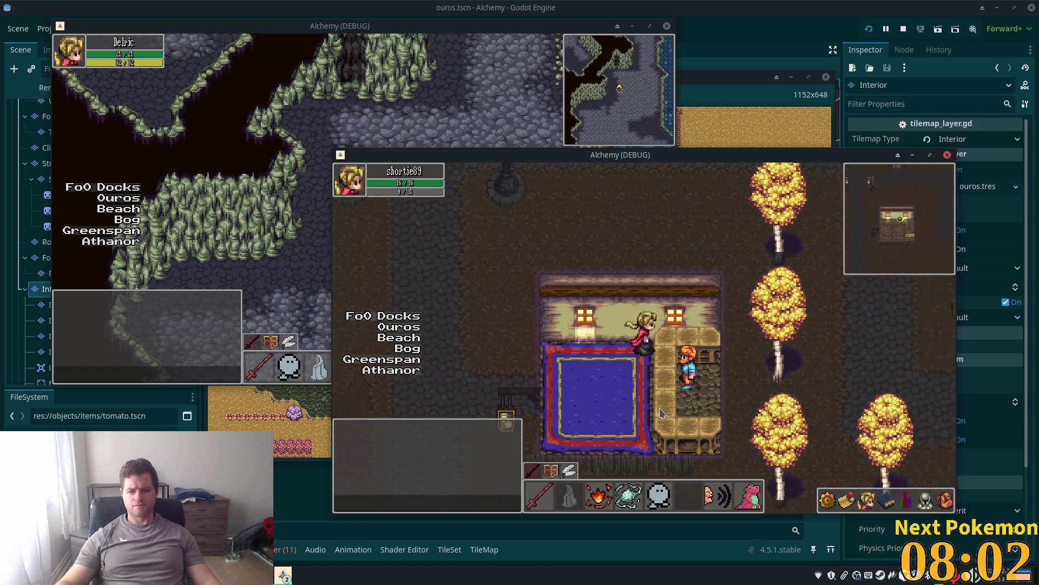
Open and close the shopkeeper's shop, then walk across the village around the old man's bench
left_click(681, 315)
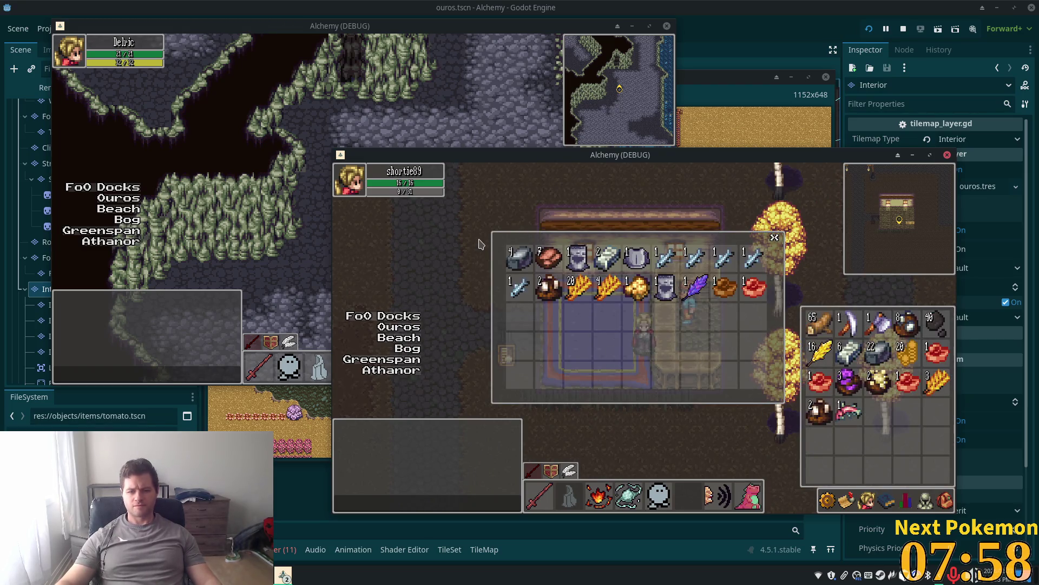
key("Escape")
key("Down")
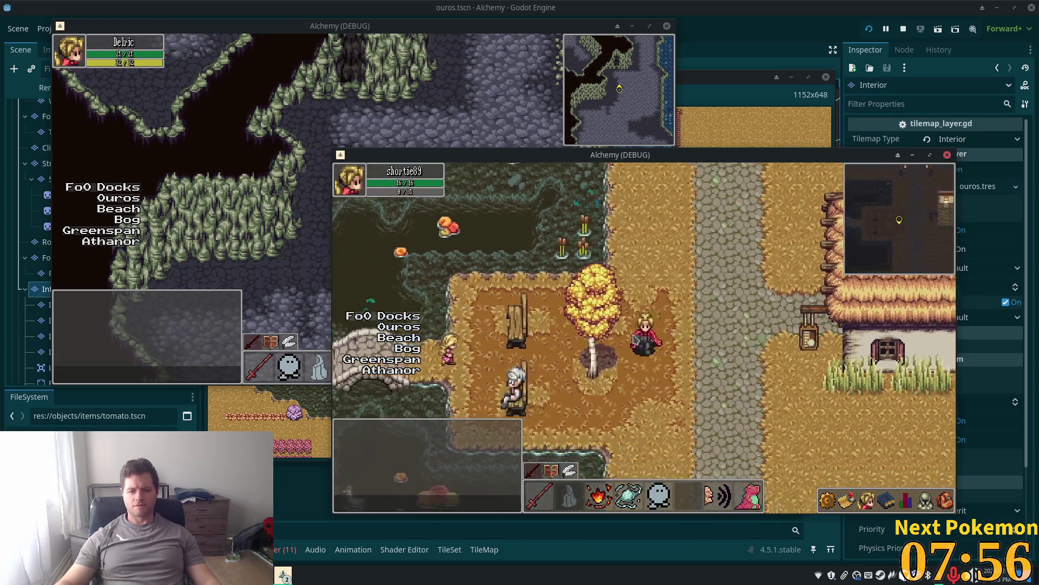
key("Left")
key("Up")
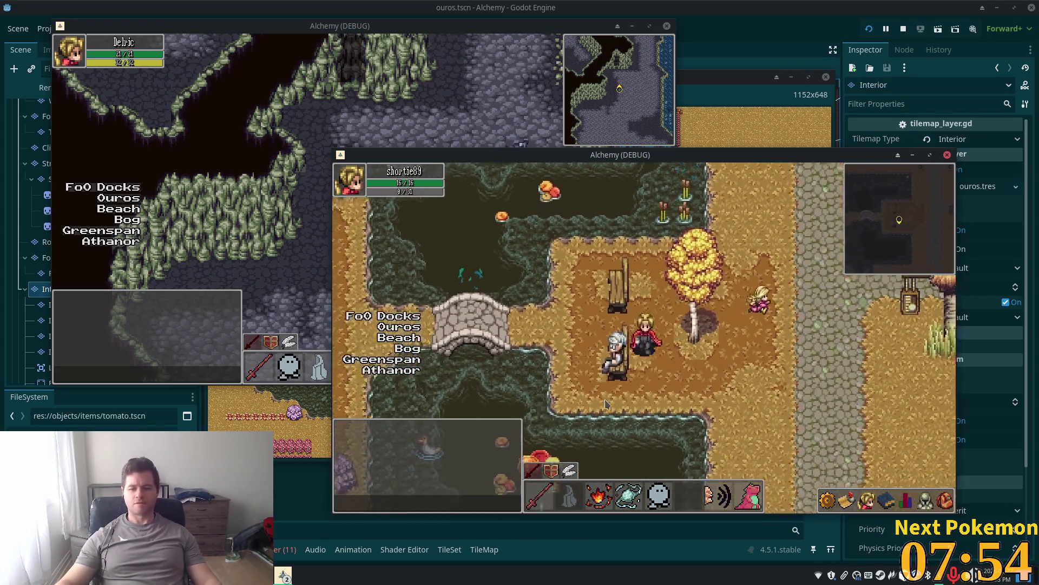
key("Down")
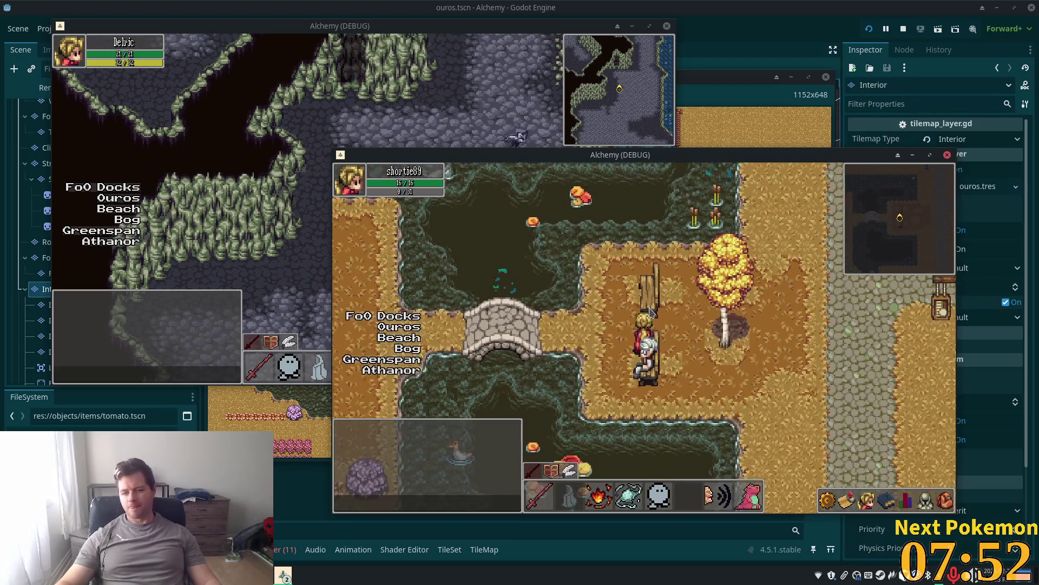
key("Down")
key("Up")
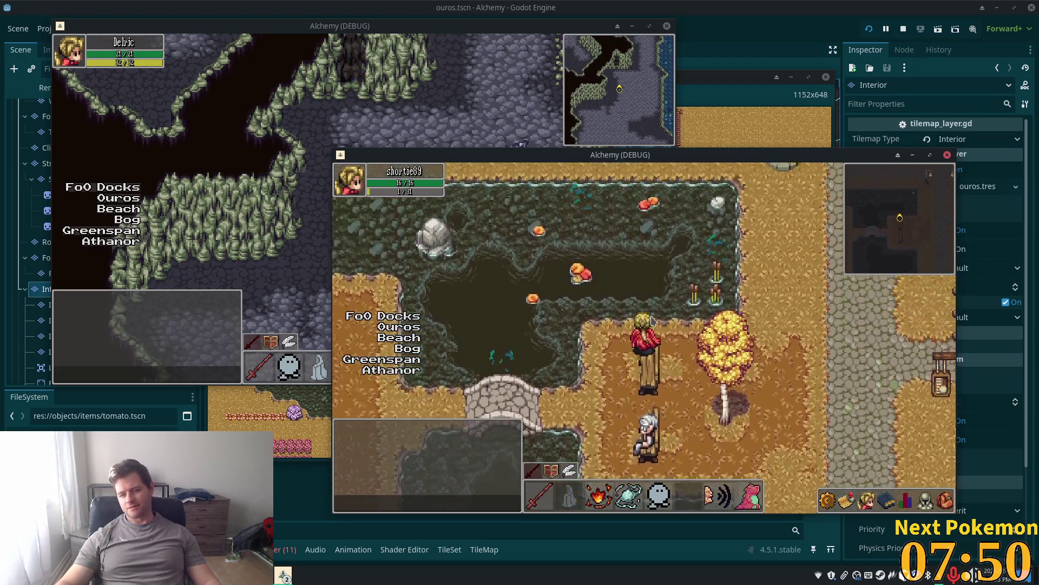
key("Down")
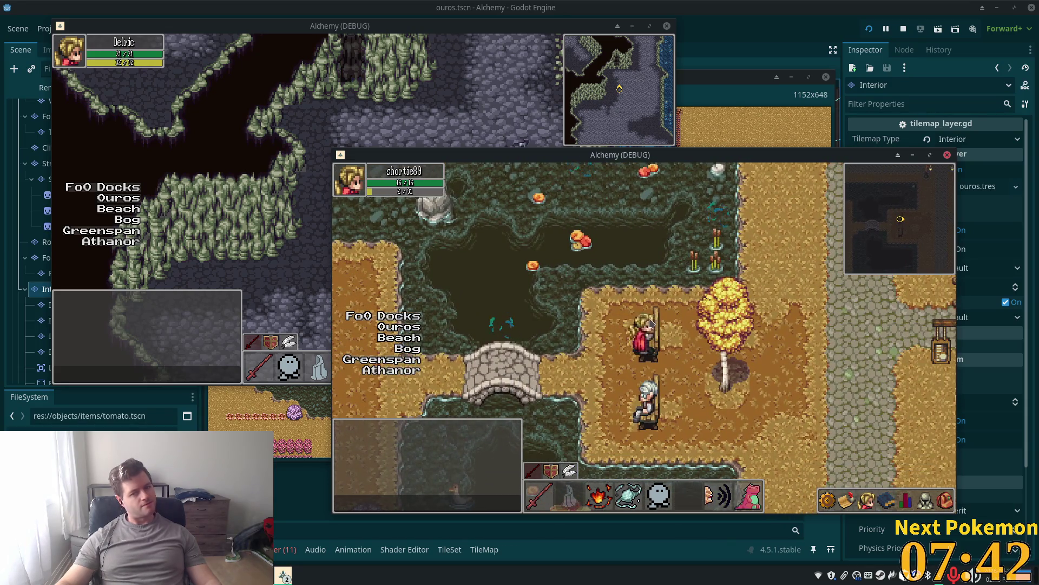
Walk past the Old Man, across the bridge and between the pink bush rows, then stop the game
key("s")
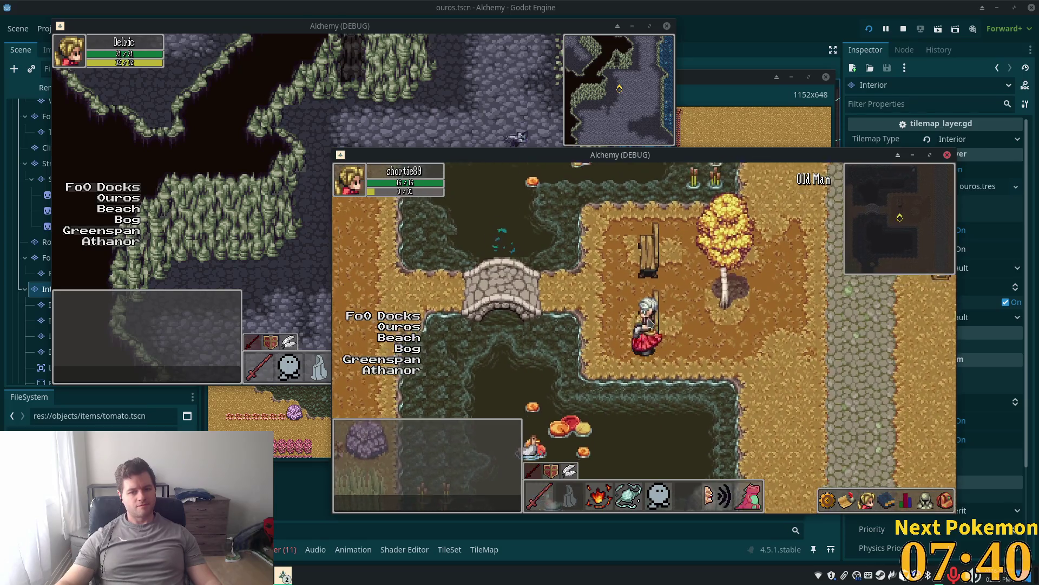
key("w")
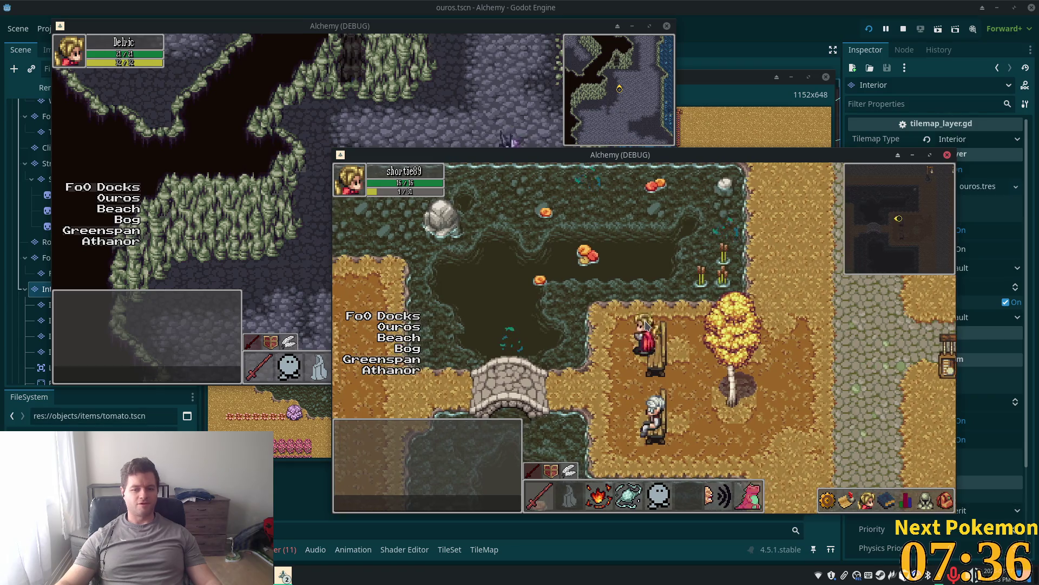
key("a")
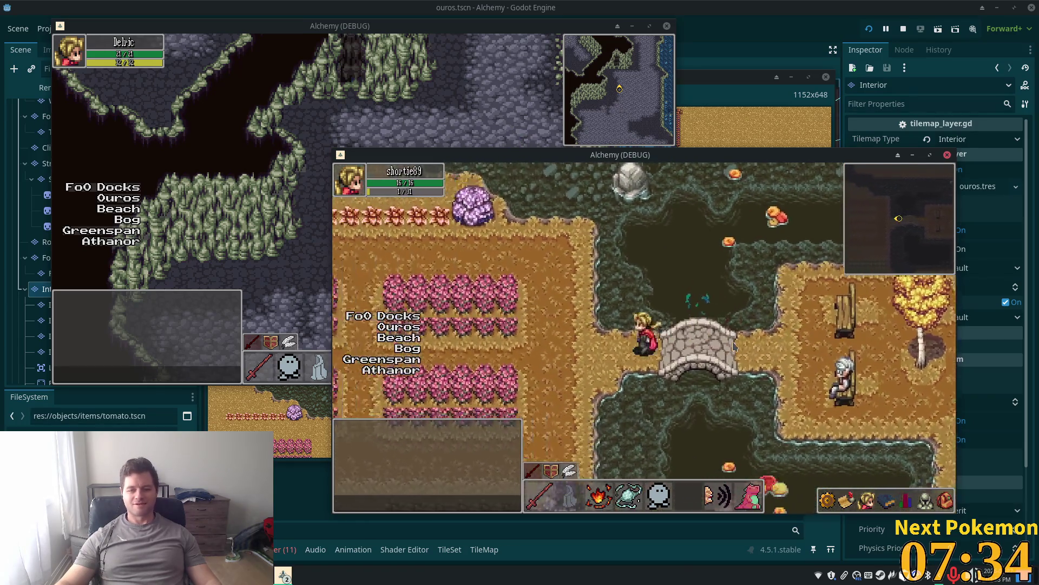
key("s")
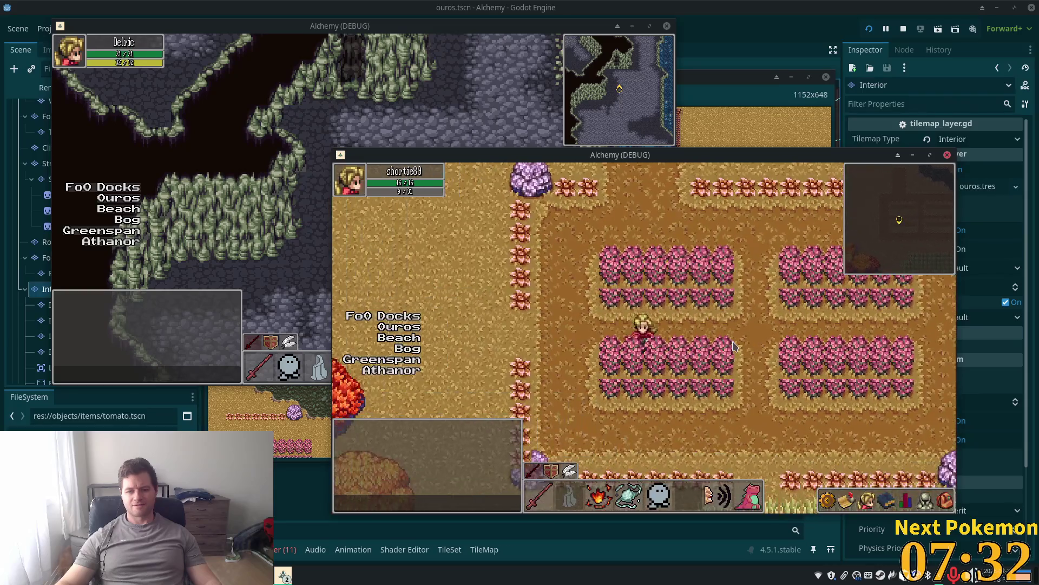
key("a")
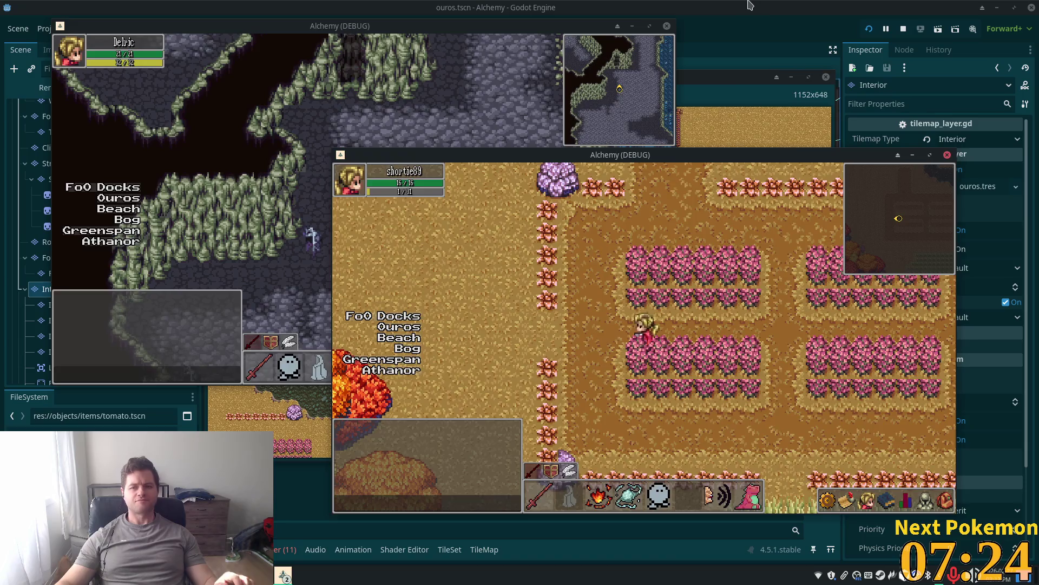
key("F8")
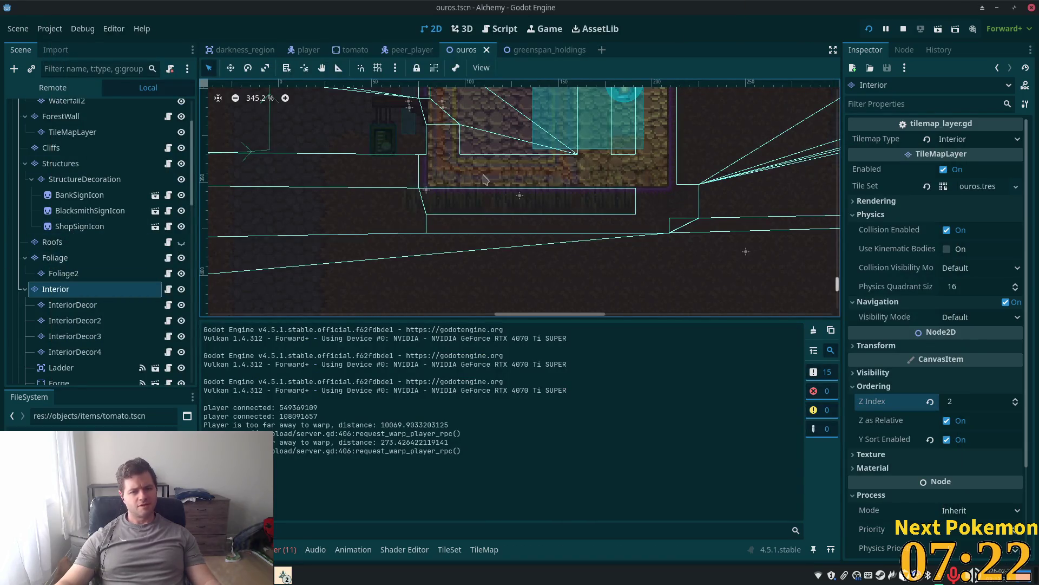
Hide the Interior layer and pan across the scene
left_click(181, 289)
scroll(389, 273, "down", 3)
mouse_move(390, 273)
left_mouse_down()
mouse_move(460, 232)
mouse_move(752, 259)
mouse_move(757, 279)
left_mouse_up()
scroll(392, 255, "up", 7)
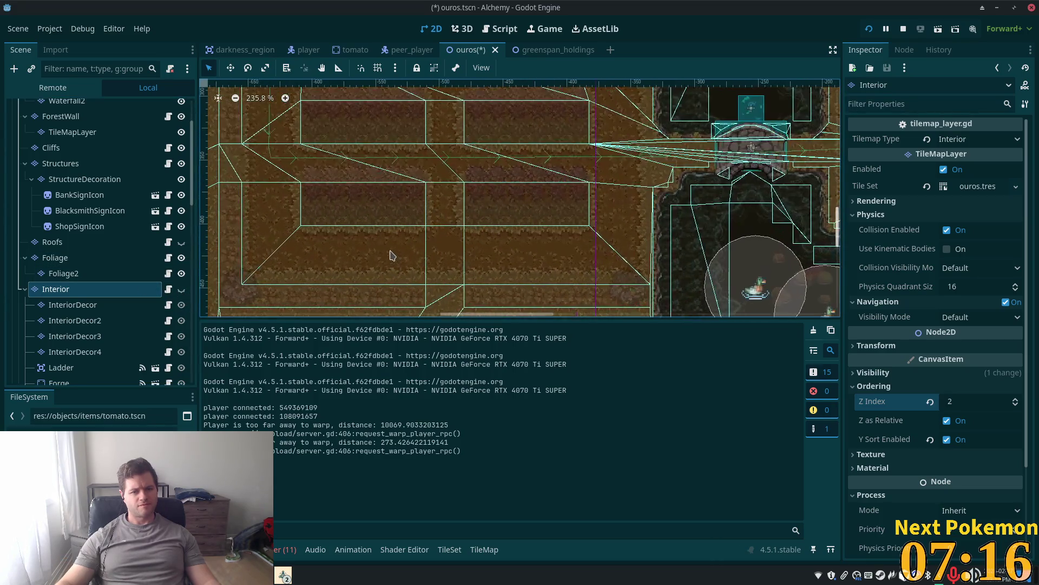
Compare the ordering settings of the Foliage and Foliage2 layers
left_click(50, 274)
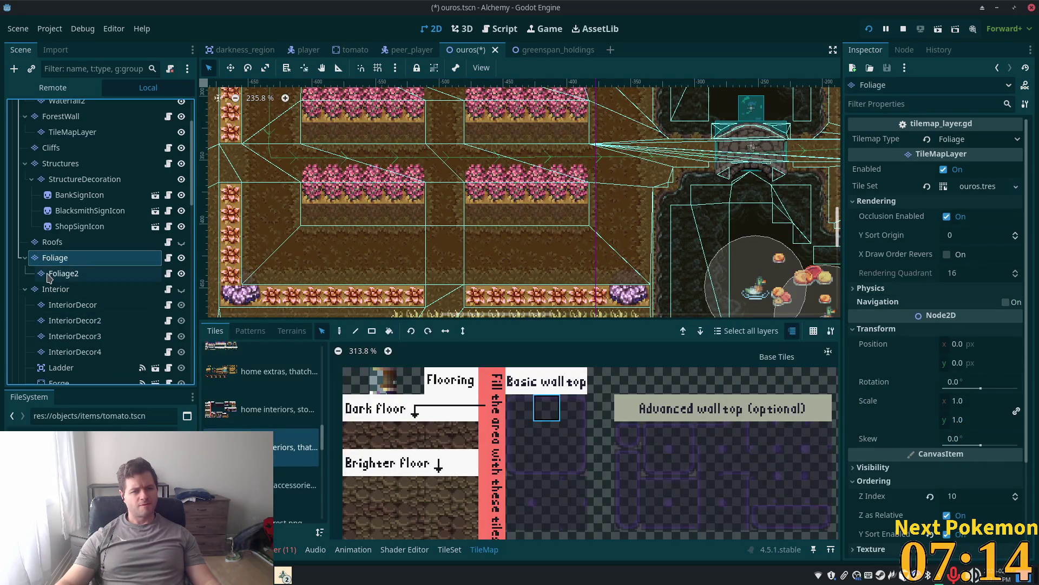
left_click(54, 258)
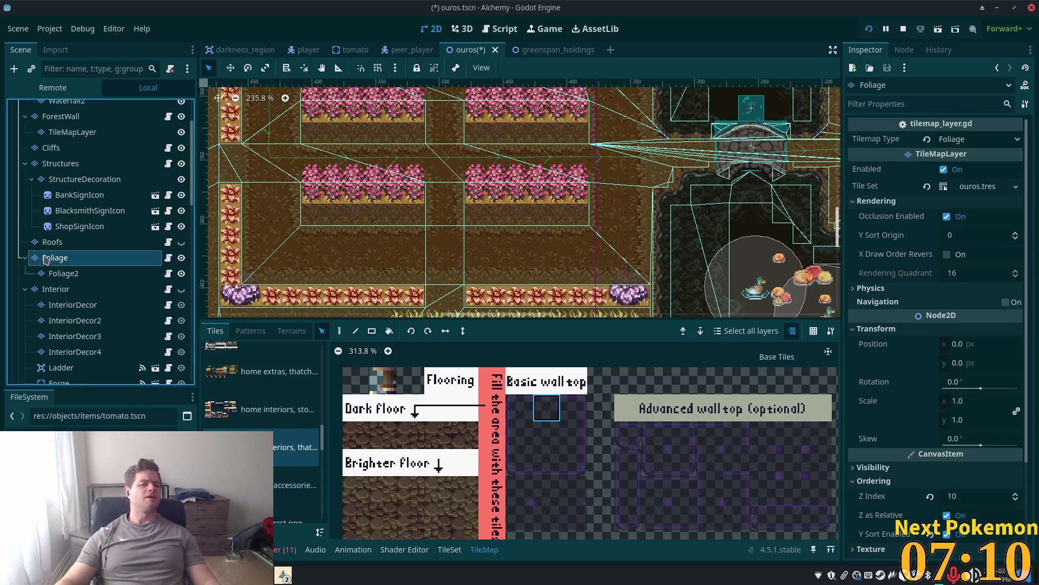
left_click(56, 276)
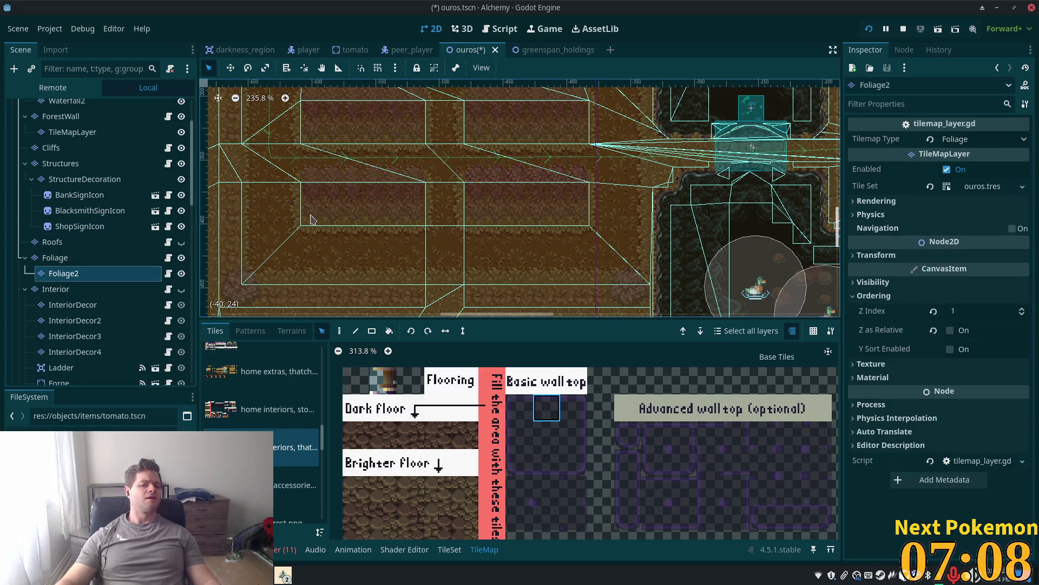
left_click(340, 332)
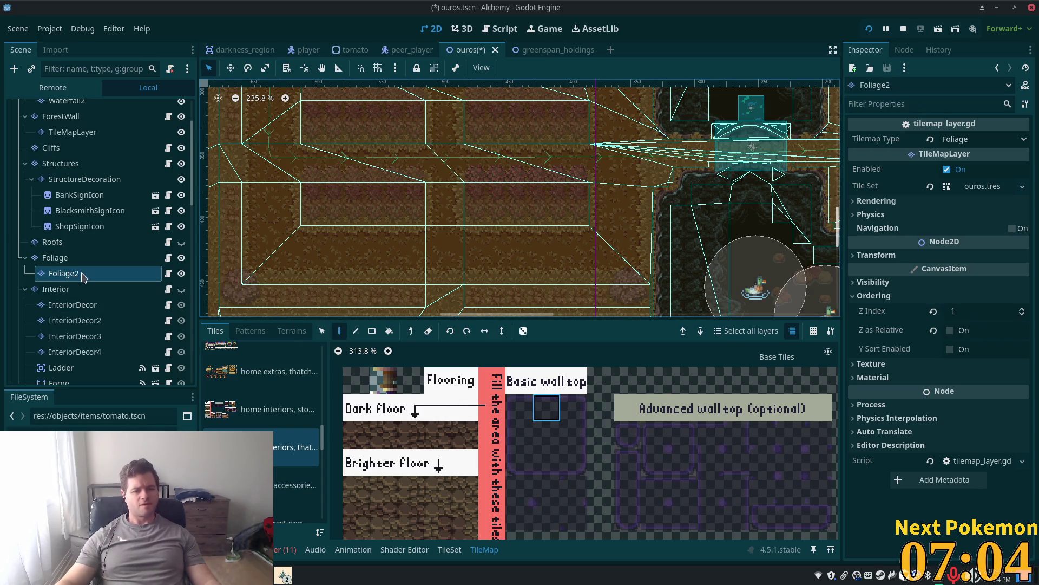
left_click(63, 263)
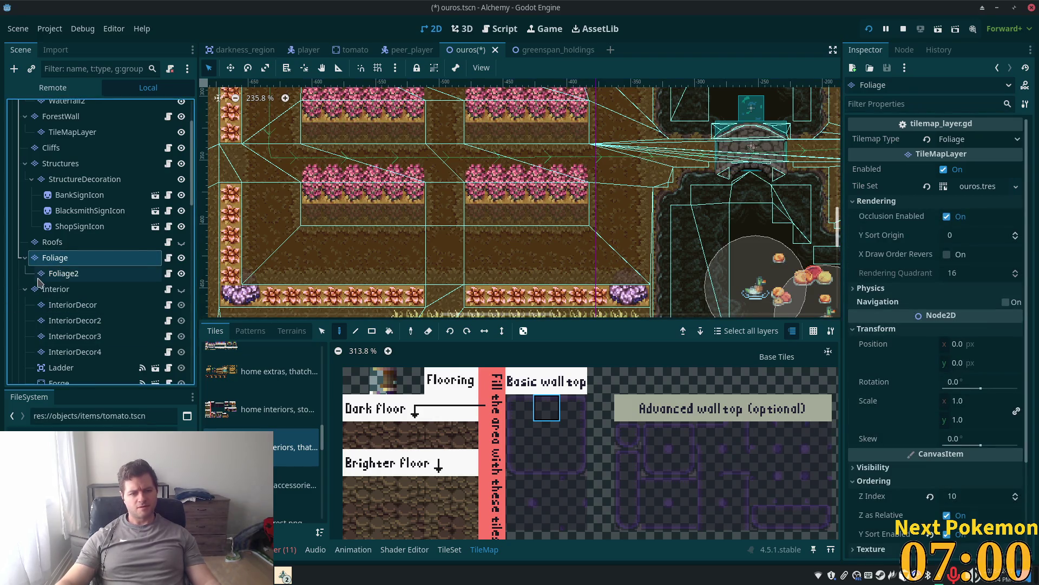
left_click(47, 280)
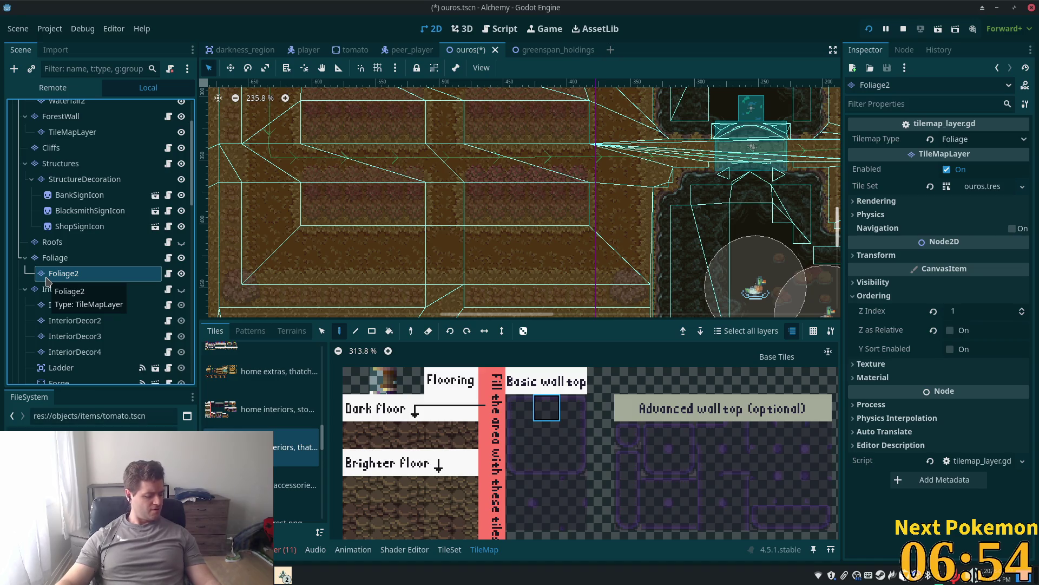
Set Foliage2's Z Index to 11, then save and run the game
left_click(956, 310)
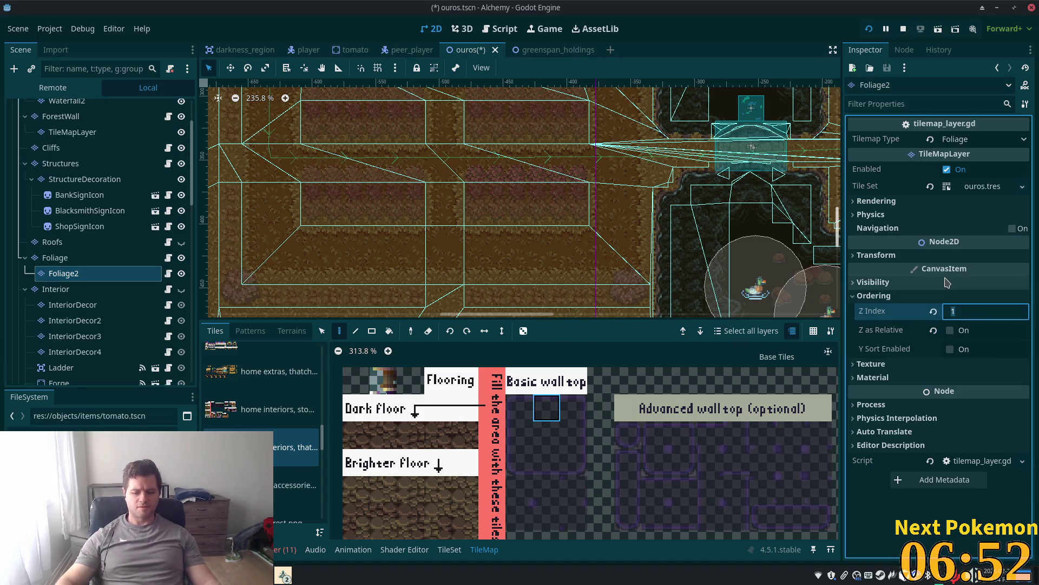
key("Tab")
key("F5")
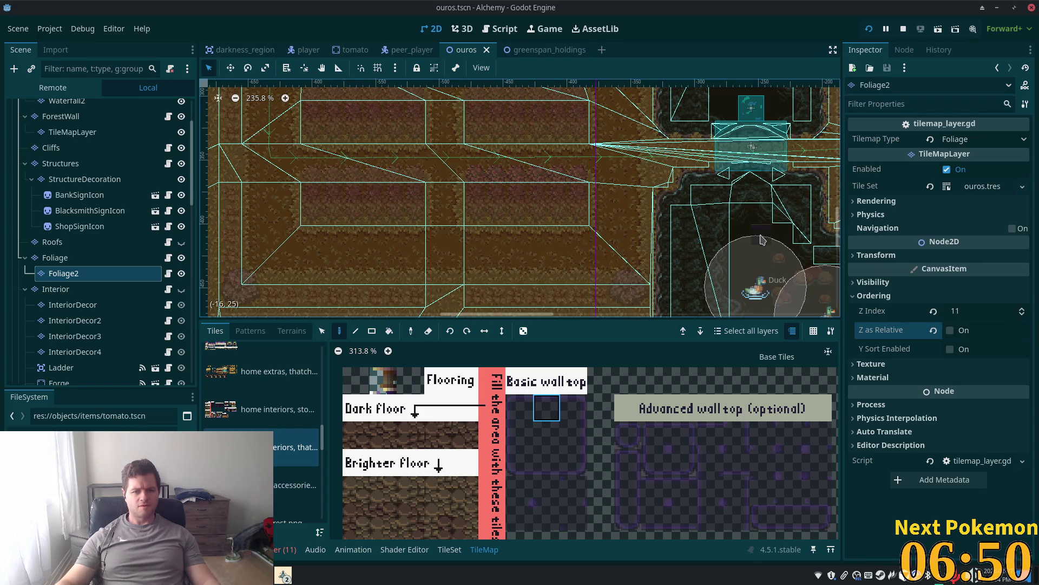
Walk the player right, down and left between the bush rows in the relaunched game
key("Right")
key("Down")
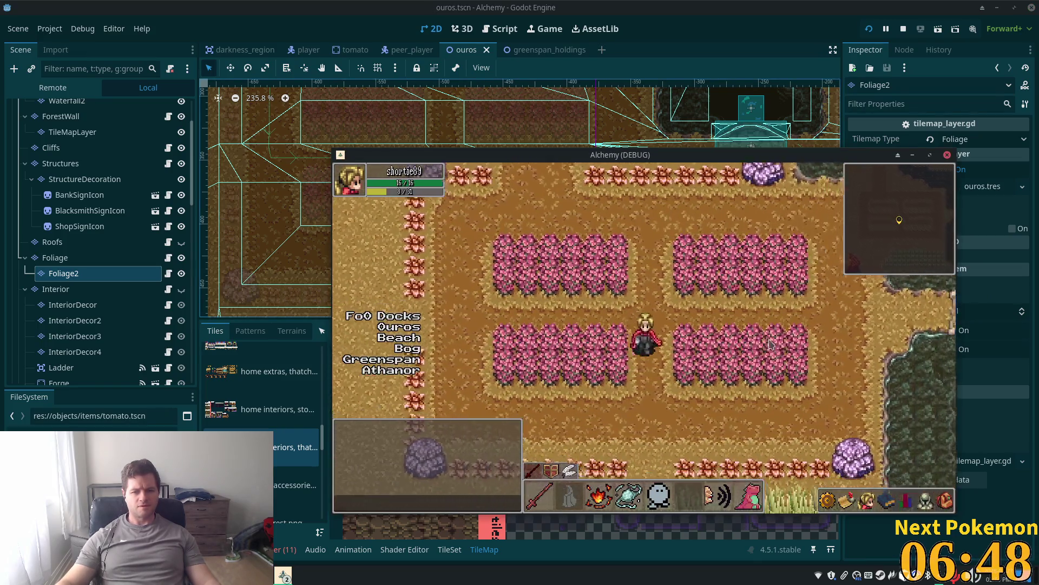
key("Right")
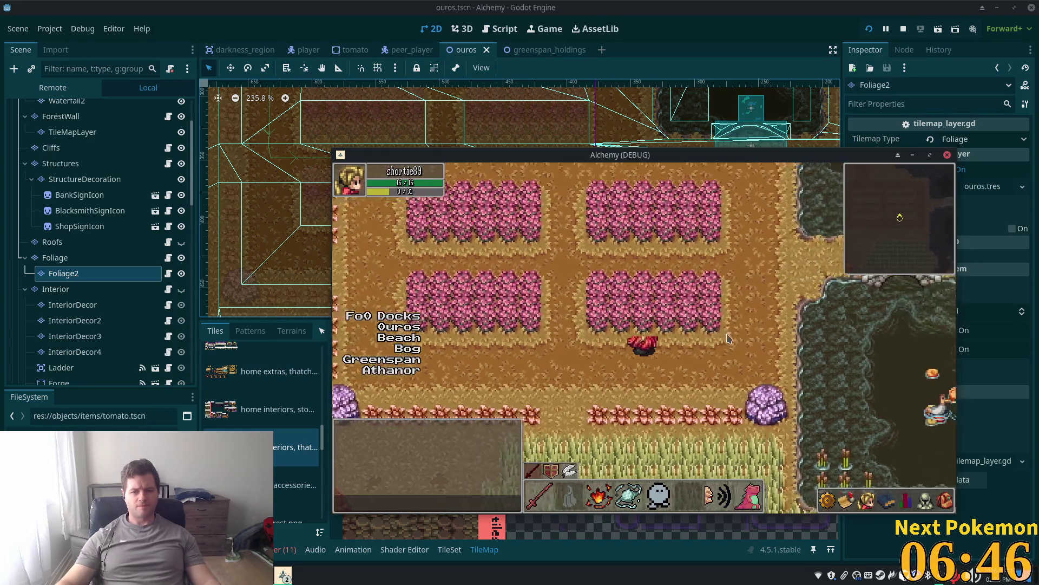
key("Left")
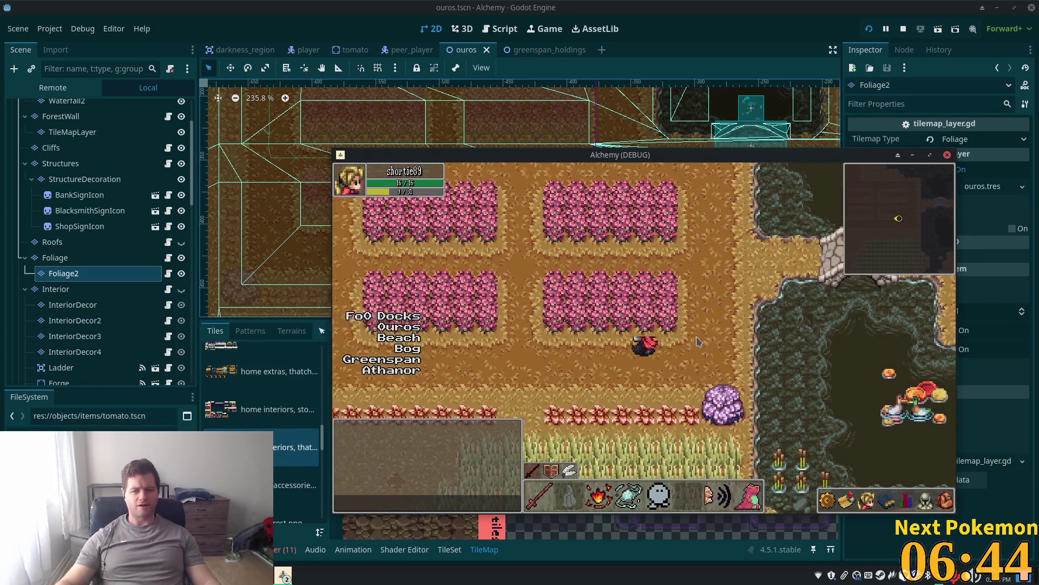
Place a shrunken editor window beside the game and revisit Foliage2's Z Index
mouse_move(685, 155)
left_mouse_down()
mouse_move(829, 186)
mouse_move(947, 188)
left_mouse_up()
left_click(663, 35)
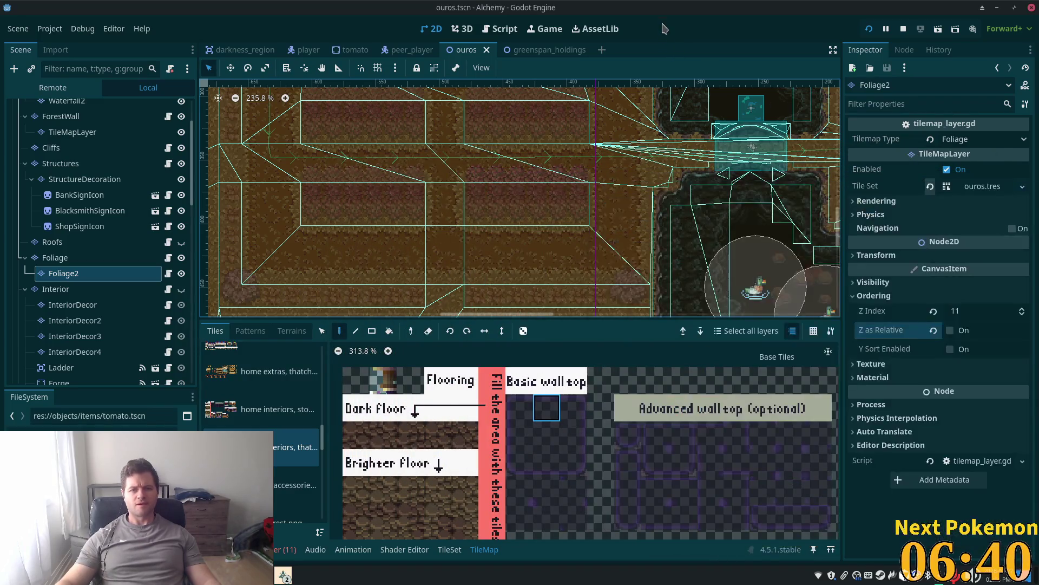
double_click(662, 11)
left_click_drag(648, 115, 482, 96)
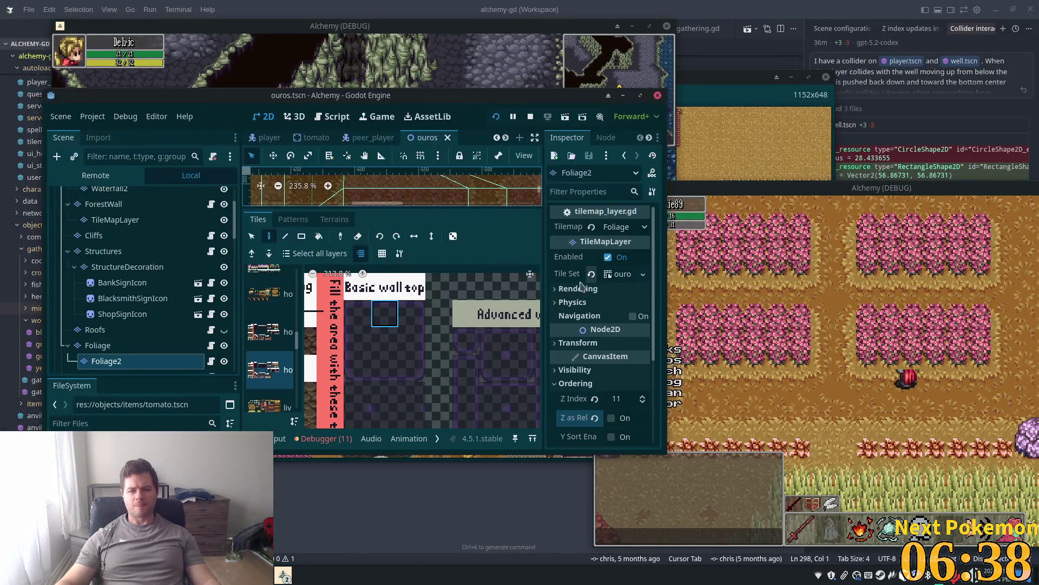
left_click(615, 398)
type("7")
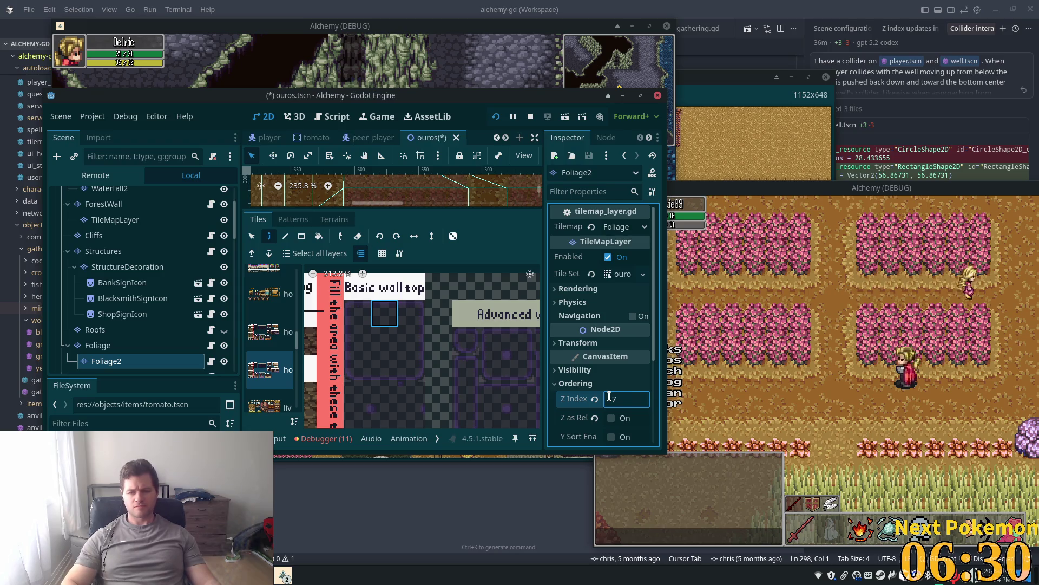
scroll(610, 397, "down", 1)
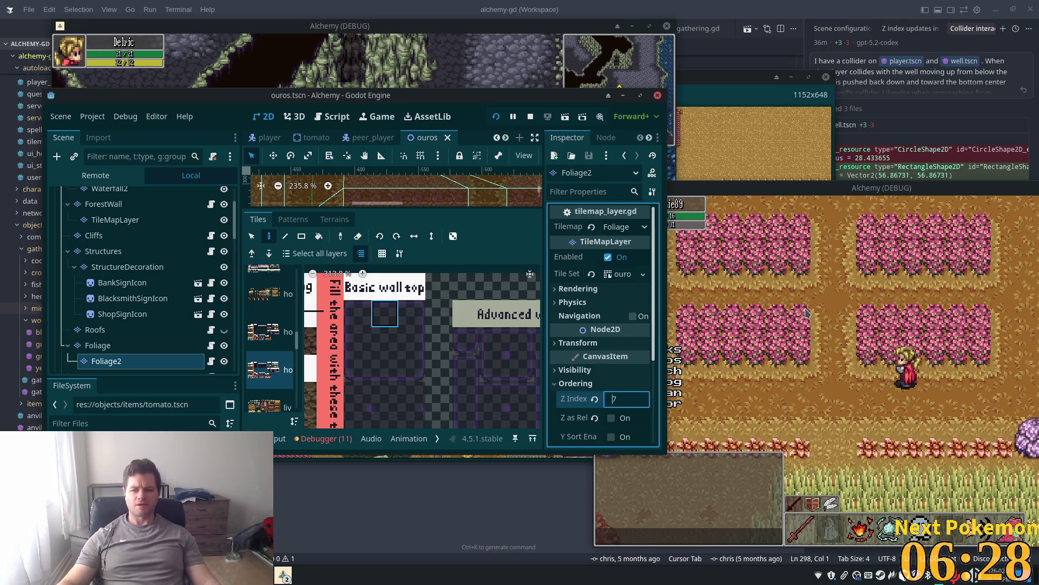
Walk the player down through the tall grass, past the autumn trees, and along the wooden fence
left_click(860, 323)
key("Down")
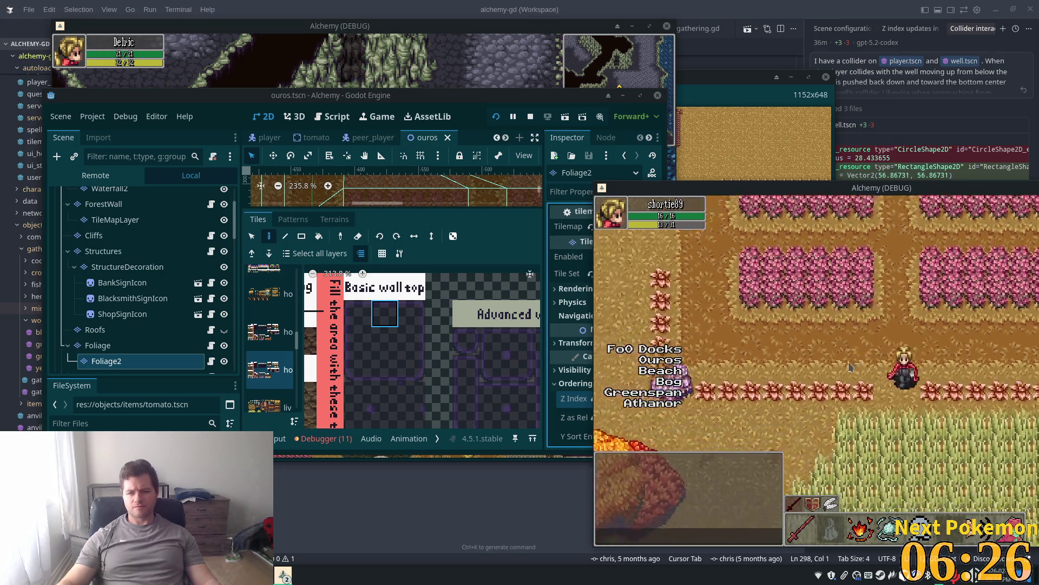
key("Left")
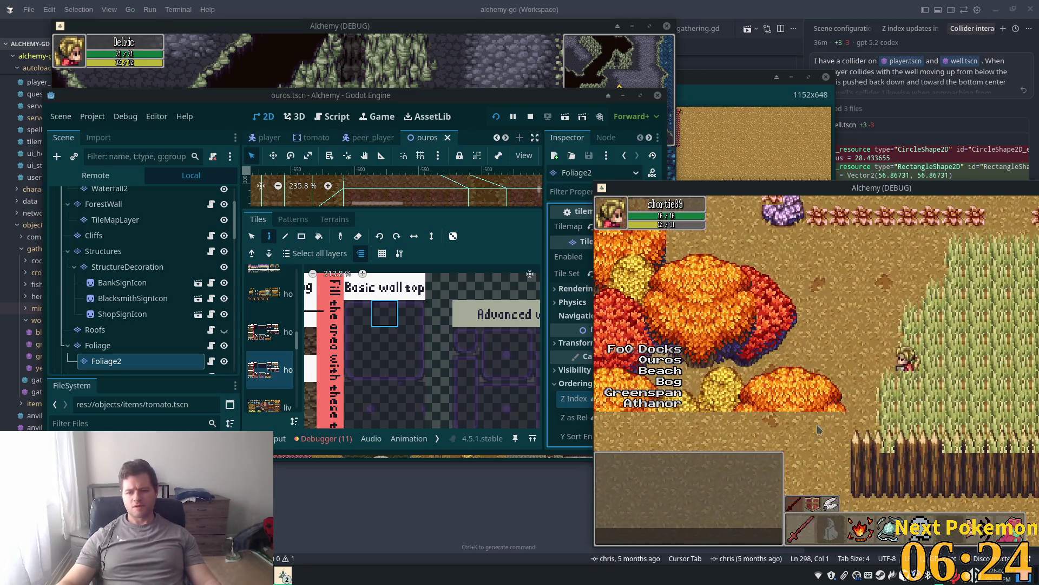
key("Down")
key("Right")
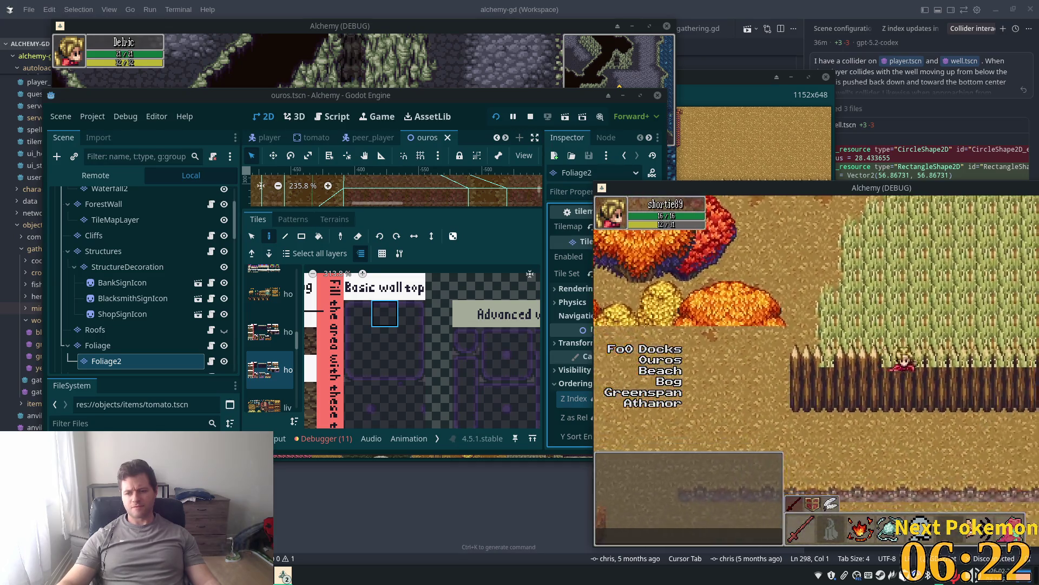
key("Right")
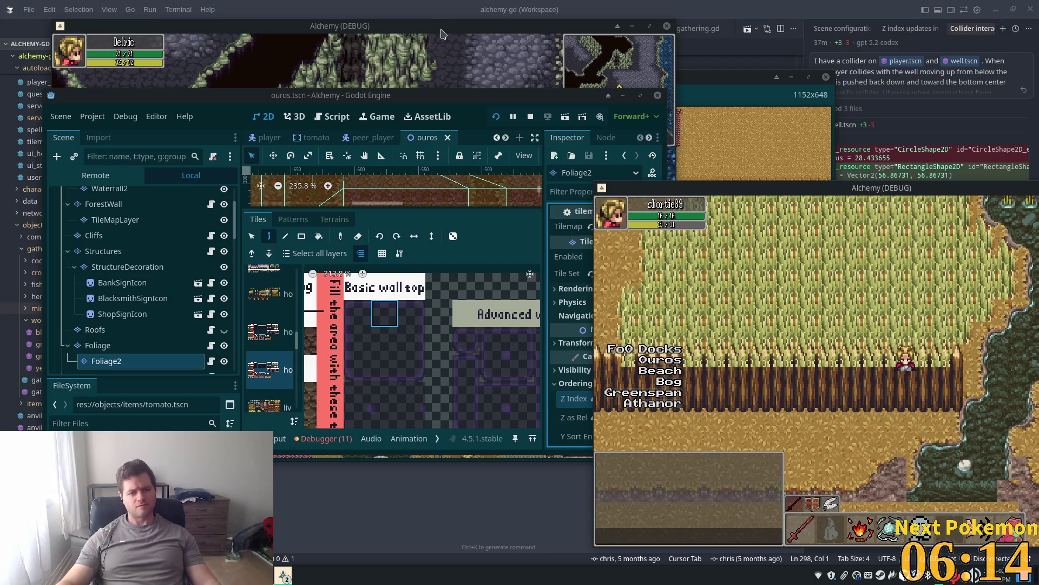
left_click(98, 347)
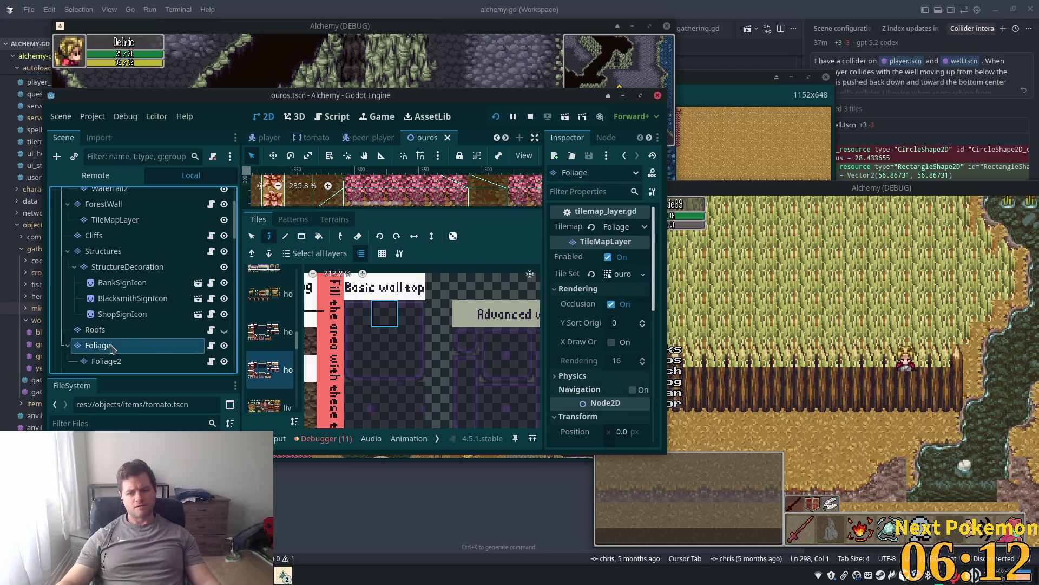
Check Foliage's ordering (Z Index 10), enlarge the scene view over the fence, and show Structures' properties
scroll(636, 368, "down", 5)
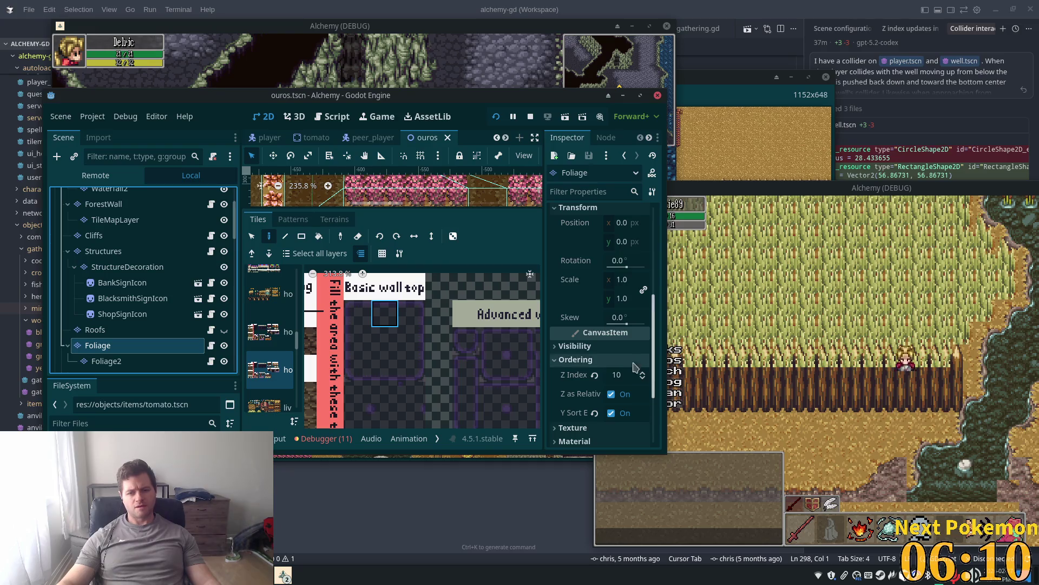
left_click(795, 383)
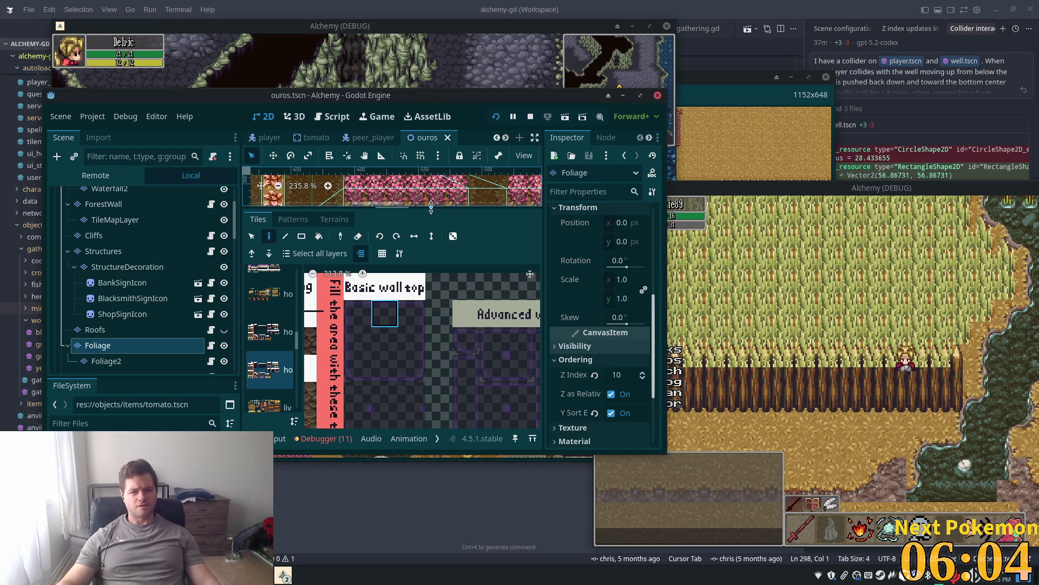
left_click_drag(431, 208, 443, 362)
scroll(385, 210, "down", 5)
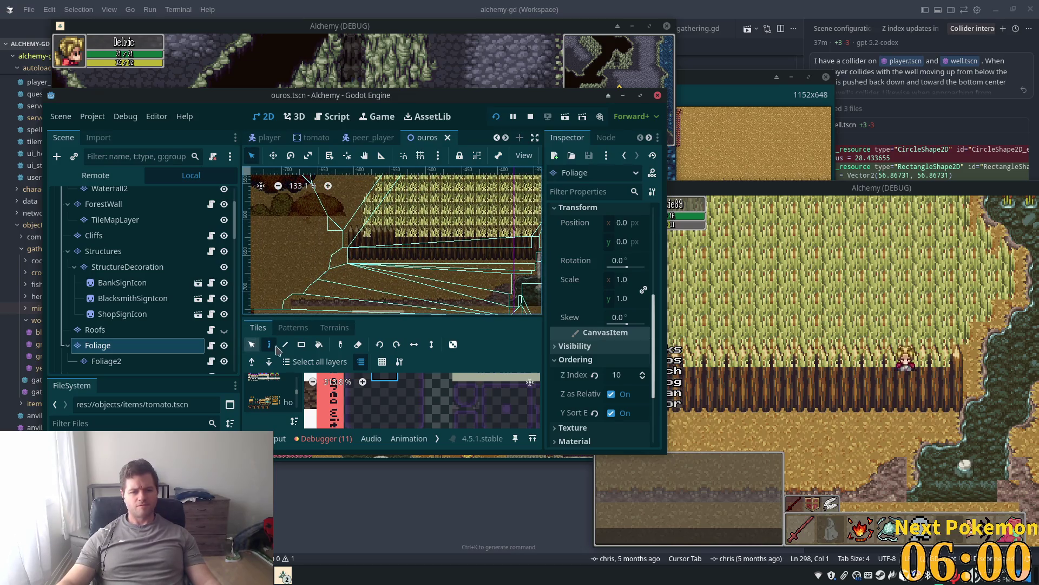
left_click(251, 345)
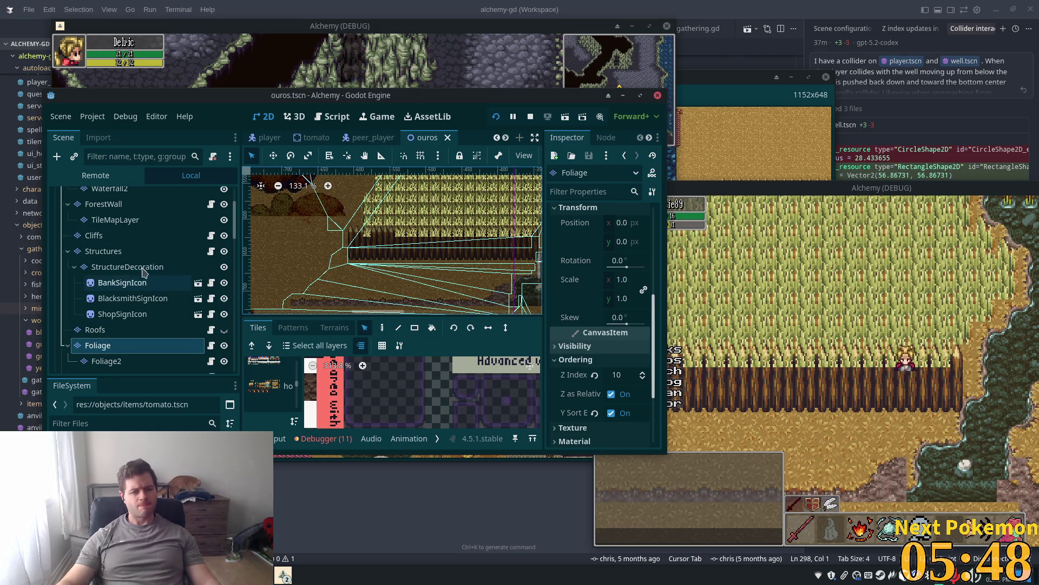
left_click(95, 235)
left_click(102, 251)
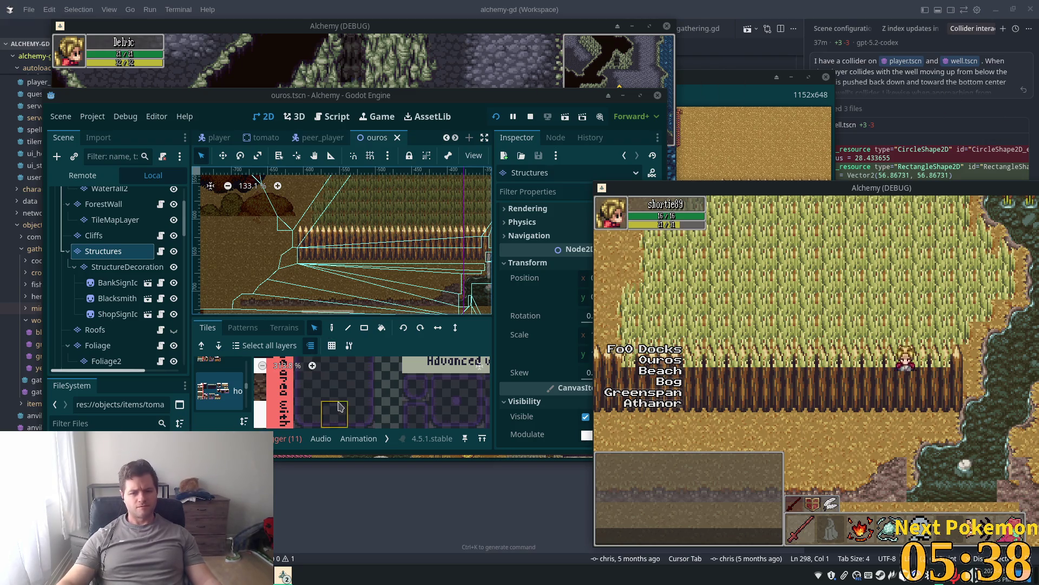
left_click(494, 455)
scroll(584, 382, "down", 3)
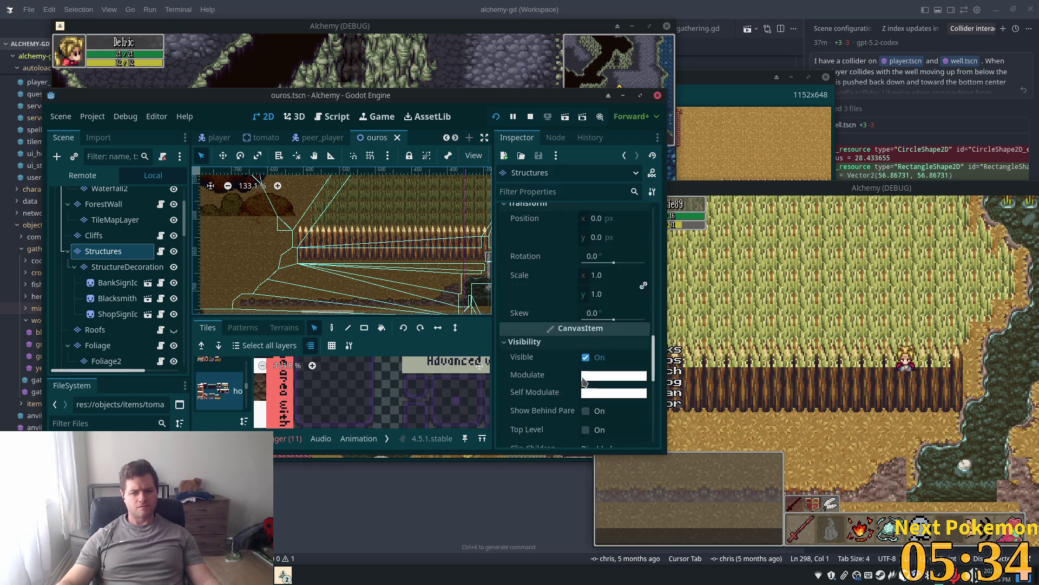
scroll(601, 377, "down", 5)
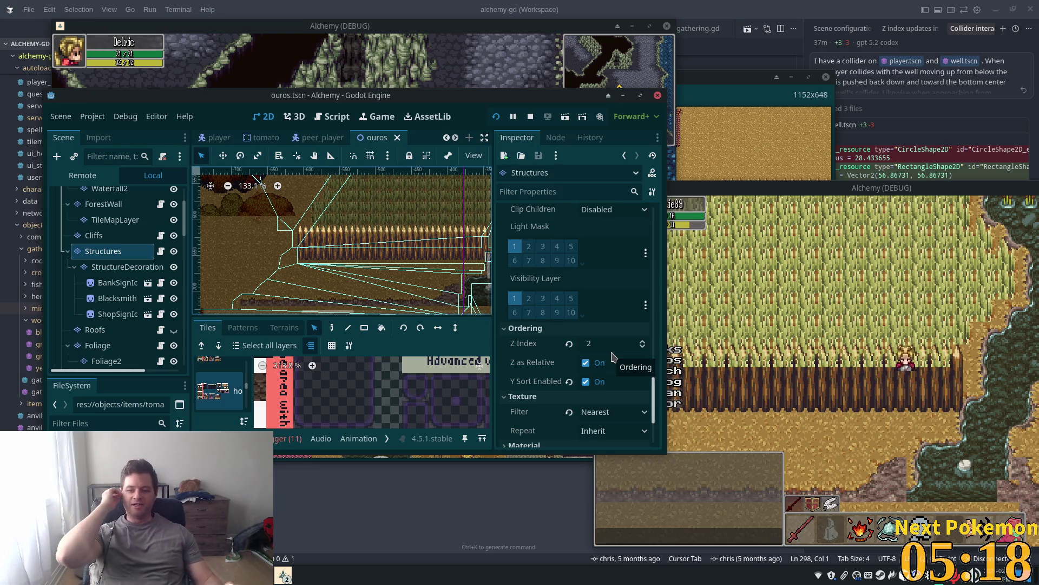
left_click(827, 435)
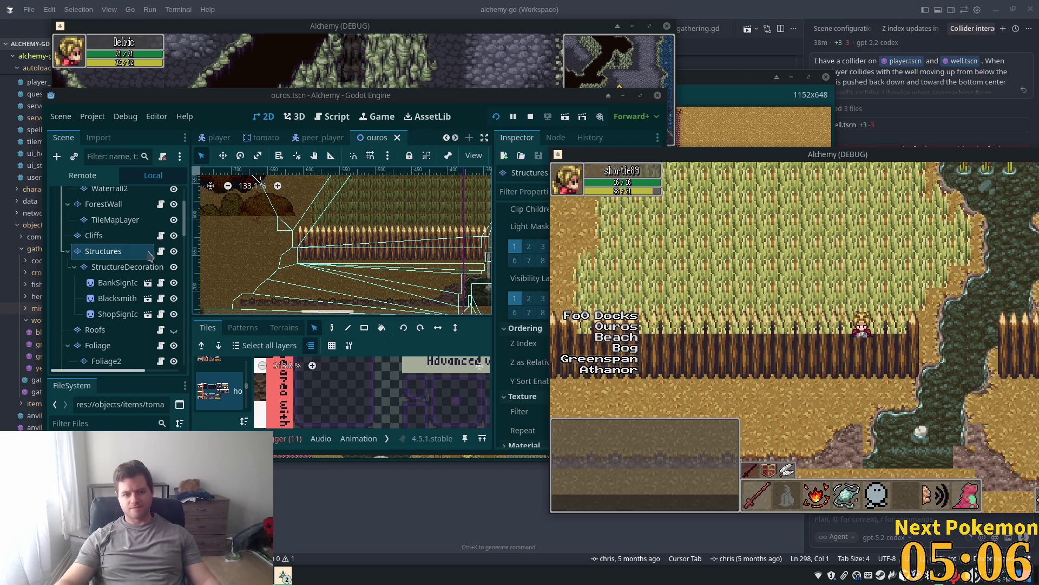
Enable Ordering > Y Sort Enabled on the Cliffs layer, save the ouros scene, and check the running game
left_click(109, 236)
scroll(566, 274, "down", 10)
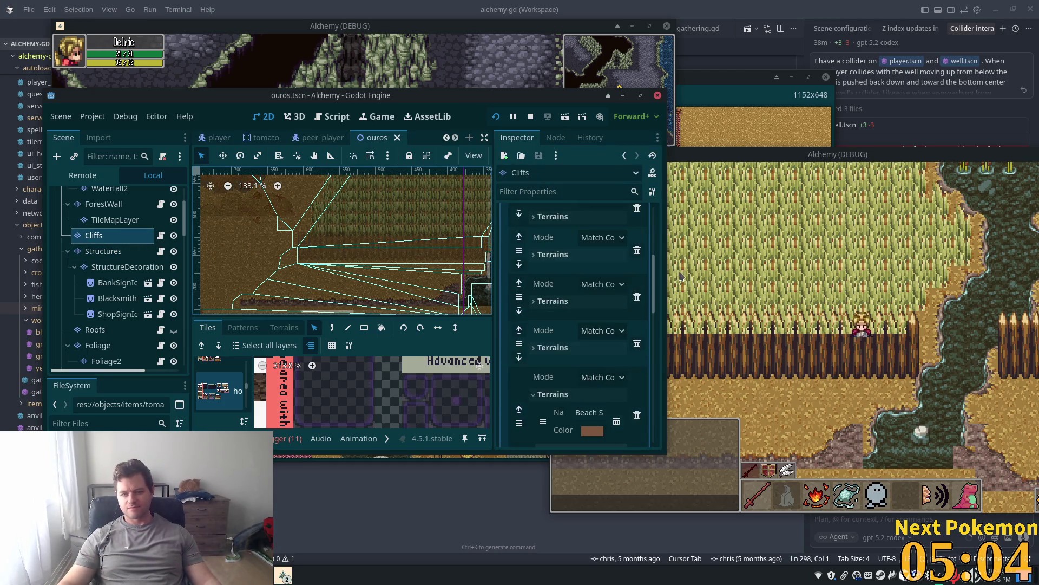
mouse_move(654, 283)
left_mouse_down()
mouse_move(656, 426)
mouse_move(651, 378)
mouse_move(653, 391)
left_mouse_up()
left_click(525, 385)
left_click(586, 438)
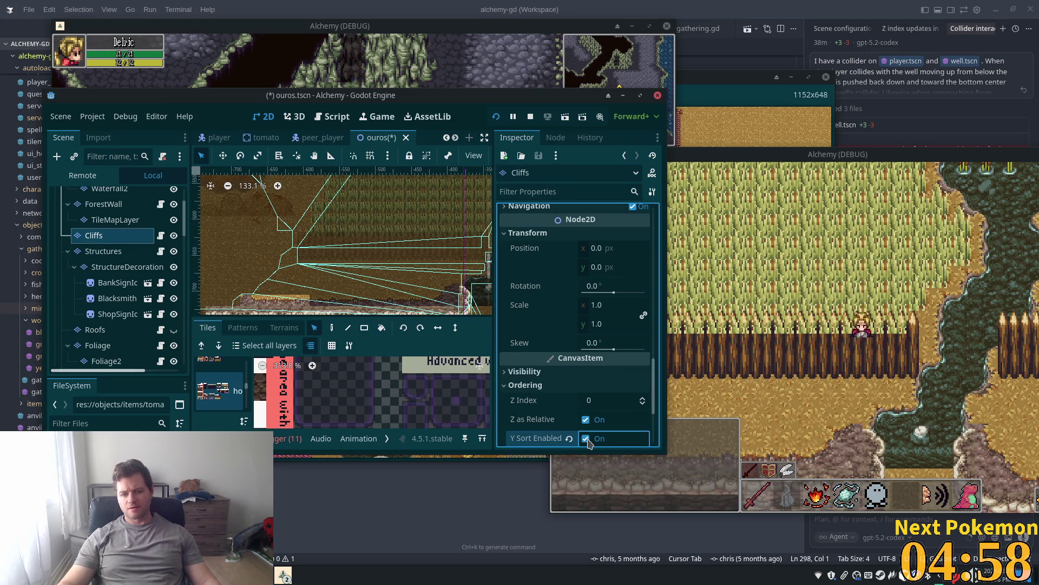
key("ctrl+s")
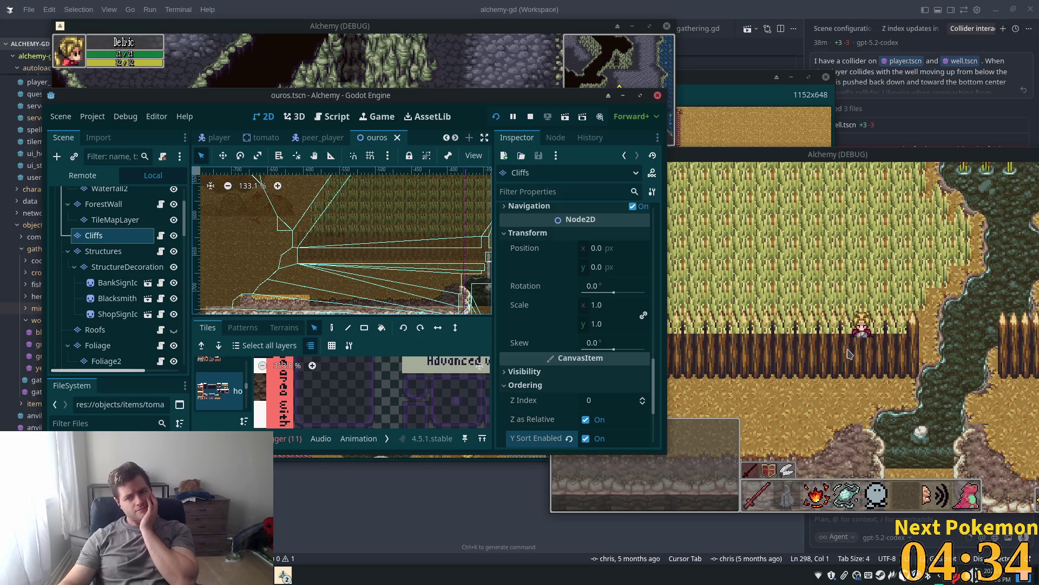
left_click(953, 328)
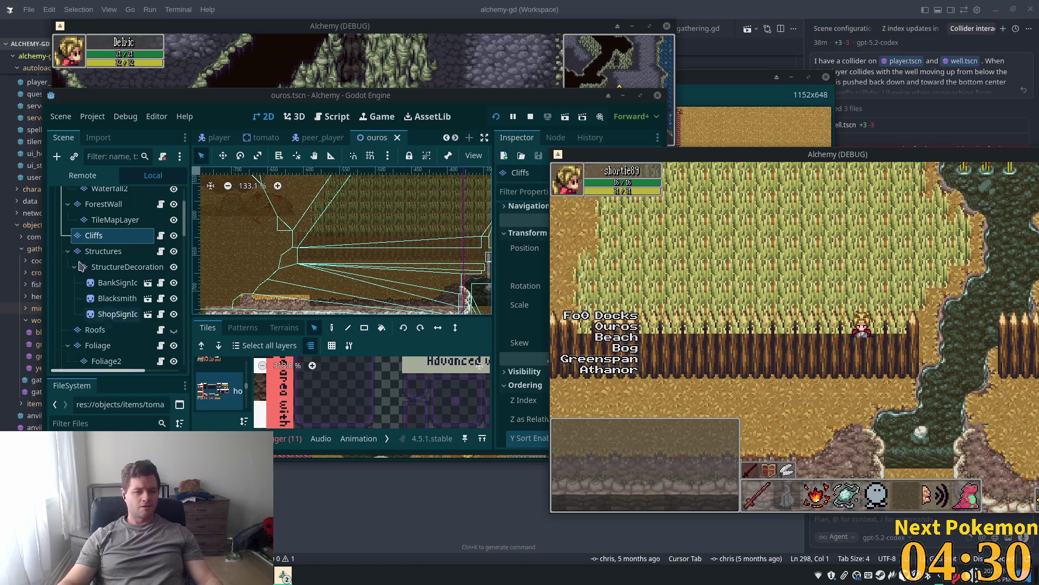
Bring the editor back over the game, then move it up-left and enlarge its window
left_click(95, 235)
scroll(95, 235, "up", 3)
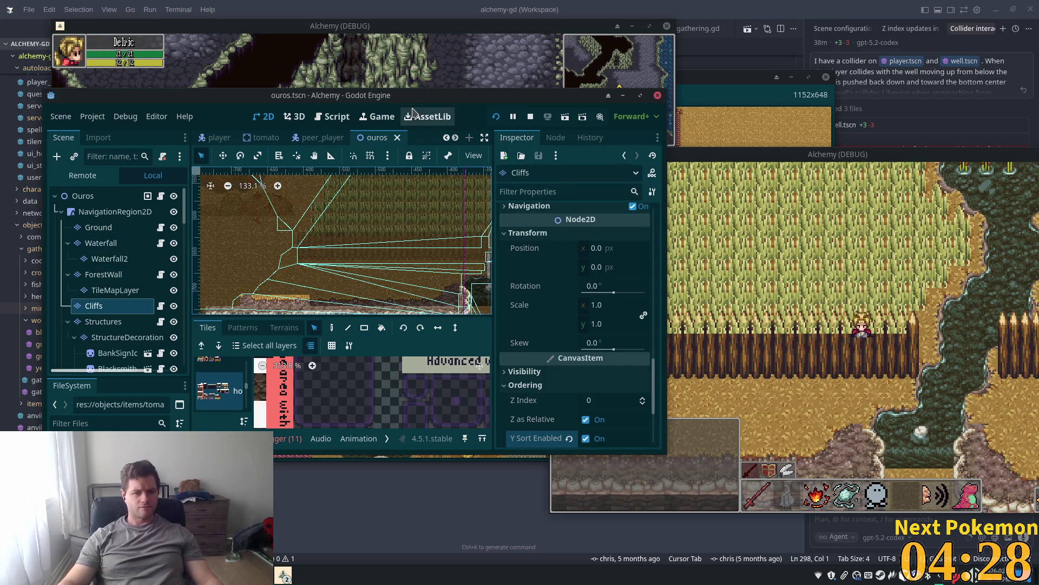
left_click_drag(490, 97, 448, 18)
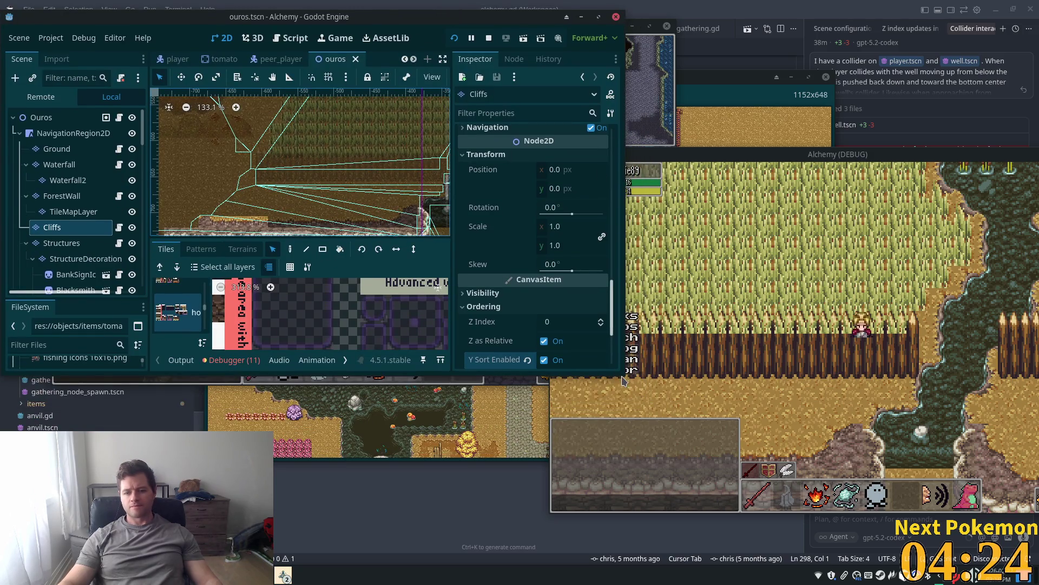
left_click_drag(622, 380, 886, 520)
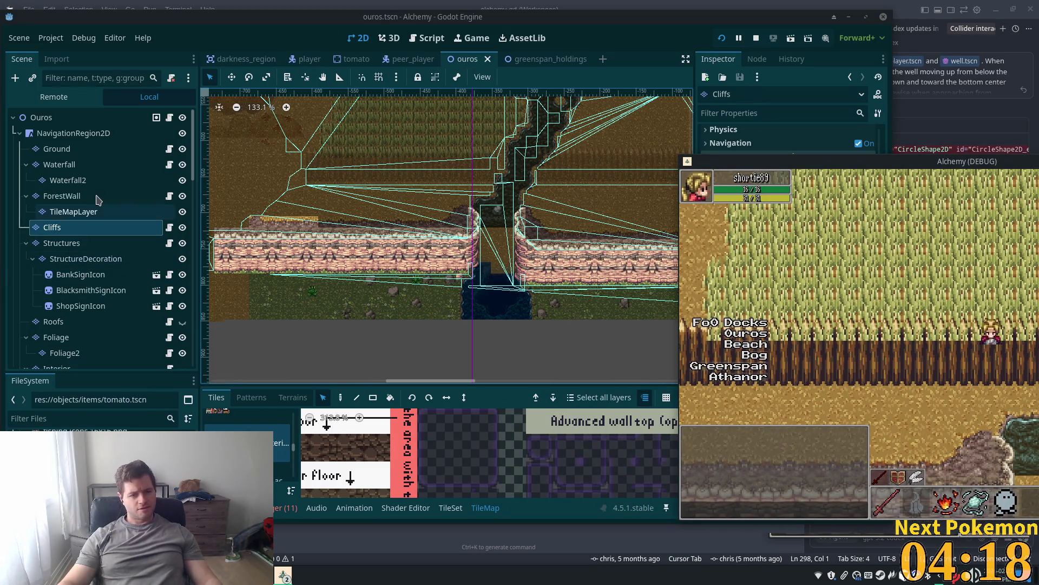
Select the Structures layer, pan to the fence, and make the tile panel taller and wider
left_click(61, 196)
left_click(69, 259)
left_click(61, 243)
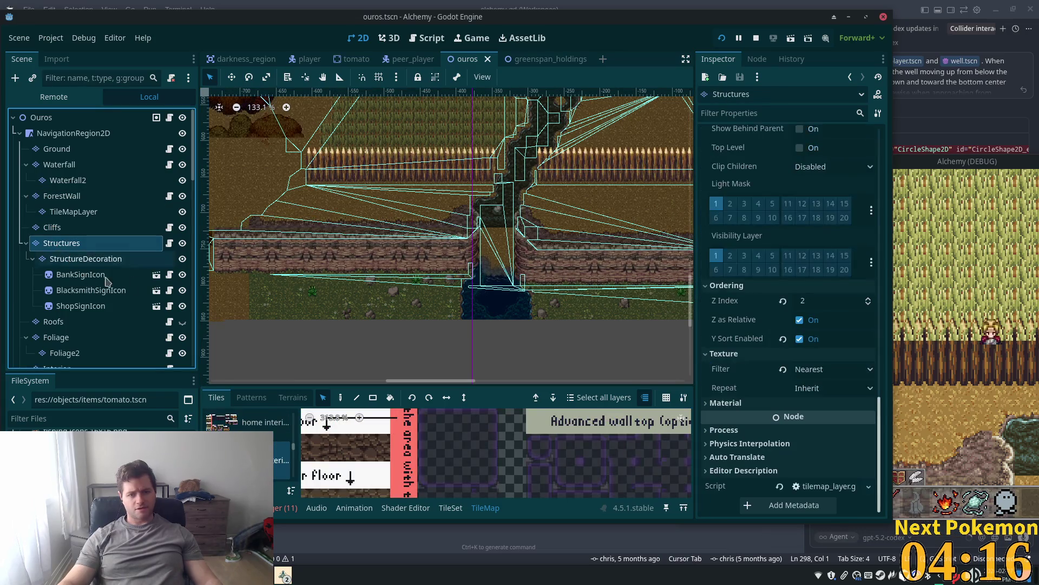
scroll(365, 248, "up", 5)
left_click_drag(366, 248, 367, 360)
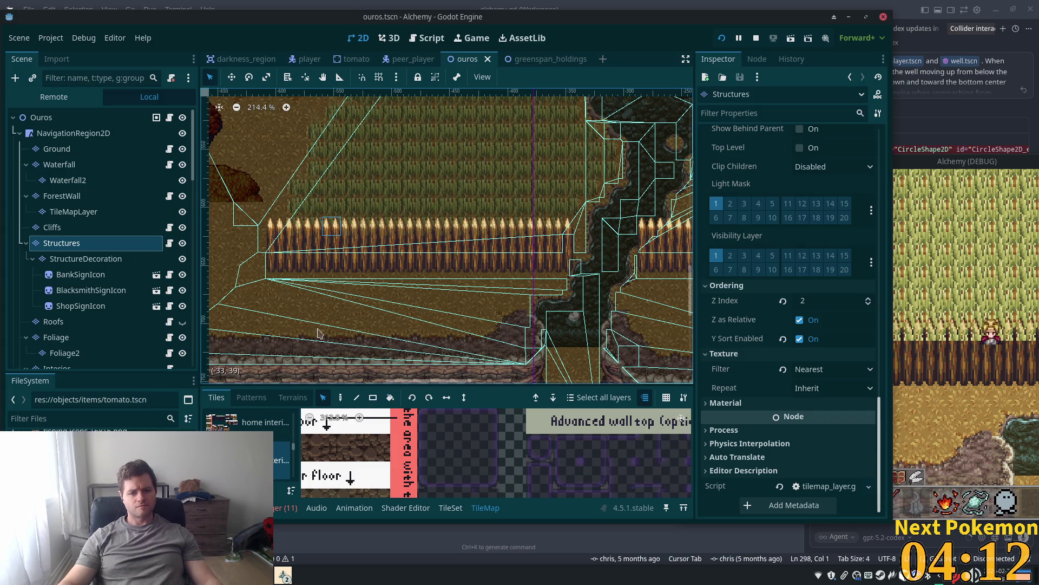
scroll(296, 438, "up", 2)
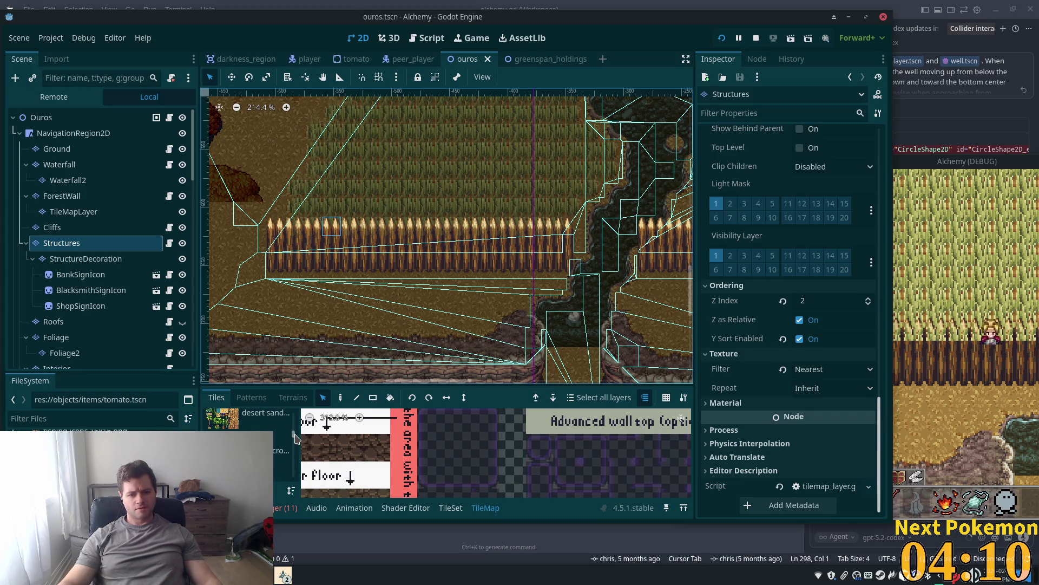
left_click_drag(296, 384, 295, 302)
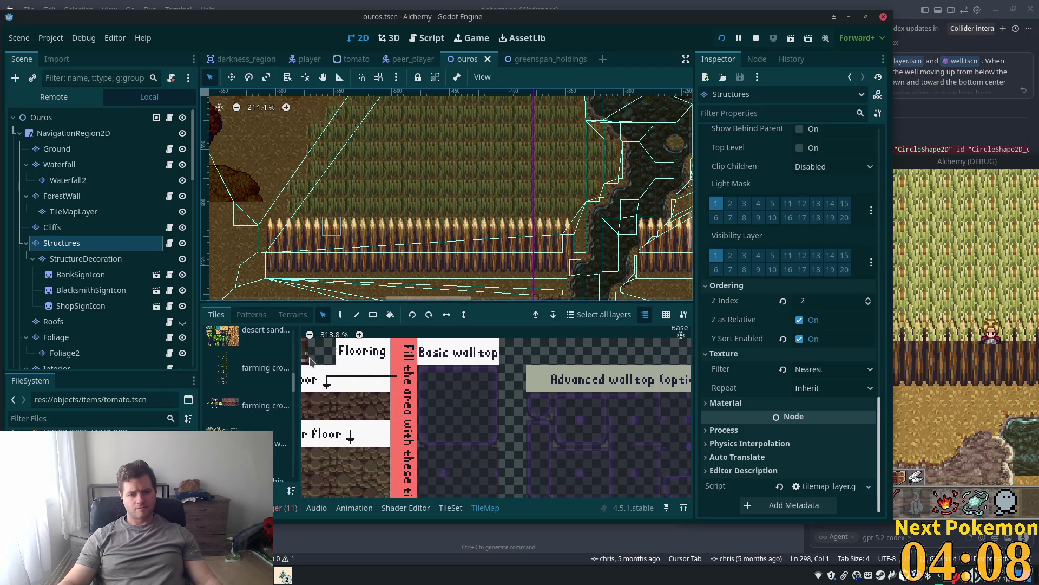
left_click_drag(295, 350, 353, 350)
Scroll the tile source list and show the bonus wooden stairs tiles
scroll(347, 371, "up", 1)
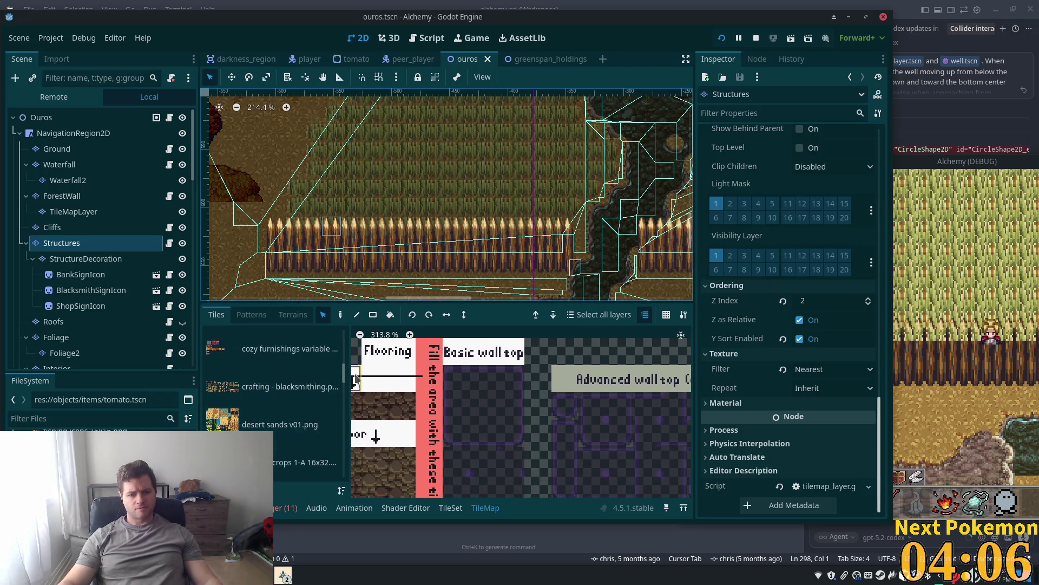
scroll(346, 371, "up", 1)
scroll(254, 412, "up", 3)
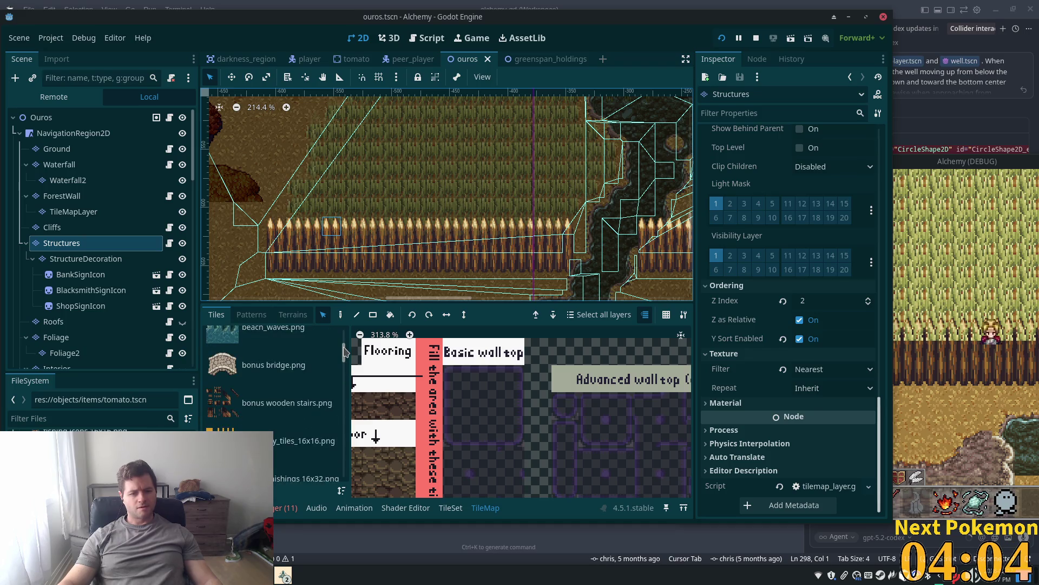
scroll(253, 414, "up", 3)
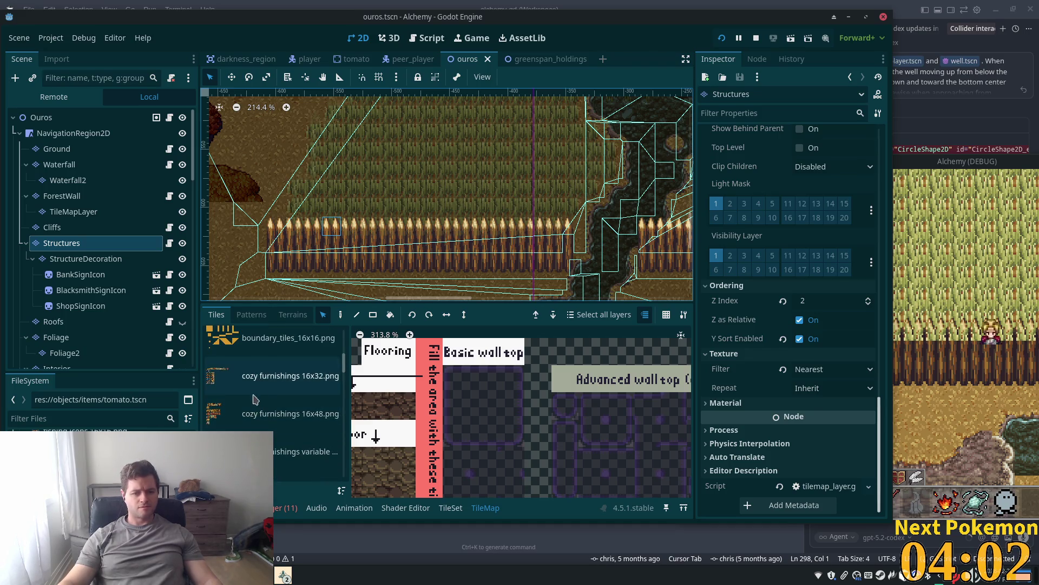
left_click(255, 421)
Zoom the map to 38.6%, pan around, and open the crafting - blacksmithing tile source
scroll(260, 411, "up", 5)
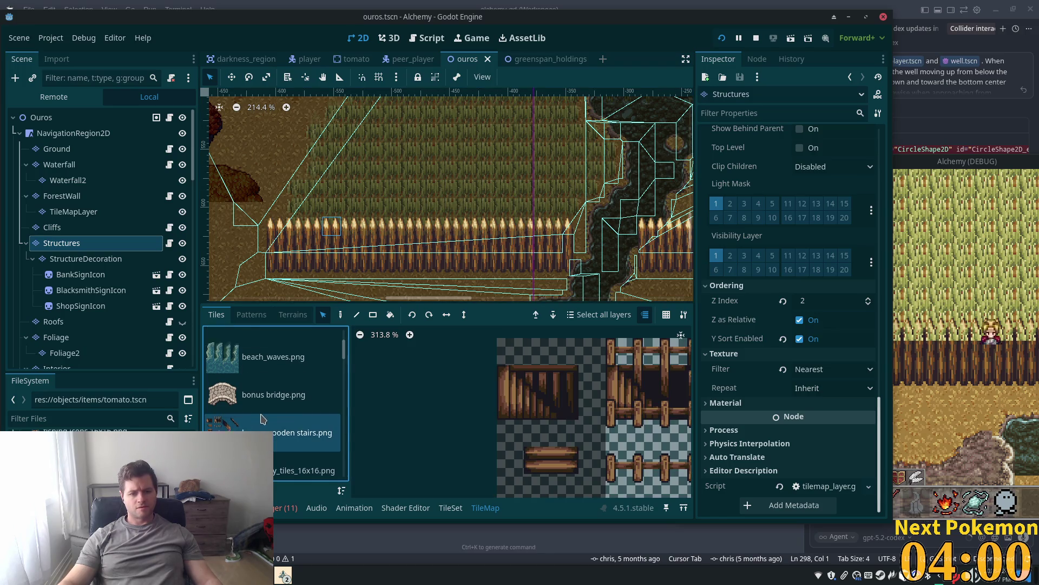
scroll(268, 401, "down", 2)
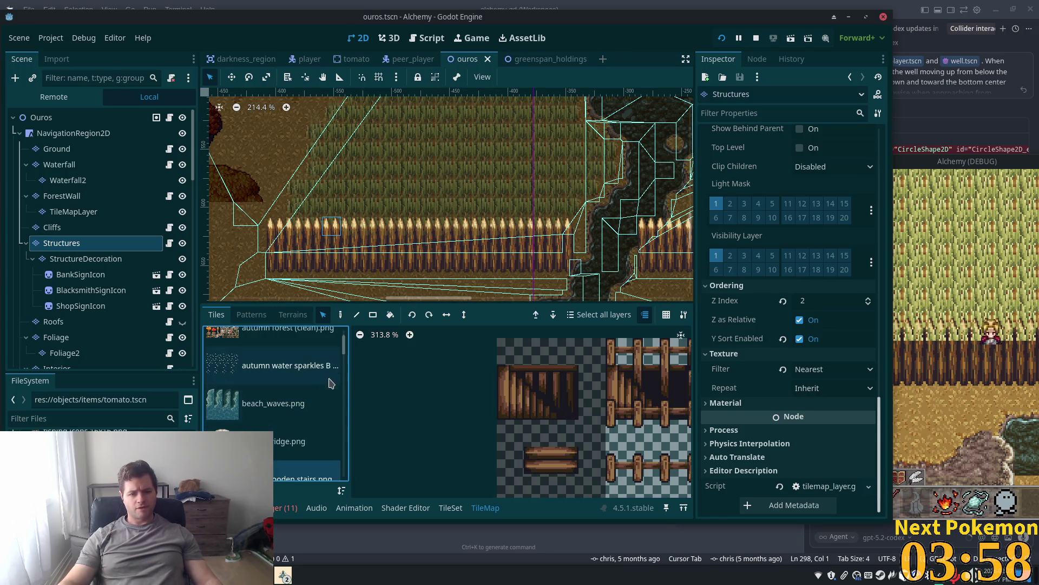
scroll(345, 354, "down", 2)
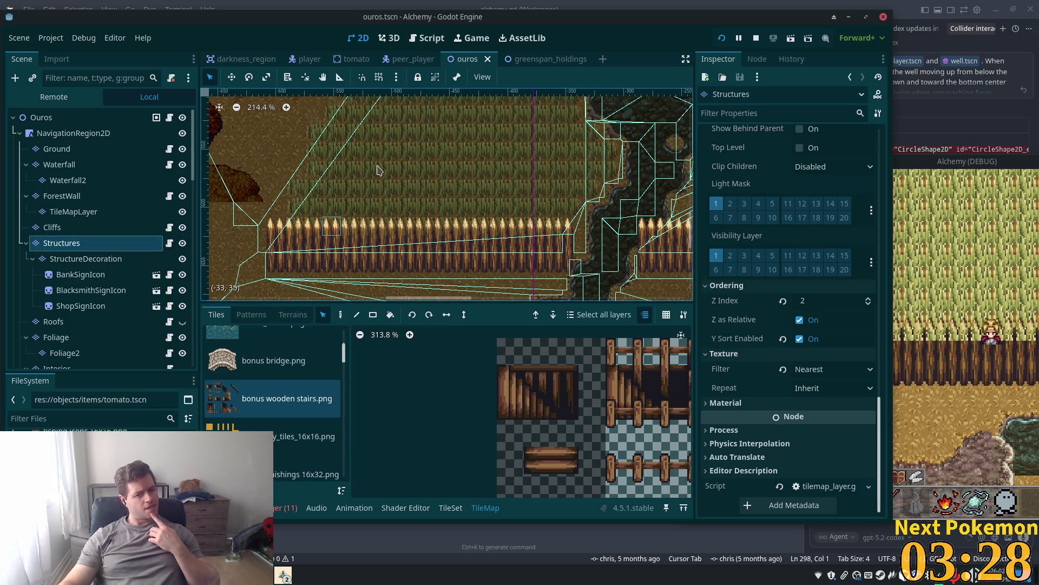
scroll(377, 171, "down", 10)
scroll(406, 202, "down", 5)
left_click_drag(570, 253, 544, 300)
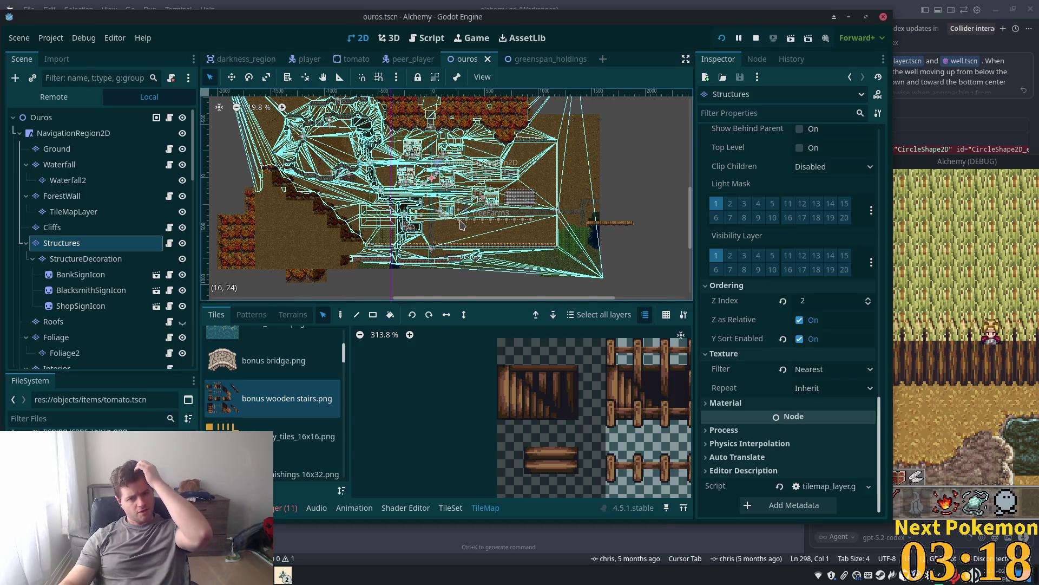
scroll(454, 224, "up", 5)
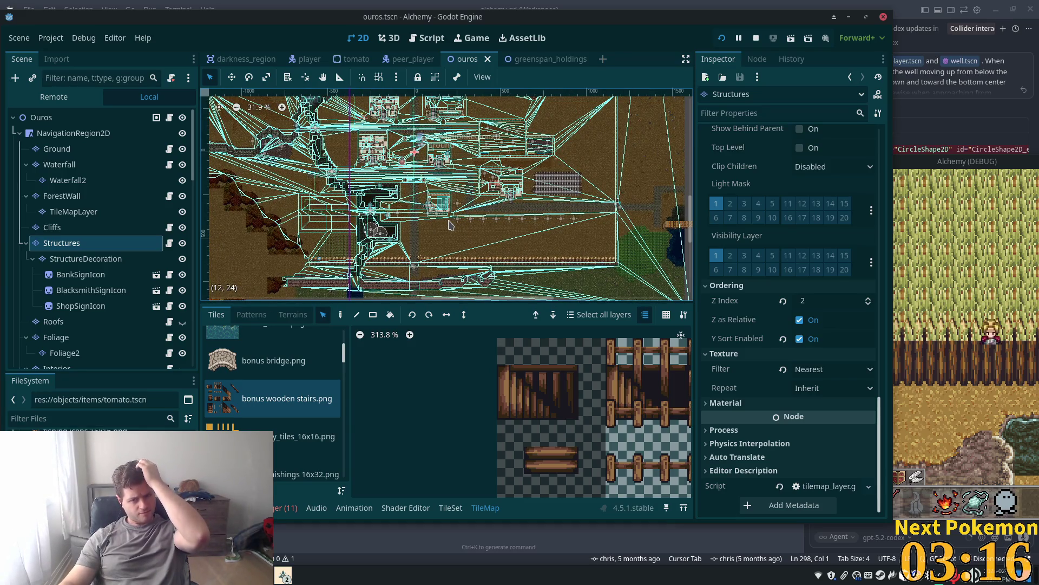
scroll(449, 227, "up", 2)
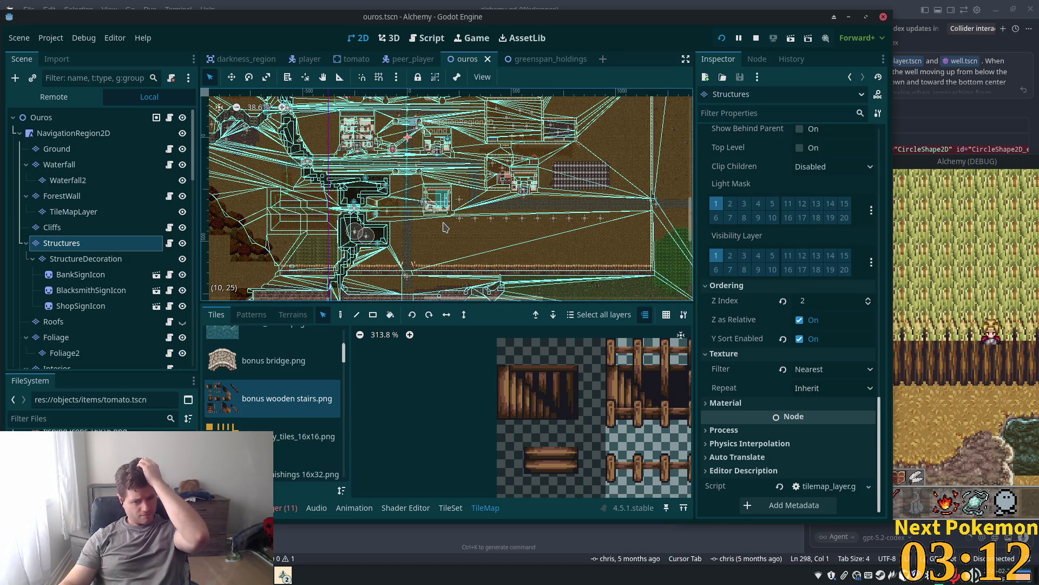
scroll(243, 427, "down", 4)
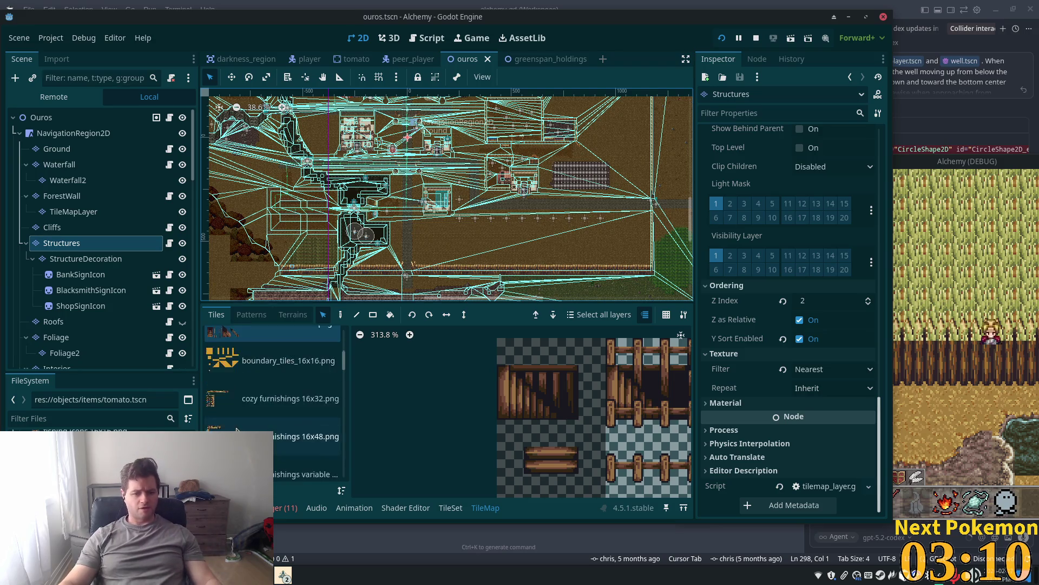
scroll(245, 425, "down", 2)
left_click(251, 403)
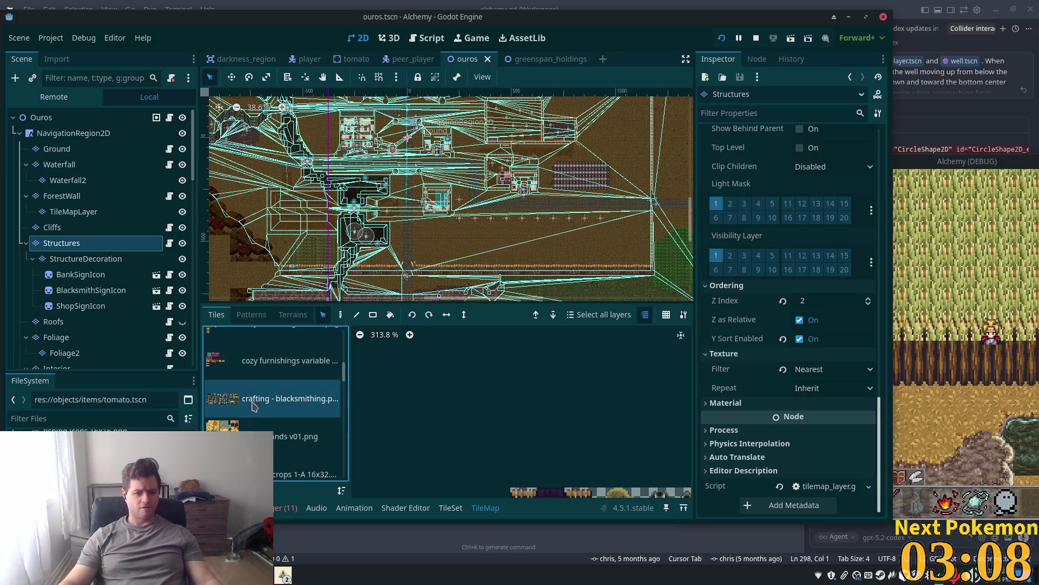
Browse the fences and walls, farming crops extras, fishing objects, and thatch-roof home tile sources
scroll(252, 417, "down", 2)
scroll(251, 417, "down", 2)
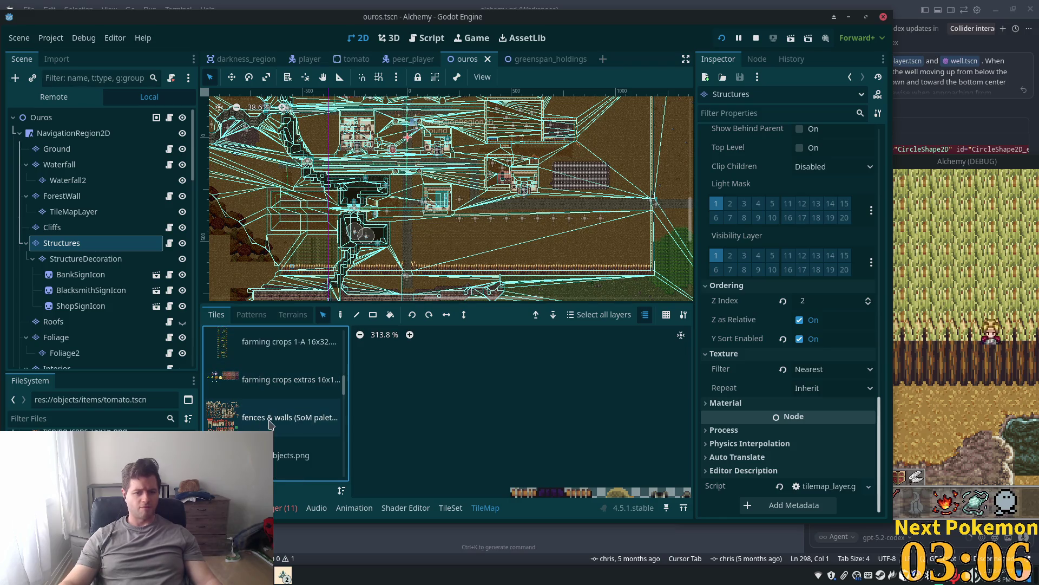
left_click(271, 424)
scroll(434, 357, "down", 4)
scroll(433, 357, "down", 4)
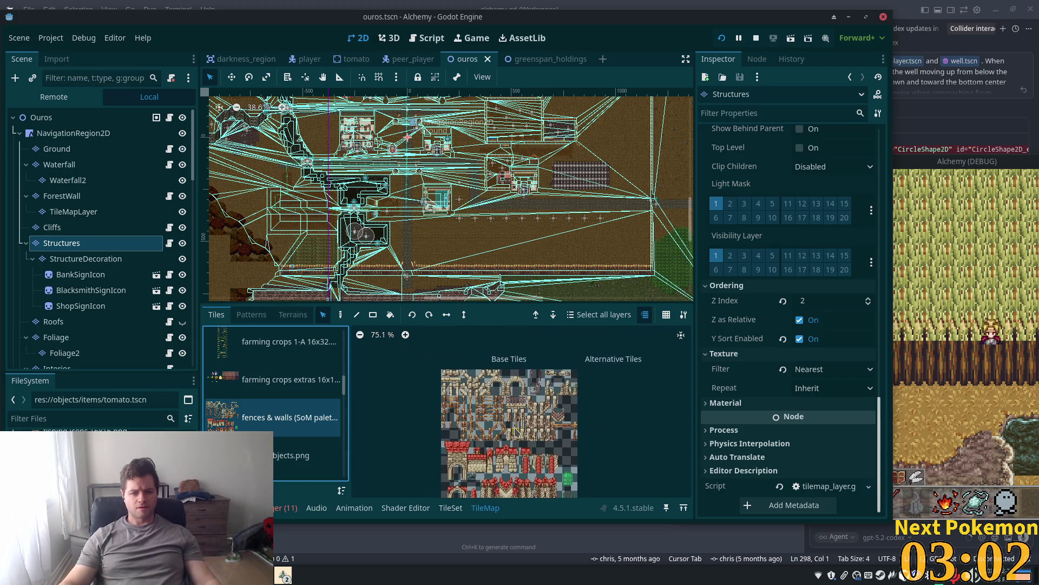
left_click(266, 382)
scroll(268, 384, "down", 2)
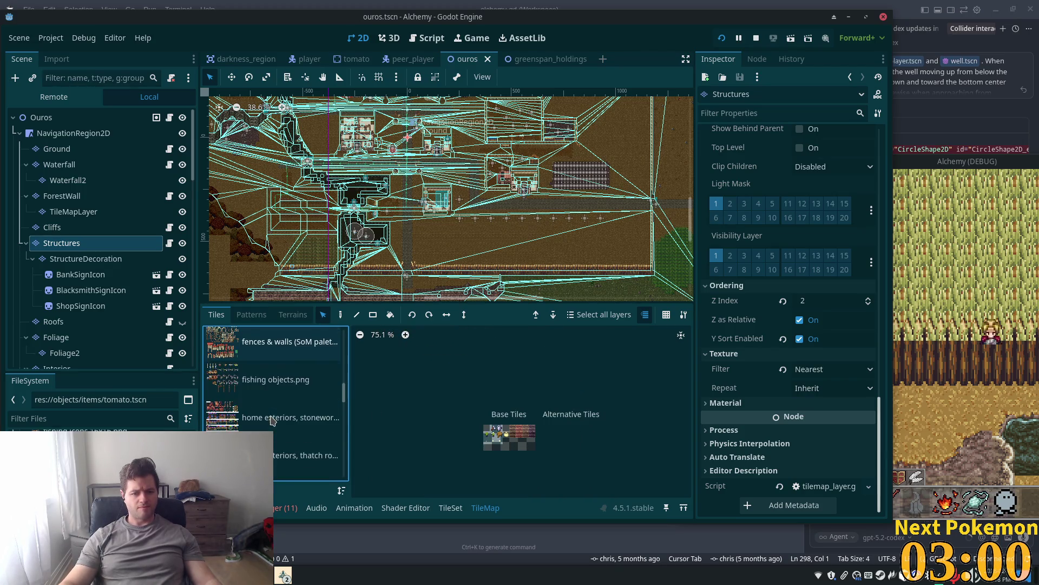
left_click(267, 384)
scroll(289, 407, "down", 3)
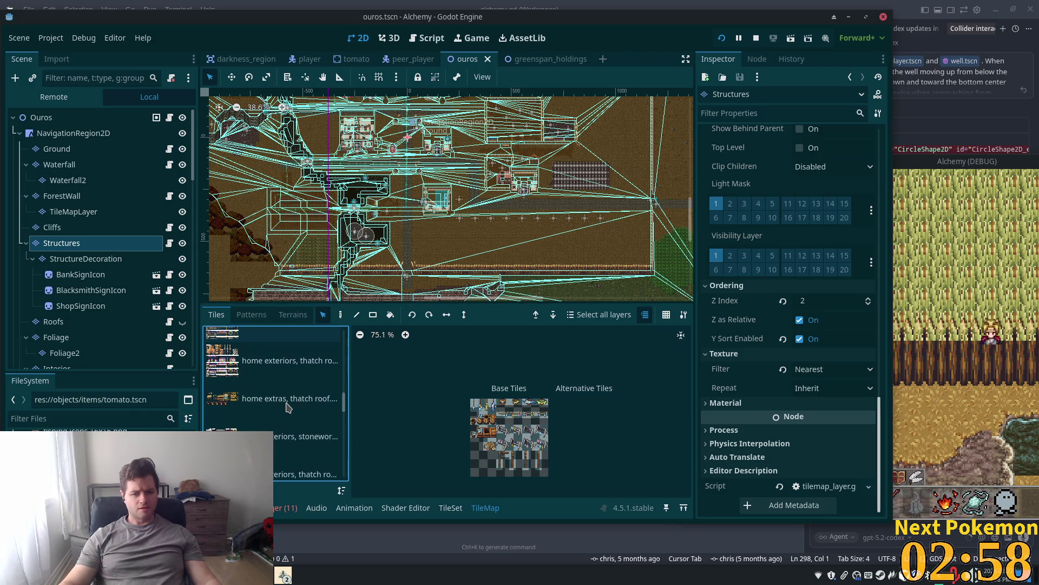
left_click(287, 407)
scroll(278, 414, "down", 2)
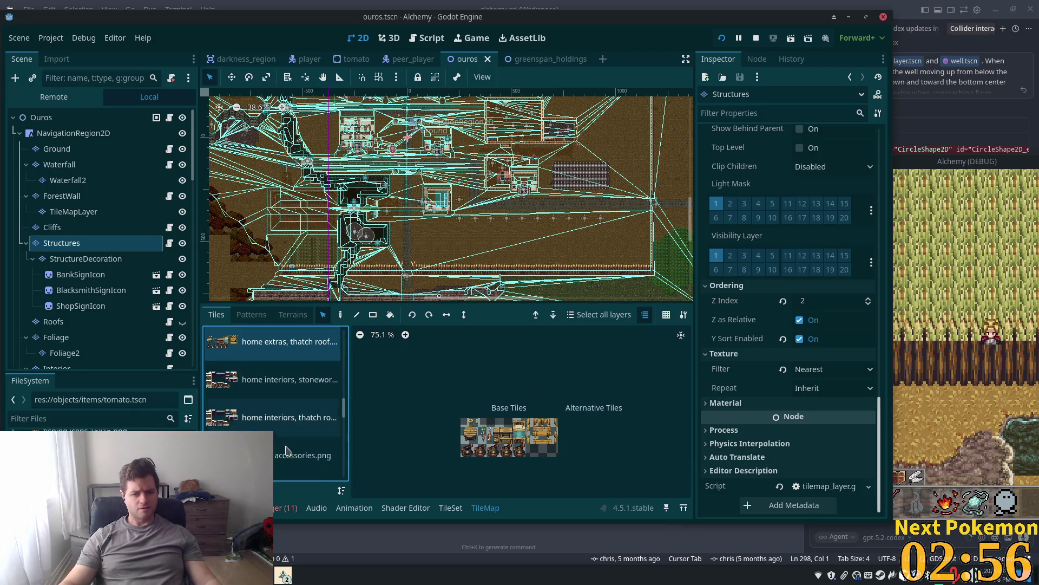
left_click(269, 422)
Open timber fort wall 16x64.png in the TileSet editor and pick its first wall tile
scroll(276, 422, "down", 5)
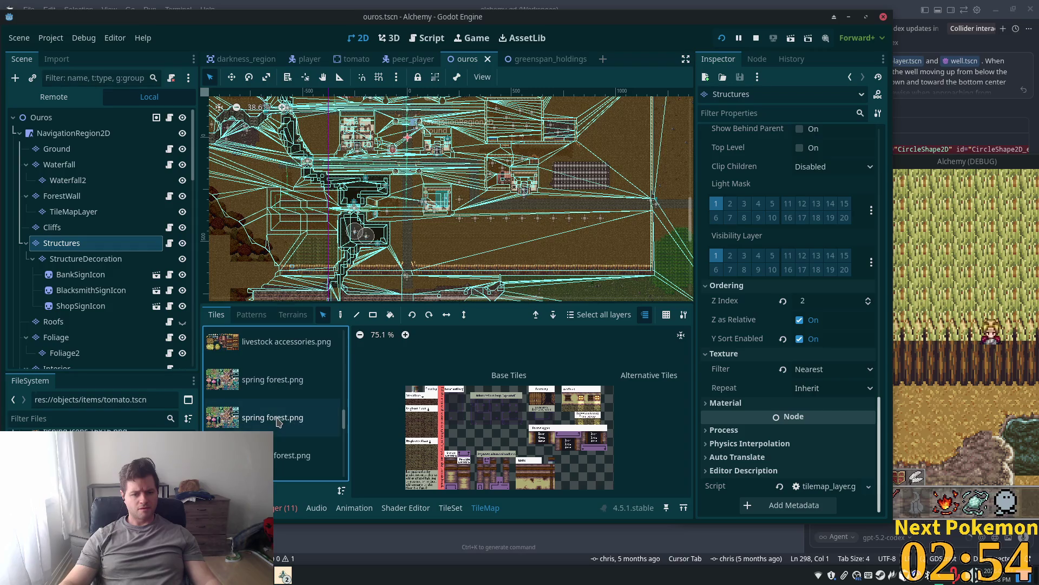
left_click(281, 411)
left_click(292, 436)
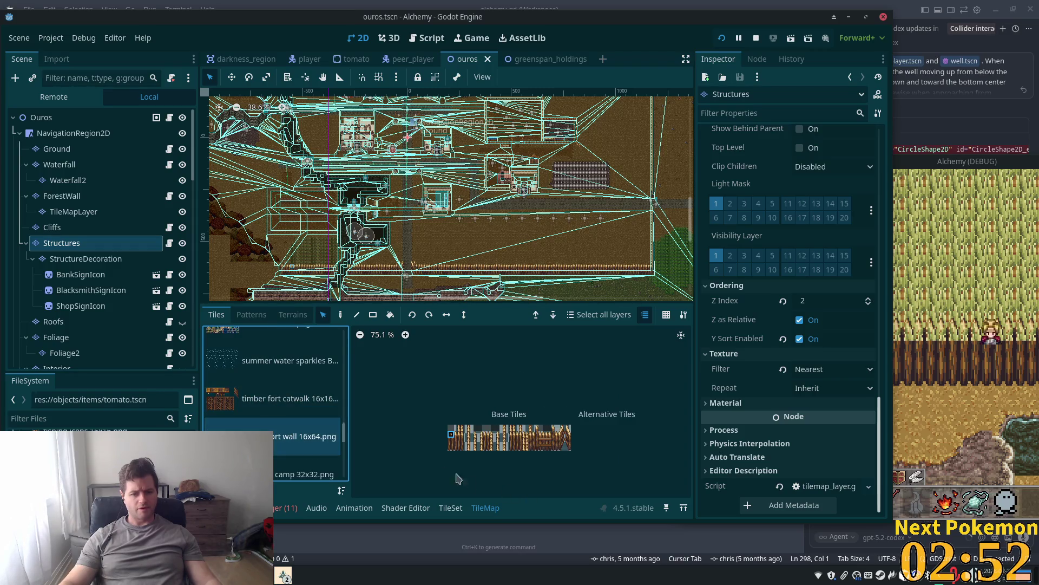
scroll(281, 429, "down", 1)
scroll(489, 446, "up", 5)
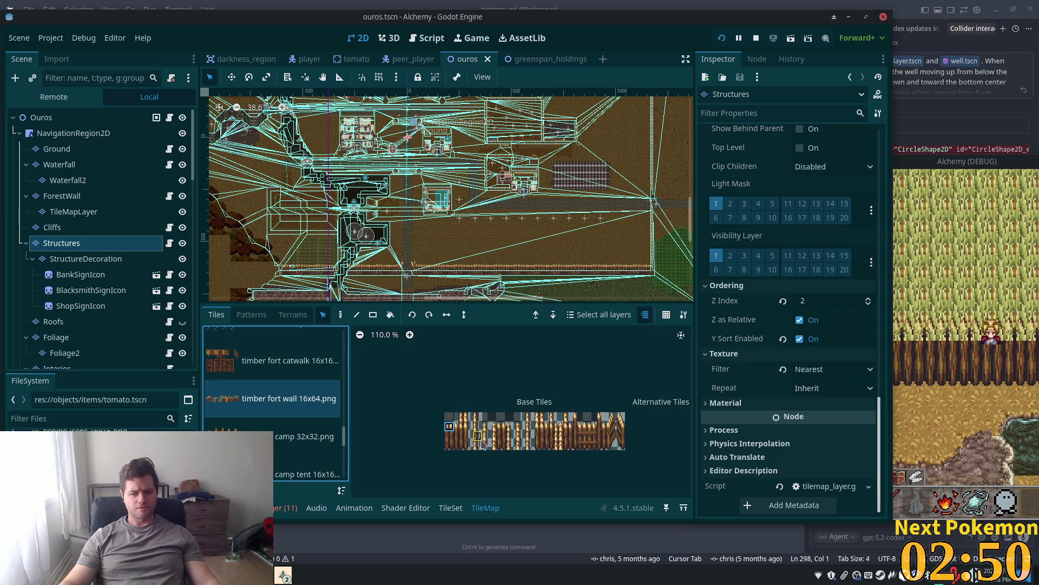
left_click(451, 508)
scroll(441, 423, "down", 2)
scroll(498, 411, "up", 1)
left_click(513, 433)
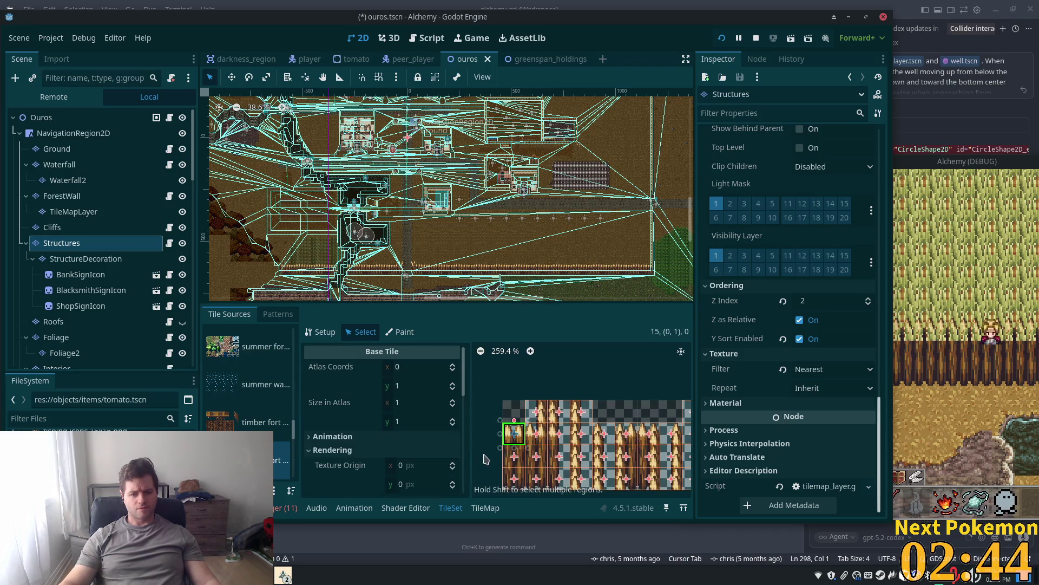
Show Z Index values on the atlas and select the timber fort wall tiles
scroll(435, 423, "down", 3)
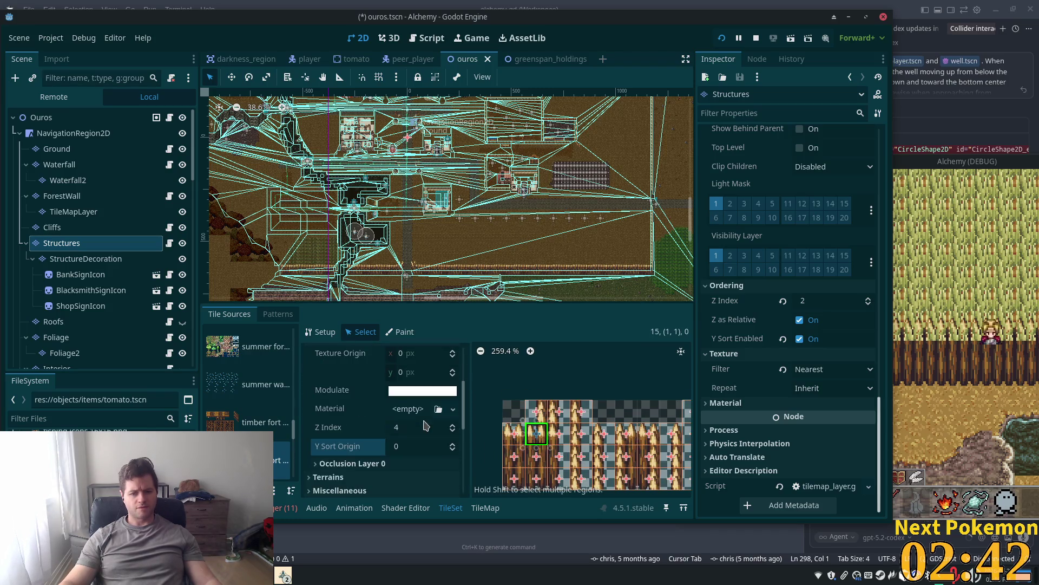
scroll(424, 427, "up", 1)
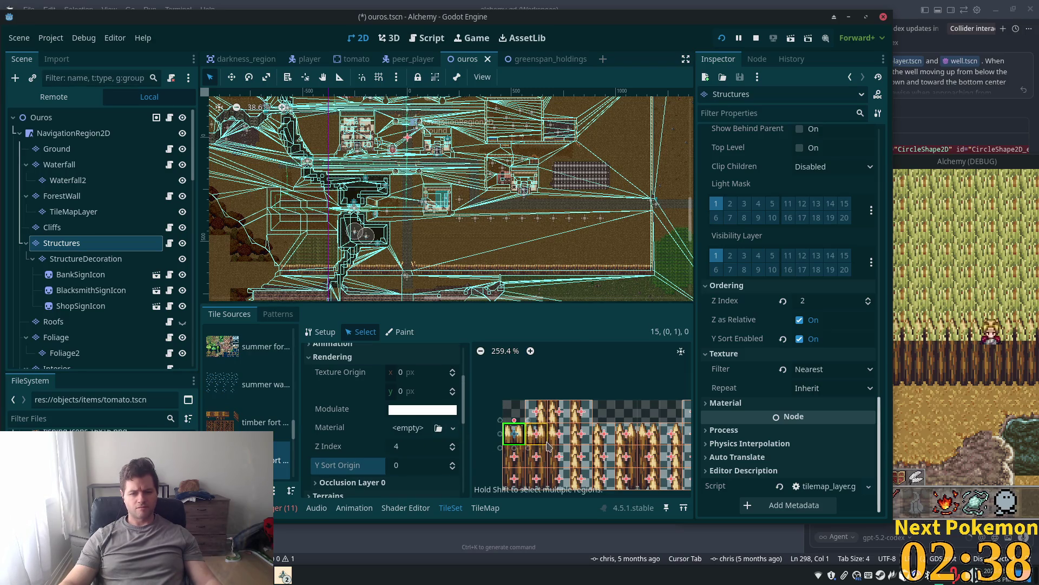
scroll(547, 444, "down", 3)
left_click(335, 446)
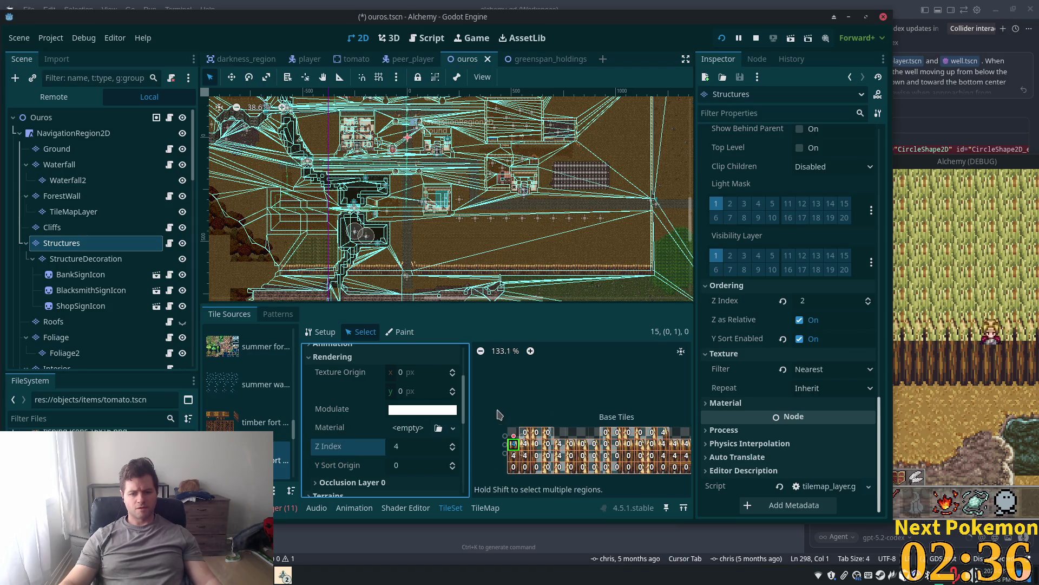
scroll(498, 415, "down", 1)
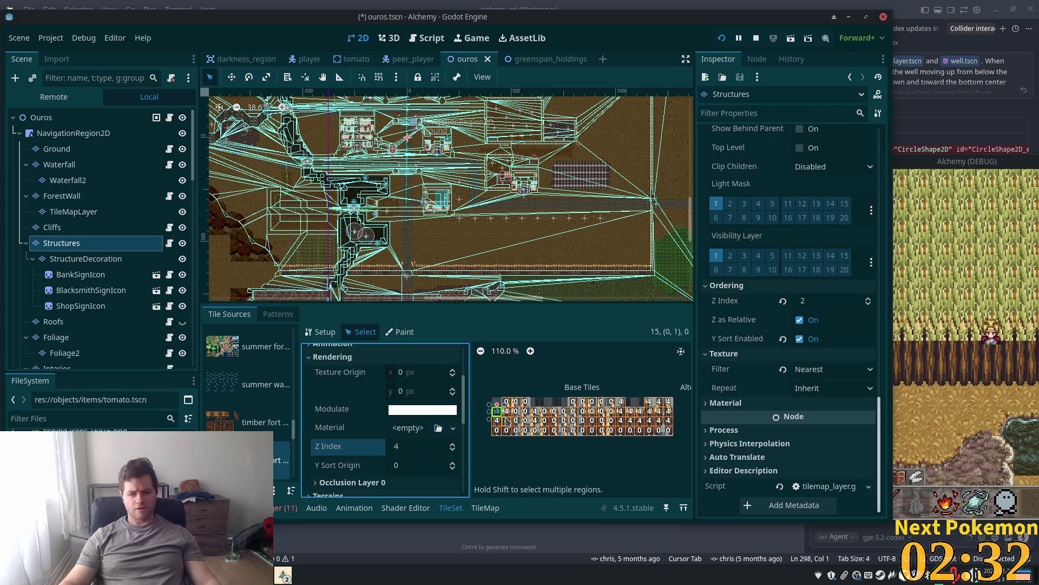
left_click_drag(507, 419, 496, 411)
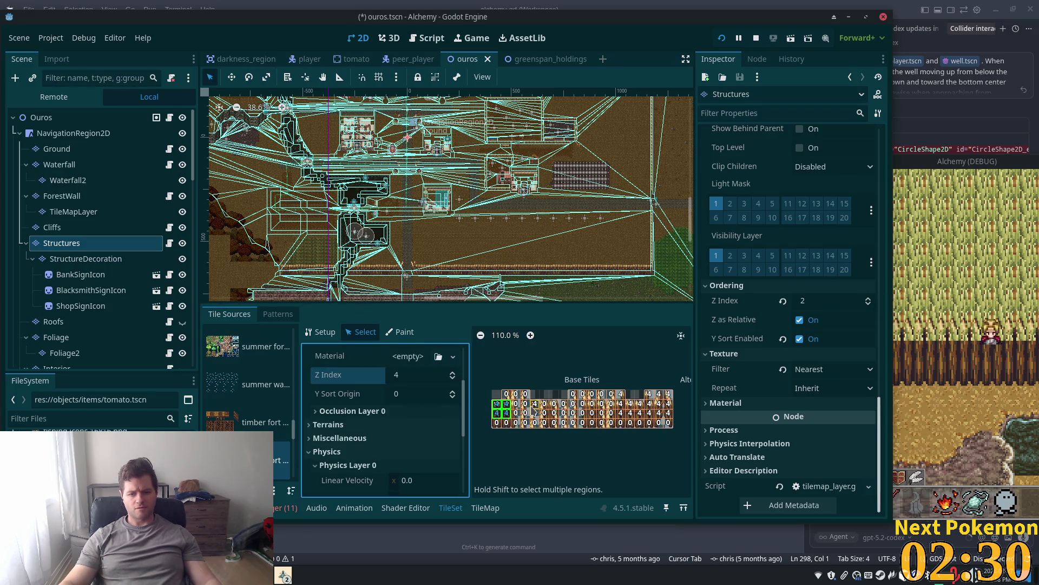
left_click(535, 414, "shift")
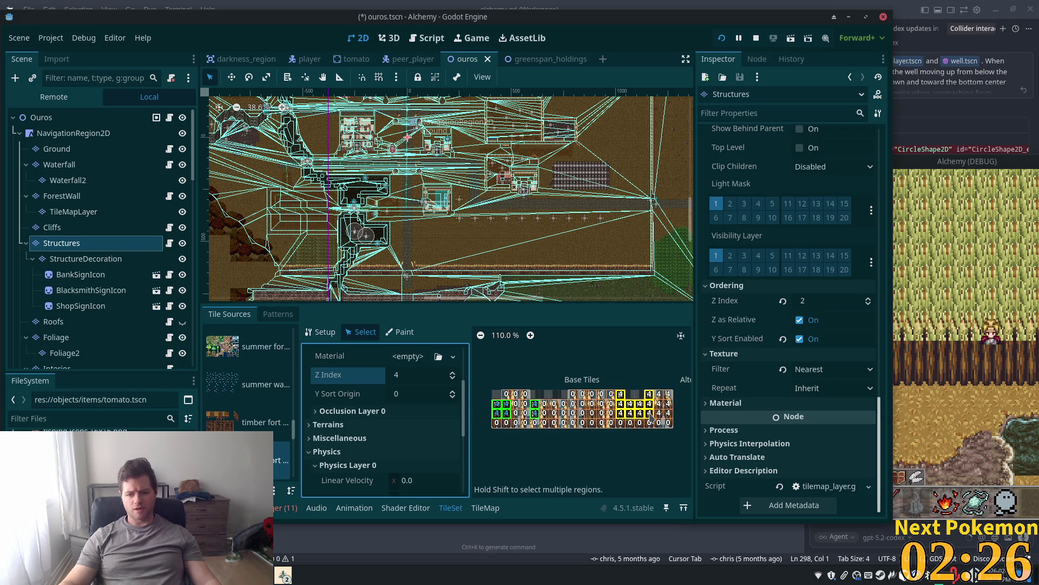
left_click_drag(667, 416, 668, 416)
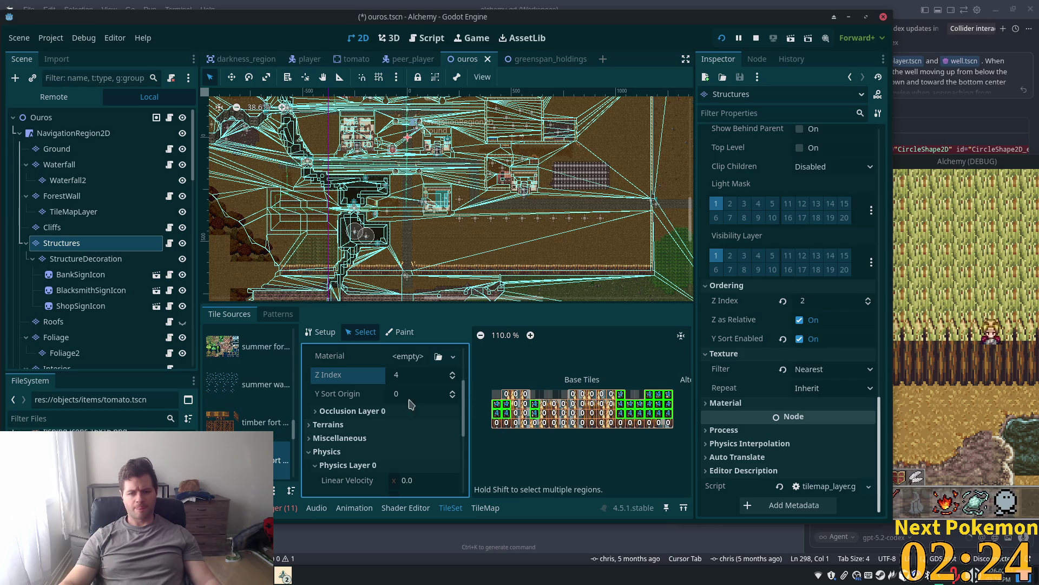
Set the selected wall tiles' Z Index to 11, save the scene, and relaunch the game
left_click(407, 379)
type("11")
key("Tab")
key("ctrl+s")
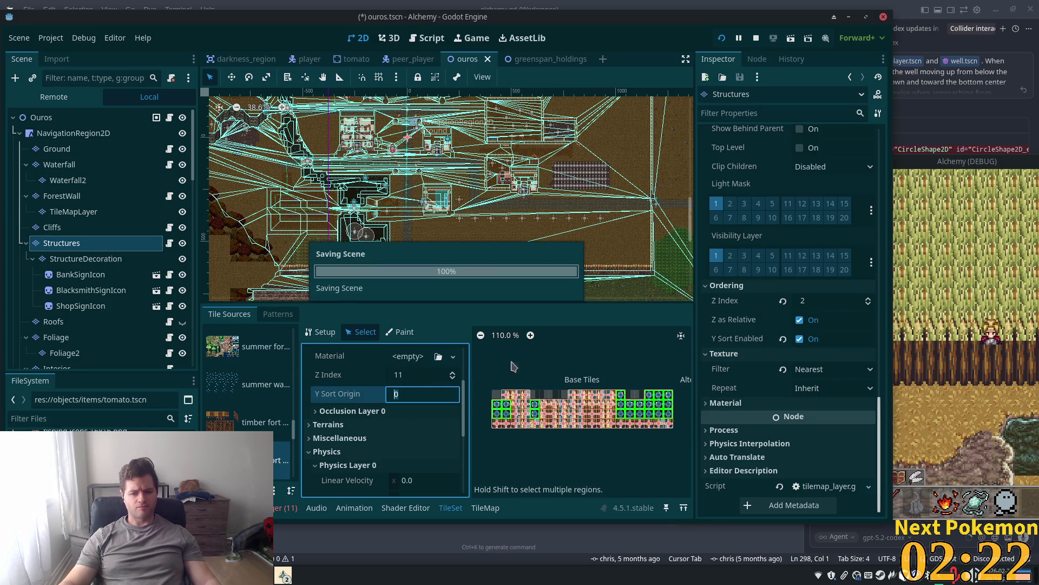
left_click(723, 38)
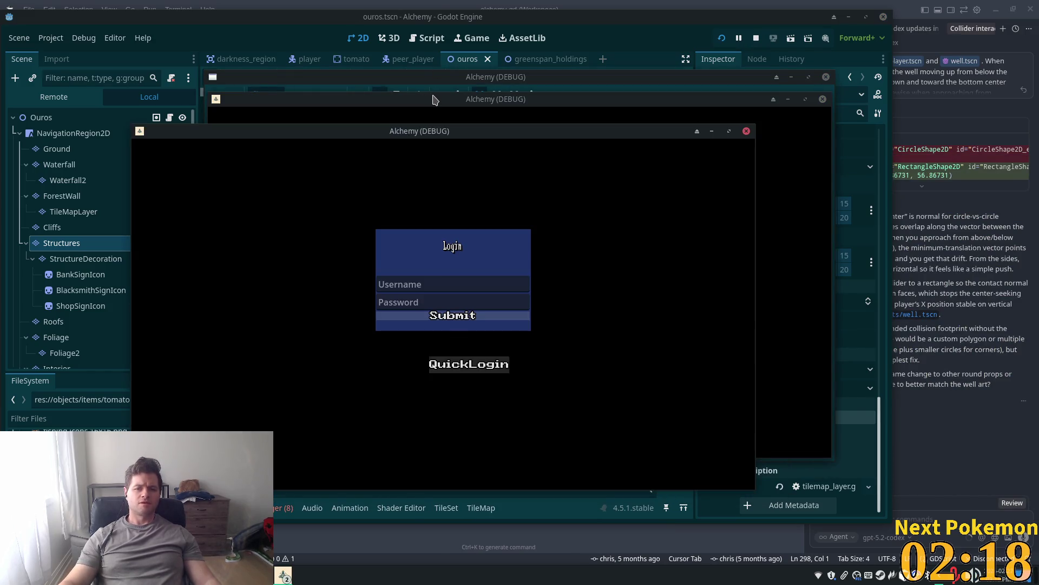
Move the second game window into view and walk the player along the fence into the pink-tree field
mouse_move(433, 99)
left_mouse_down()
mouse_move(586, 139)
mouse_move(582, 149)
left_mouse_up()
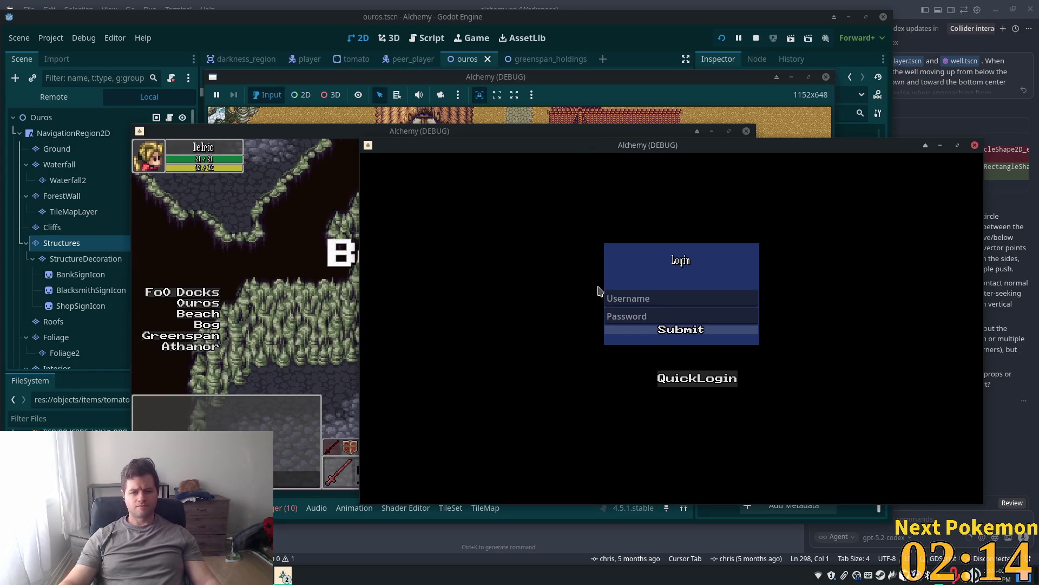
key("Left")
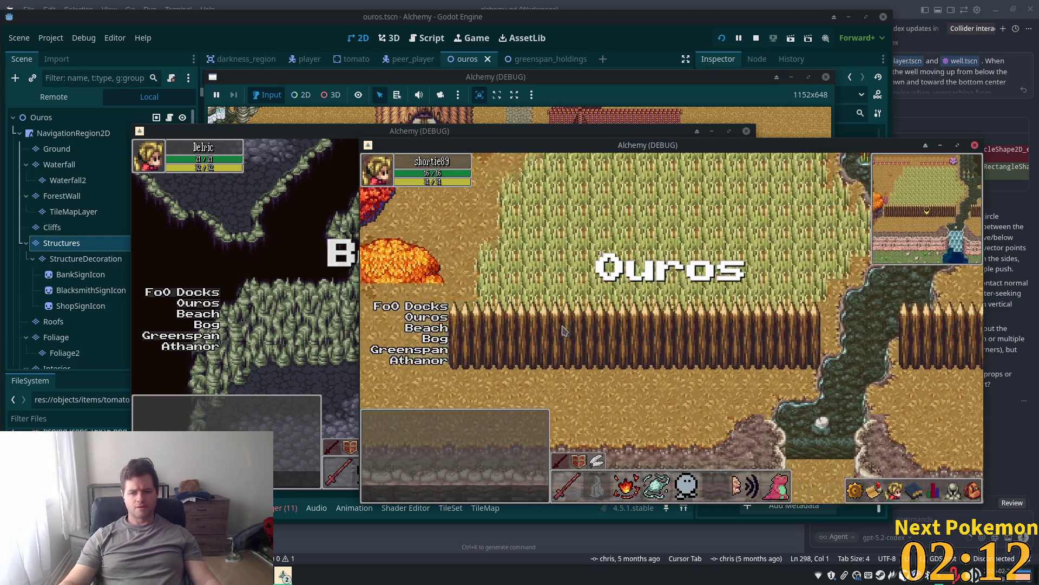
key("Up")
key("Right")
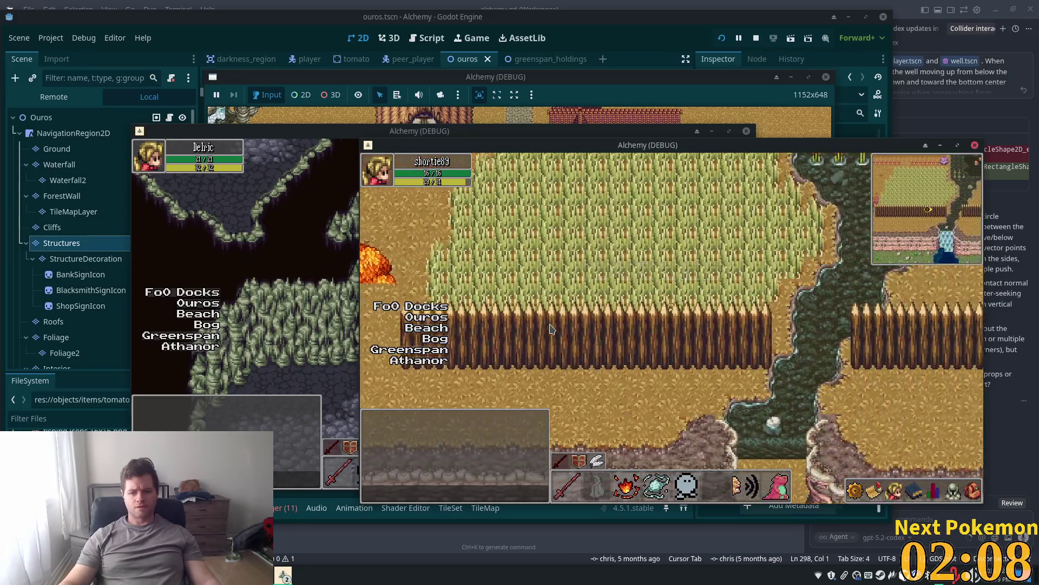
key("Up")
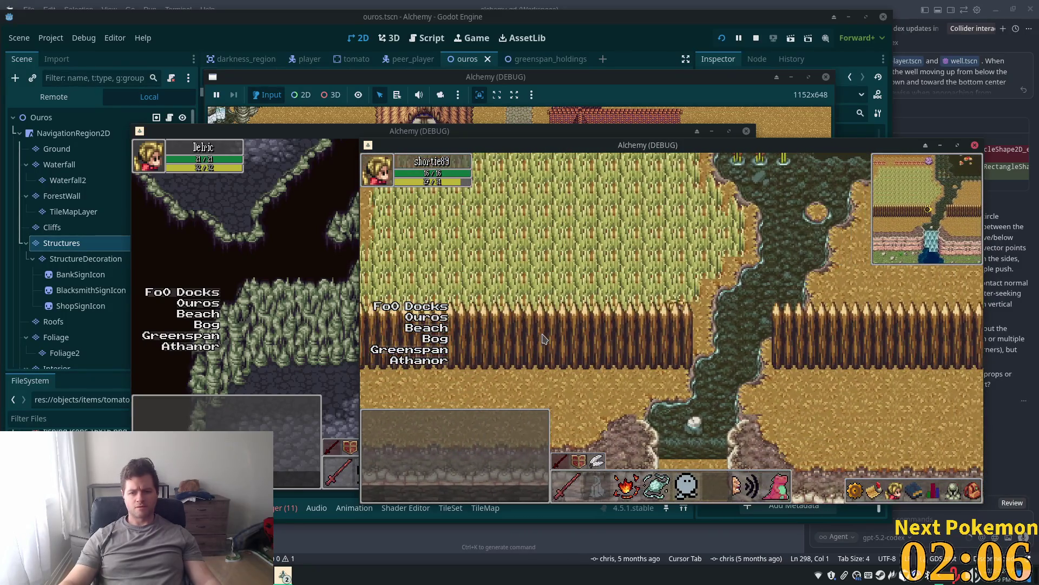
key("Left")
key("Down")
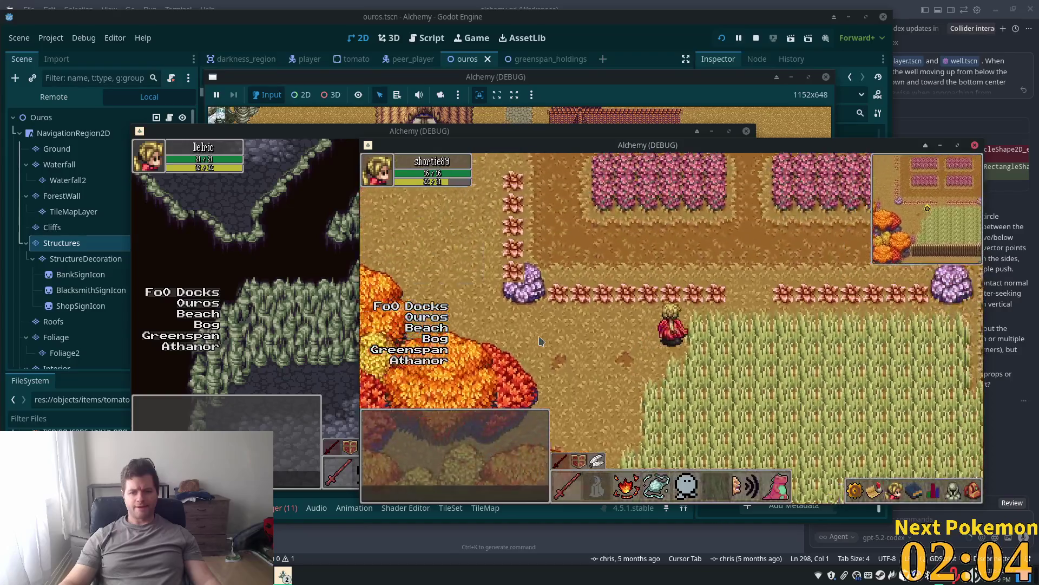
key("Left")
key("Up")
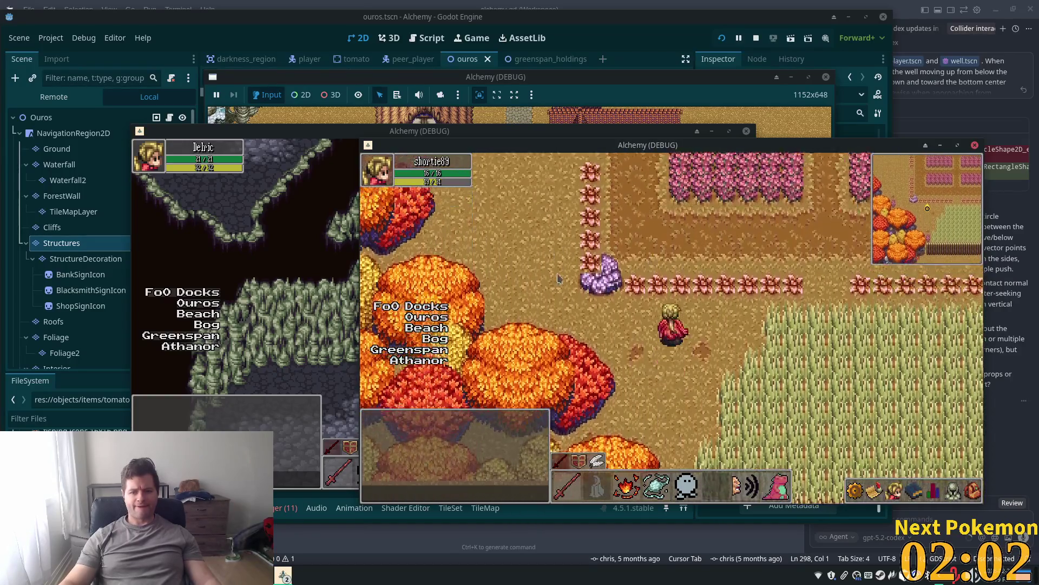
key("Up")
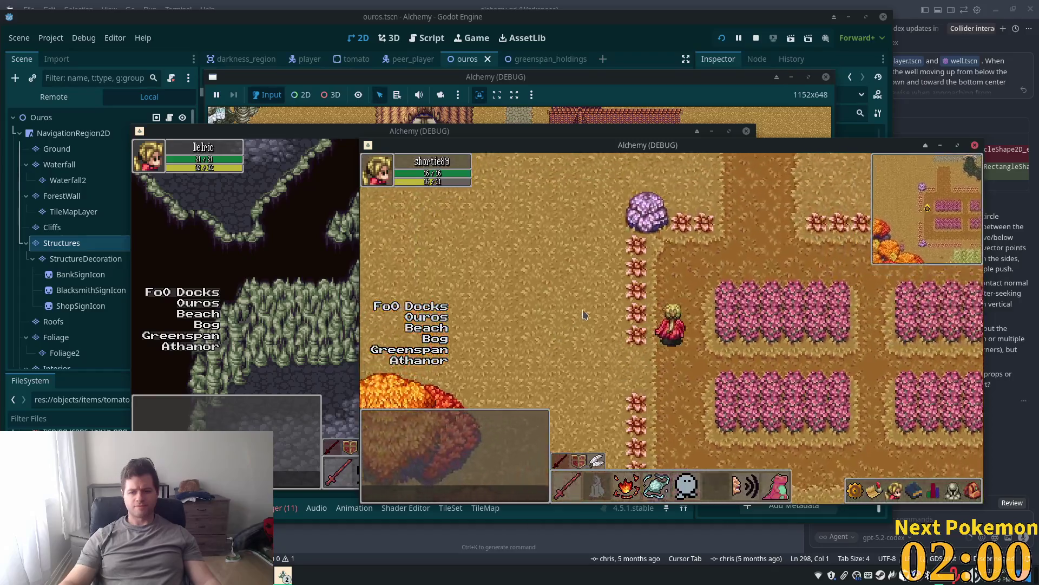
key("Right")
Walk past the flower row and purple rock, move the game window right, and return to the editor
key("Down")
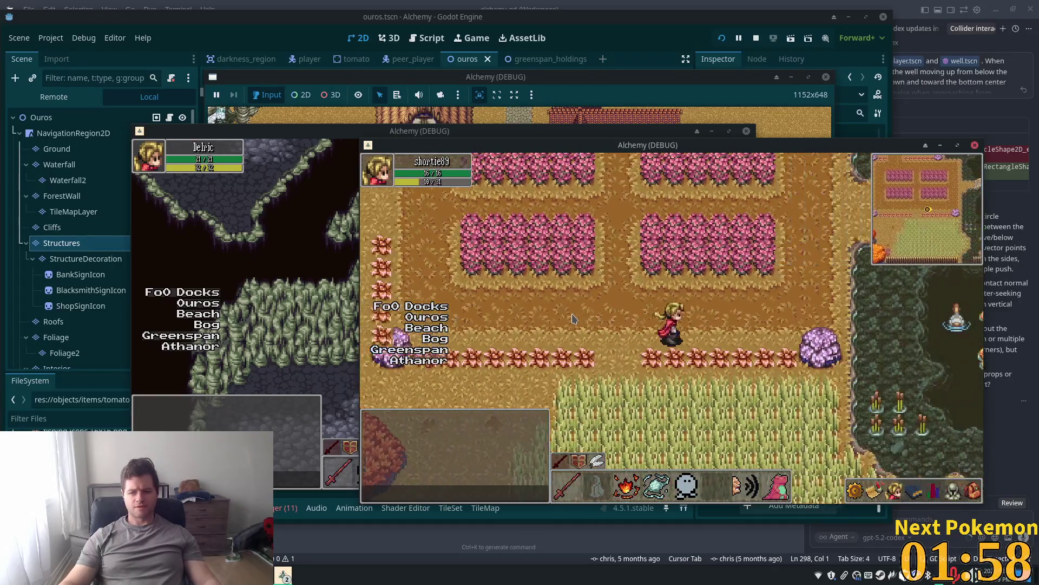
key("Right")
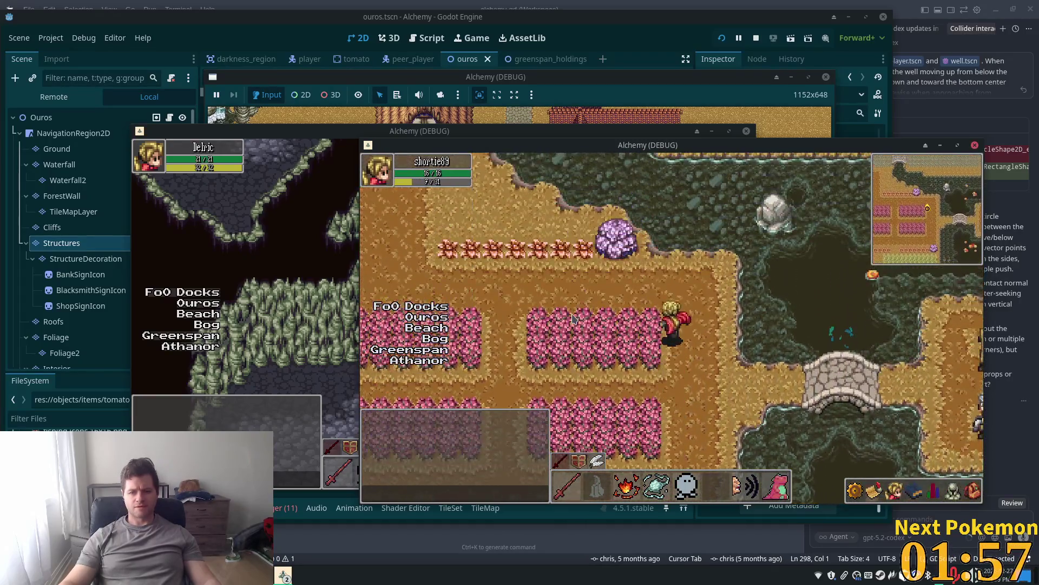
key("Up")
key("Left")
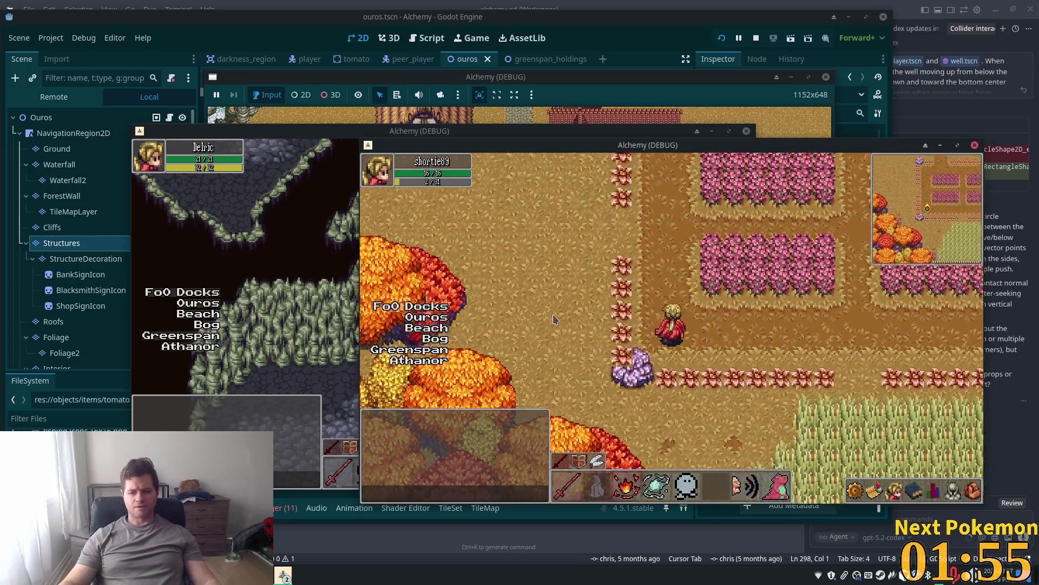
key("Left")
key("Down")
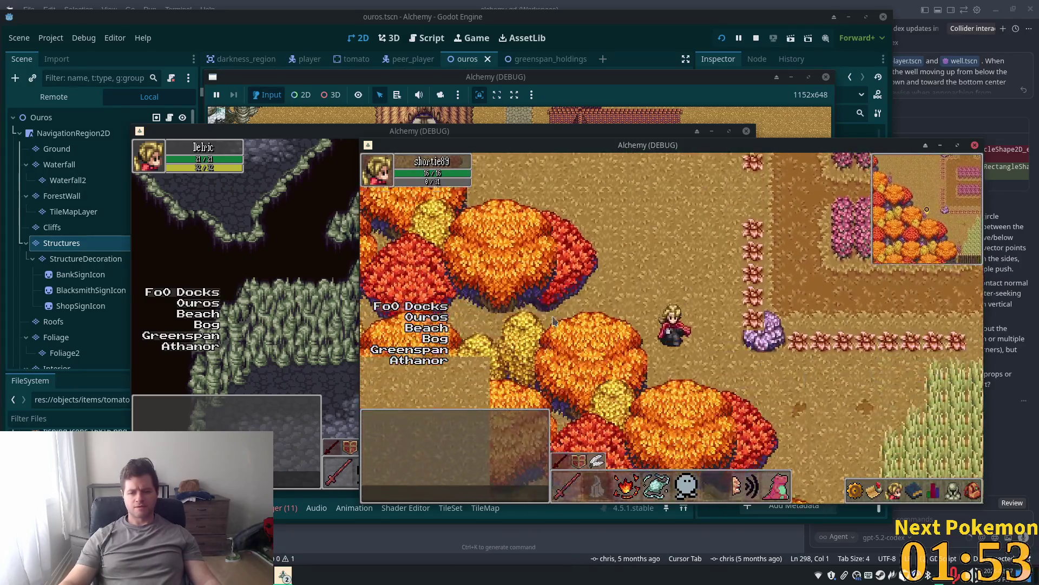
key("Down")
key("Right")
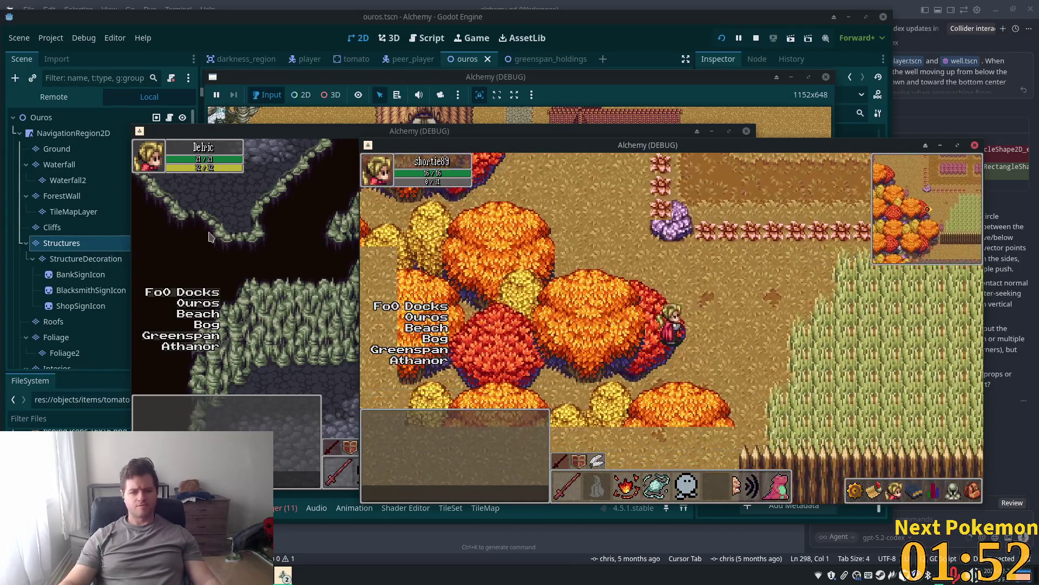
mouse_move(667, 141)
left_mouse_down()
mouse_move(766, 149)
mouse_move(930, 105)
left_mouse_up()
key("Down")
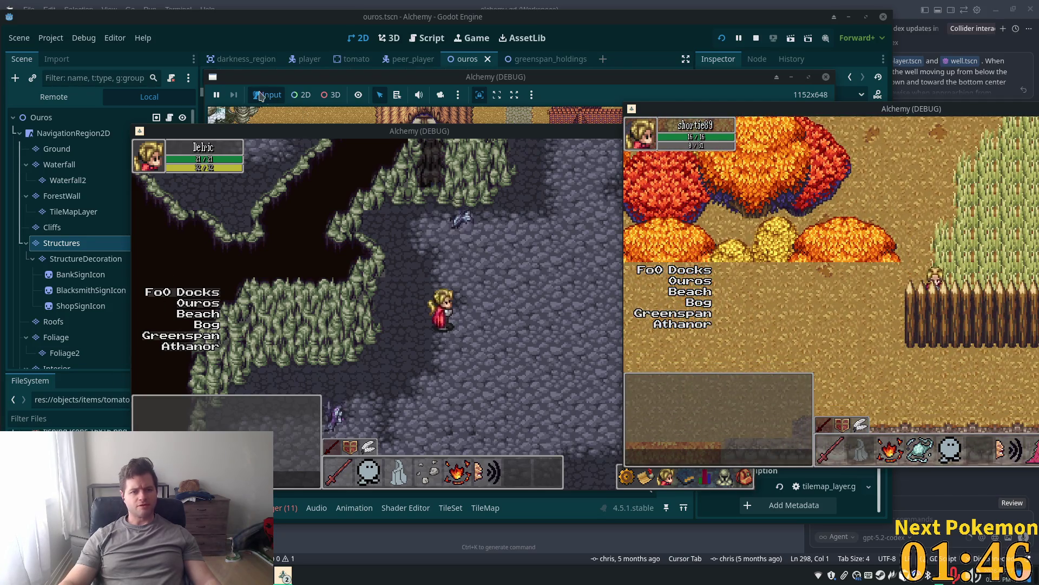
left_click(226, 41)
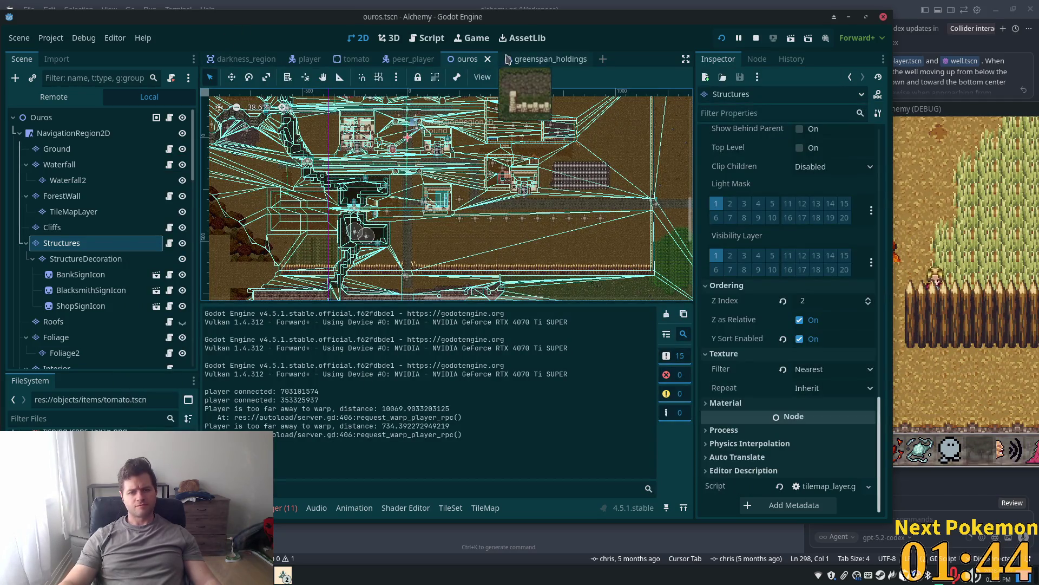
Enable Y Sort on the ForestWall layer, save the Ouros scene, and check the running game
left_click_drag(933, 110, 1006, 129)
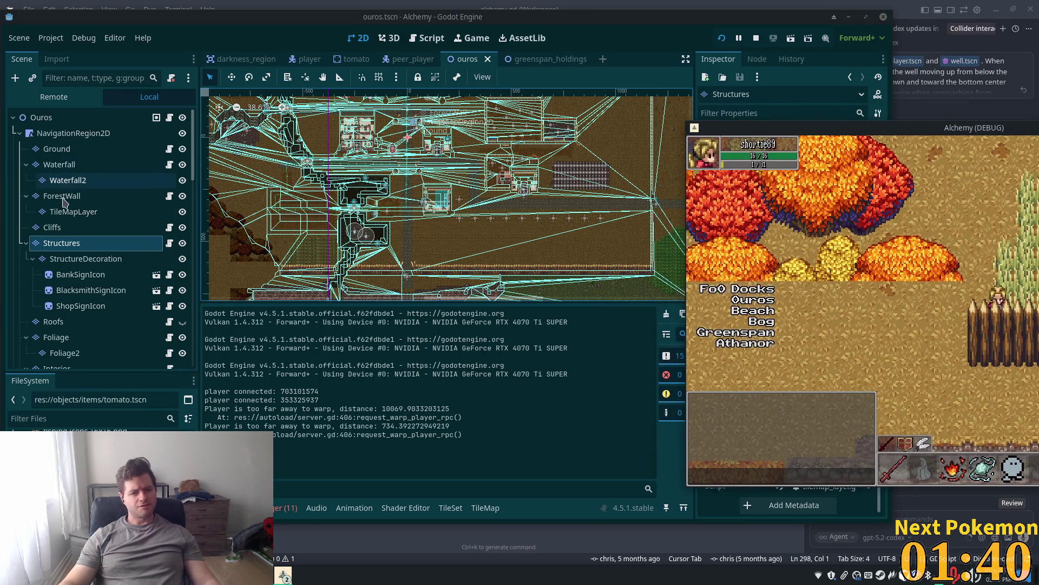
left_click(62, 199)
scroll(812, 325, "down", 6)
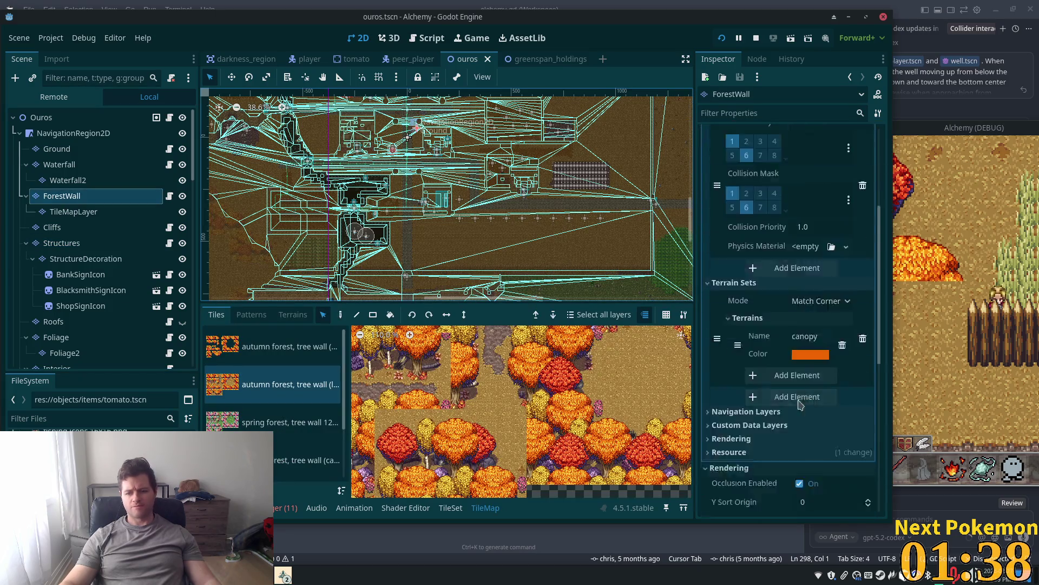
scroll(858, 357, "down", 5)
left_click(763, 410)
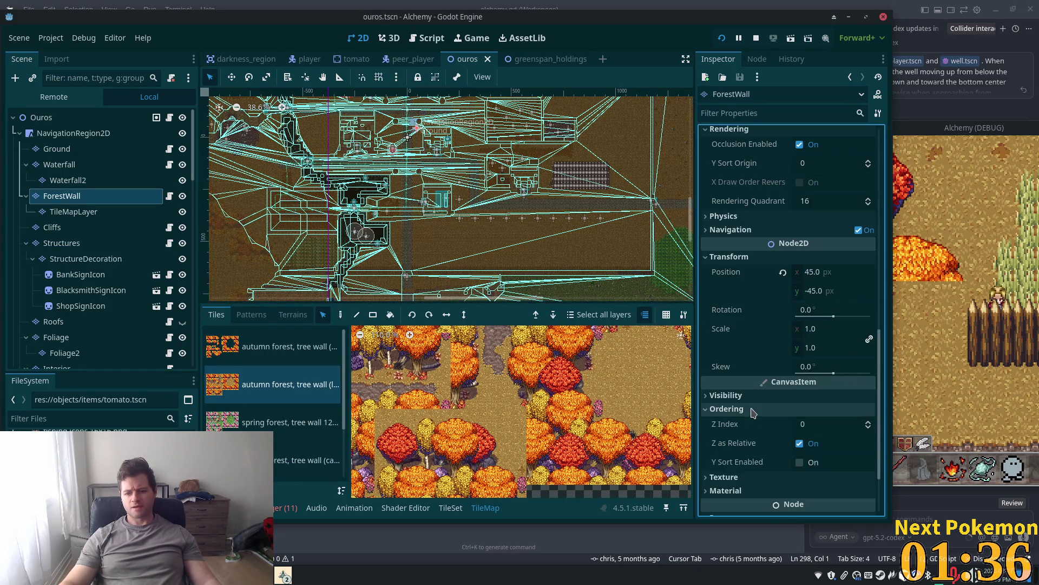
left_click(804, 463)
key("ctrl+s")
scroll(816, 271, "up", 5)
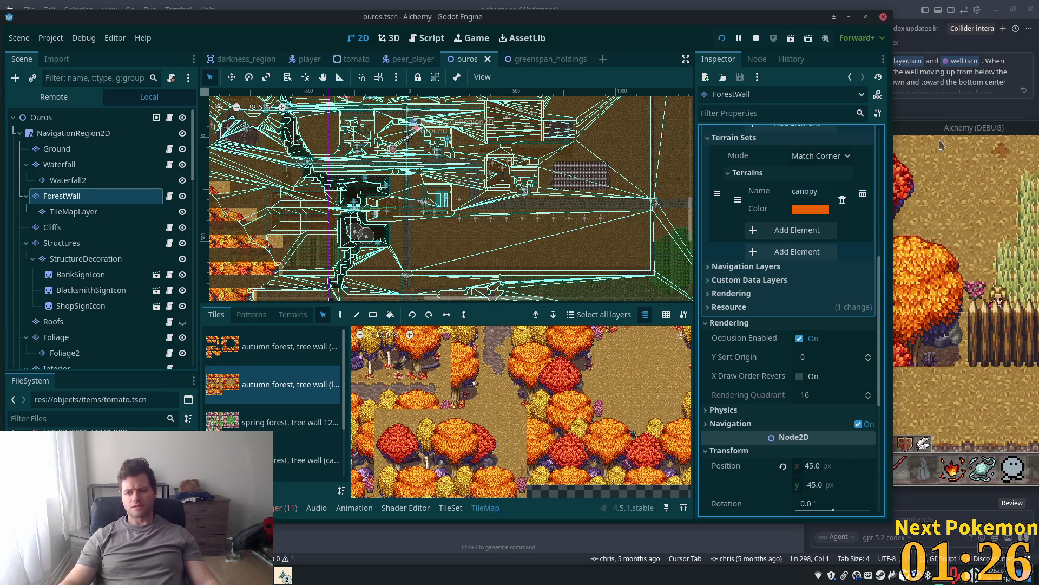
left_click(928, 219)
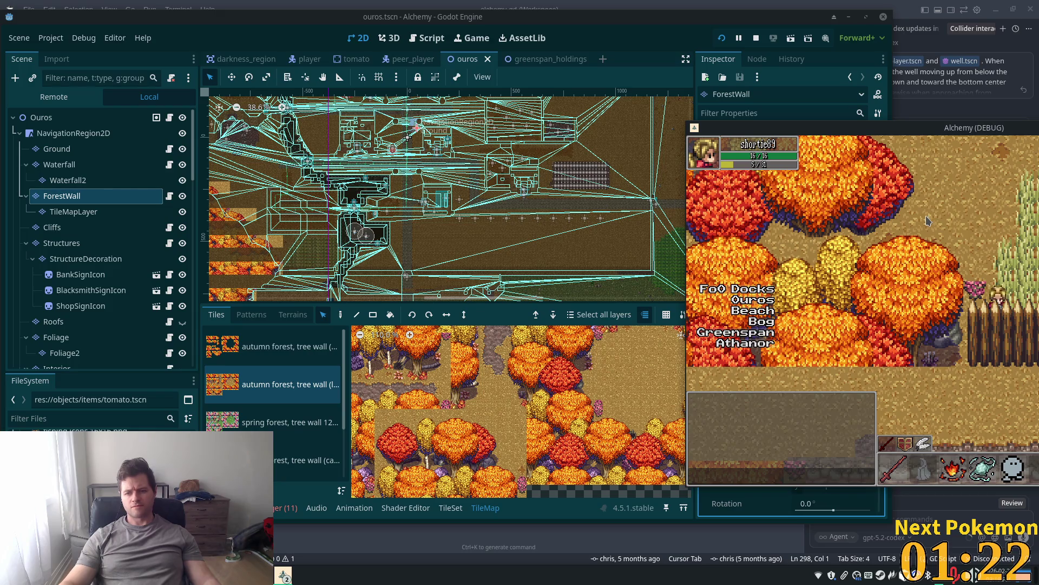
key("alt+Tab")
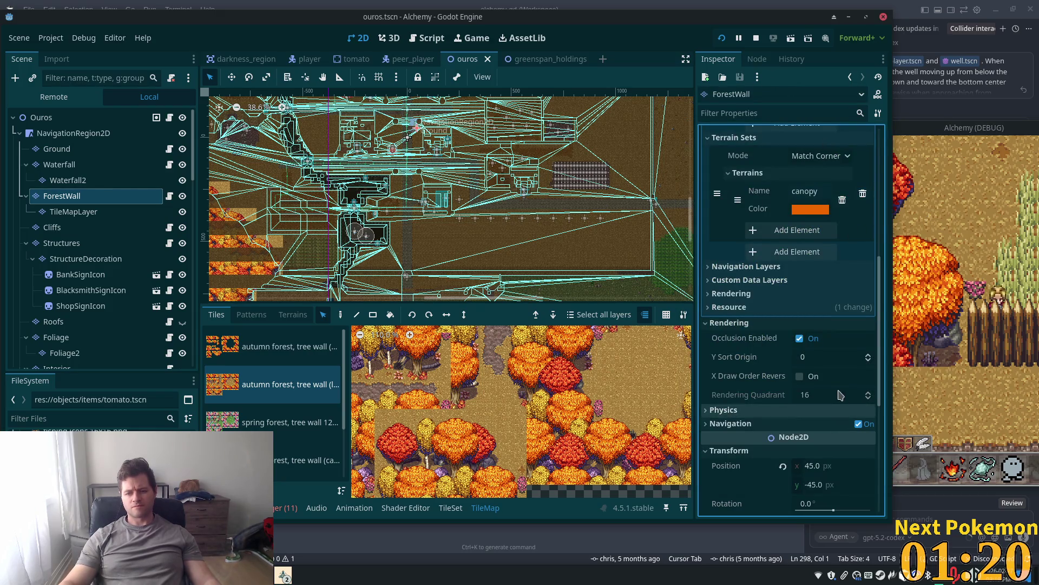
Review the forest.tres tile set properties, collapsing physics layers and terrain sets and checking rendering settings
scroll(840, 395, "down", 5)
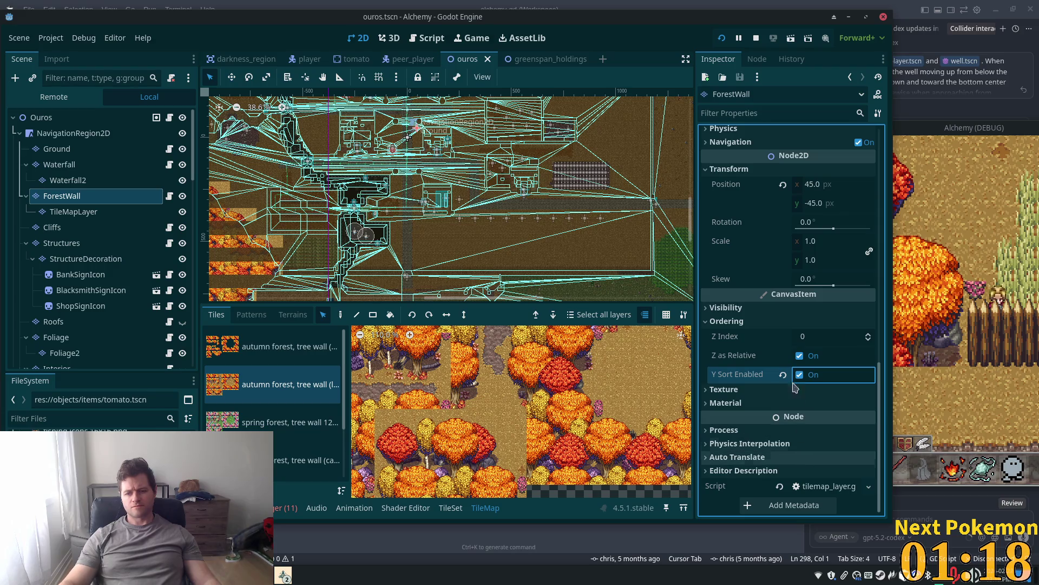
scroll(883, 319, "up", 5)
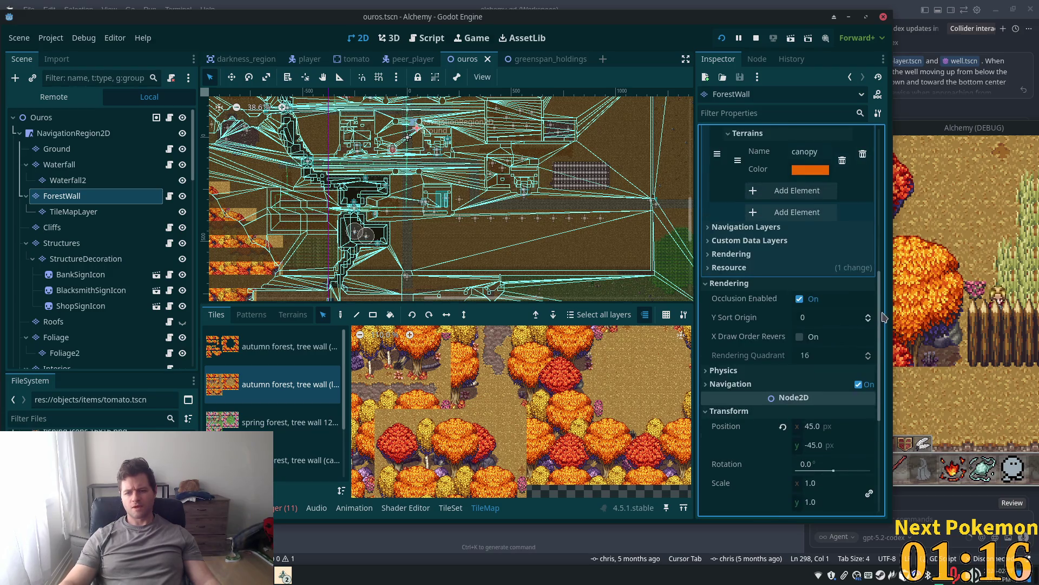
scroll(881, 311, "up", 8)
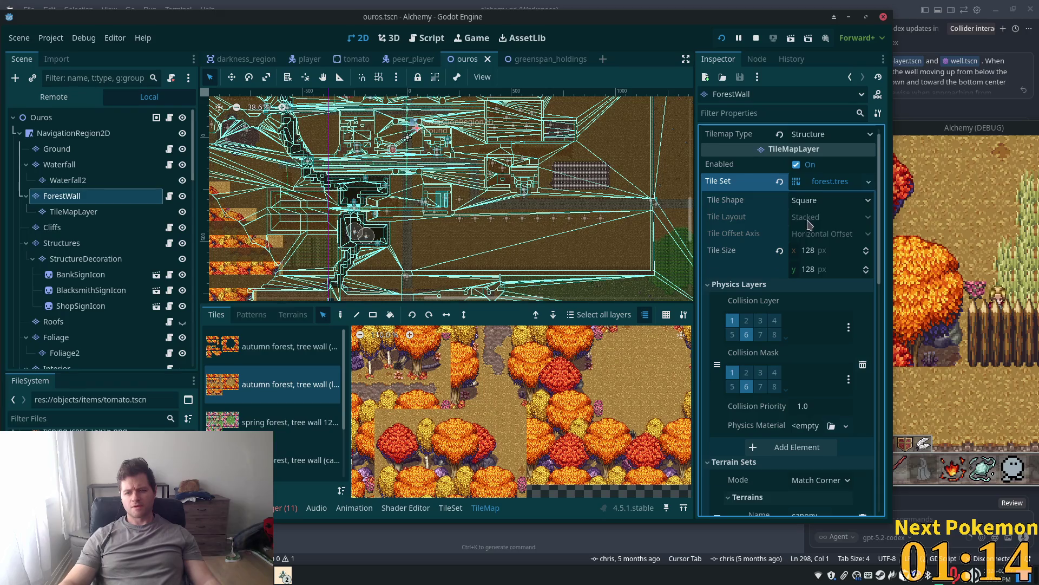
scroll(785, 228, "up", 1)
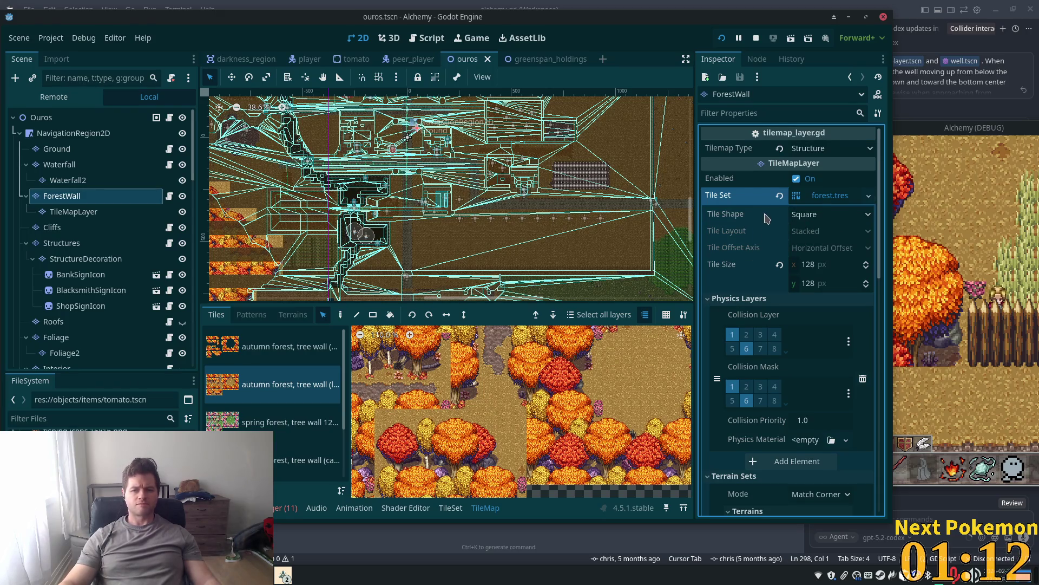
scroll(752, 271, "down", 3)
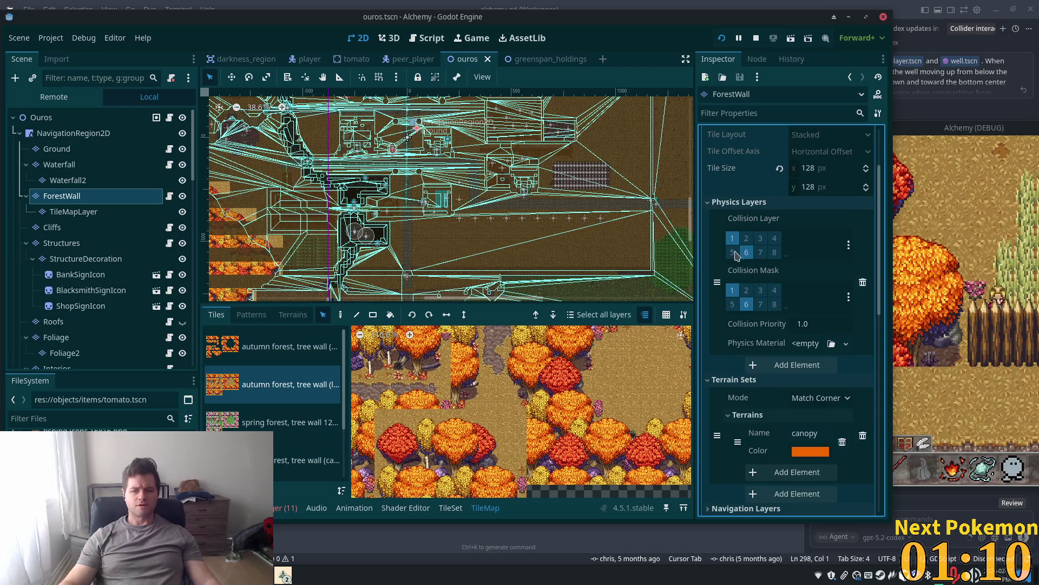
left_click(738, 201)
left_click(734, 215)
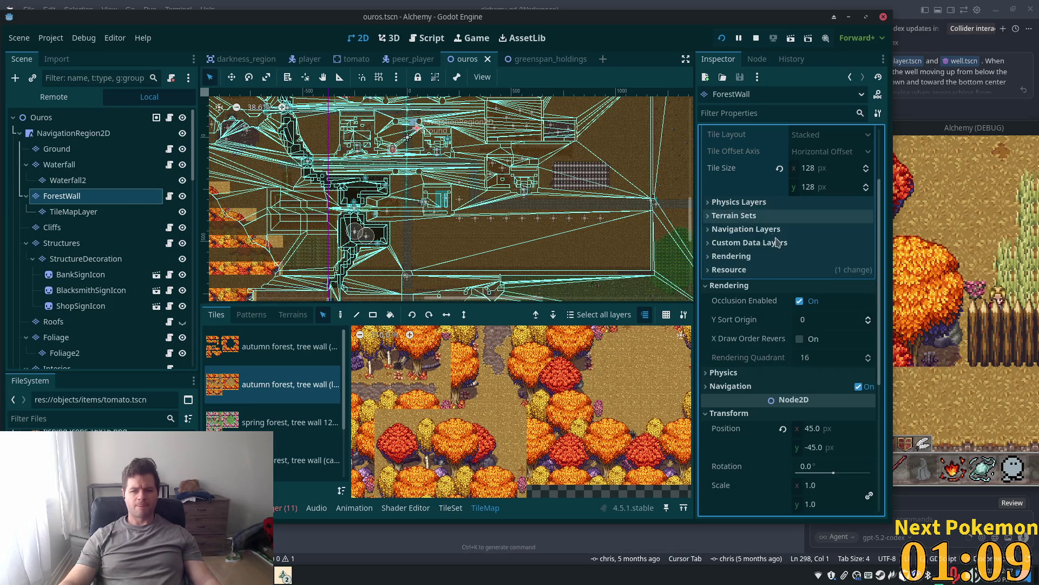
left_click(742, 258)
scroll(807, 265, "up", 3)
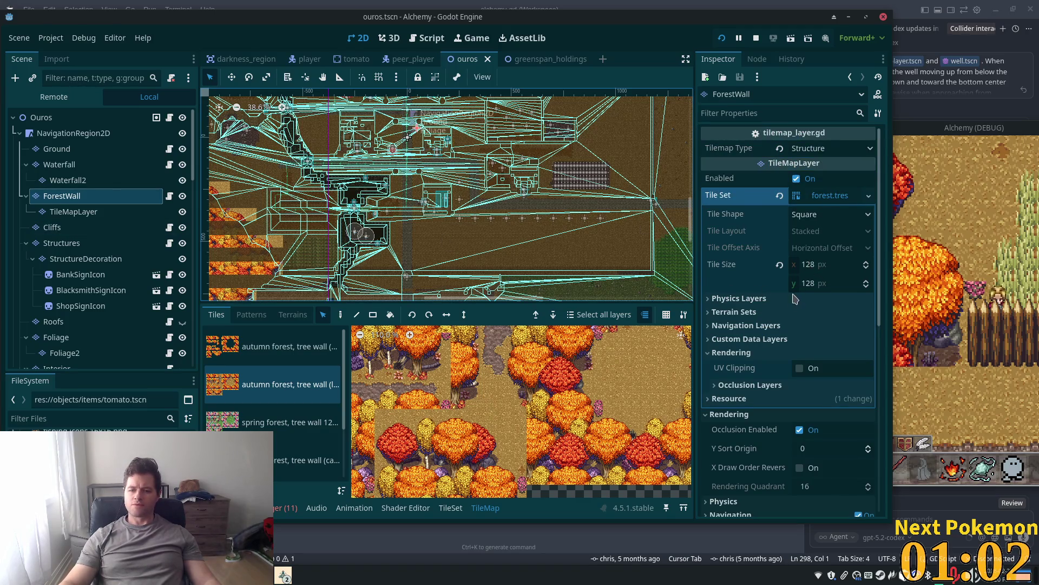
left_click(754, 357)
left_click(755, 359)
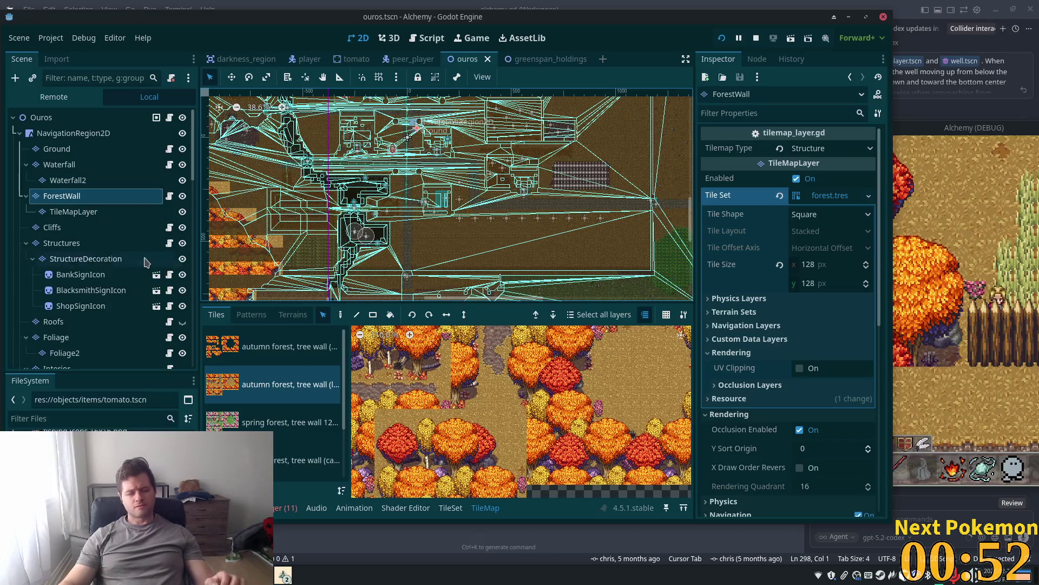
left_click(835, 196)
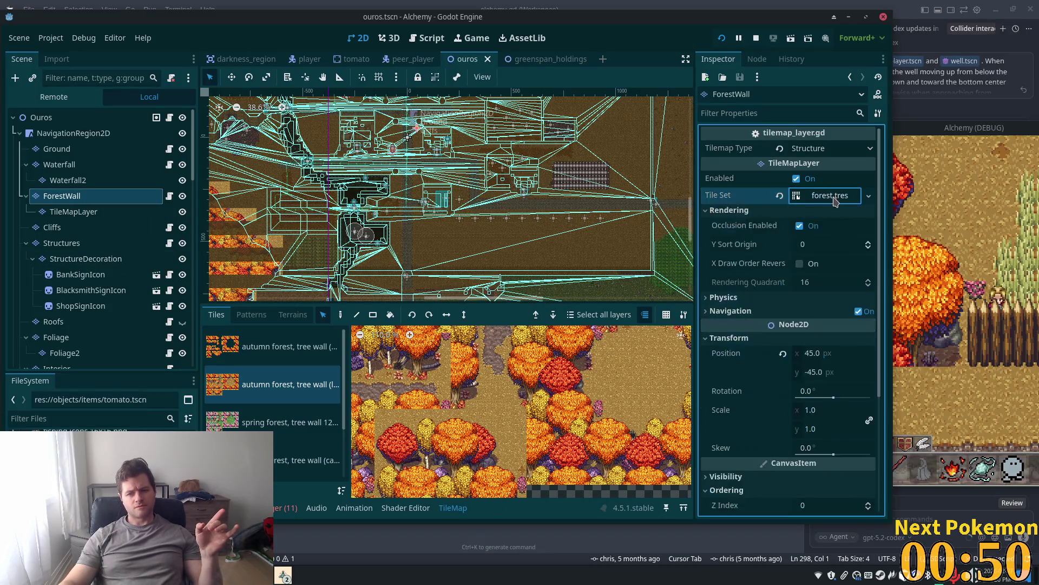
Enter a new ForestWall Y Sort Origin, fine-tune it to 37, and save the scene
left_click(824, 245)
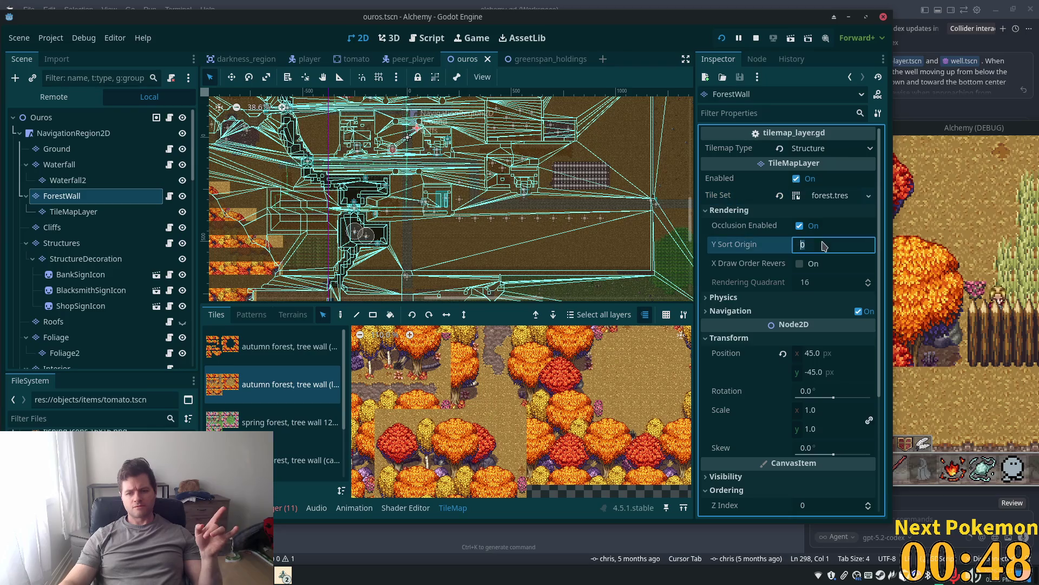
type("22")
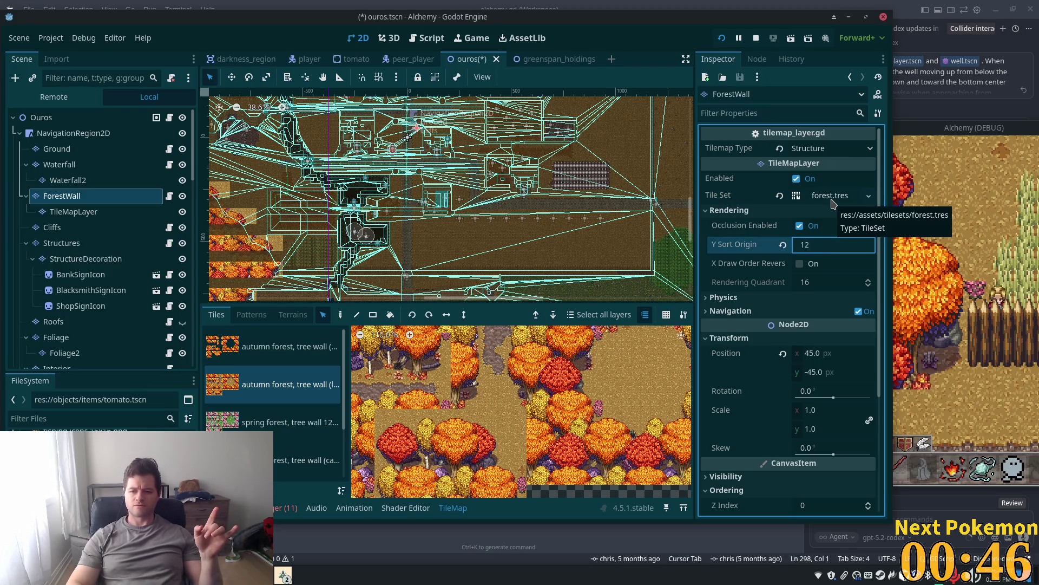
type("42")
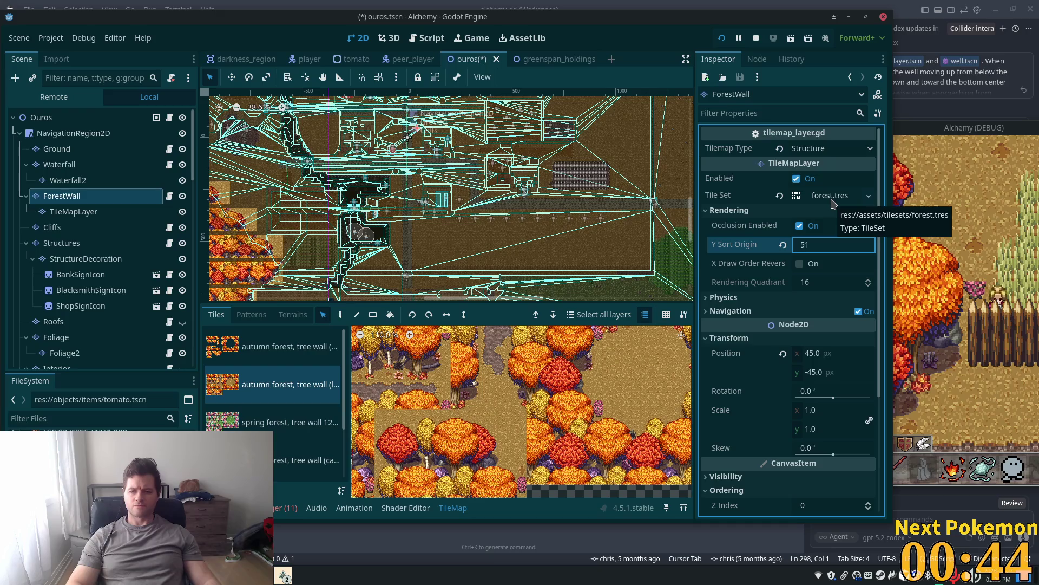
type("49")
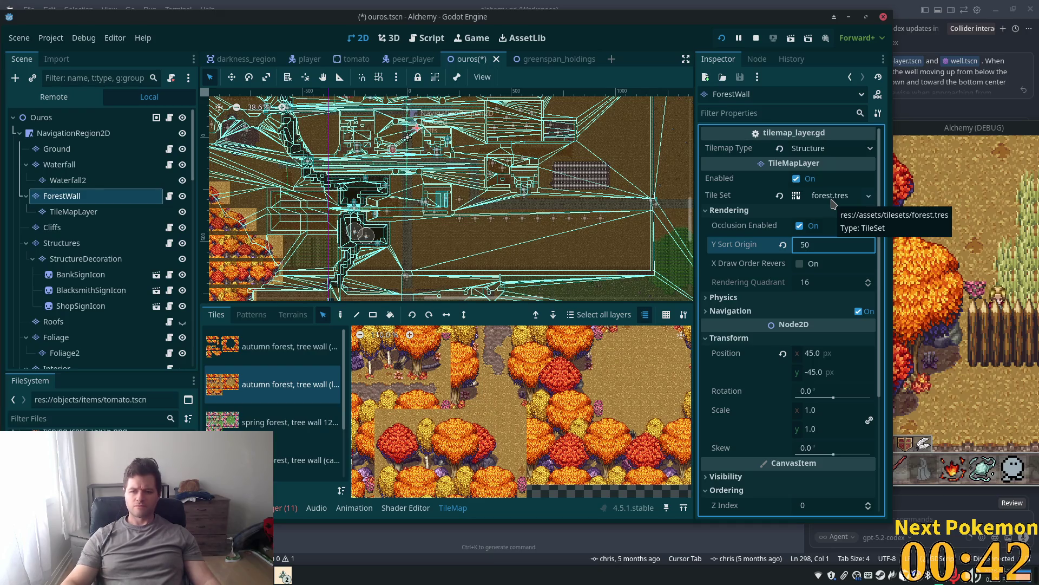
key("Down")
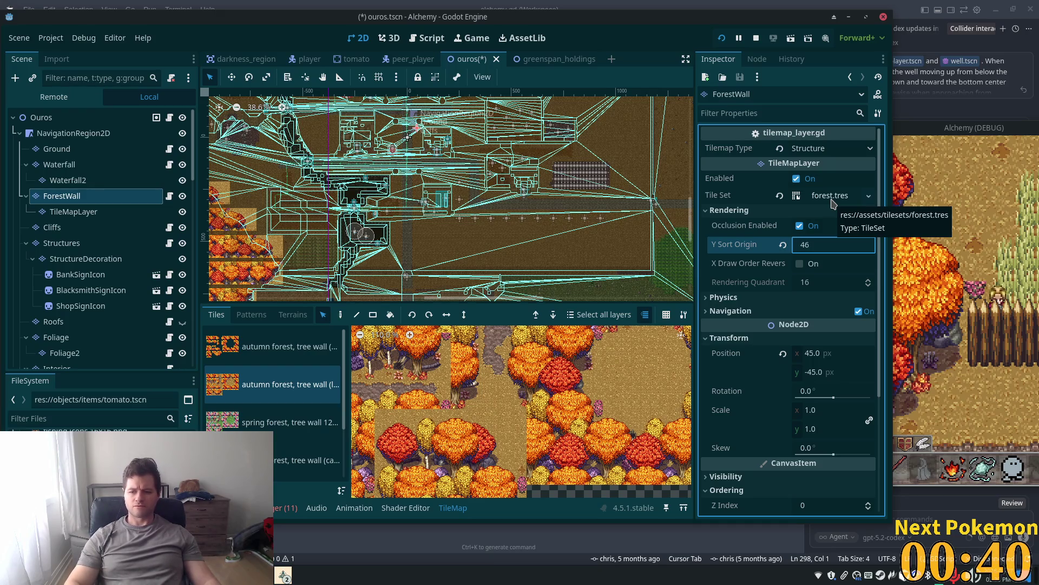
key("Down")
key("Down")
key("Down")
key("Down")
key("Down")
key("Down")
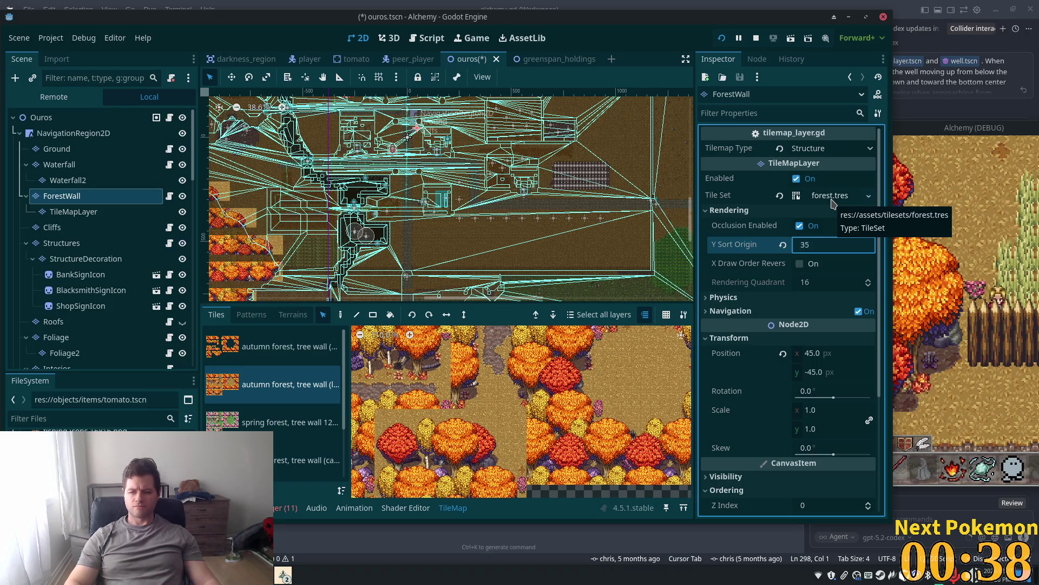
key("Up")
key("Up")
key("Up")
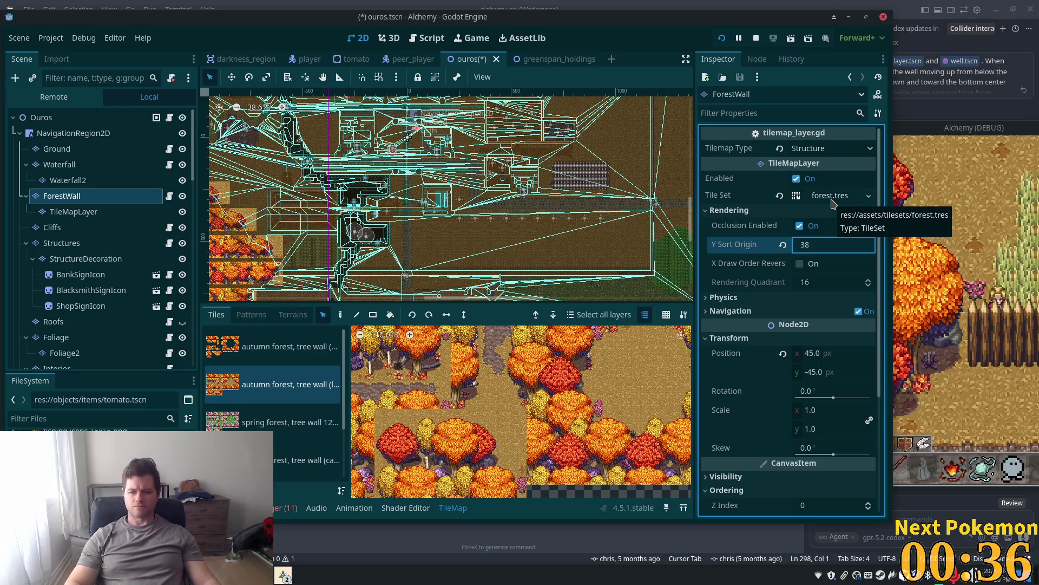
key("Down")
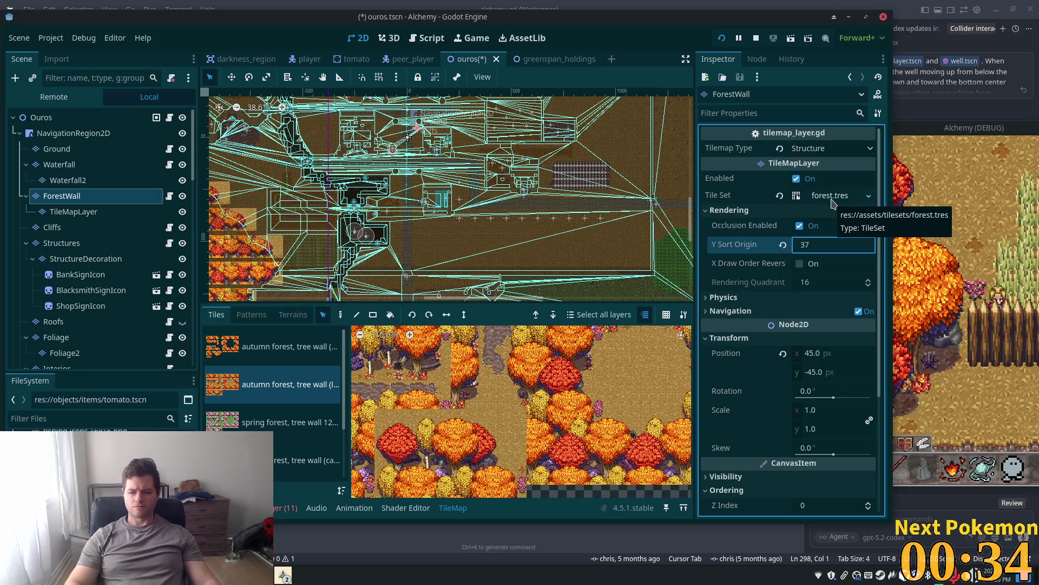
key("Up")
key("ctrl+s")
Compare with the game window and raise the Y Sort Origin from 37 toward 55
left_click(926, 138)
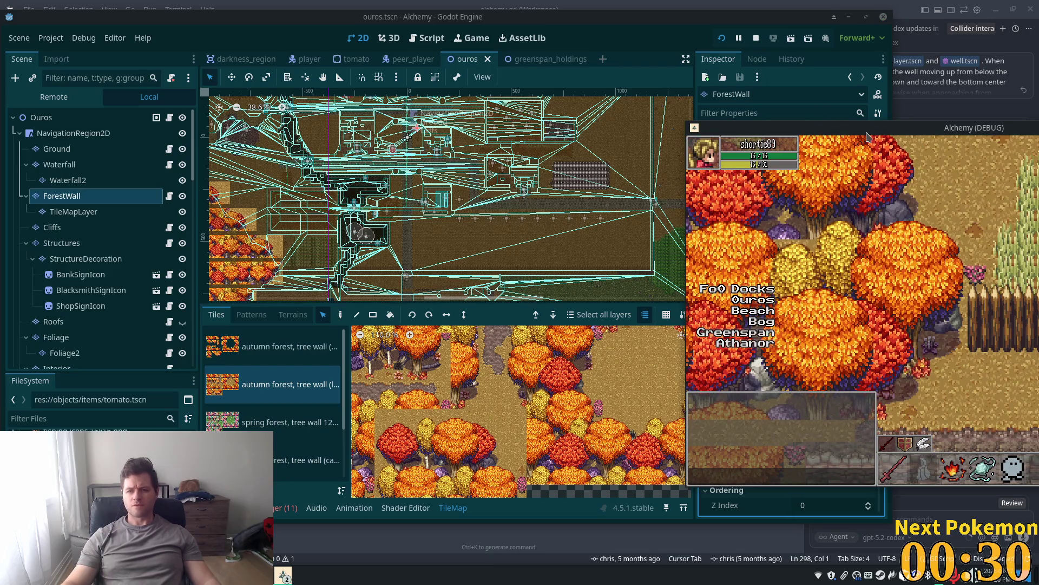
left_click_drag(902, 121, 1002, 110)
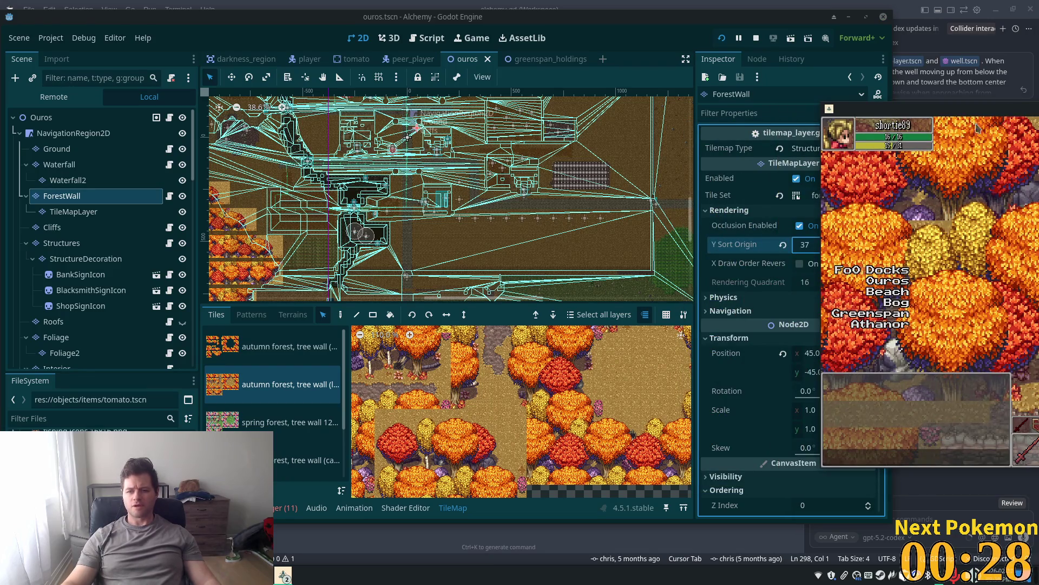
left_click(777, 206)
key("Up")
key("Up")
key("Up")
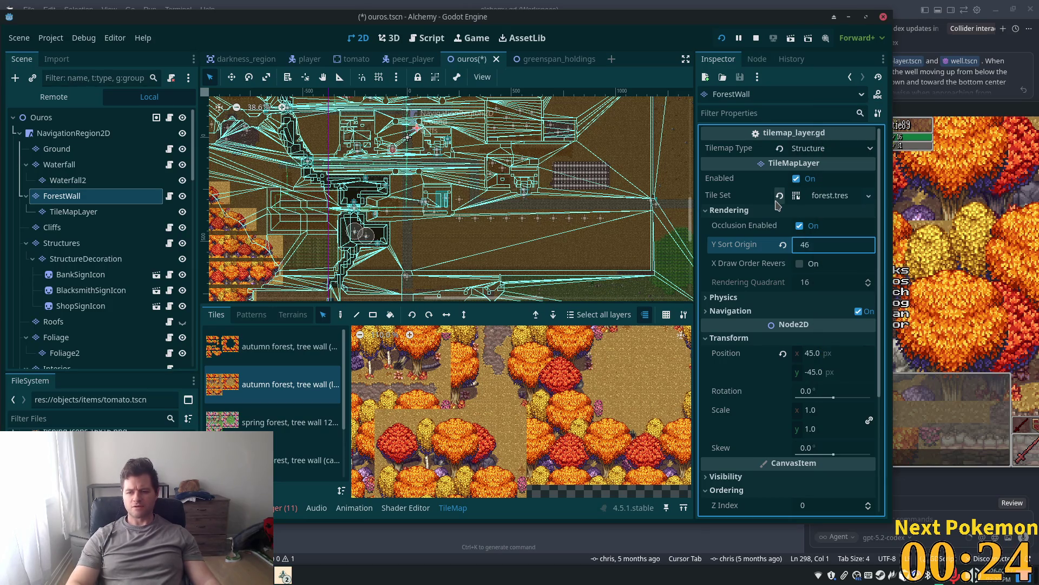
key("Up")
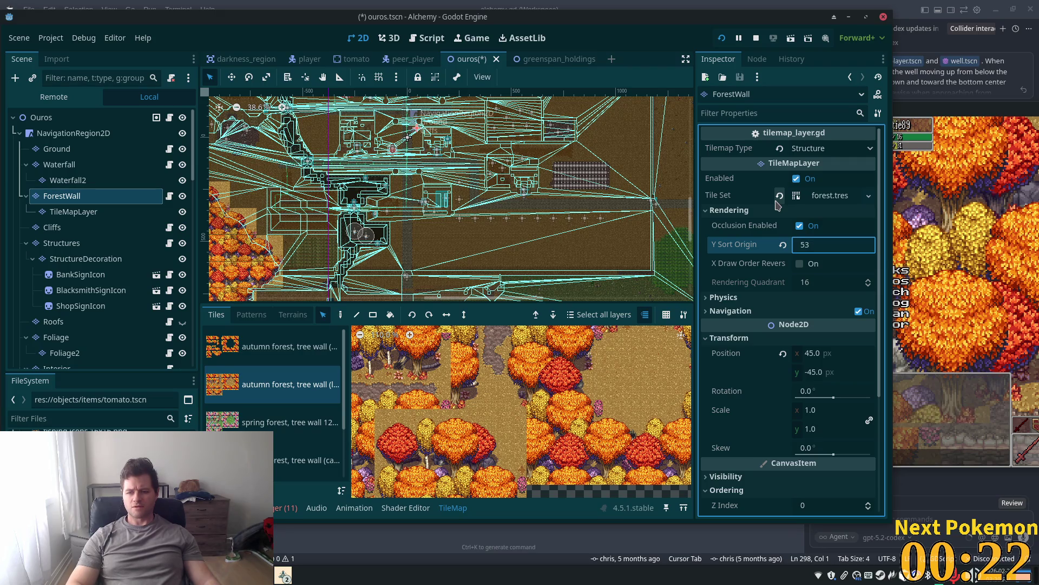
key("Up")
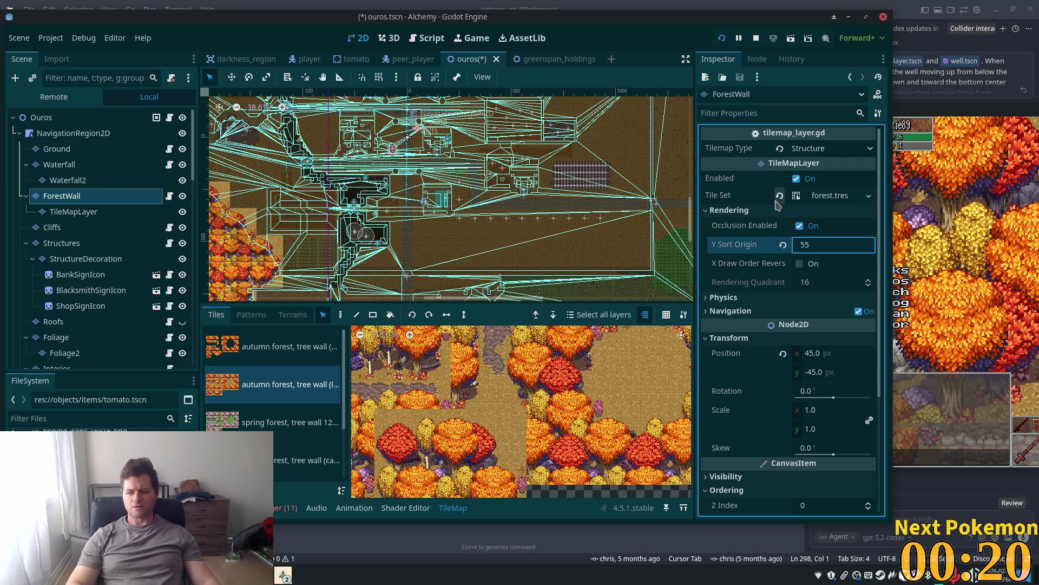
left_click_drag(913, 111, 715, 114)
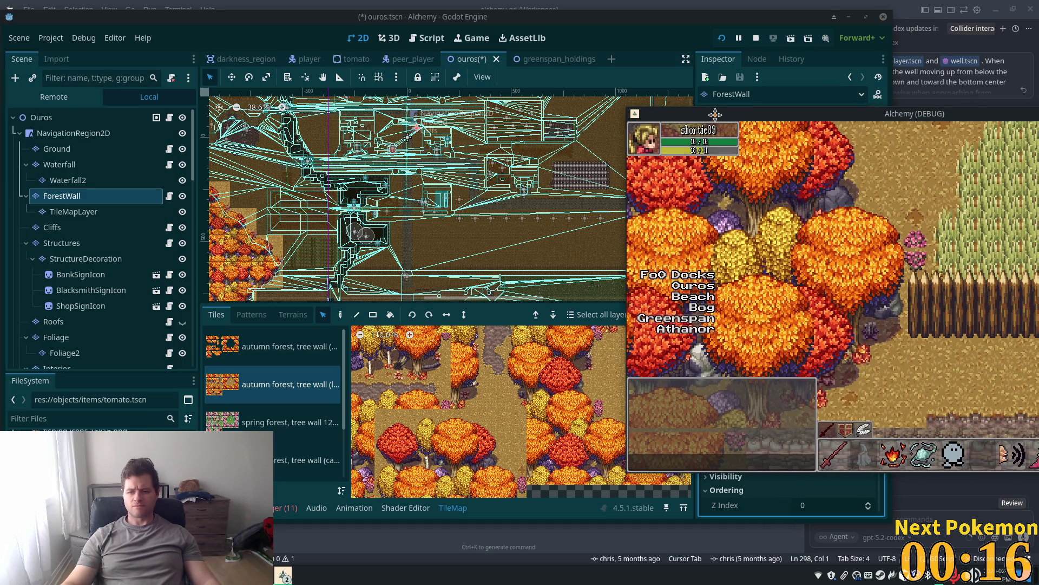
Shift the game window left and walk the character up-left through the ForestWall trees, then back down-right
mouse_move(715, 115)
left_mouse_down()
mouse_move(788, 115)
mouse_move(617, 116)
mouse_move(623, 222)
mouse_move(625, 164)
left_mouse_up()
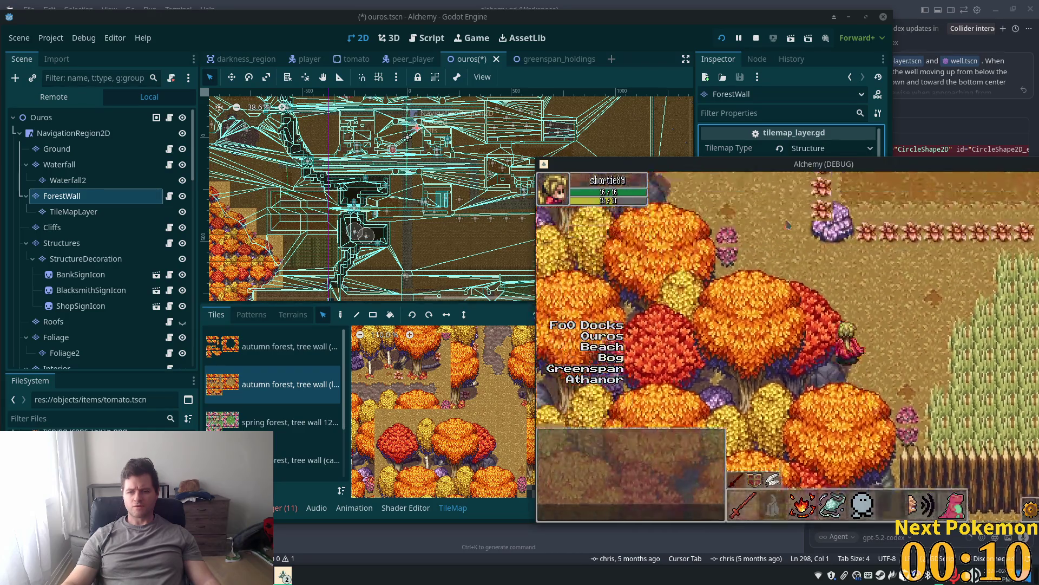
key("Up")
key("Left")
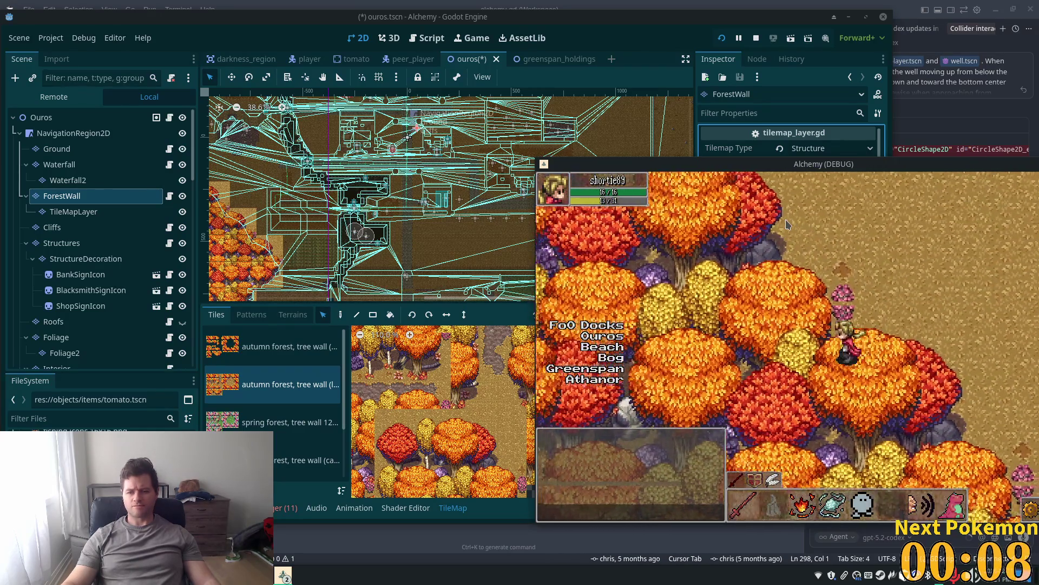
key("Up")
key("Left")
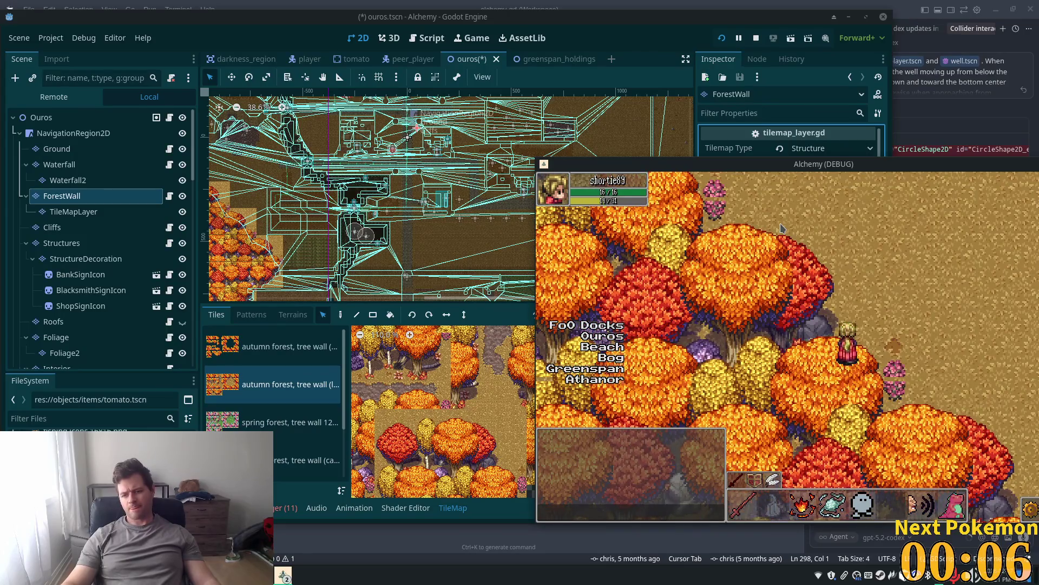
key("Down")
key("Down")
key("Right")
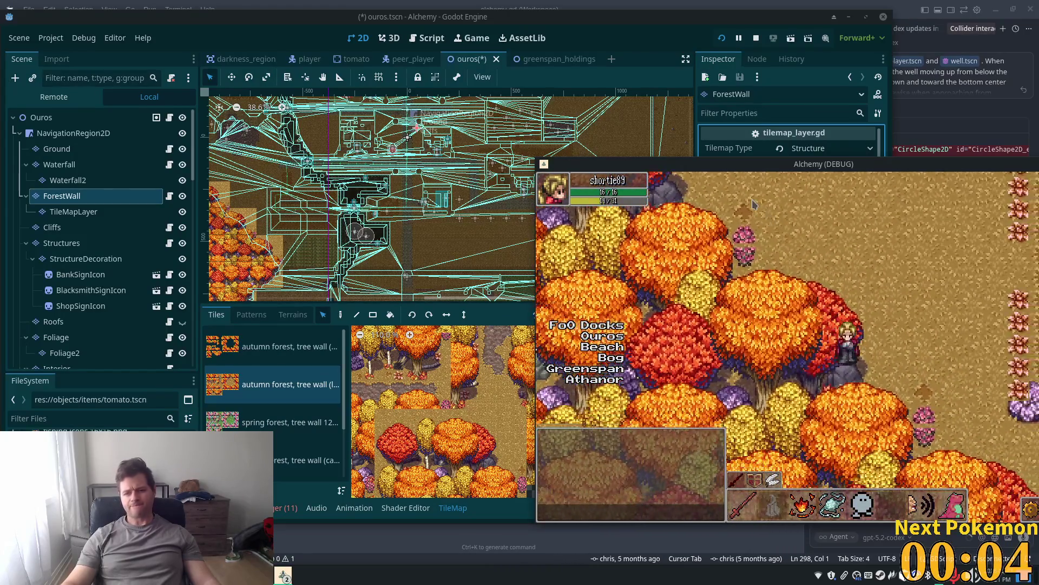
Walk up to the wooden fence and back past the trees, then select ForestWall's TileMapLayer
key("Up")
key("Left")
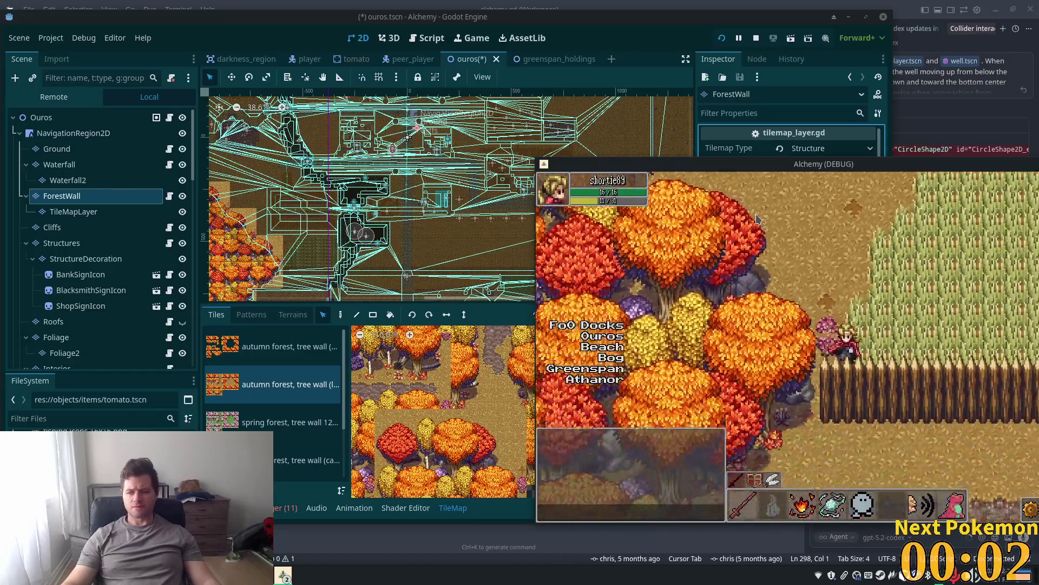
key("Up")
key("Right")
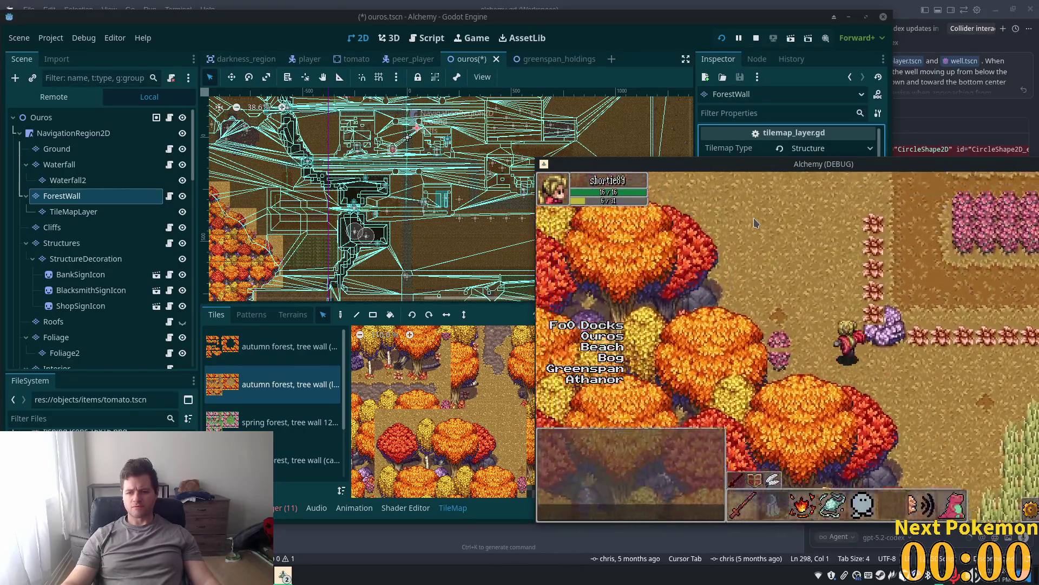
key("Up")
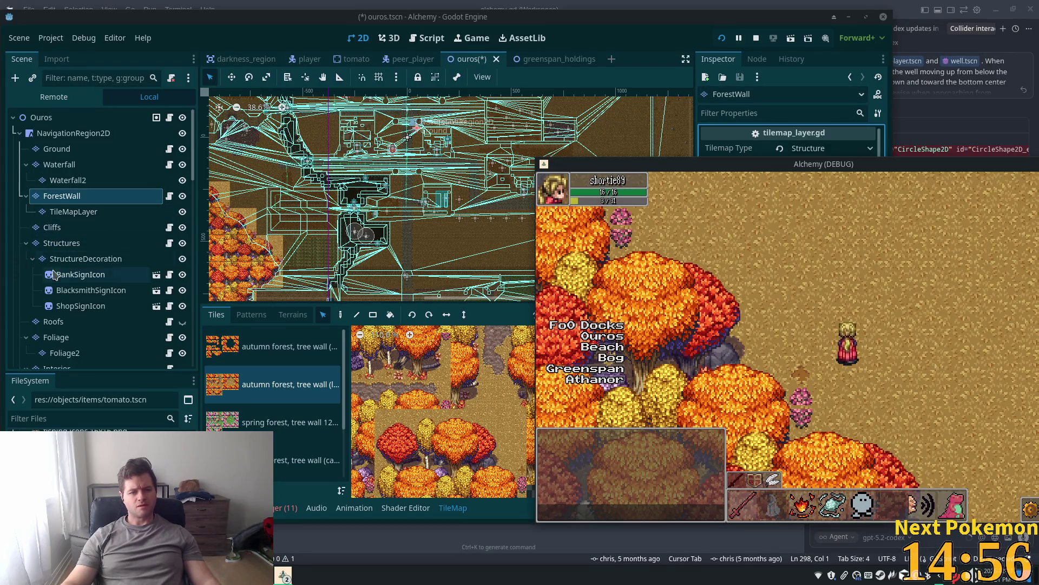
left_click(71, 211)
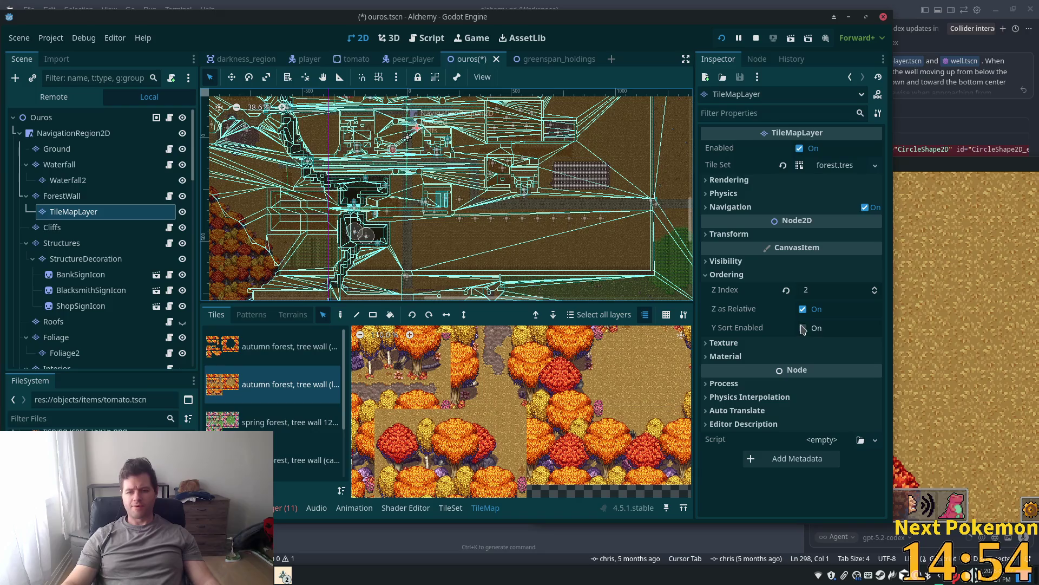
Uncover the editor and change the TileMapLayer's Z Index from 2 to 12
left_click(903, 237)
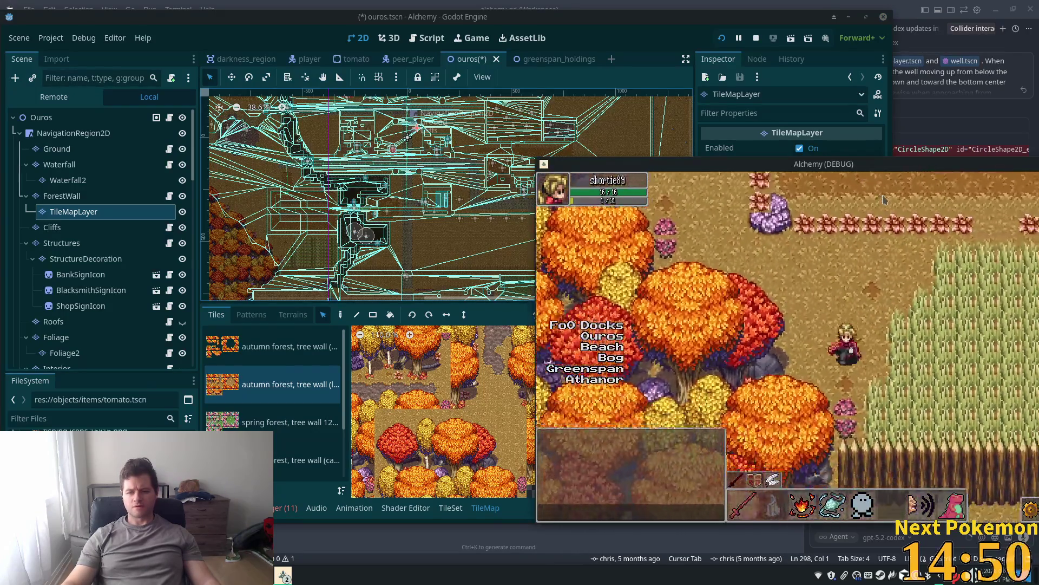
mouse_move(855, 164)
left_mouse_down()
mouse_move(1011, 173)
mouse_move(1008, 250)
left_mouse_up()
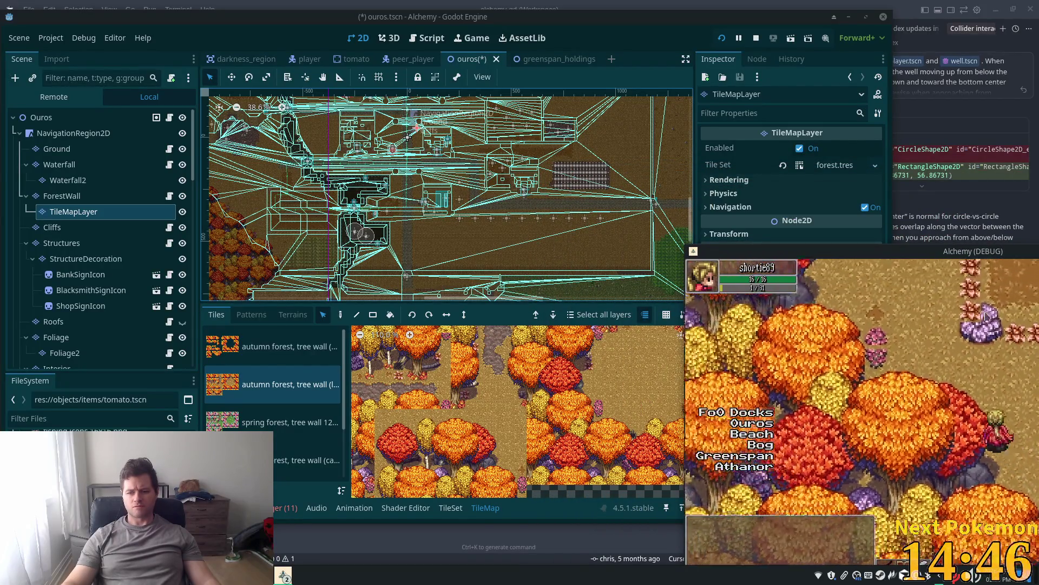
left_click(752, 18)
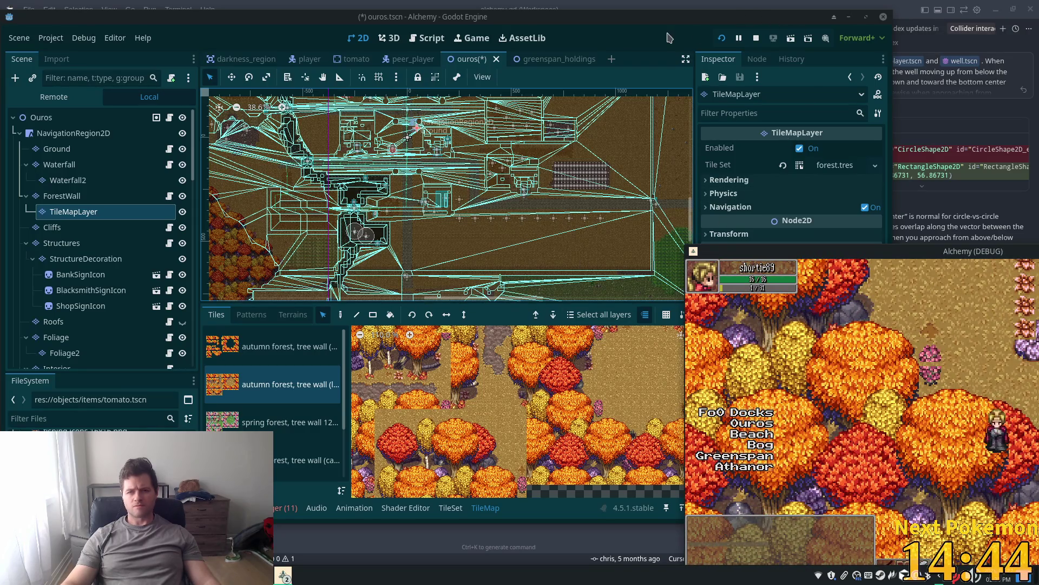
left_click(826, 267)
type("1")
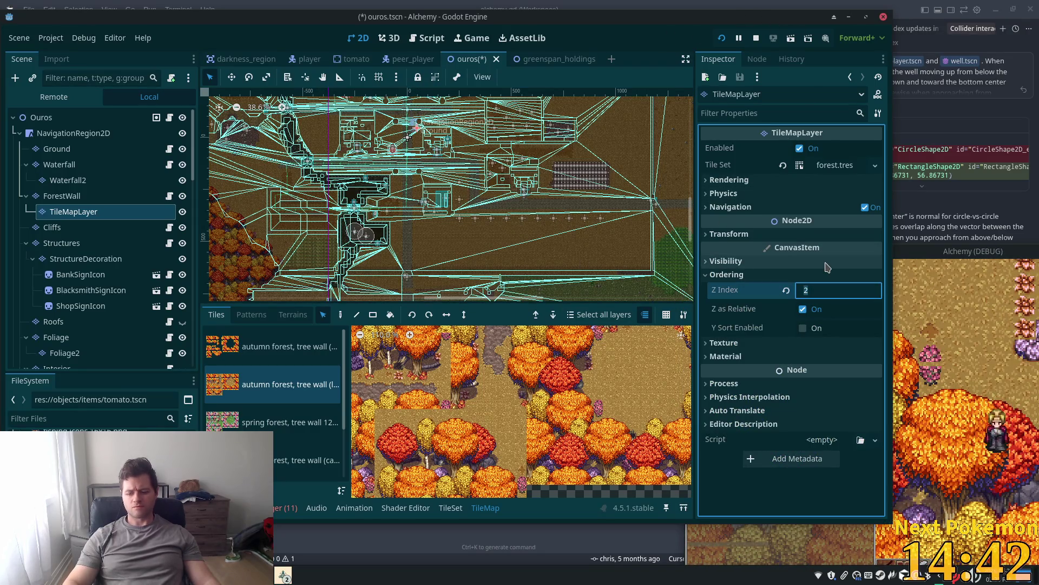
key("Tab")
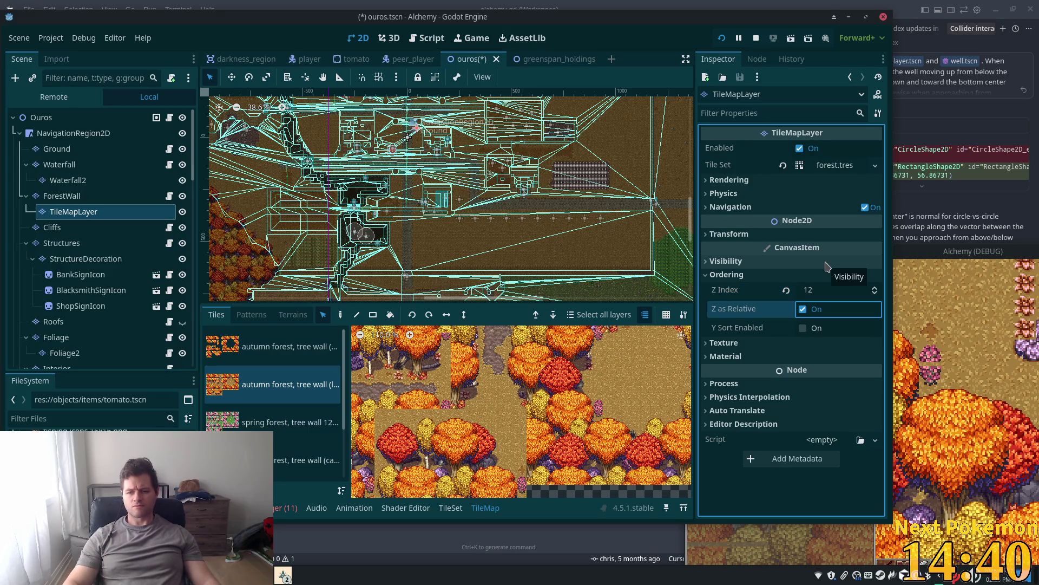
Save the Ouros scene and select the ForestWall node
key("ctrl+s")
left_click(963, 345)
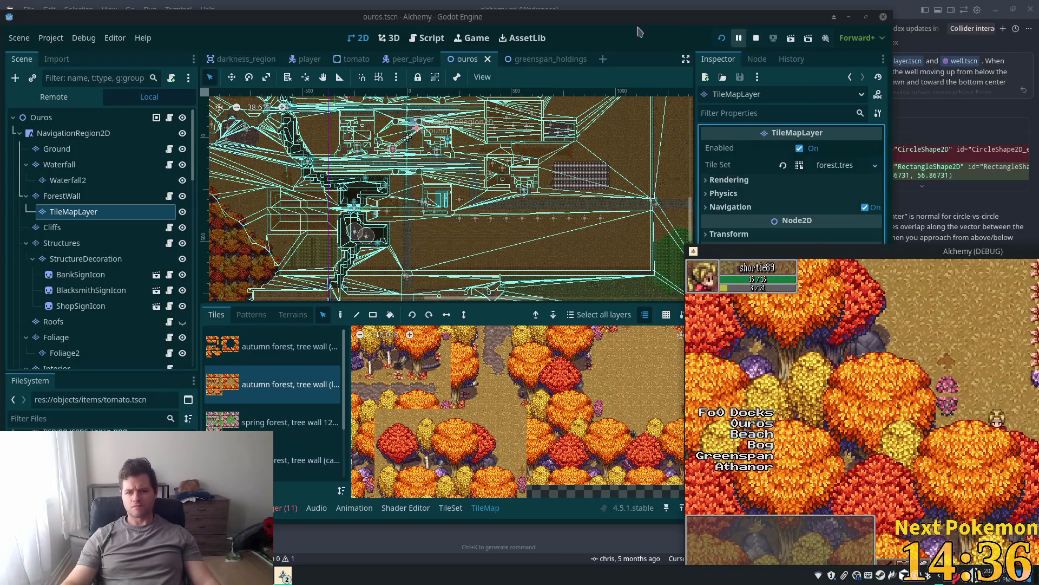
left_click(790, 220)
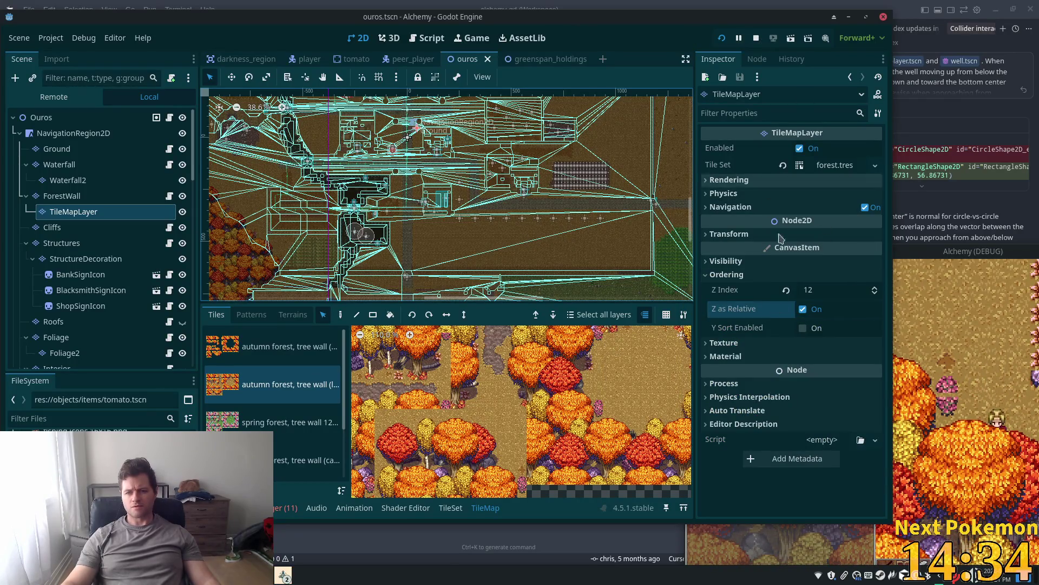
left_click(65, 196)
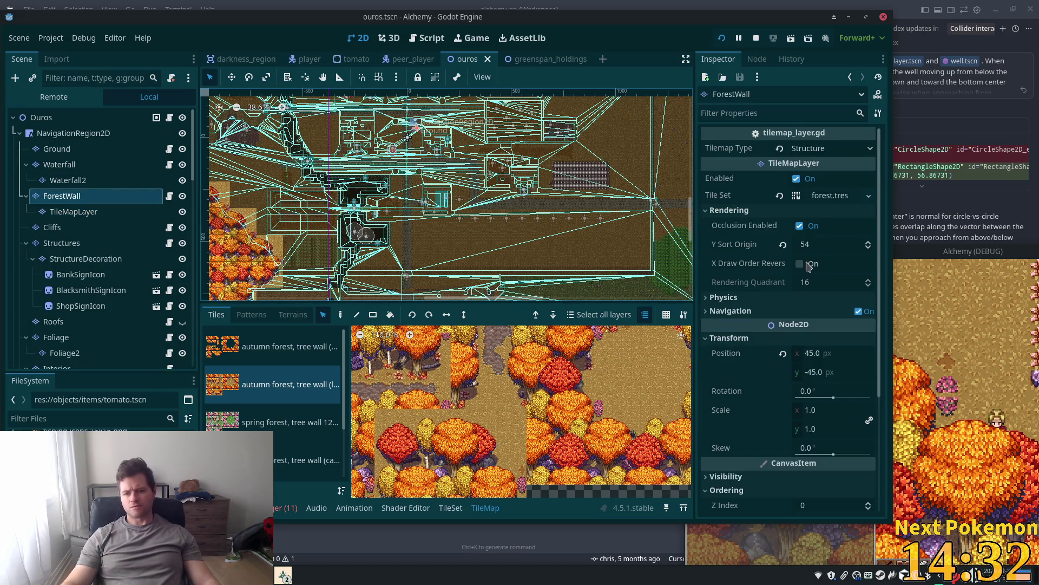
Raise ForestWall's Y Sort Origin from 54 to 70 and save the scene
left_click(807, 244)
key("Up")
key("Up")
key("Up")
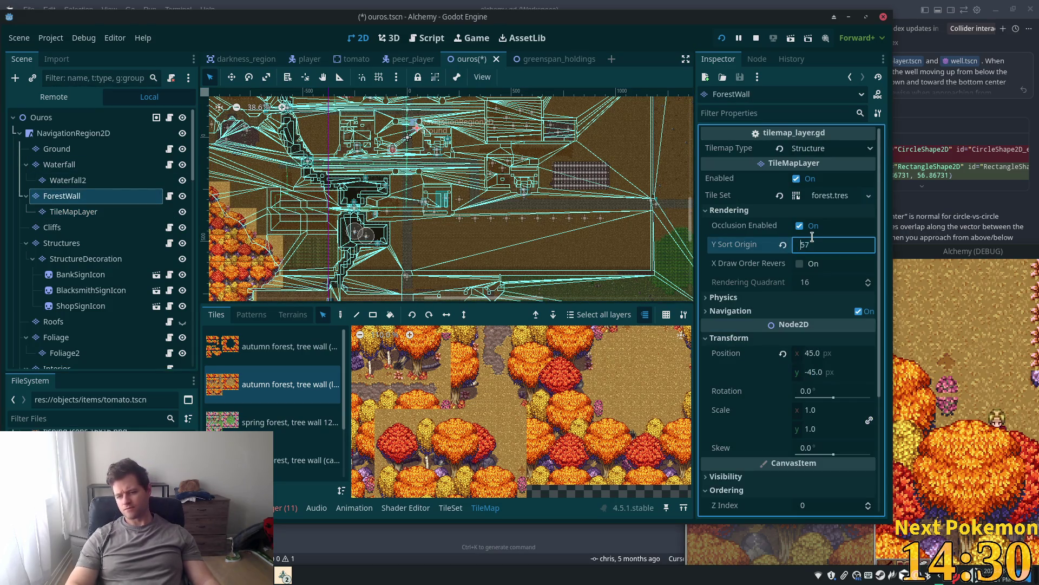
key("Up")
key("Up")
key("Up")
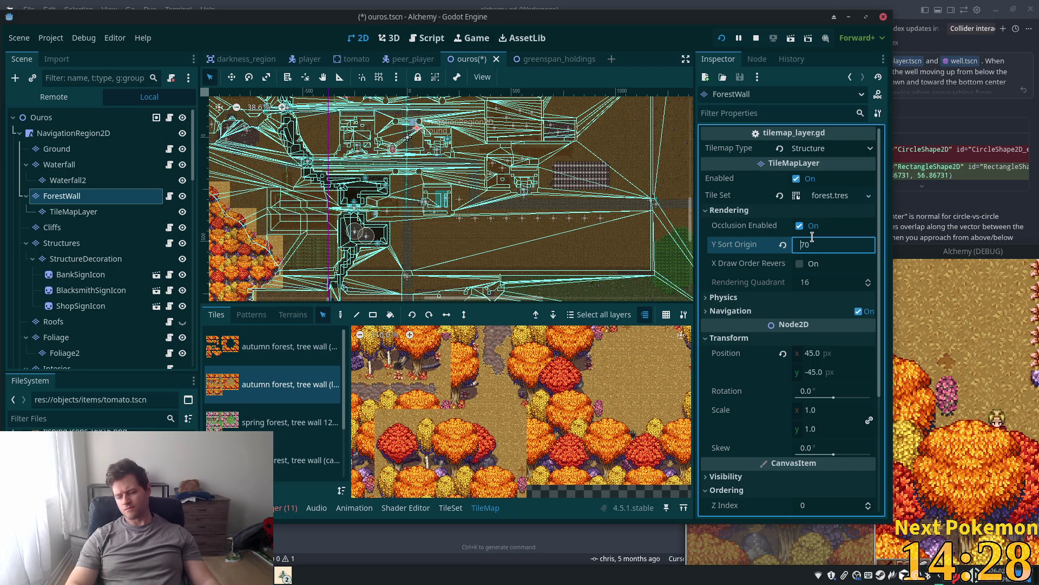
key("ctrl+s")
In the running game, walk the player toward the trees and rock wall and up the tree line
left_click(1007, 312)
key("Right")
key("Up")
key("Left")
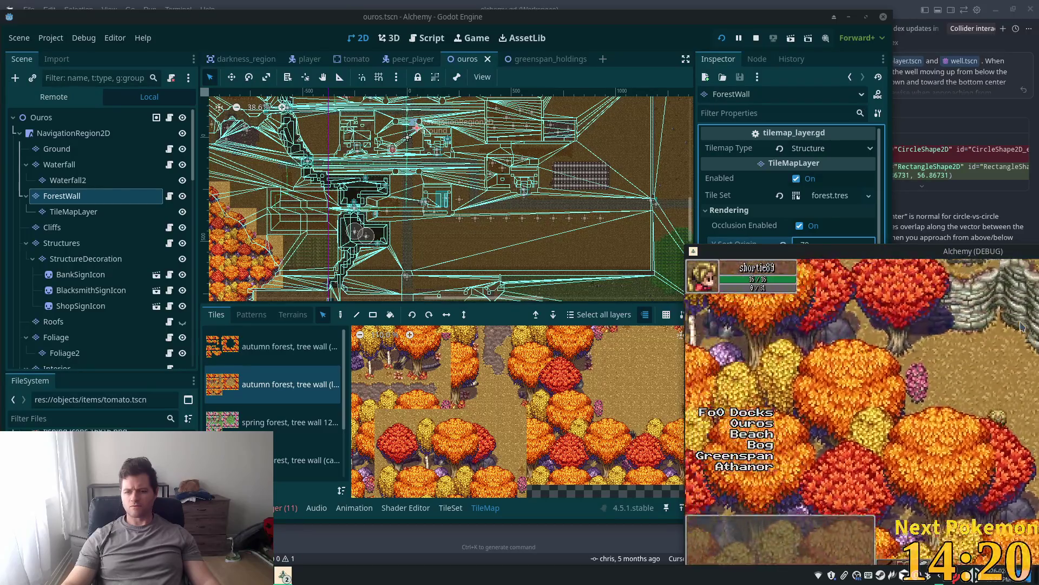
key("Up")
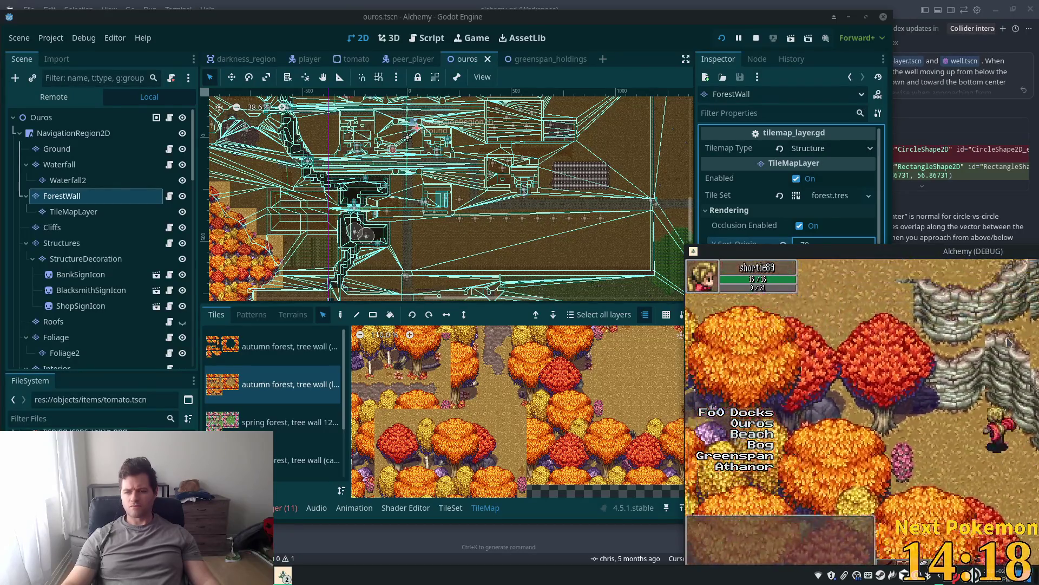
key("Up")
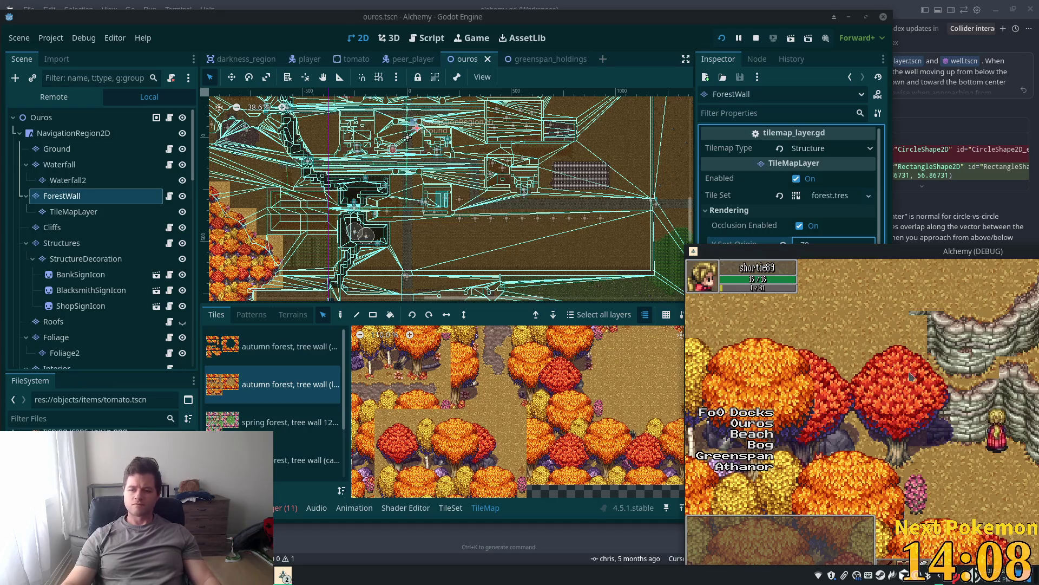
left_click_drag(869, 256, 470, 155)
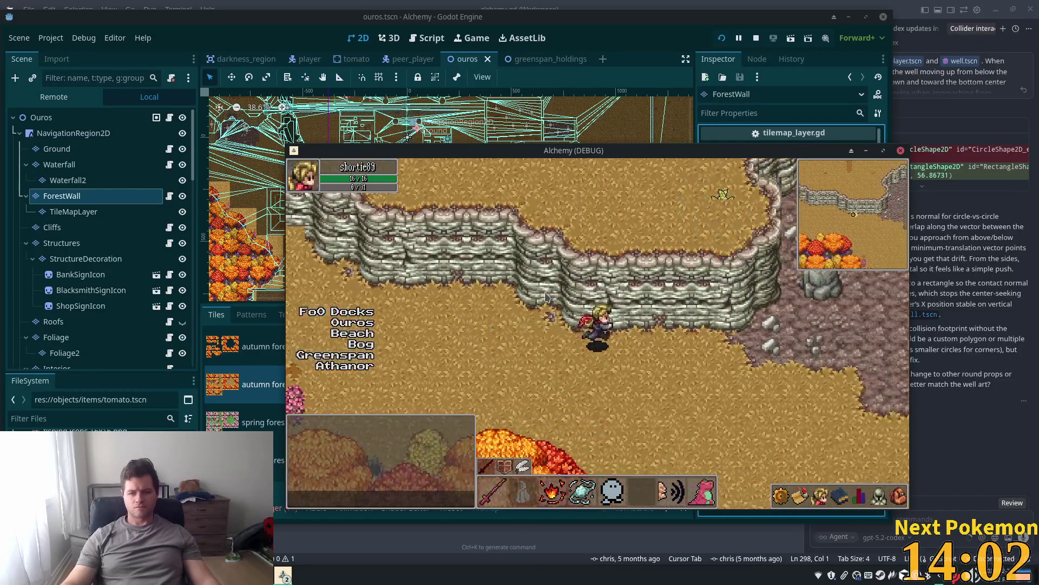
Walk north, up-left into the forest, then southeast along the forest edge before returning to the editor
key("Up")
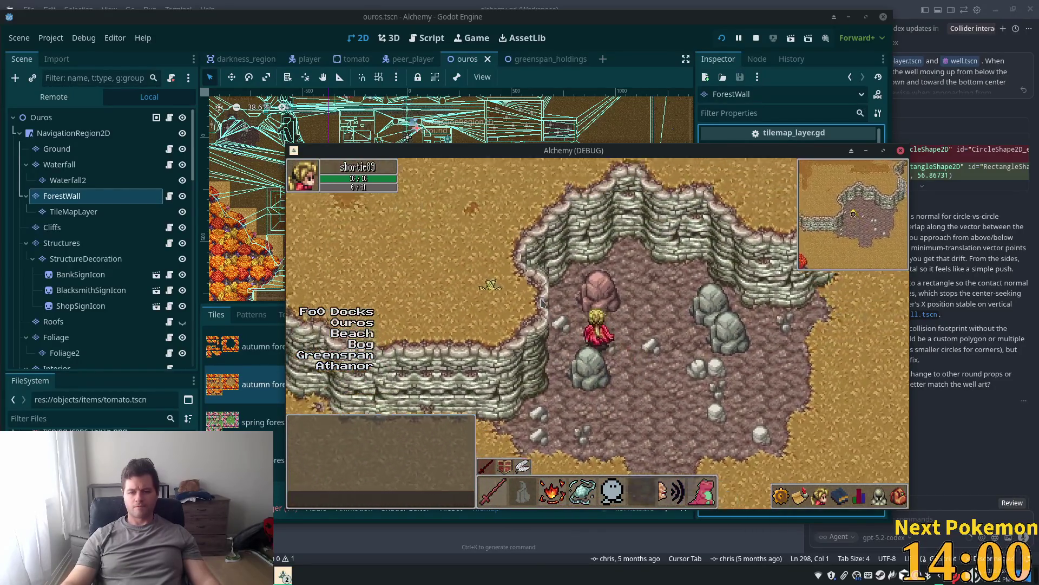
key("Right")
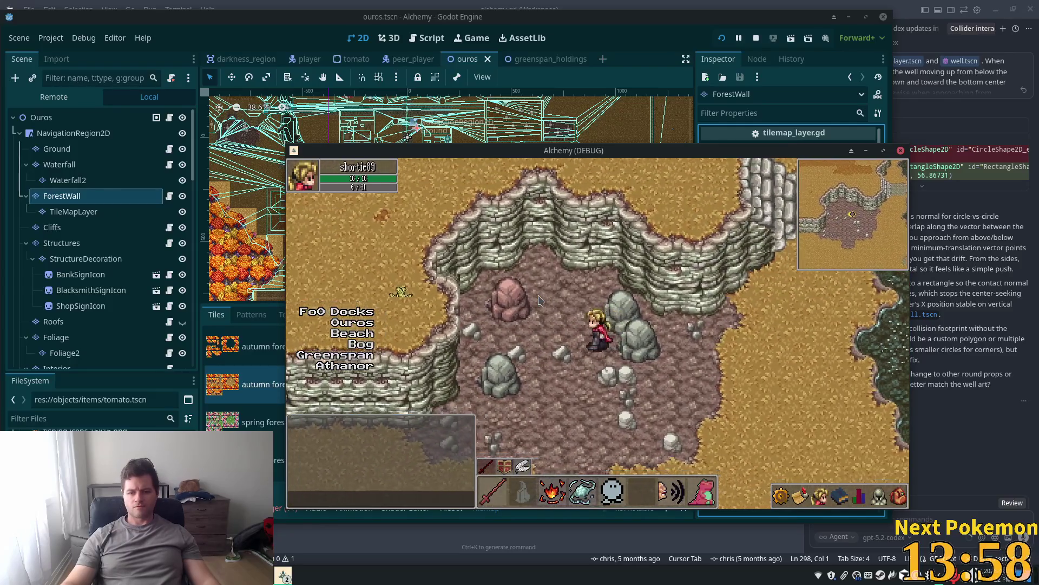
key("Left")
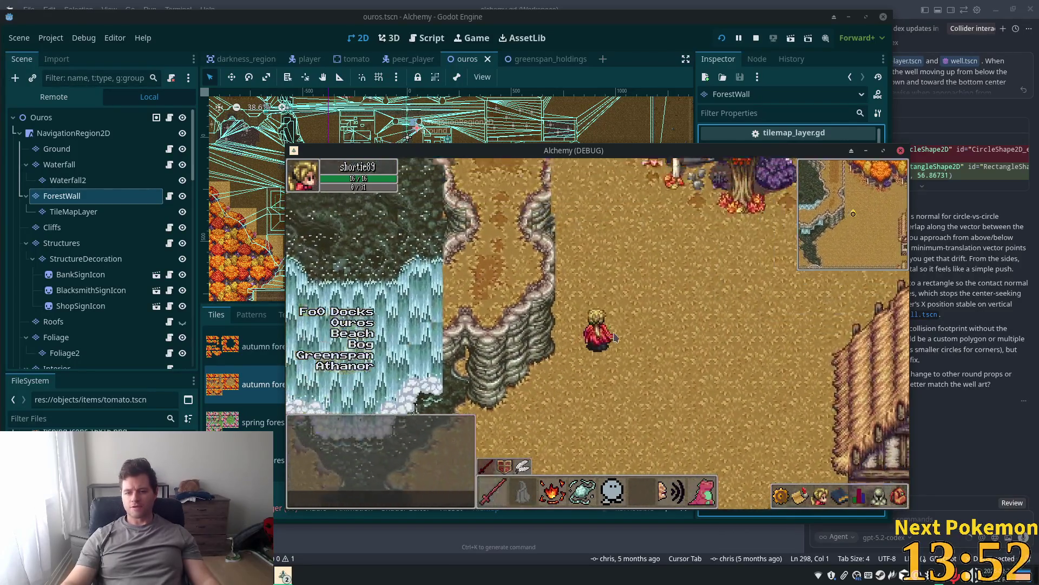
key("Up")
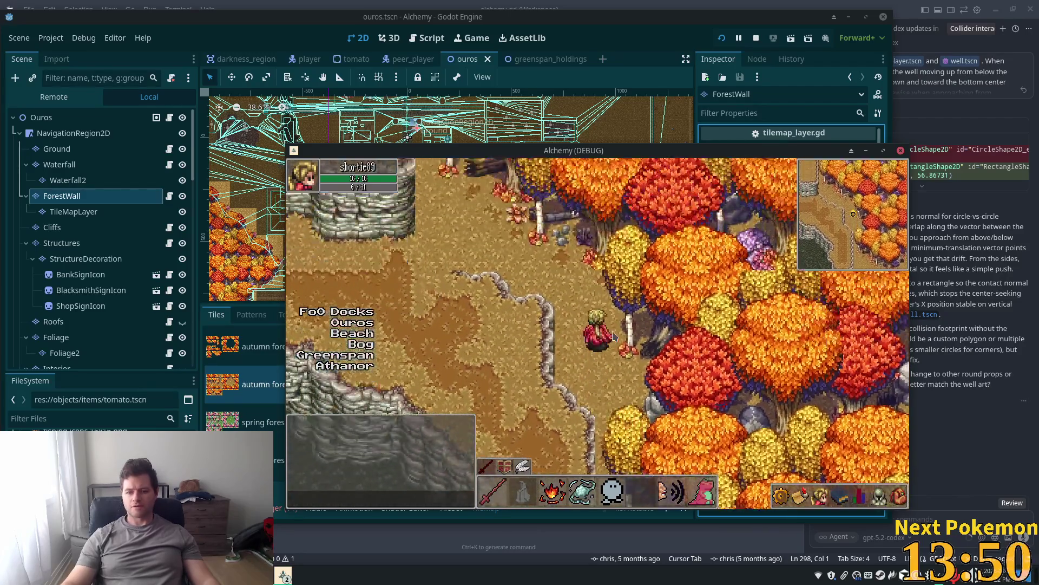
key("Left")
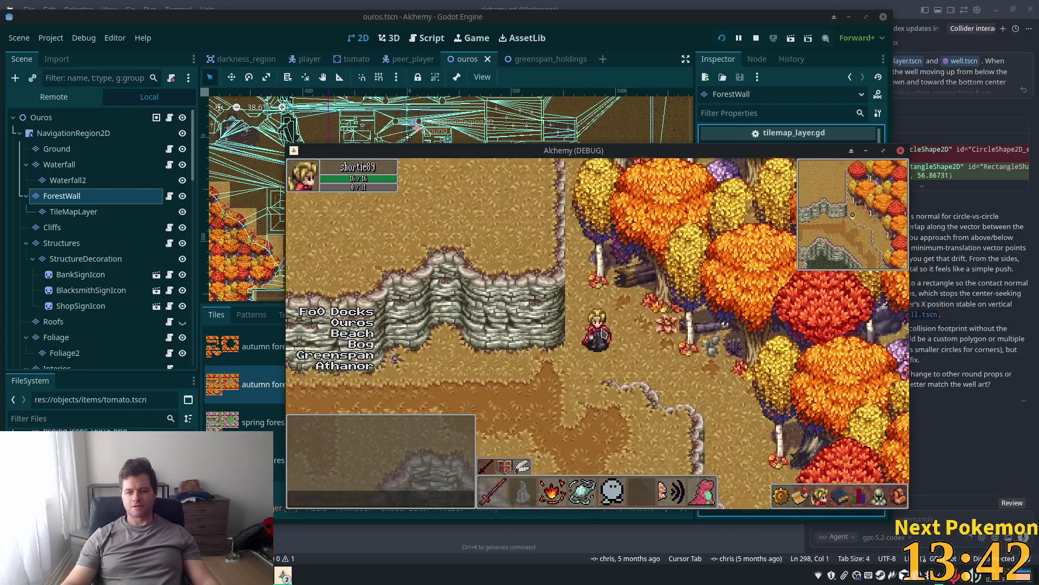
key("Down")
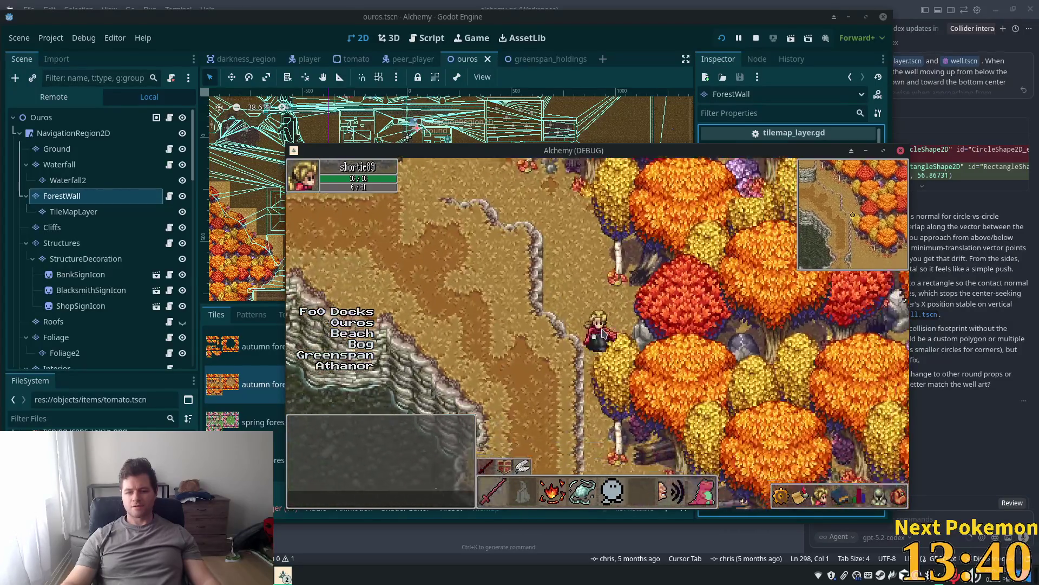
key("Right")
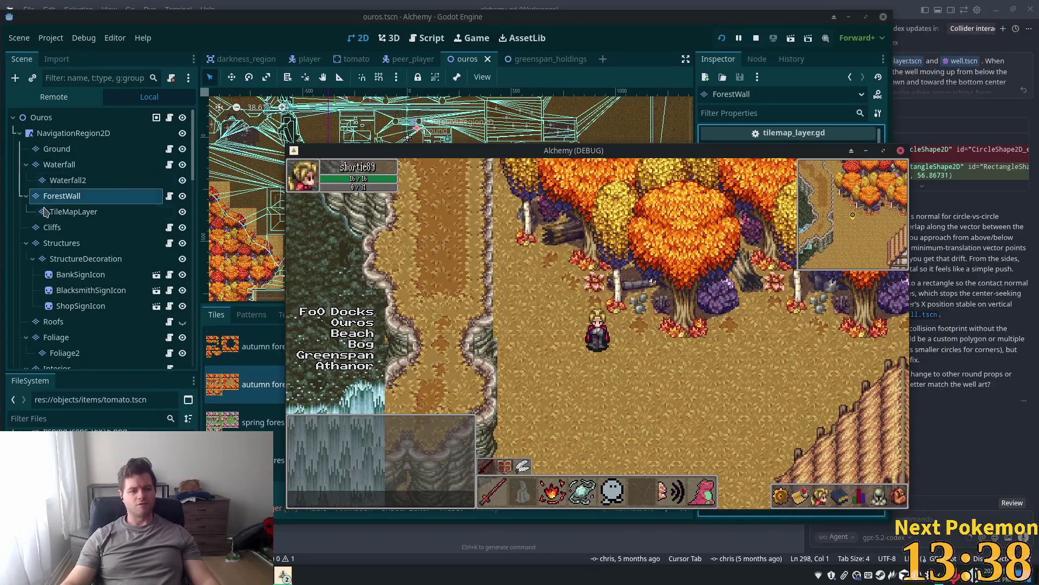
left_click(246, 350)
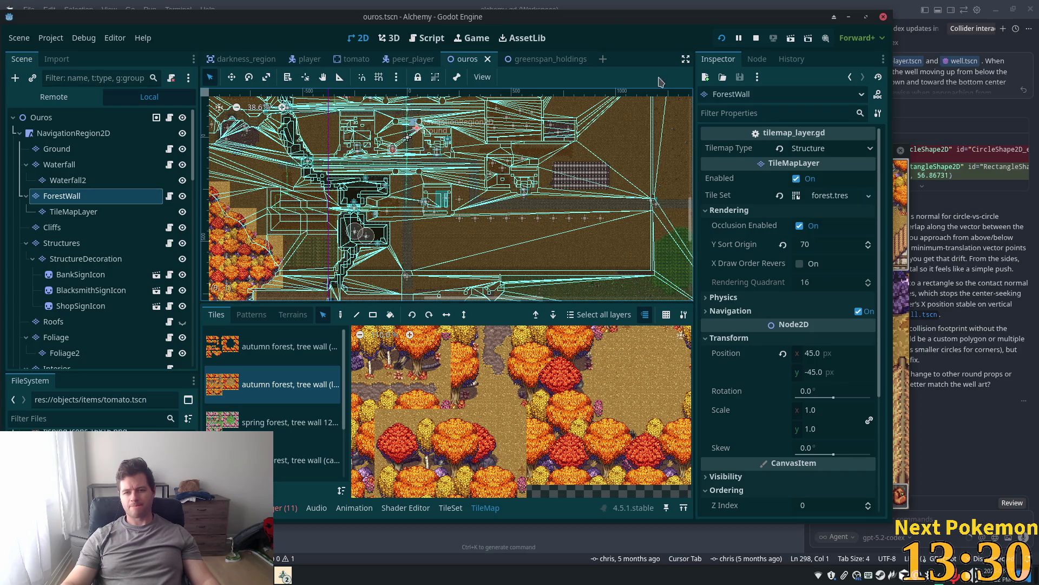
Reset ForestWall's position offset to (0, 0) and check the result in the running game
left_click_drag(611, 24, 154, 58)
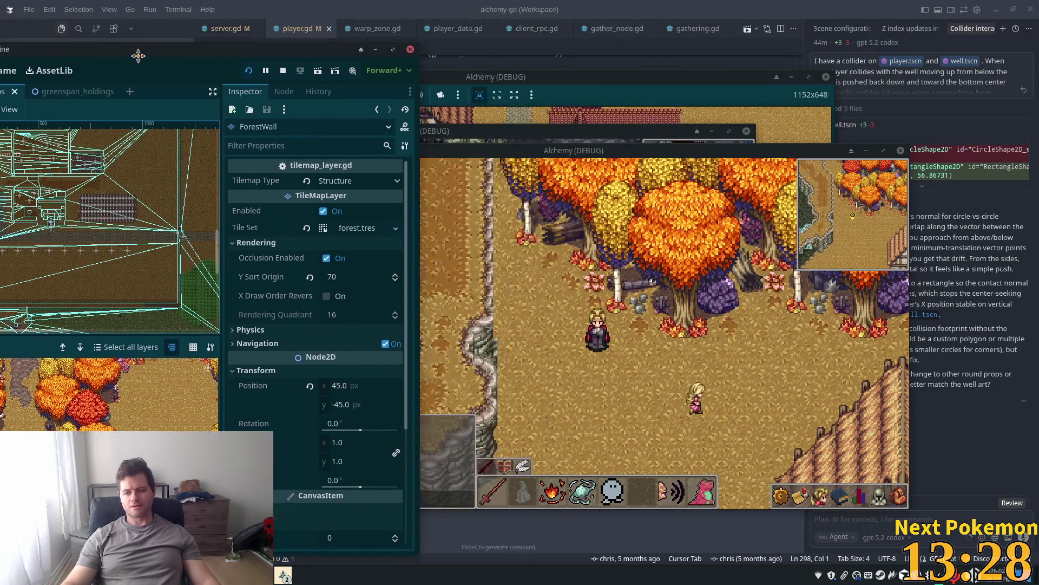
left_click(542, 280)
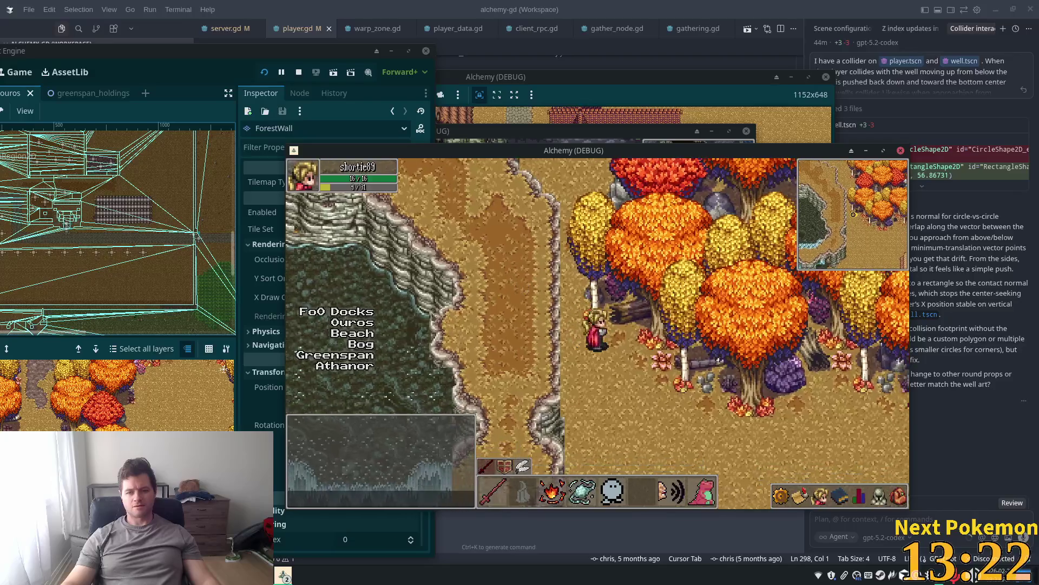
left_click(198, 72)
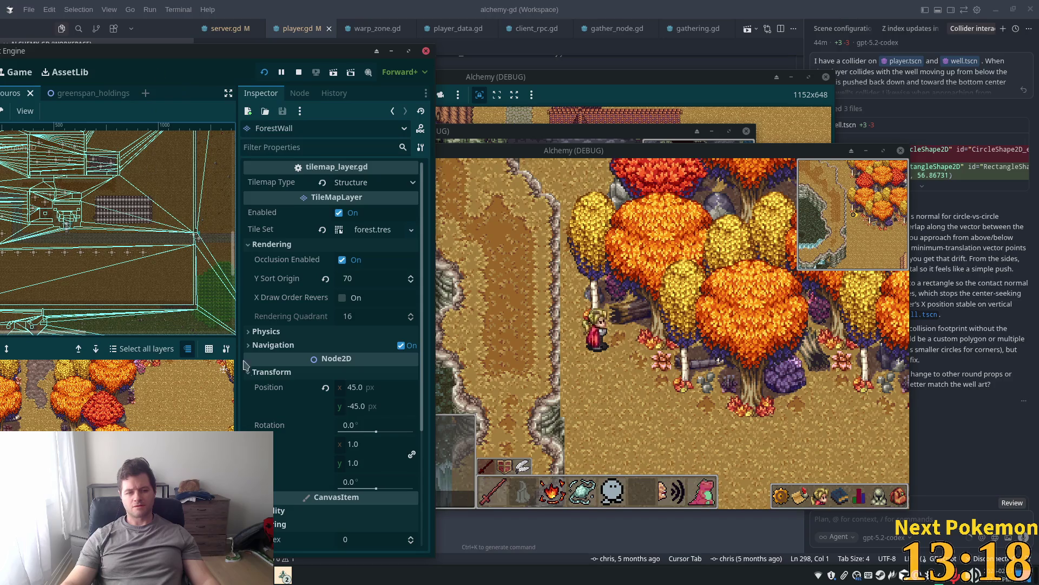
left_click(324, 388)
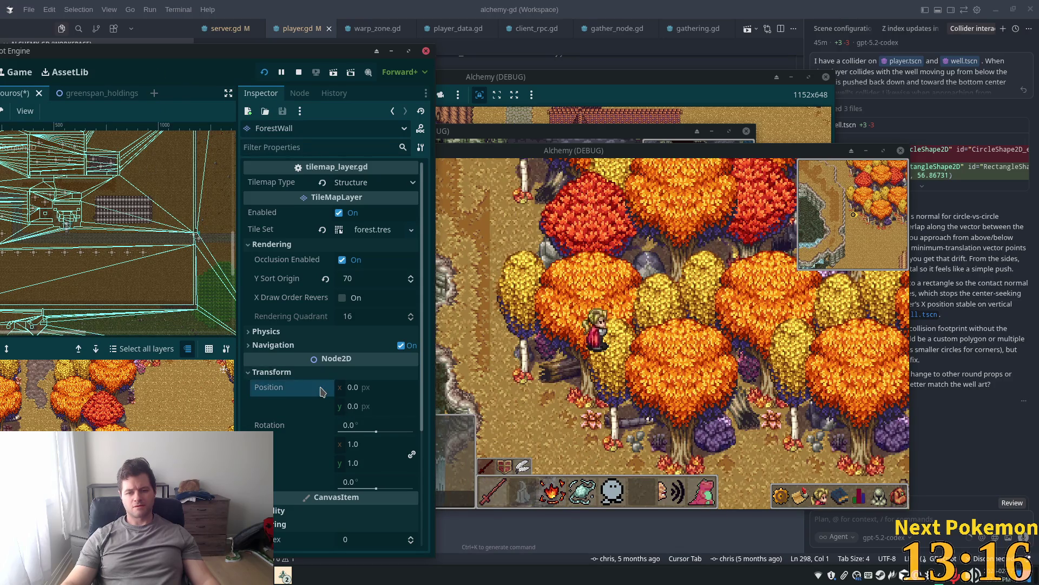
left_click(548, 379)
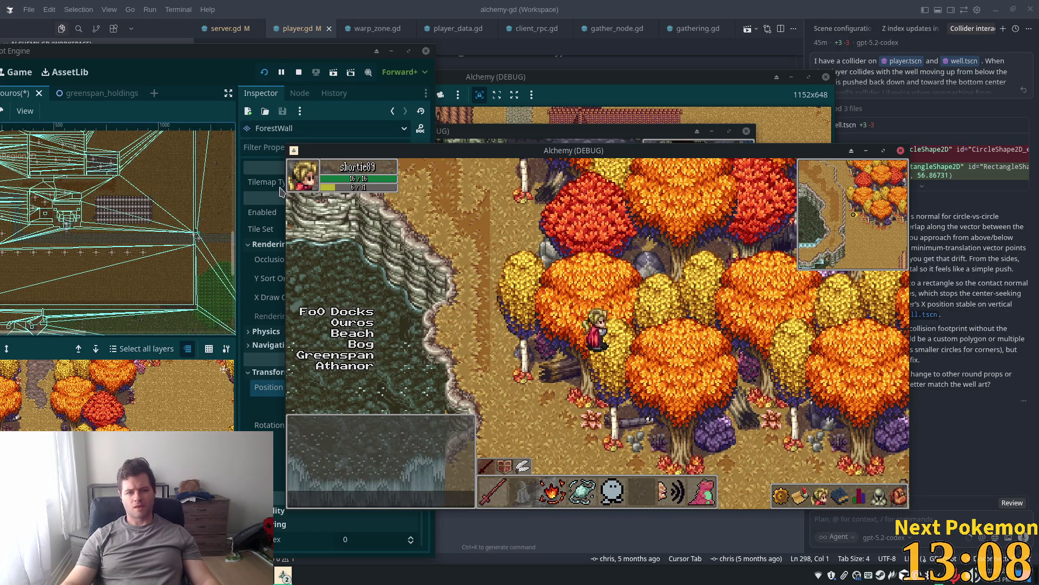
Undo the reset to restore ForestWall's position to (45, -45), then walk north through the forest in-game
left_click(269, 203)
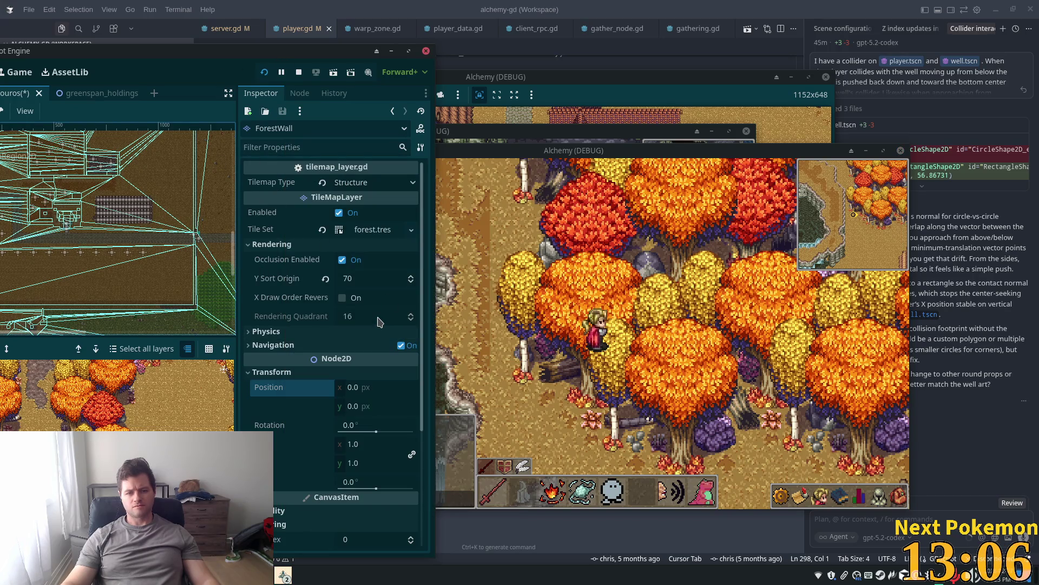
left_click(306, 405)
key("ctrl+z")
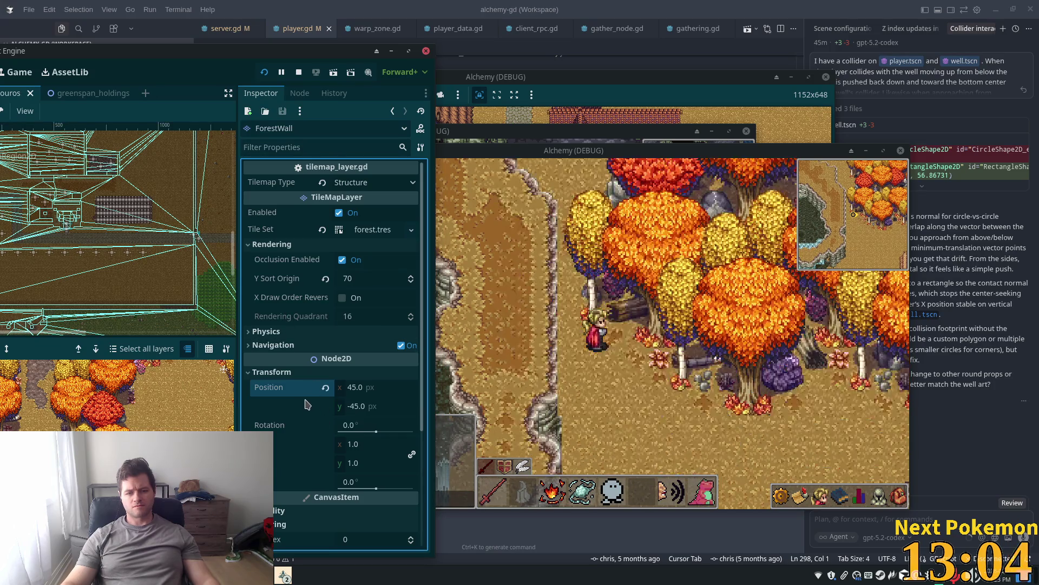
left_click(605, 349)
key("Up")
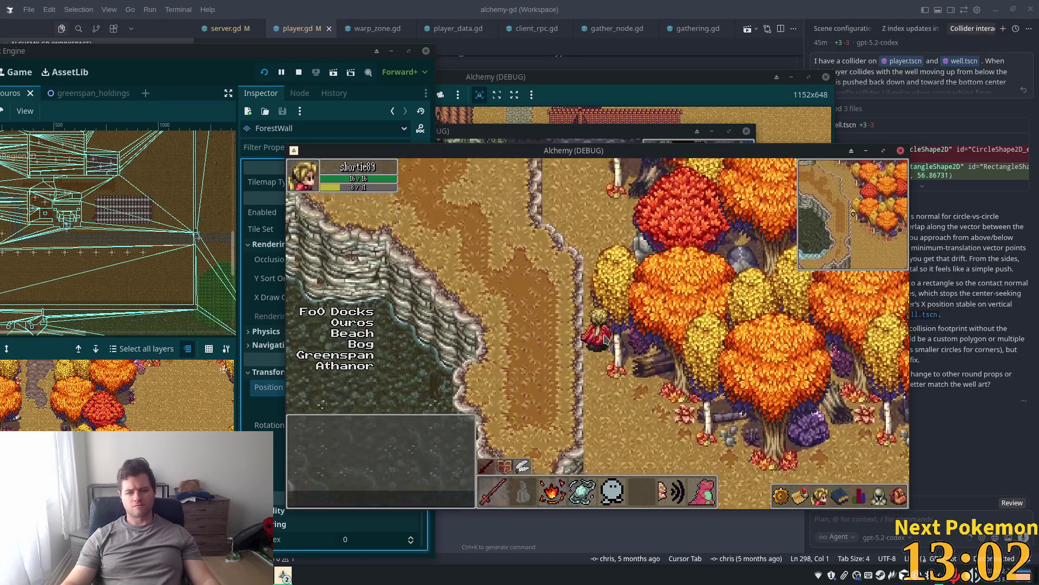
key("Up")
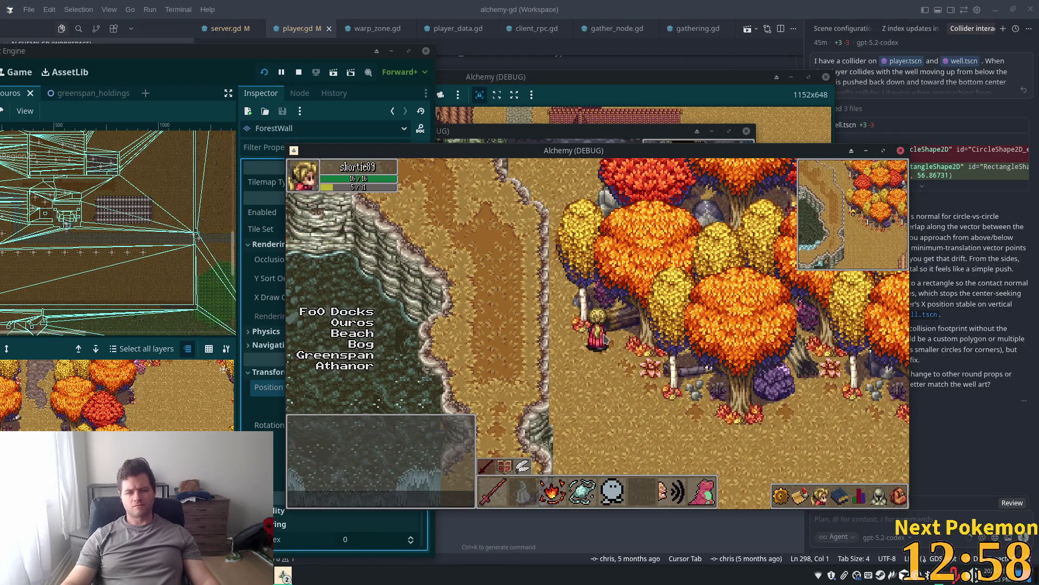
Walk past the house to the vertical fence, through the wheat field, and into the thatched house
left_click(484, 295)
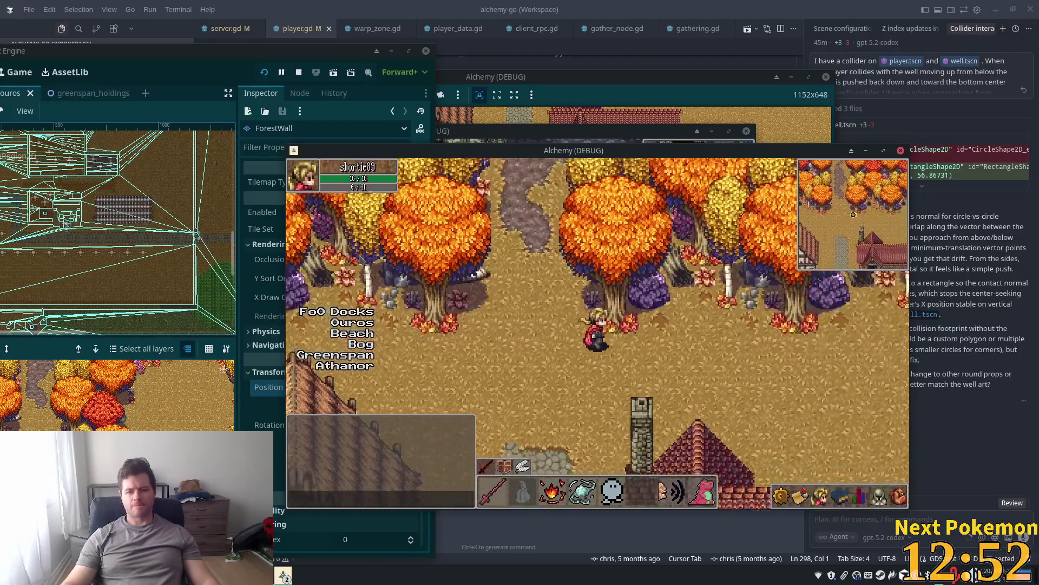
left_click(736, 299)
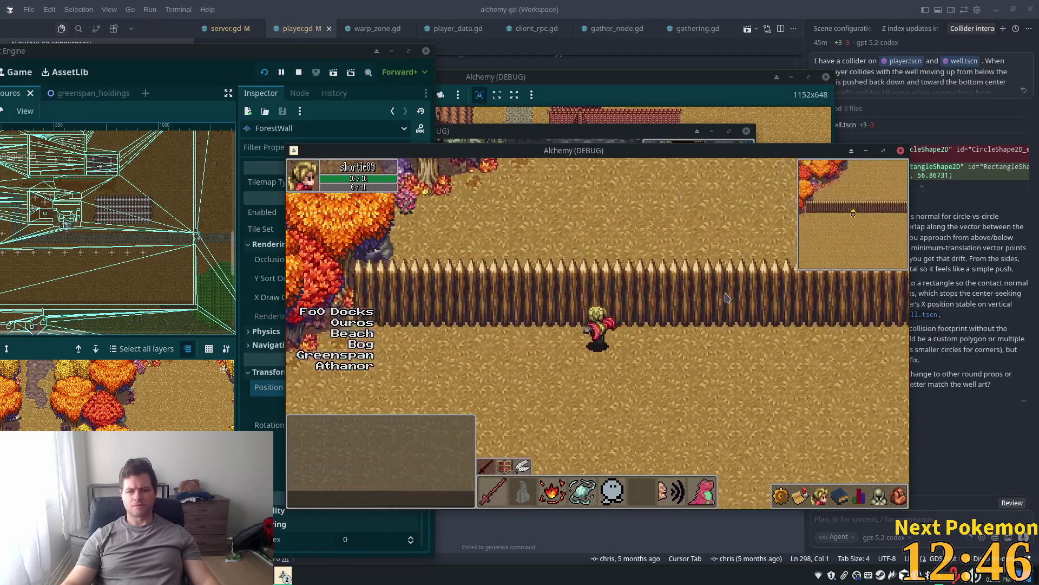
key("Down")
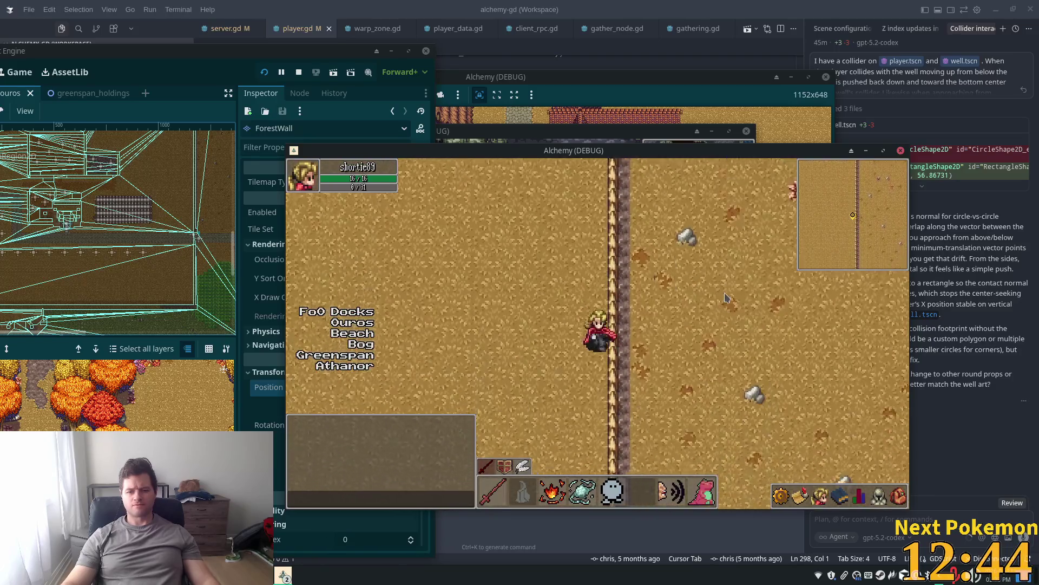
key("Up")
key("Left")
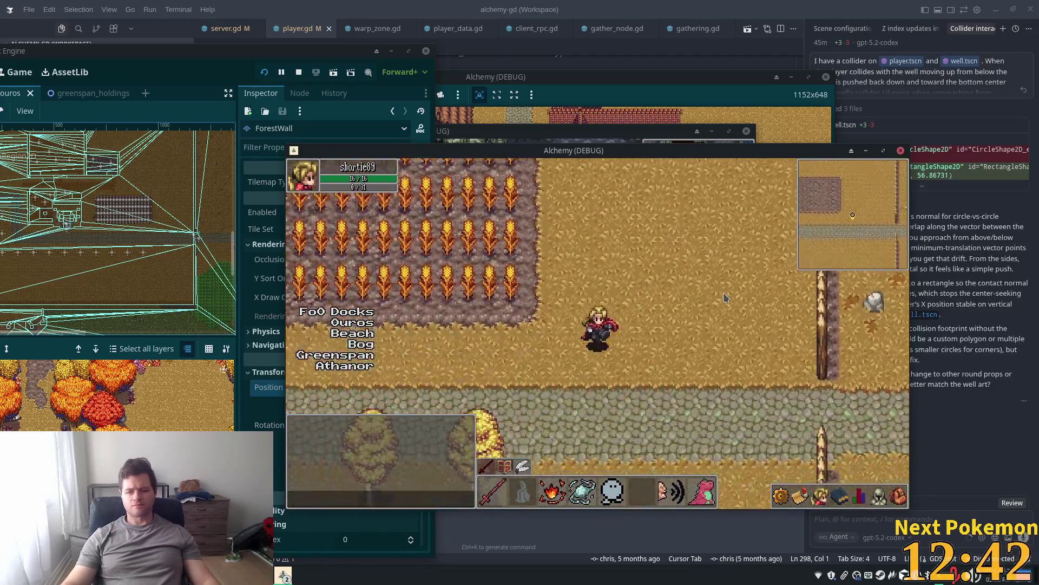
key("Down")
key("Left")
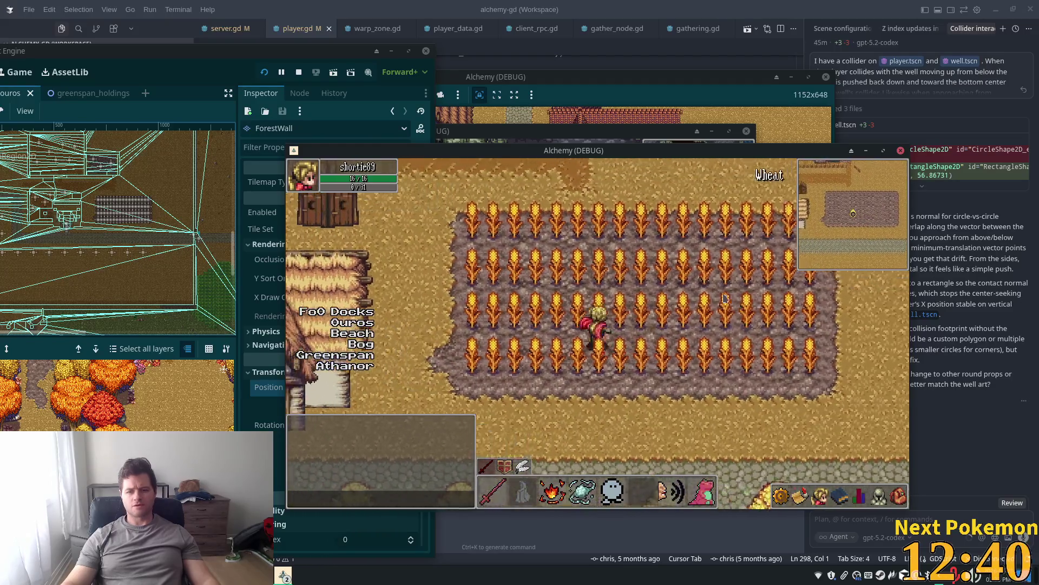
key("Left")
key("Up")
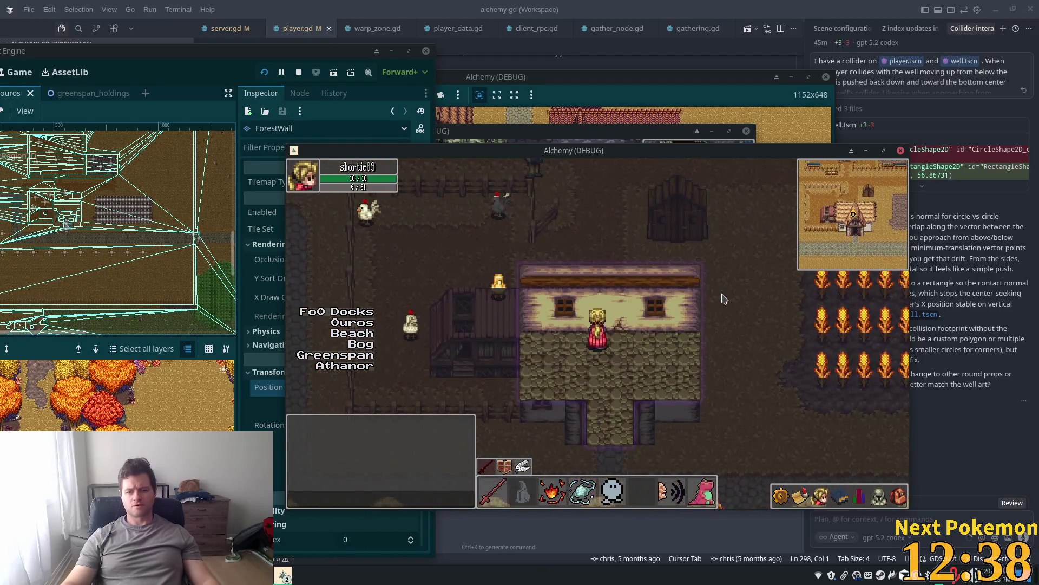
Leave the house, follow the cobblestone road up, then head left toward the well and lamp posts
key("Down")
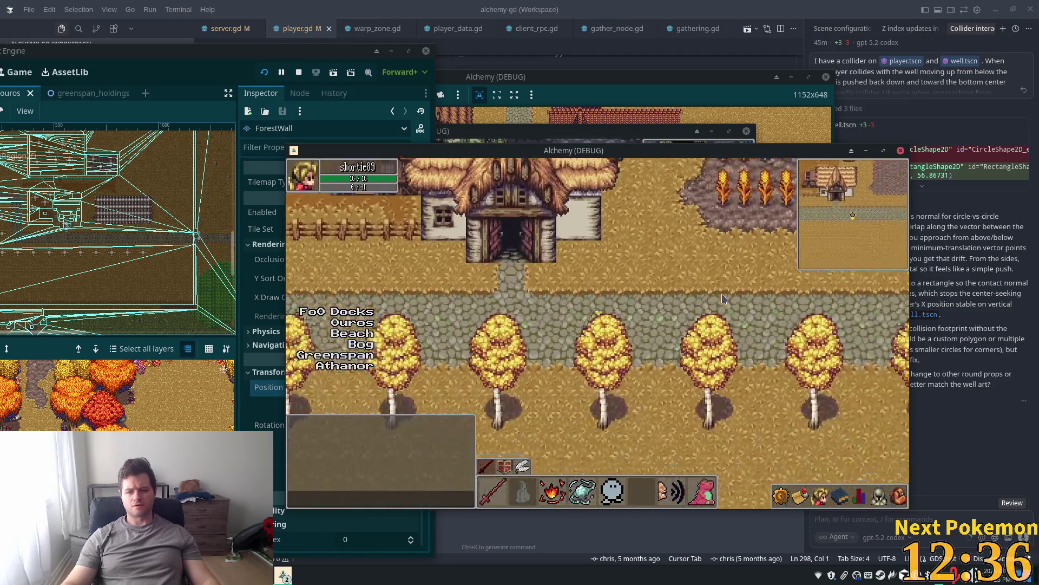
key("Up")
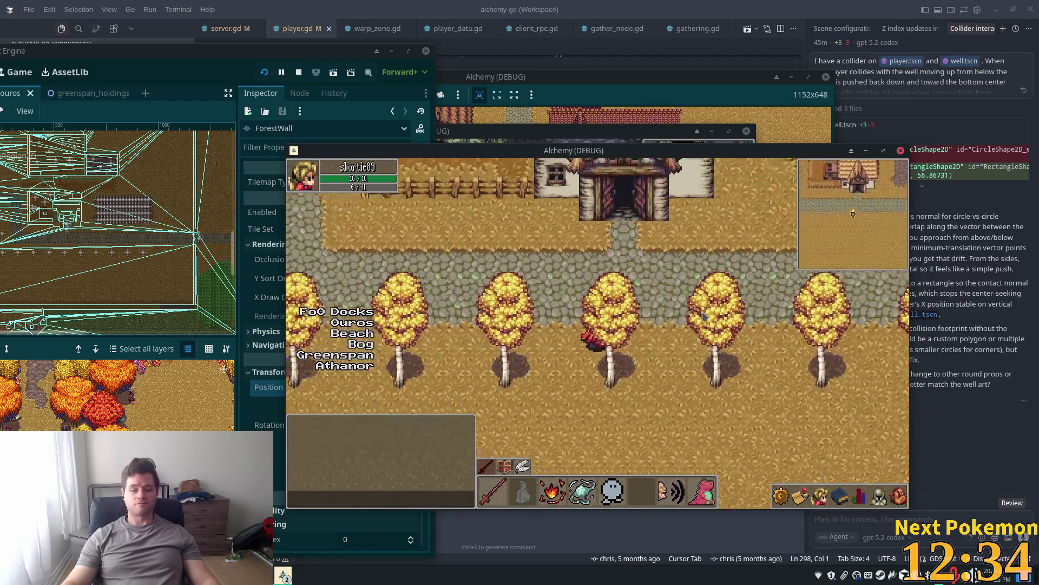
key("Left")
key("Up")
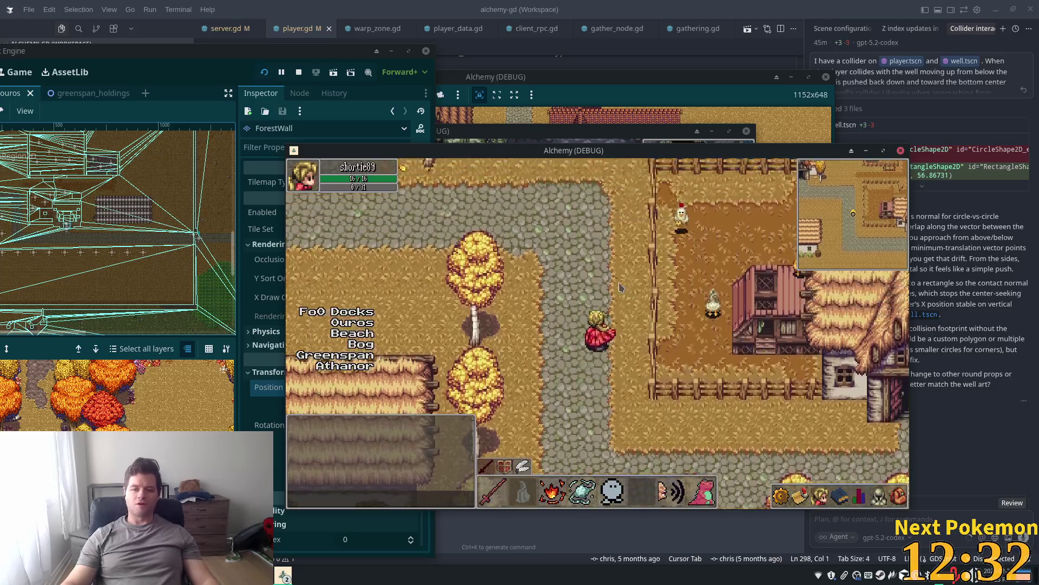
key("Up")
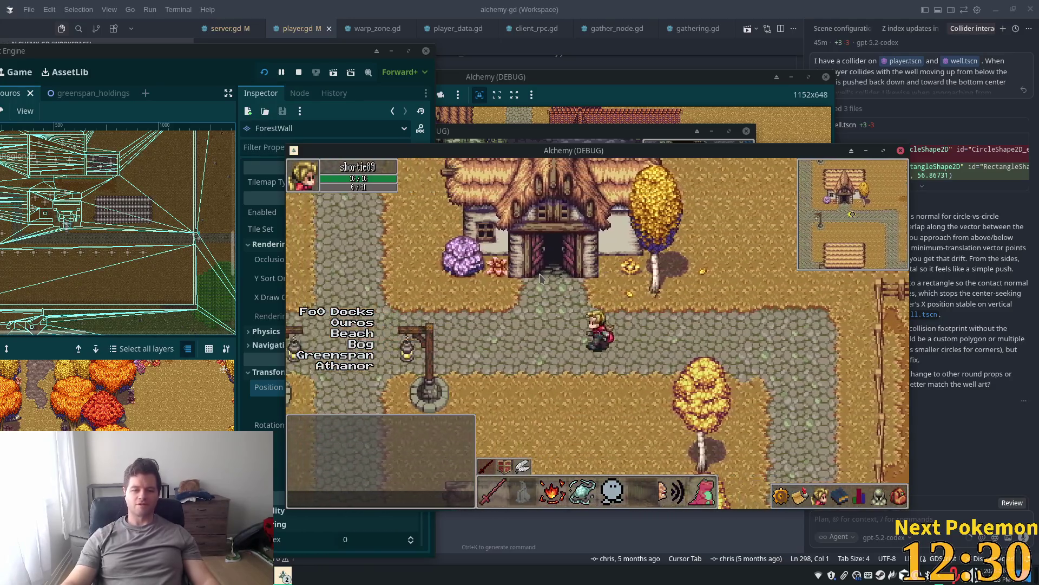
key("Left")
key("Left")
key("Down")
key("Left")
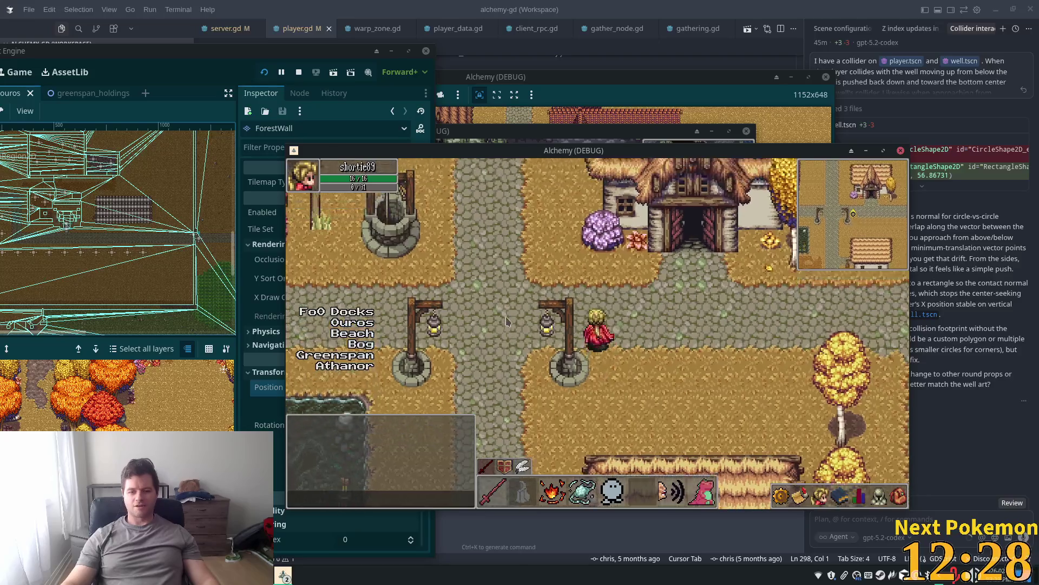
key("Left")
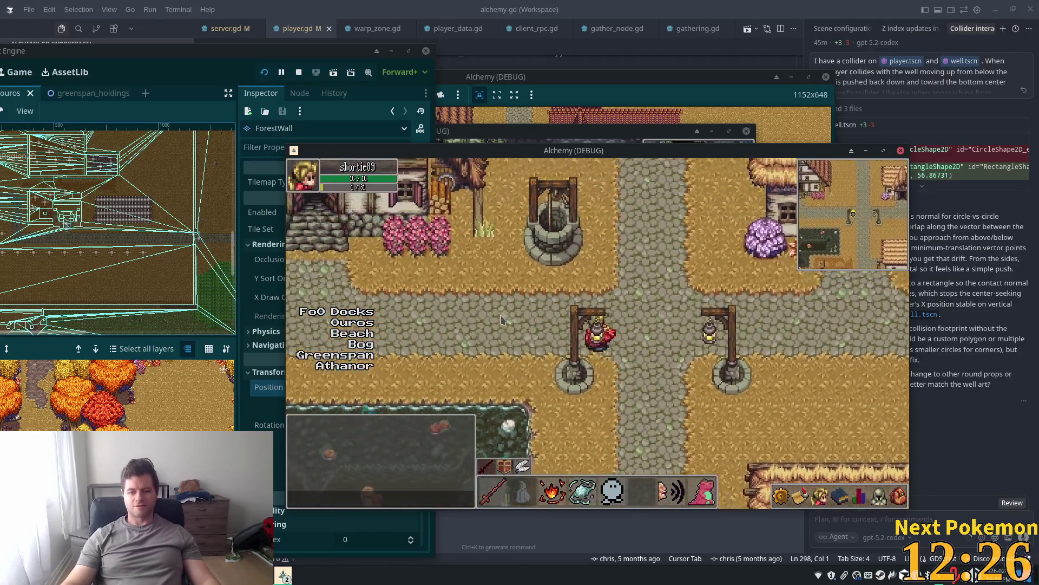
Walk down to the pond and bridge past the villager, then back up the road into the house by the well
key("Down")
key("Left")
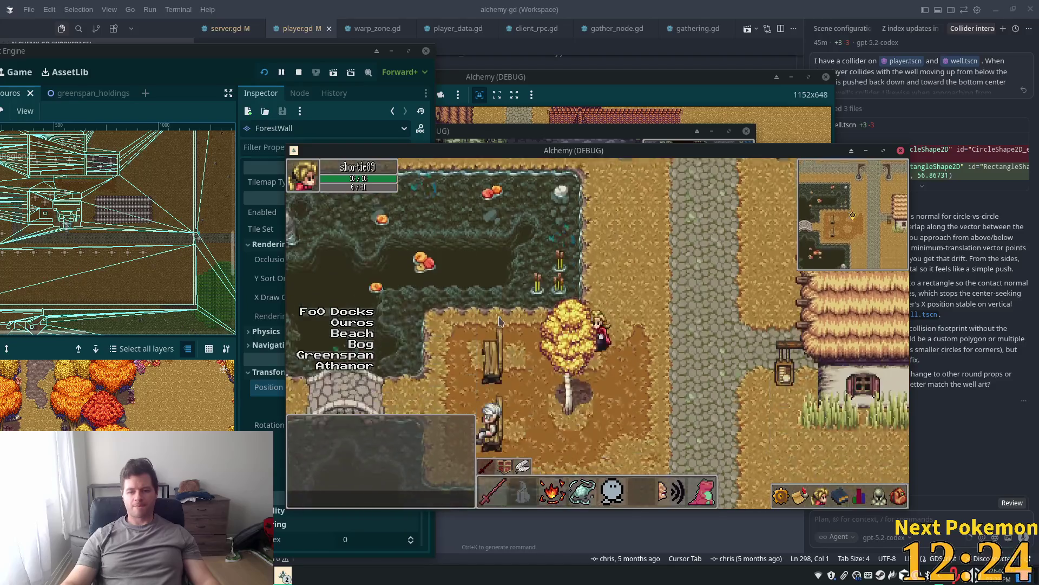
key("Down")
key("Left")
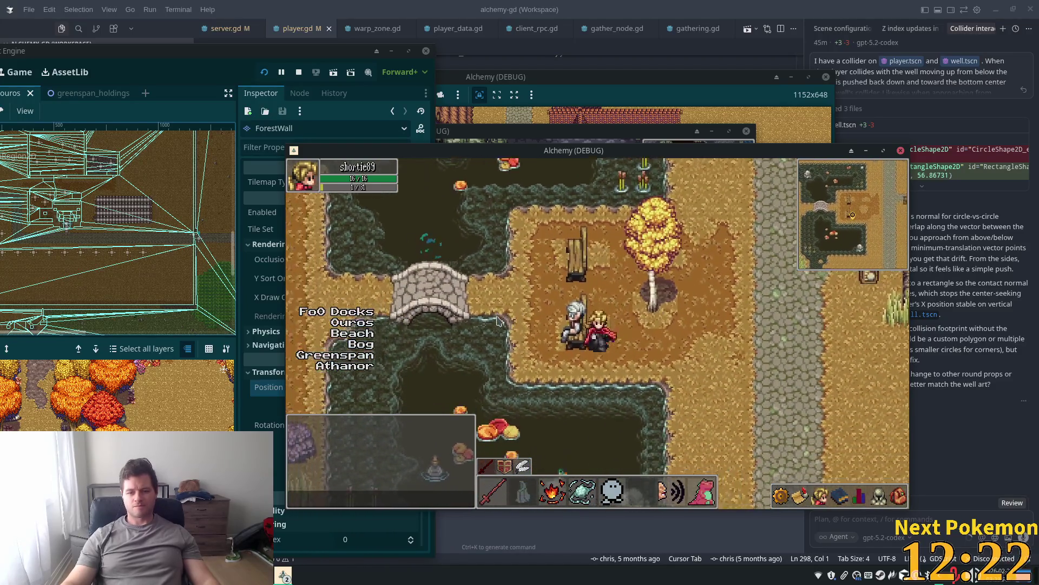
key("Right")
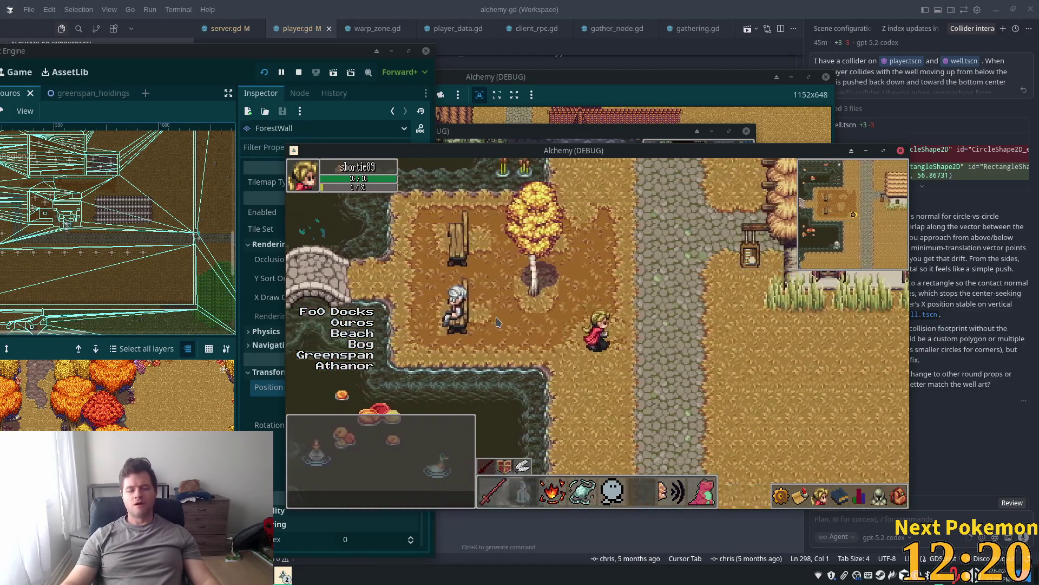
key("Up")
key("Right")
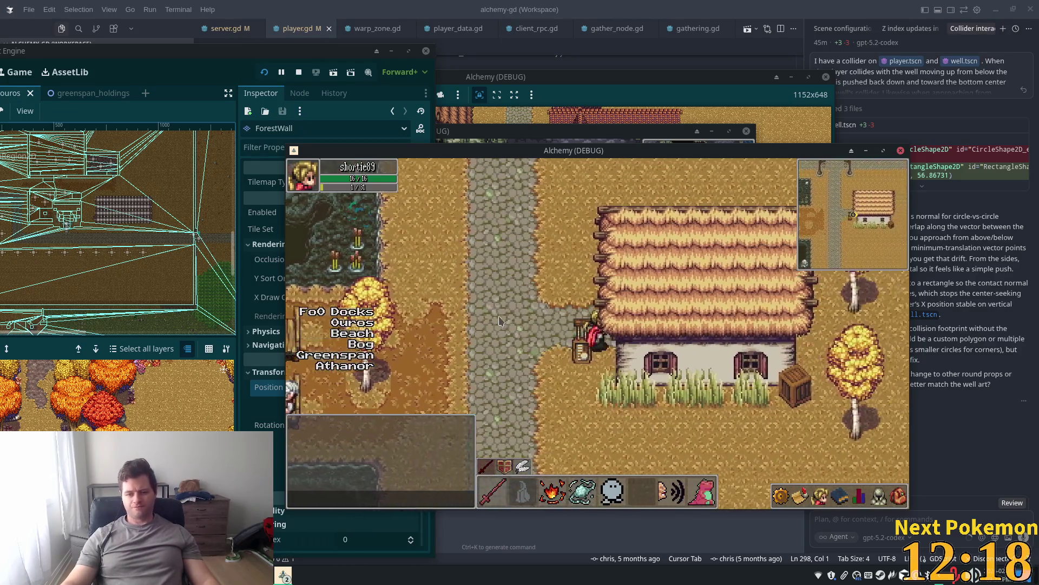
key("Down")
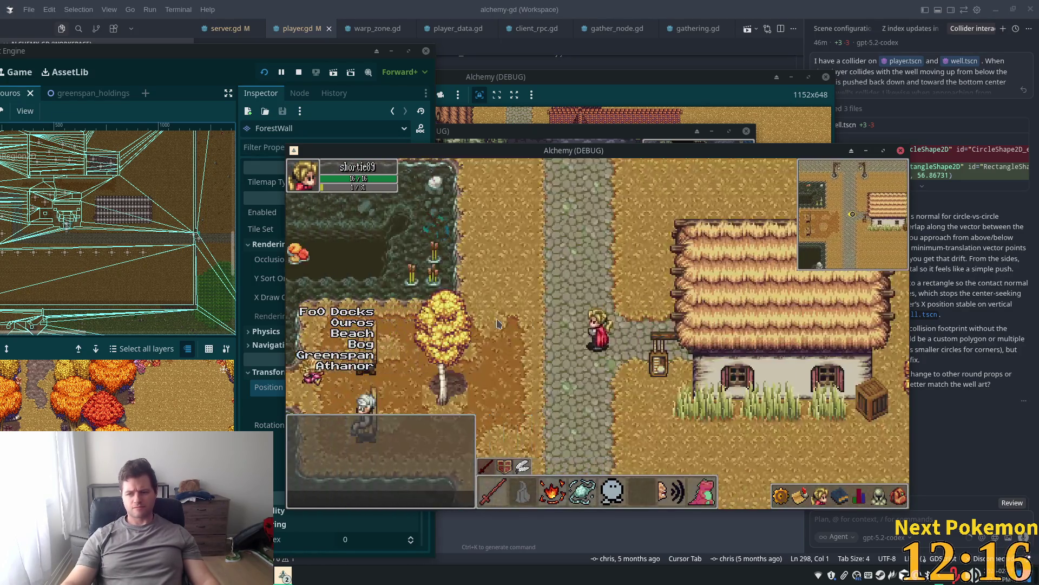
Walk down into the fenced field and right along the fence to check overlap
key("Down")
key("Left")
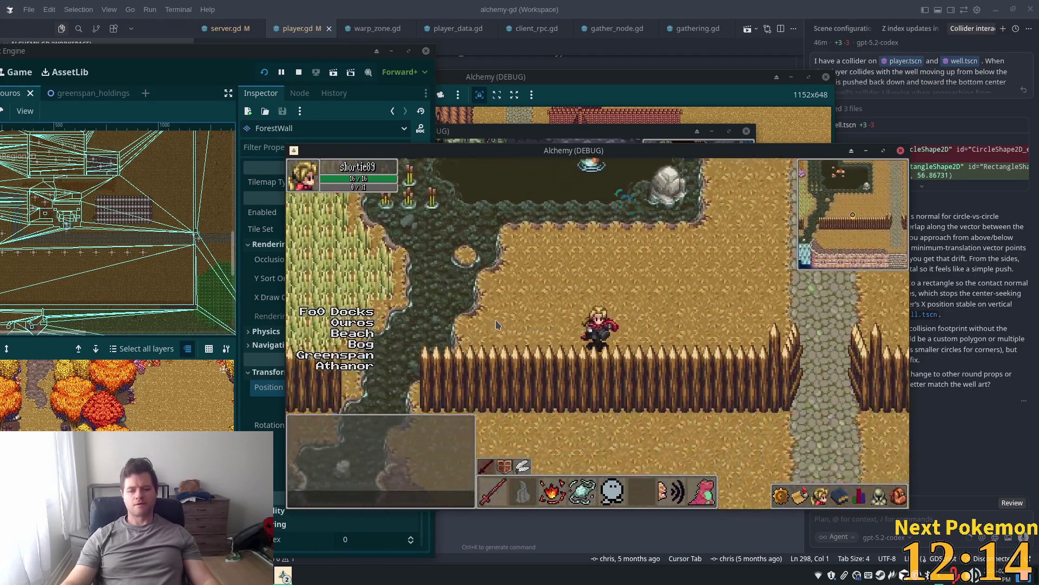
key("Right")
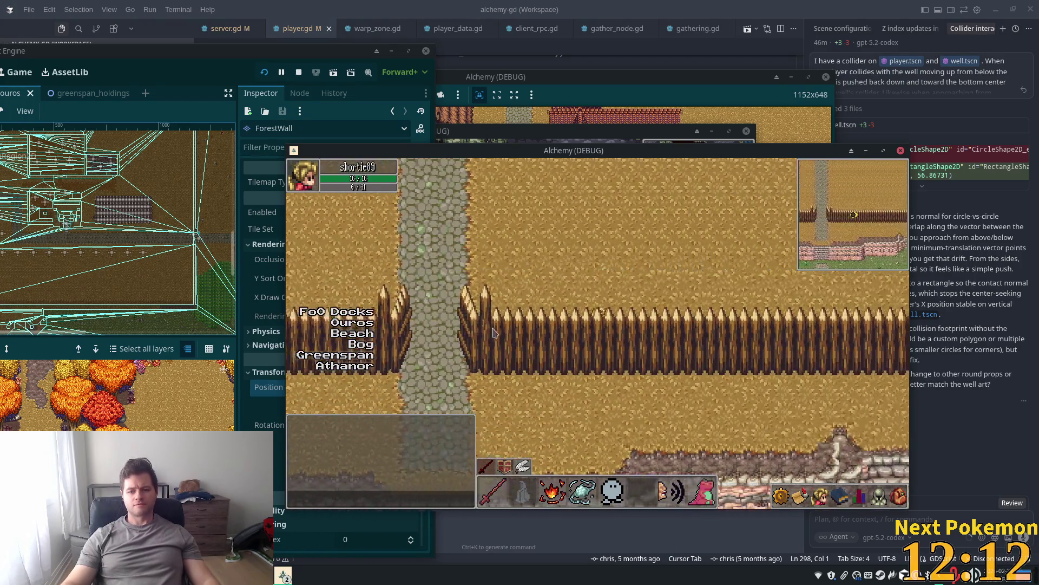
key("Right")
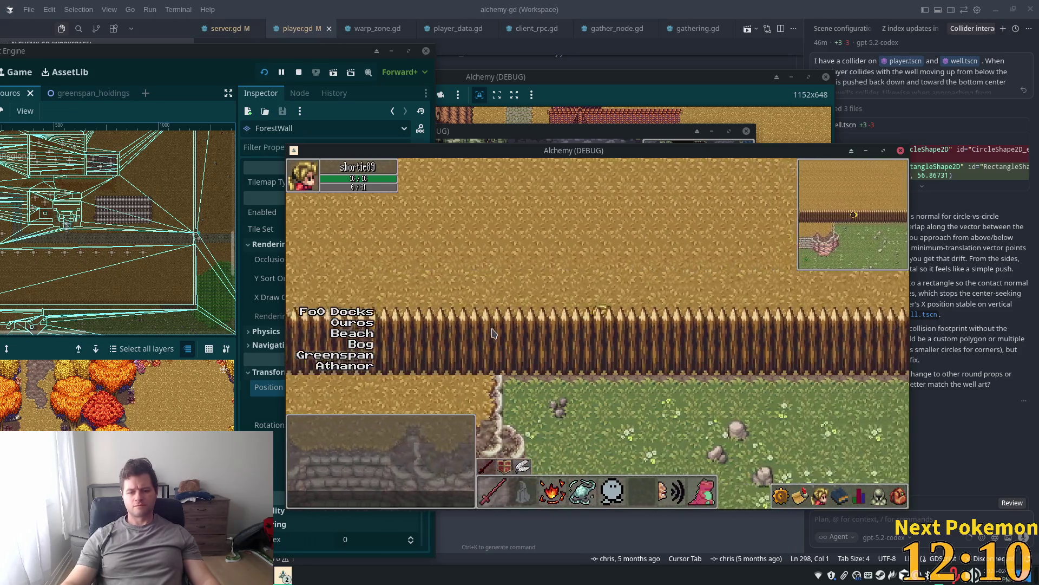
key("Right")
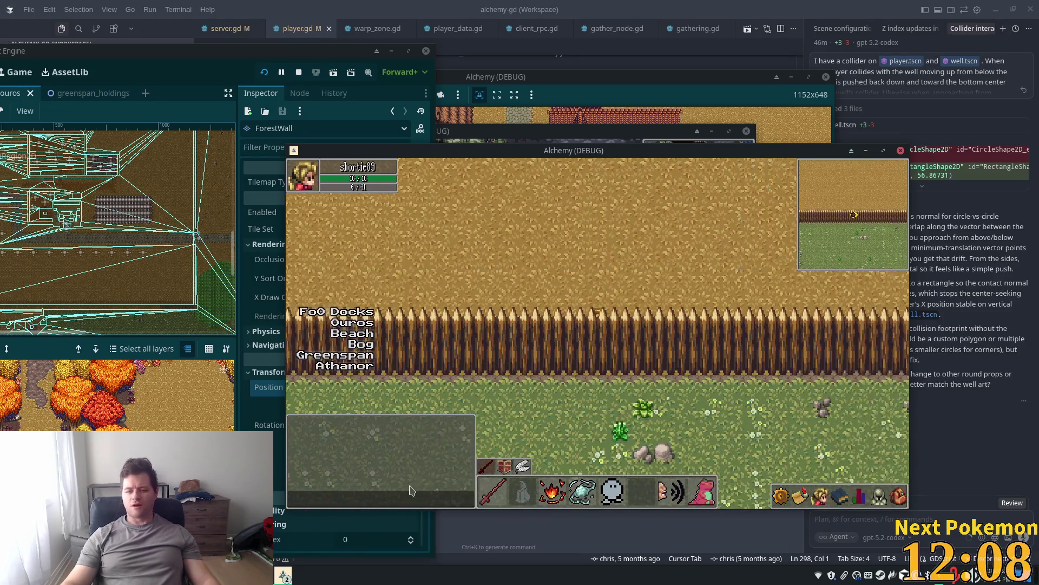
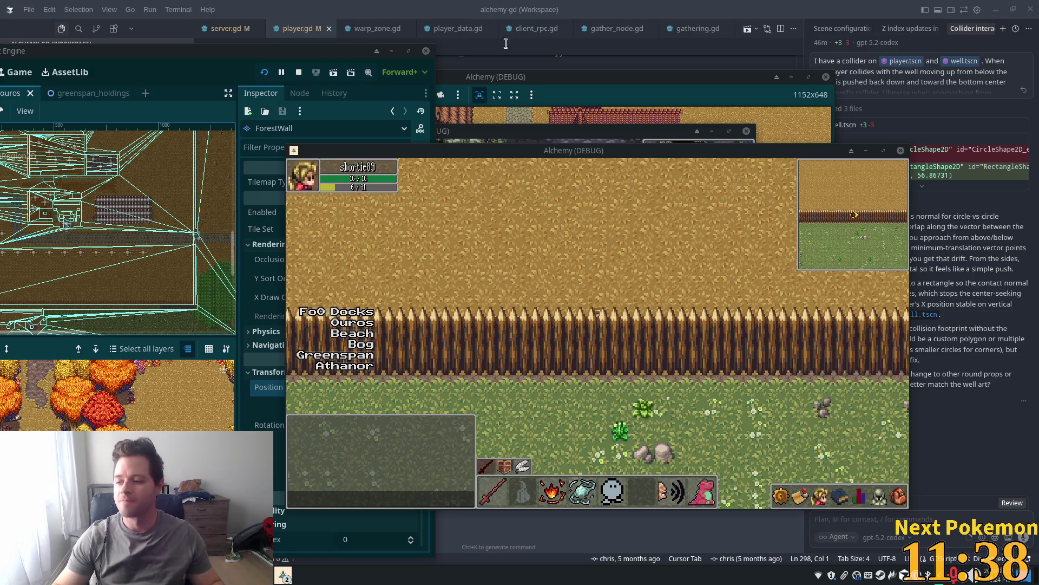
Walk the character from the fields down the cobblestone road and across the wooden bridge
left_click(642, 294)
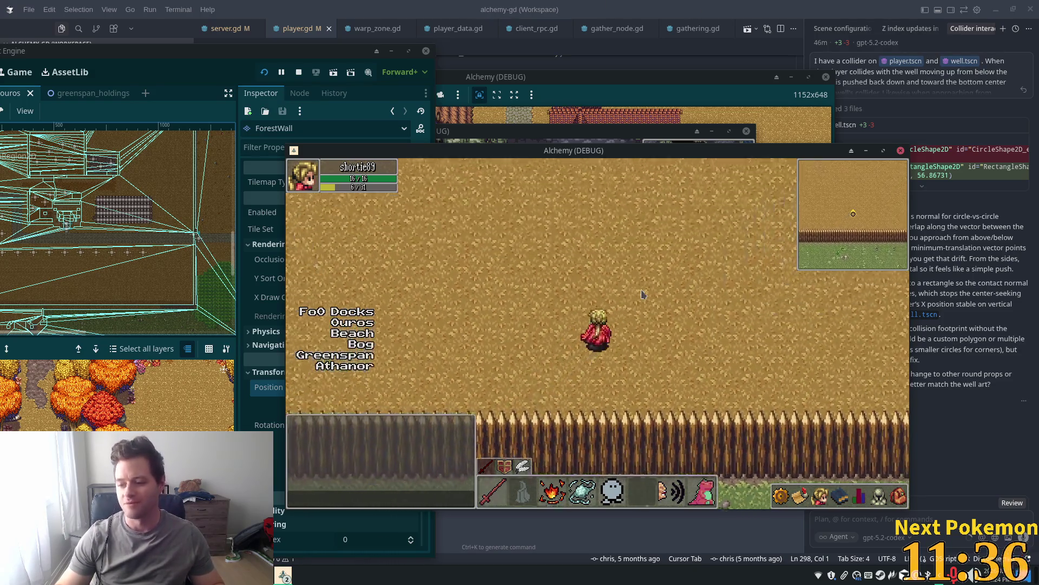
left_click_drag(642, 294, 625, 317)
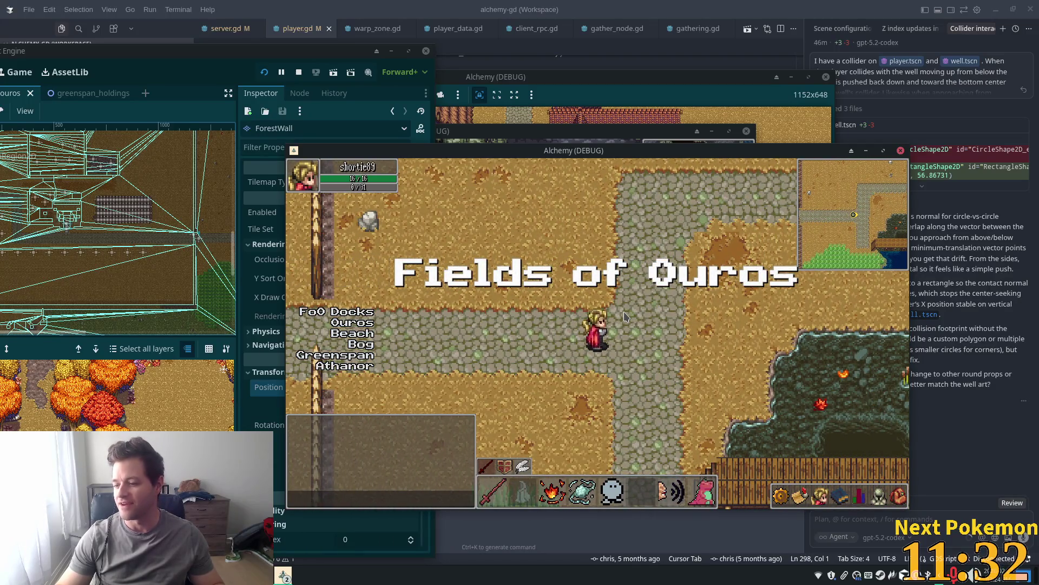
key("Down")
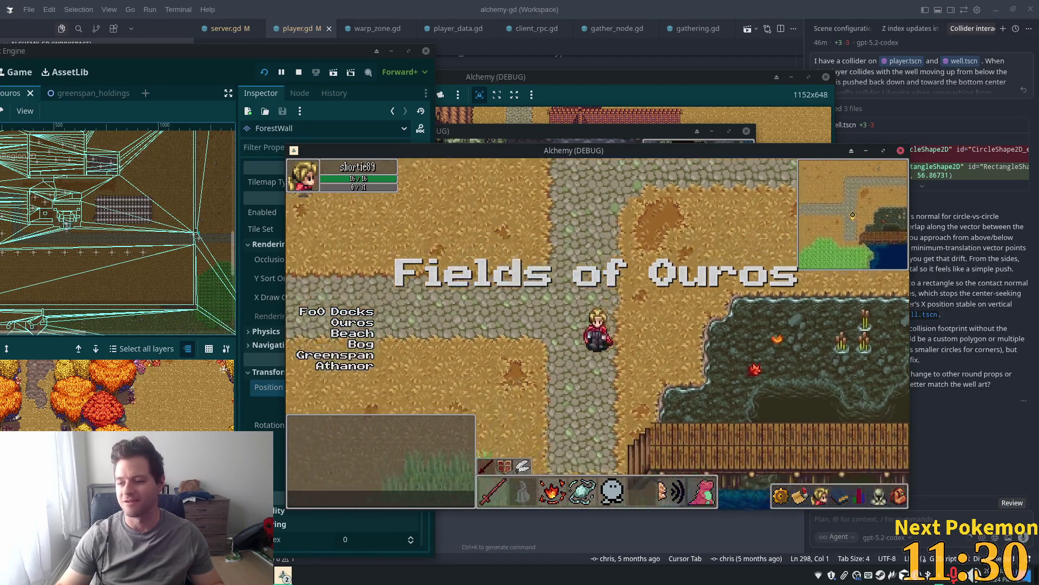
key("Down")
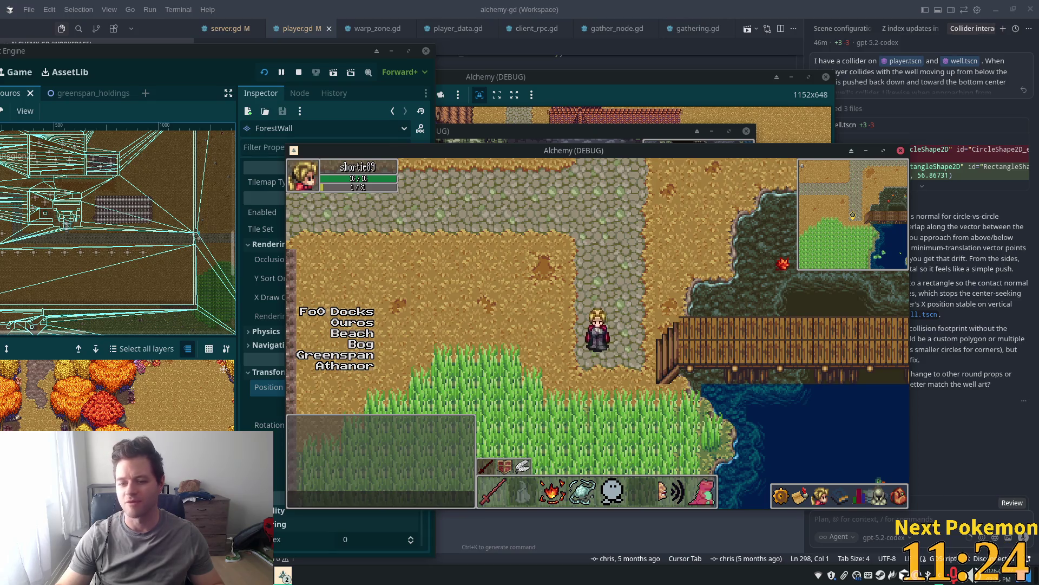
key("Right")
key("Up")
key("Right")
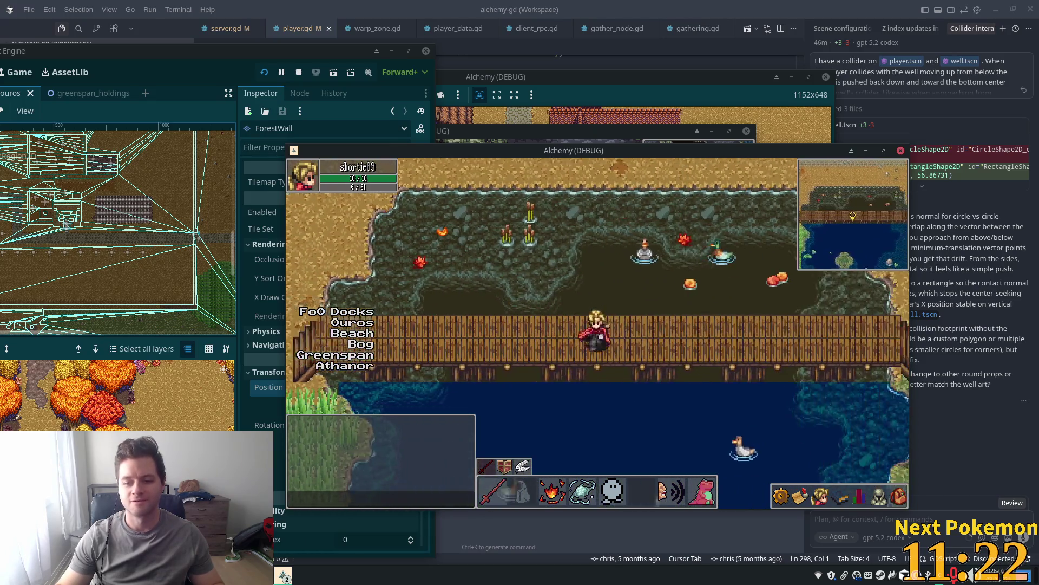
key("Right")
key("Up")
Walk north off the bridge, past the horse, and south along the fences
key("Up")
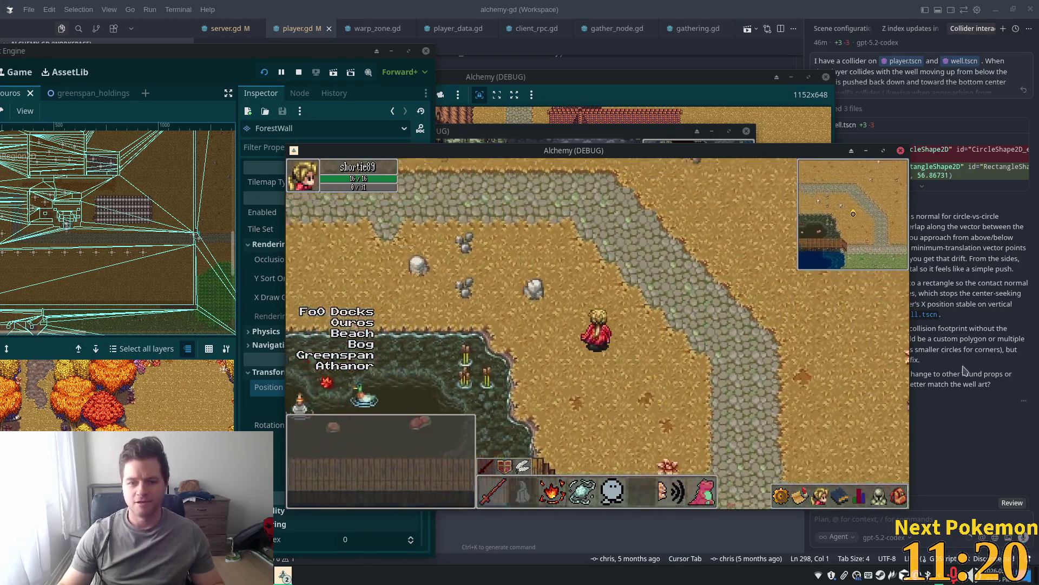
key("Up")
key("Up")
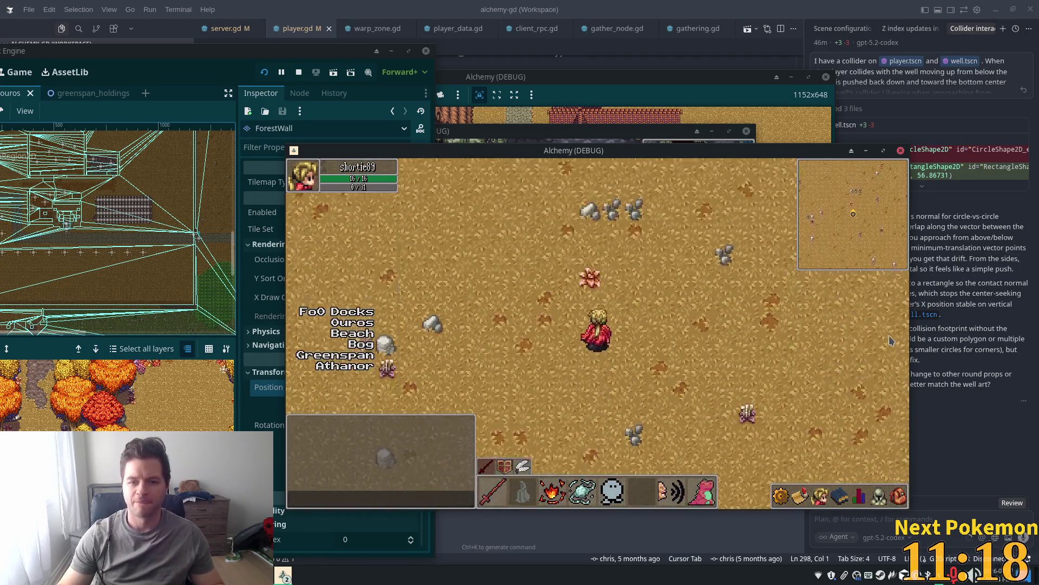
key("Up")
key("Right")
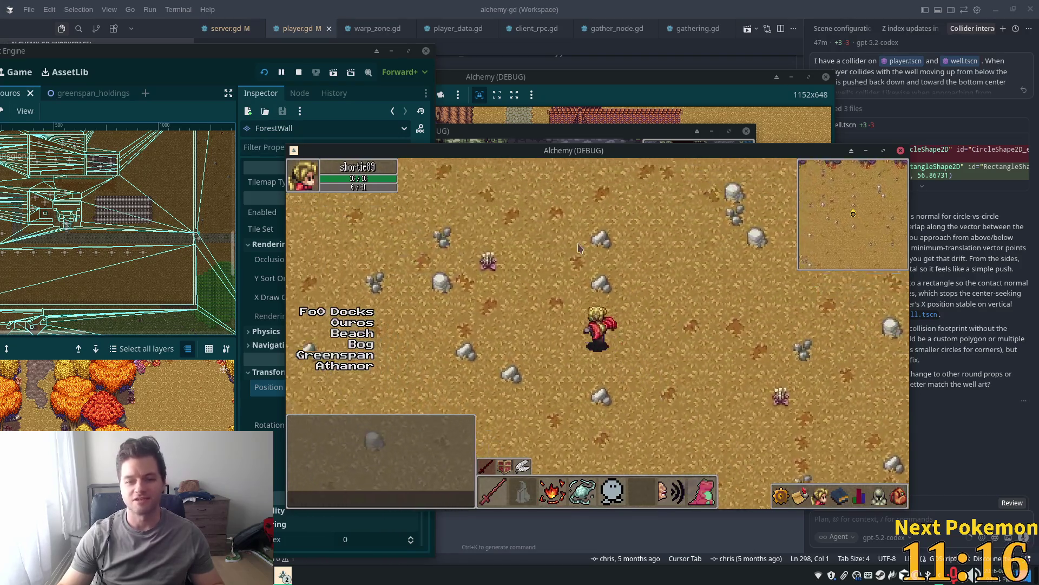
key("Up")
key("Left")
key("Right")
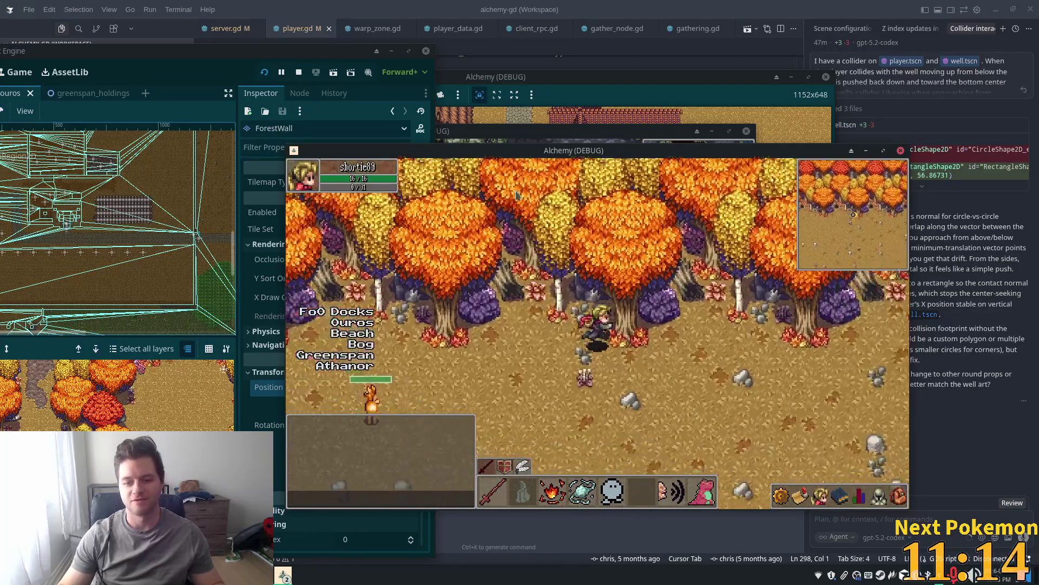
key("Left")
key("Up")
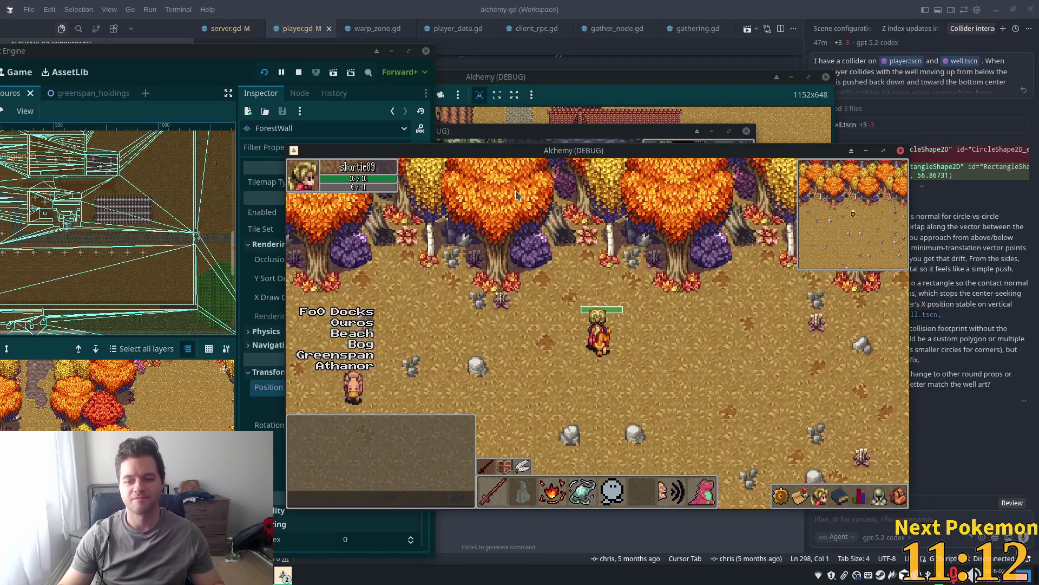
key("Down")
key("Left")
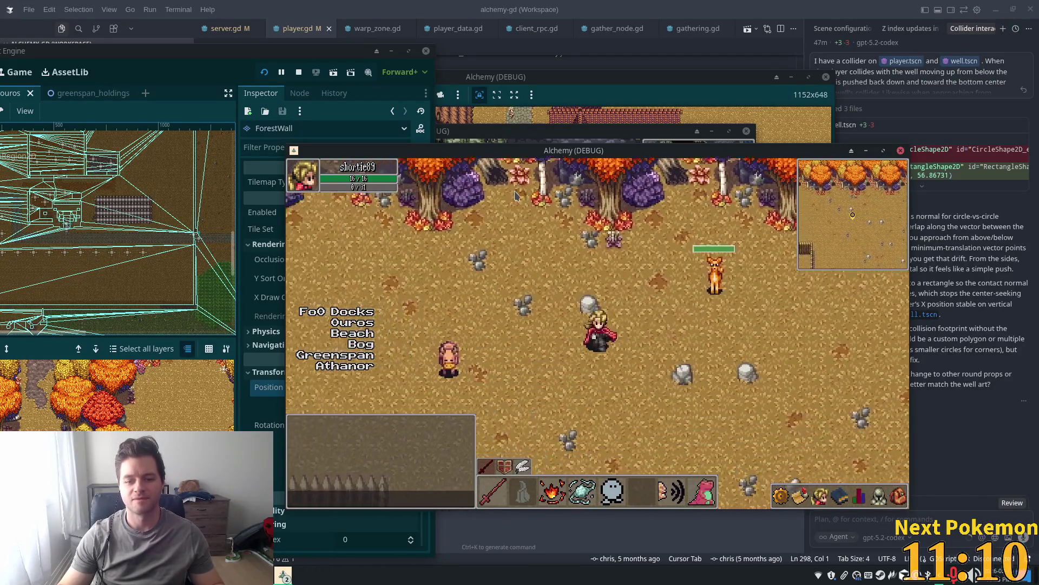
key("Down")
key("Left")
key("Up")
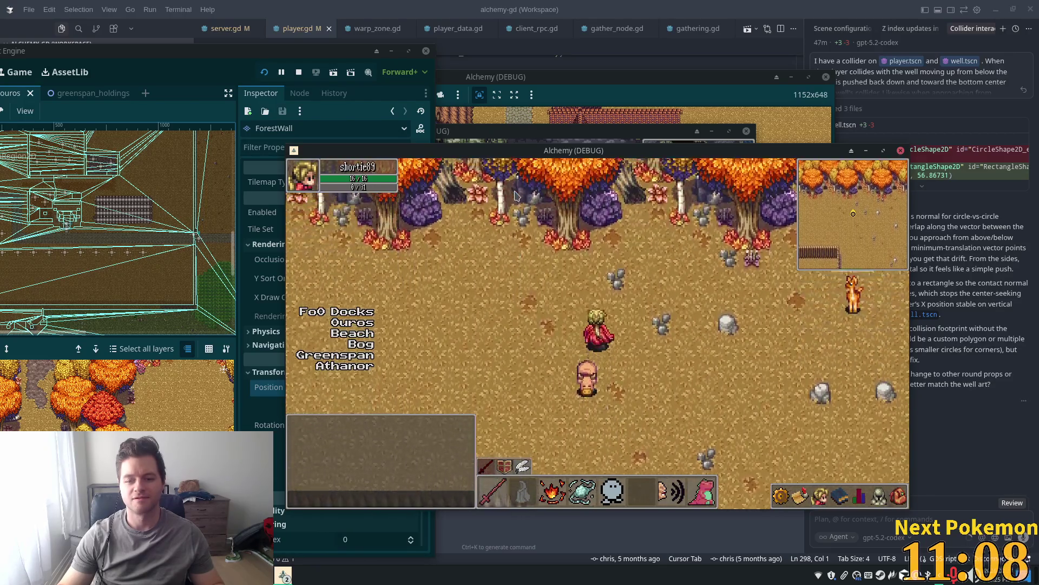
key("Down")
key("Down")
key("Left")
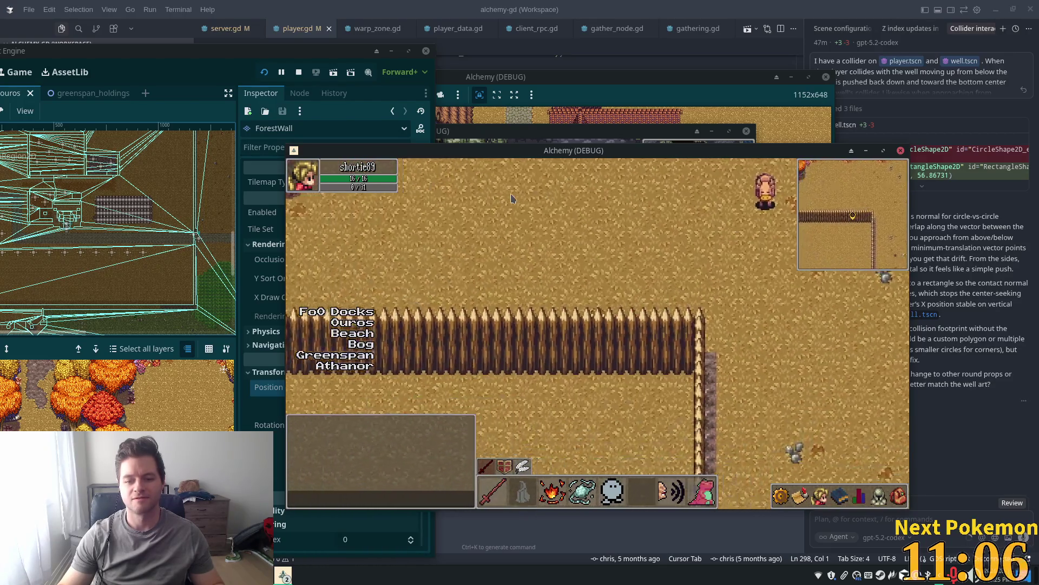
key("Left")
key("Right")
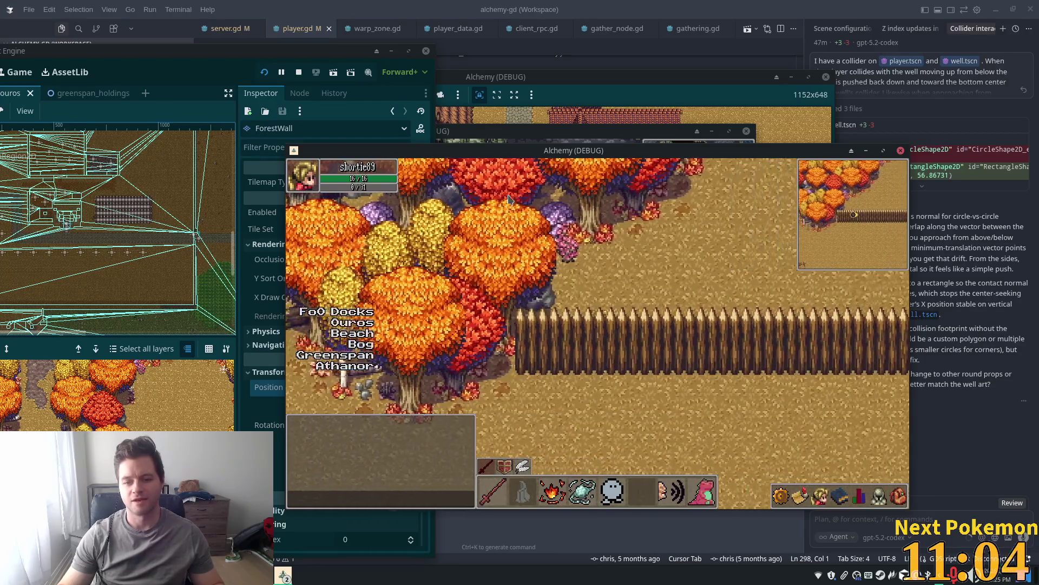
key("Right")
key("Right")
key("Down")
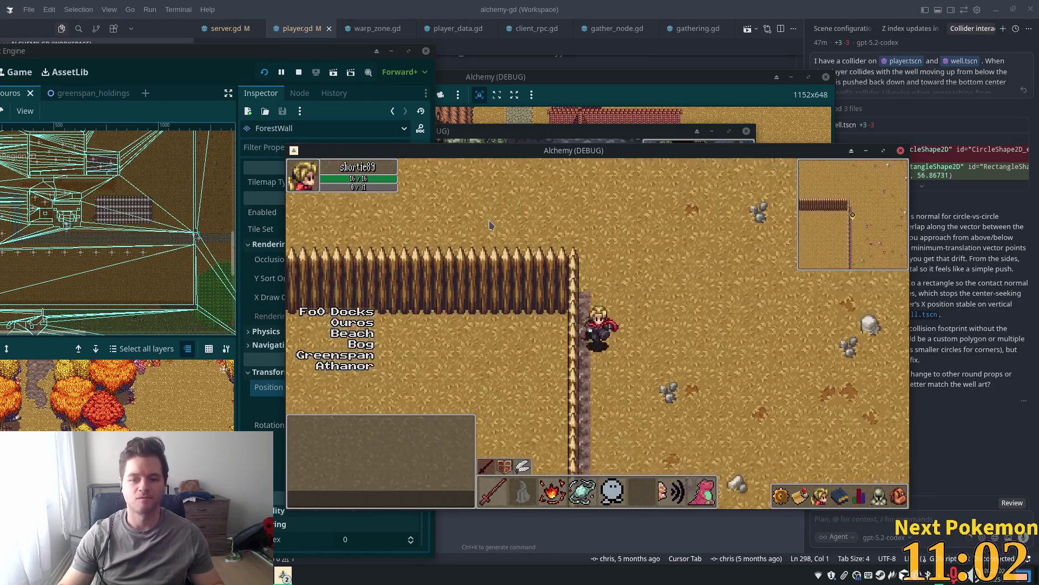
key("Down")
key("Down")
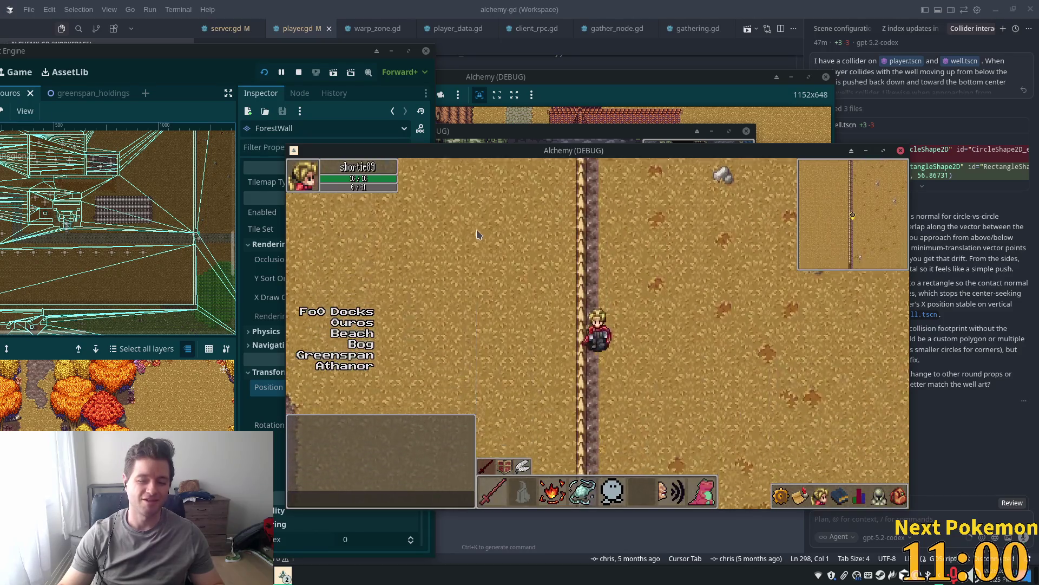
key("Down")
key("Down")
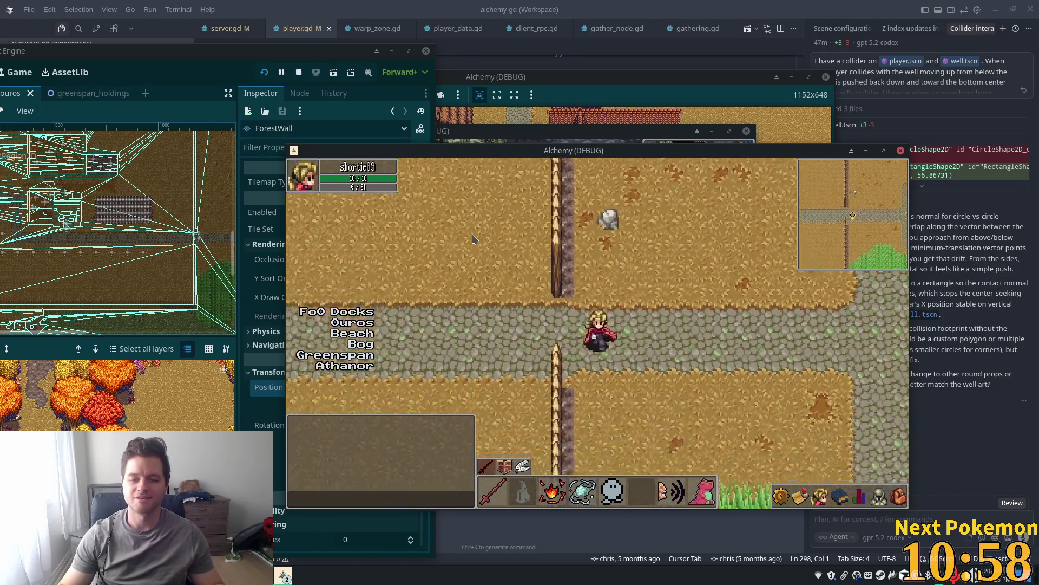
Walk west into Ouros past the fenced pen and well to the market cart
key("Left")
key("Left")
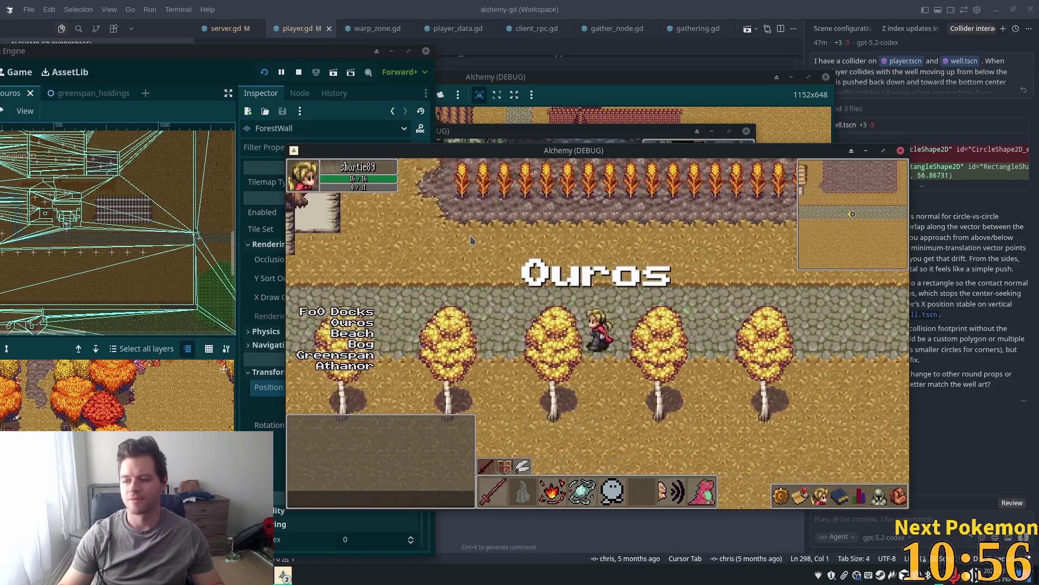
key("Left")
key("Up")
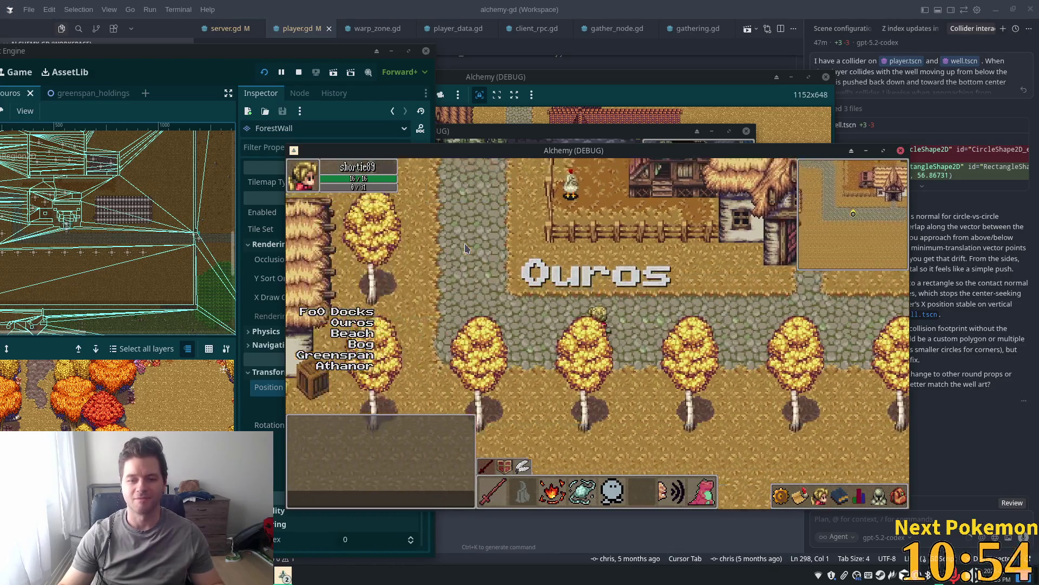
key("Up")
key("Up")
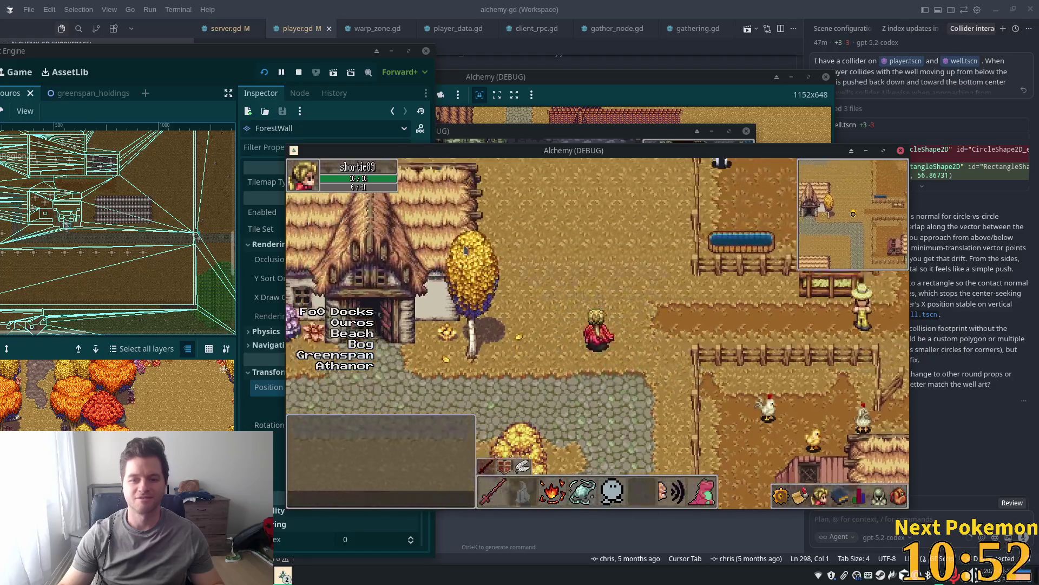
key("Left")
key("Left")
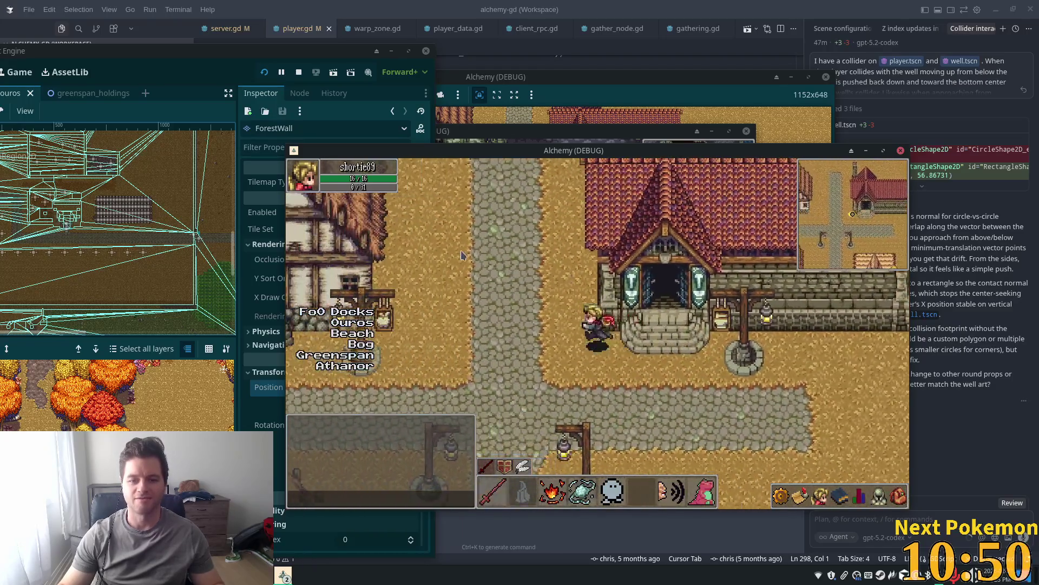
key("Left")
key("Down")
key("Left")
key("Up")
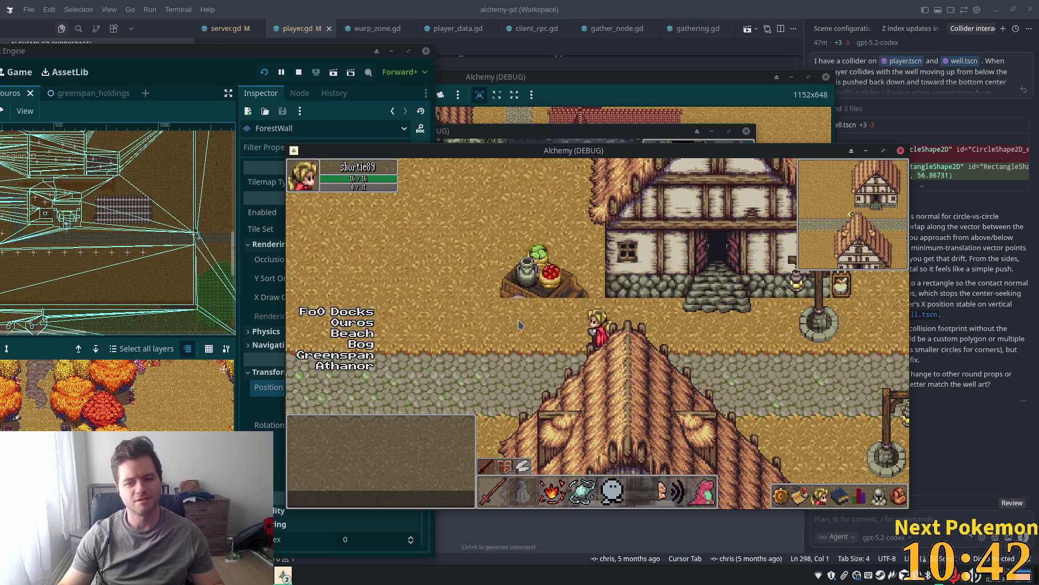
key("Right")
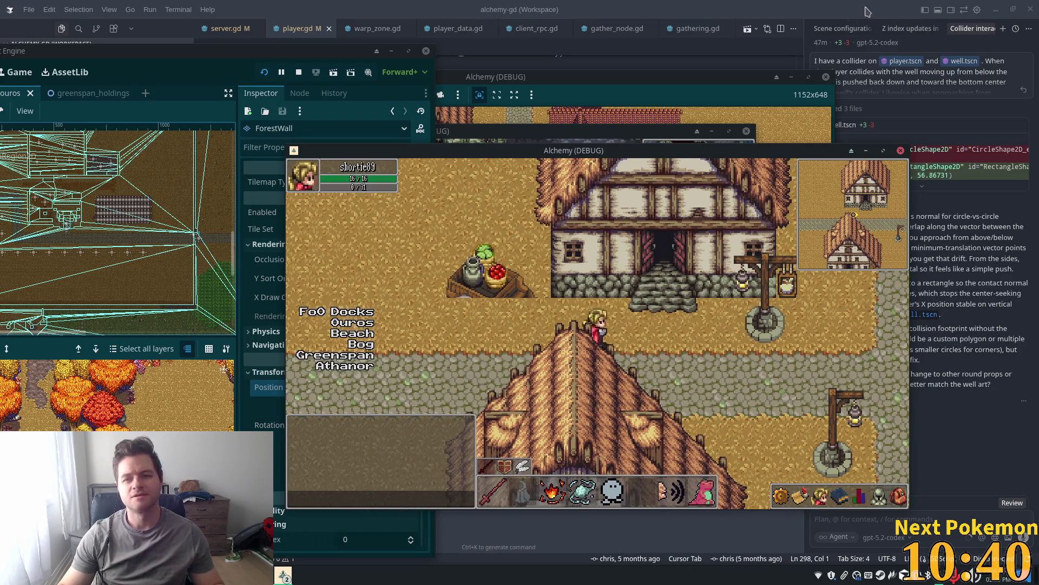
left_click(297, 19)
Bring the Godot editor back, maximize its window, and zoom the 2D view onto the market stall
key("alt+Tab")
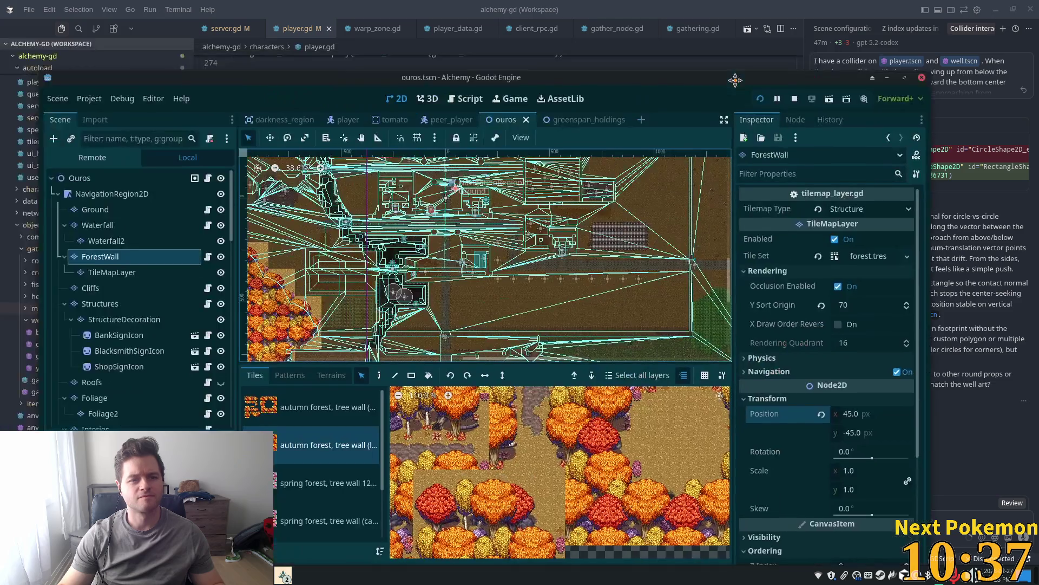
left_click_drag(735, 80, 712, 70)
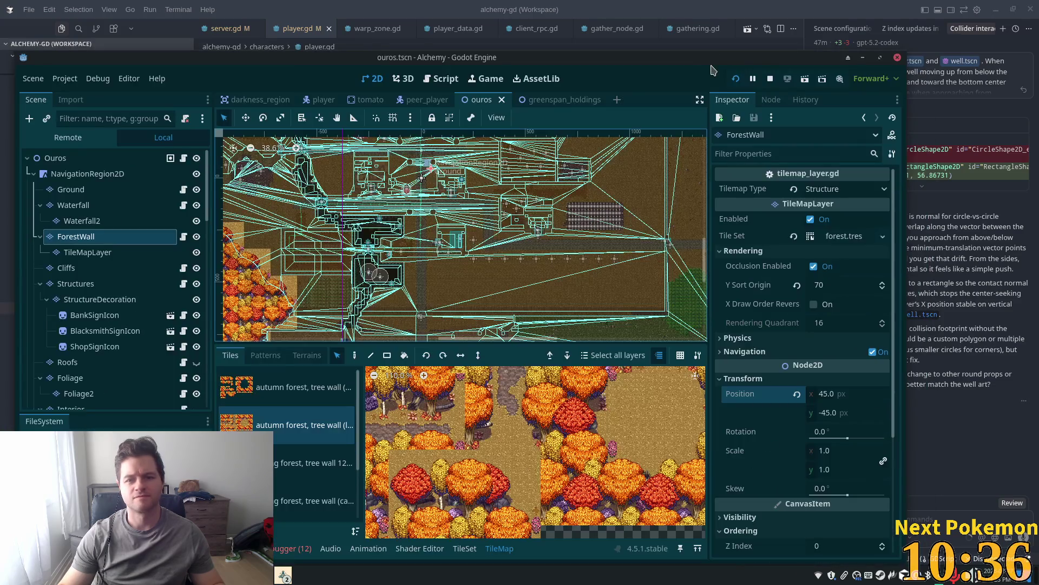
double_click(636, 62)
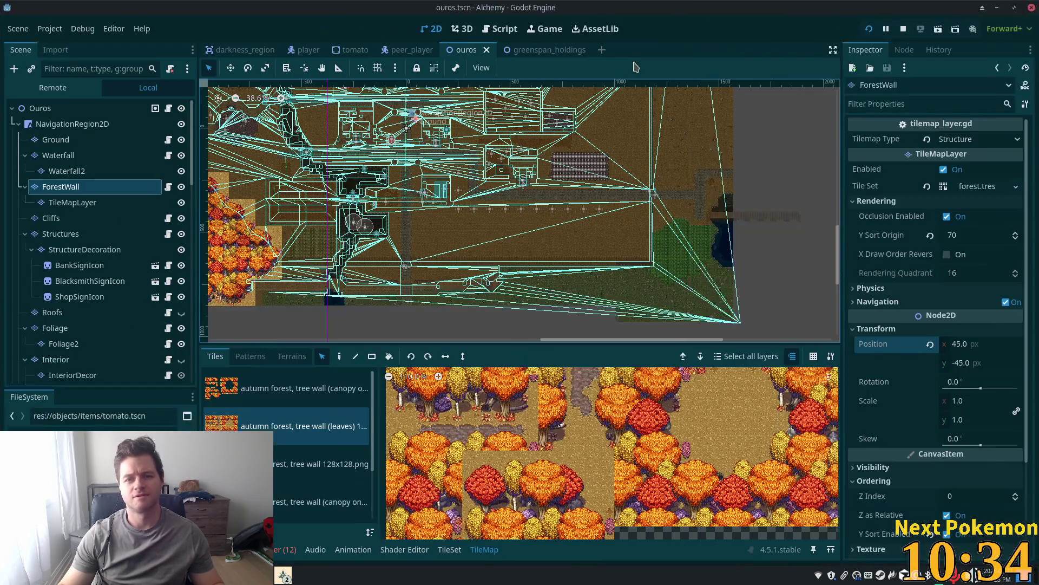
scroll(464, 220, "down", 3)
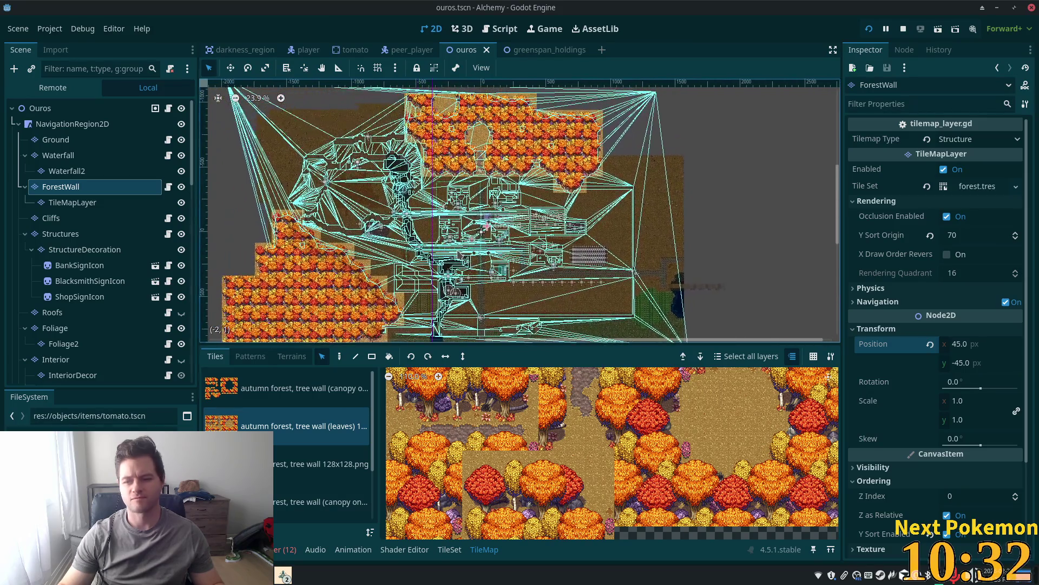
scroll(457, 254, "up", 8)
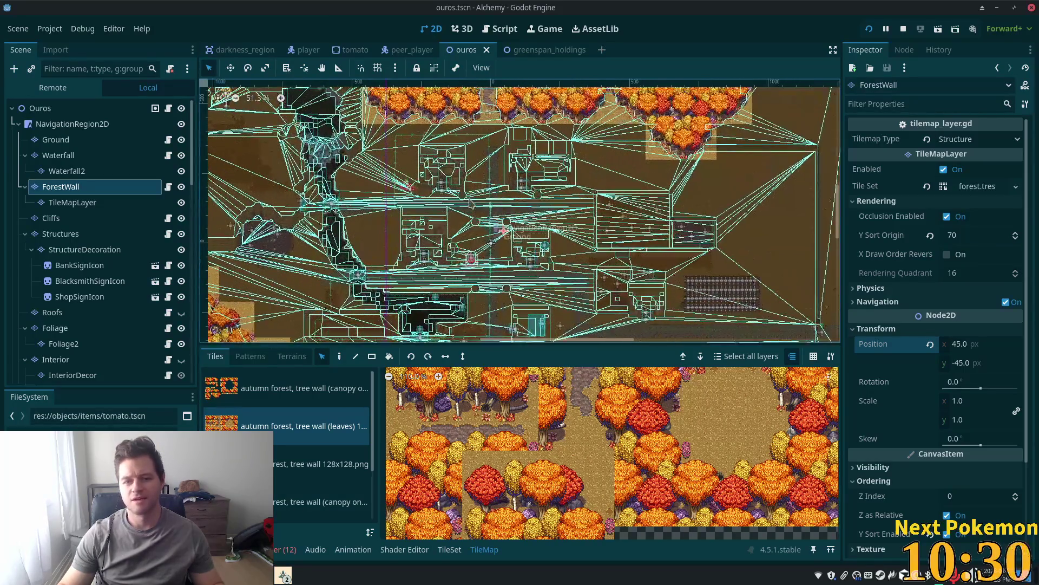
scroll(357, 185, "up", 10)
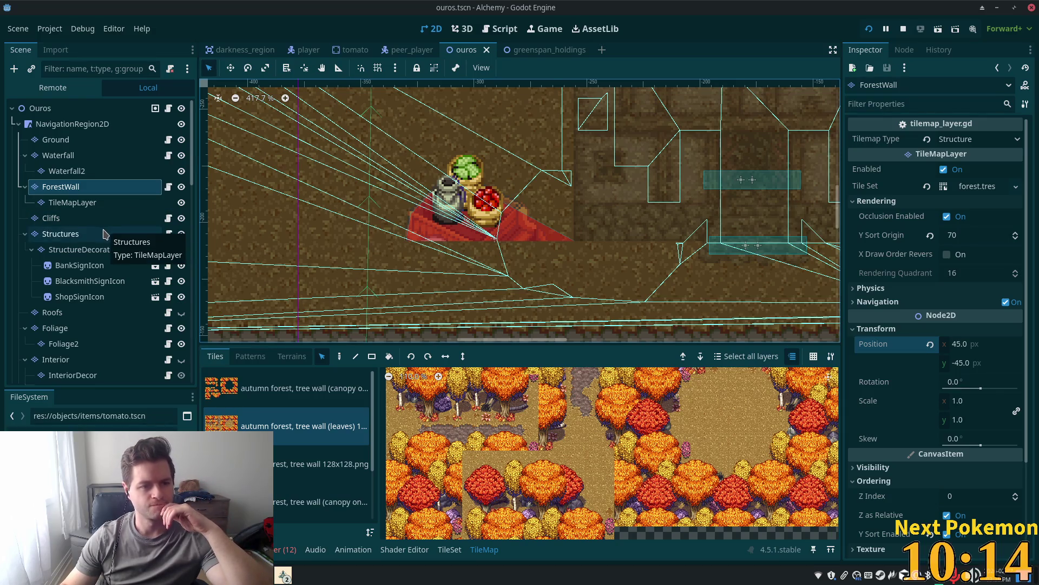
Scroll the Scene dock from Structures to Well, then select the Cart node to inspect its Sprite2D
left_click(104, 235)
scroll(109, 260, "down", 2)
scroll(141, 243, "down", 5)
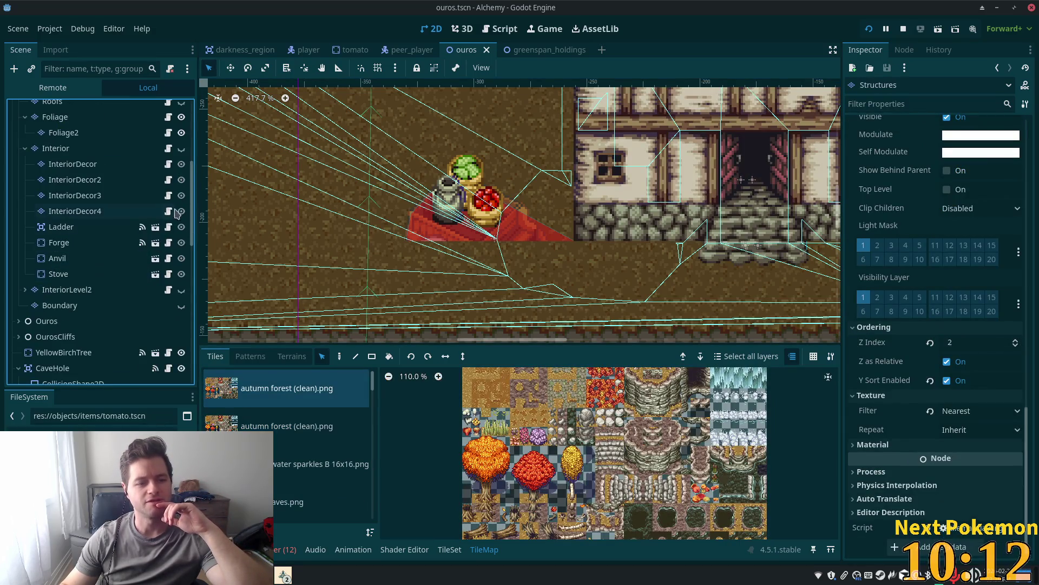
scroll(135, 304, "down", 10)
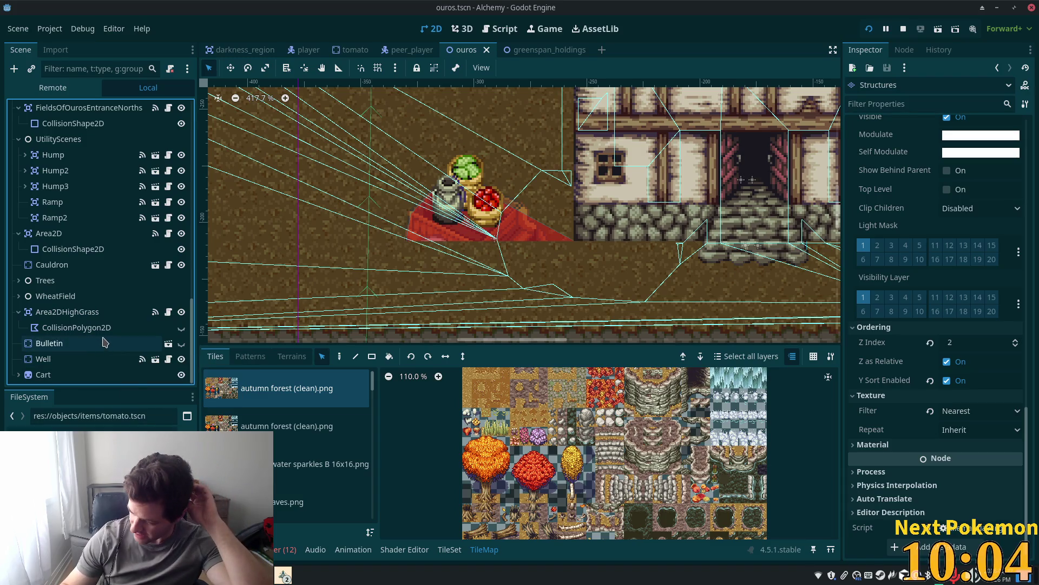
left_click(67, 359)
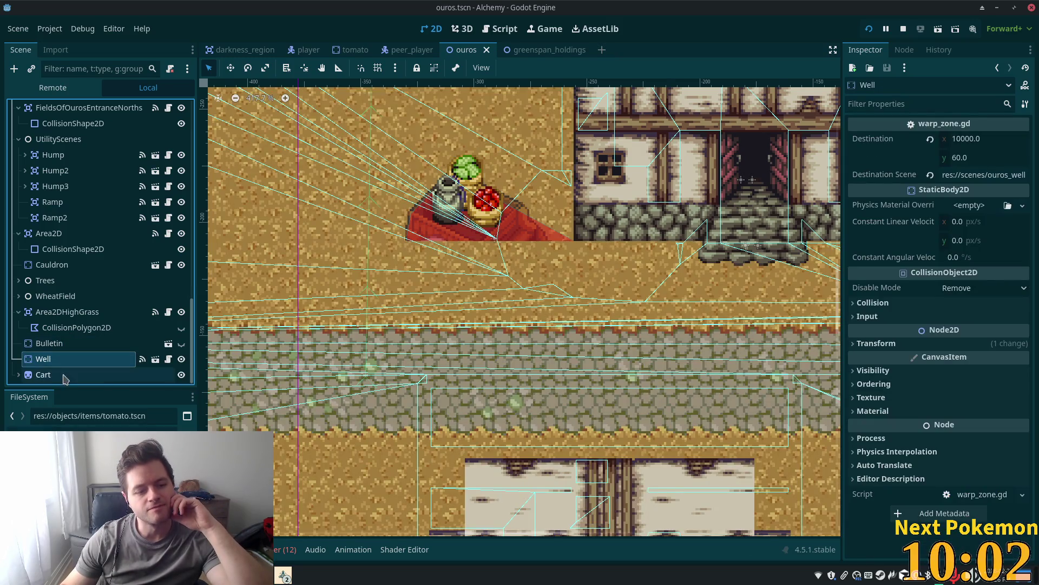
left_click(65, 375)
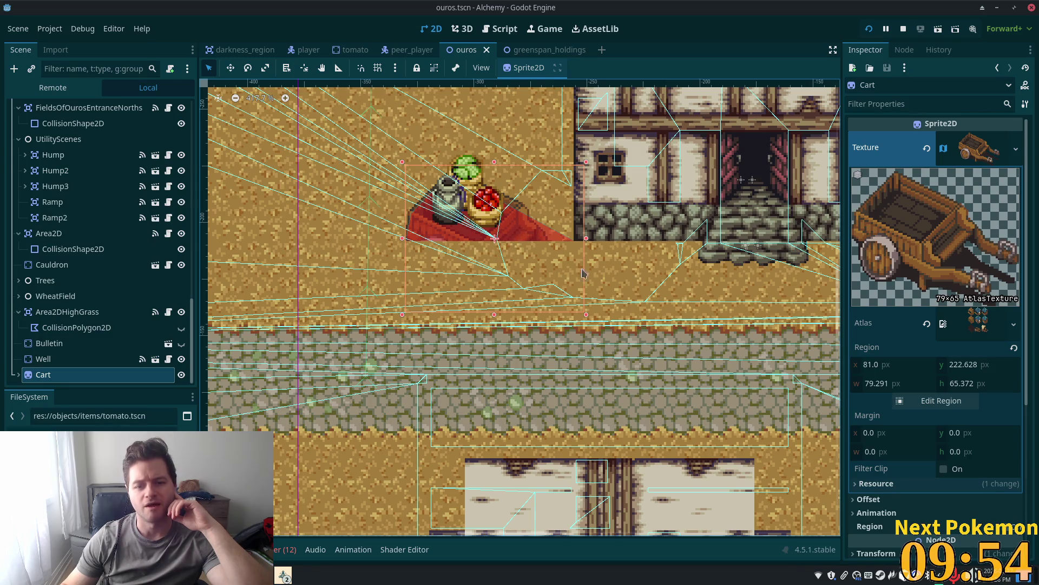
Disable Y Sort on the Cart, set its Z Index to 10, save, and run the game
scroll(915, 331, "down", 5)
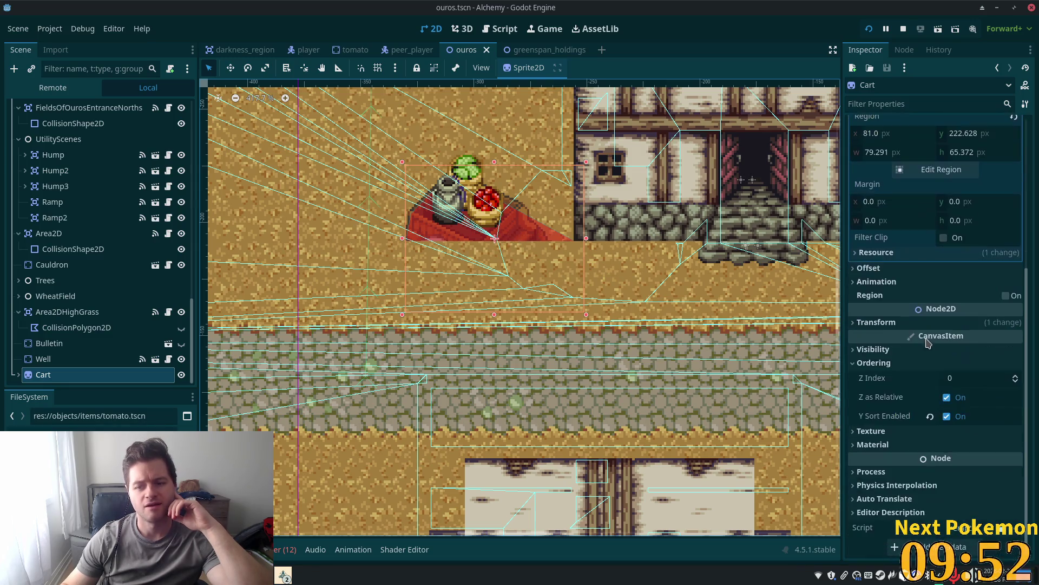
left_click(945, 417)
left_click(951, 418)
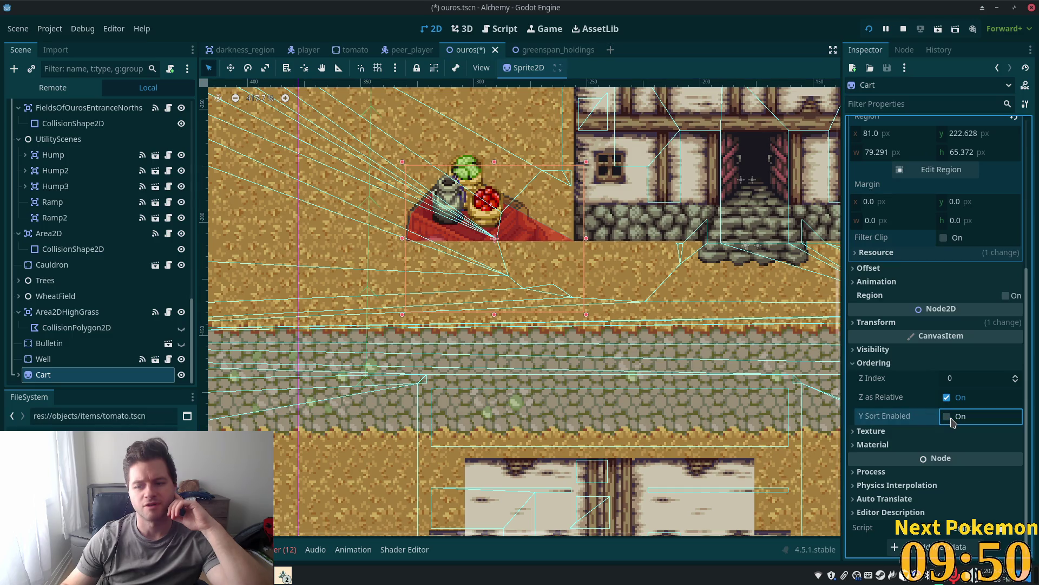
left_click(958, 381)
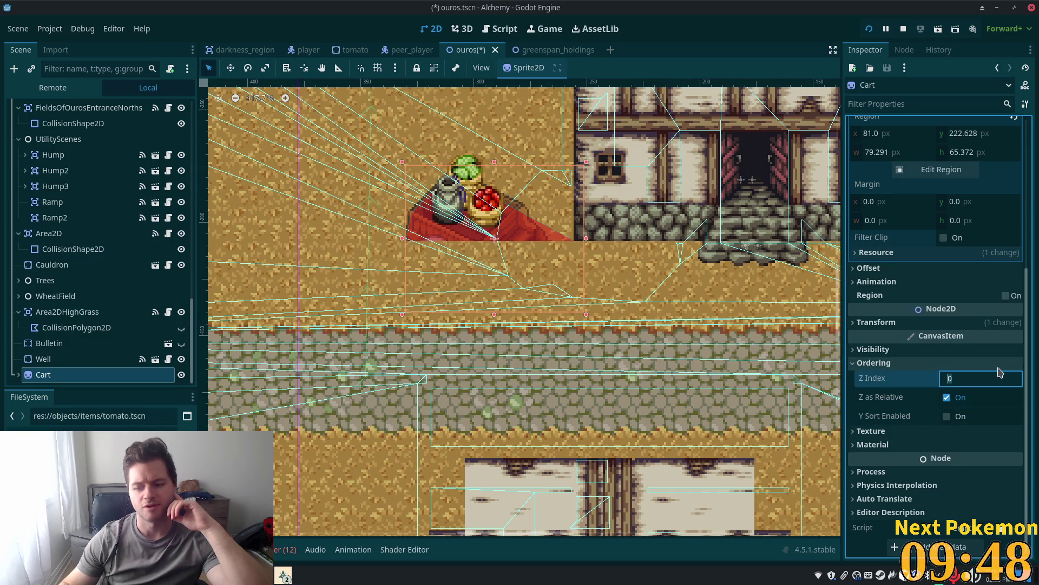
type("1")
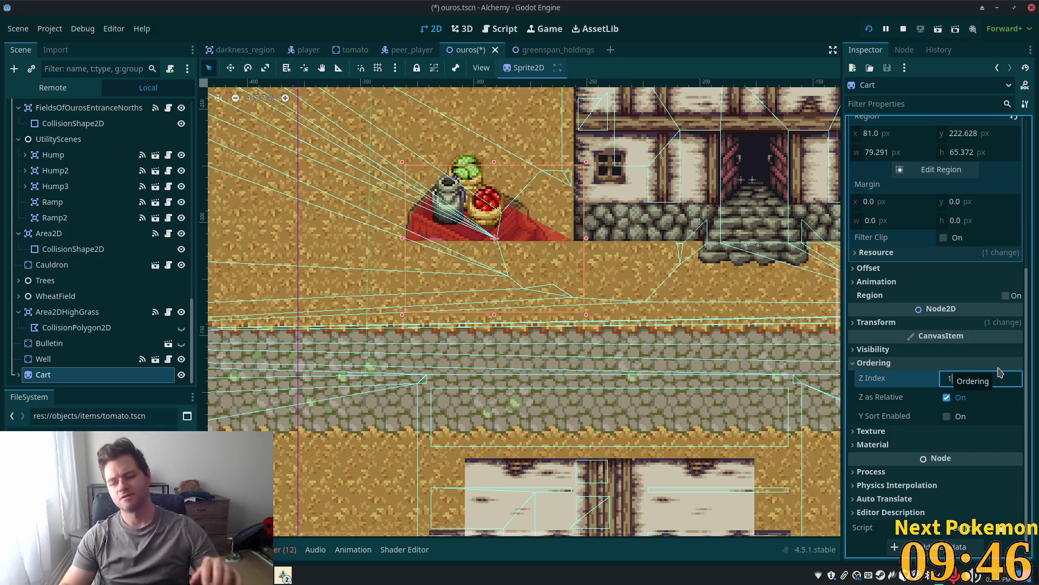
type("0")
key("Tab")
key("ctrl+s")
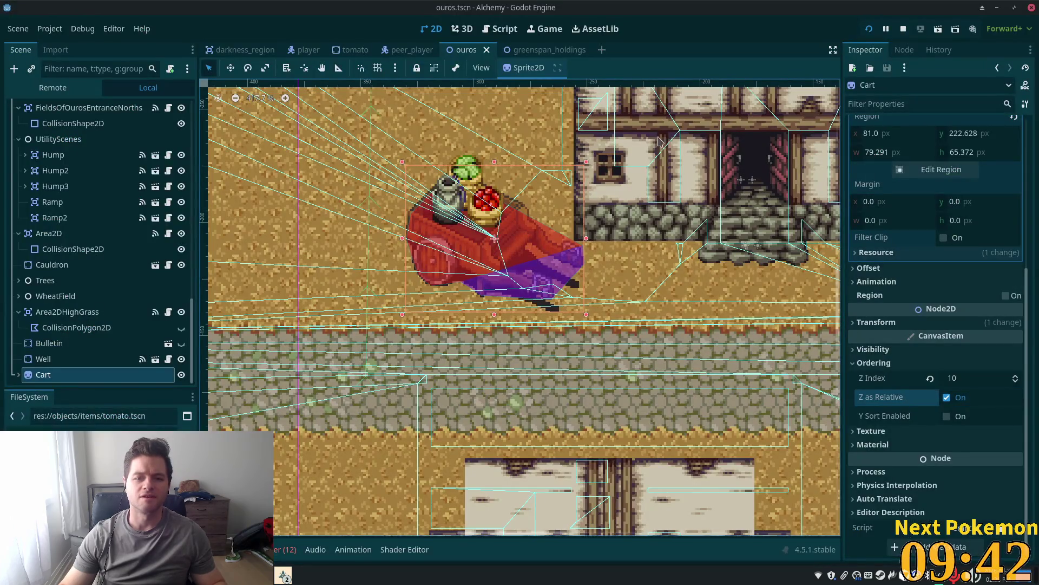
left_click(869, 29)
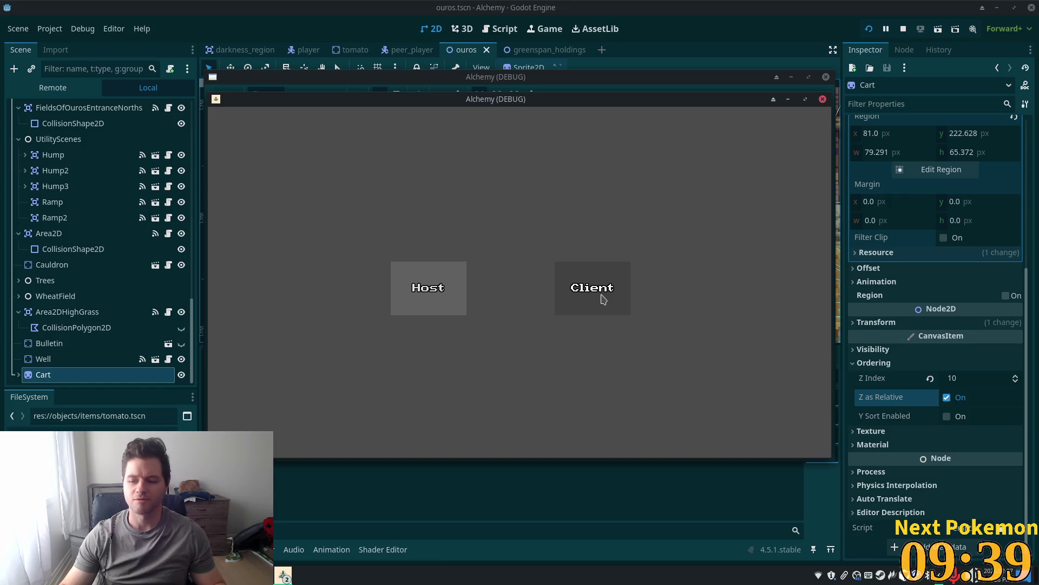
Join as Client, walk the player west and back southeast through town, then stop the game
left_click(602, 299)
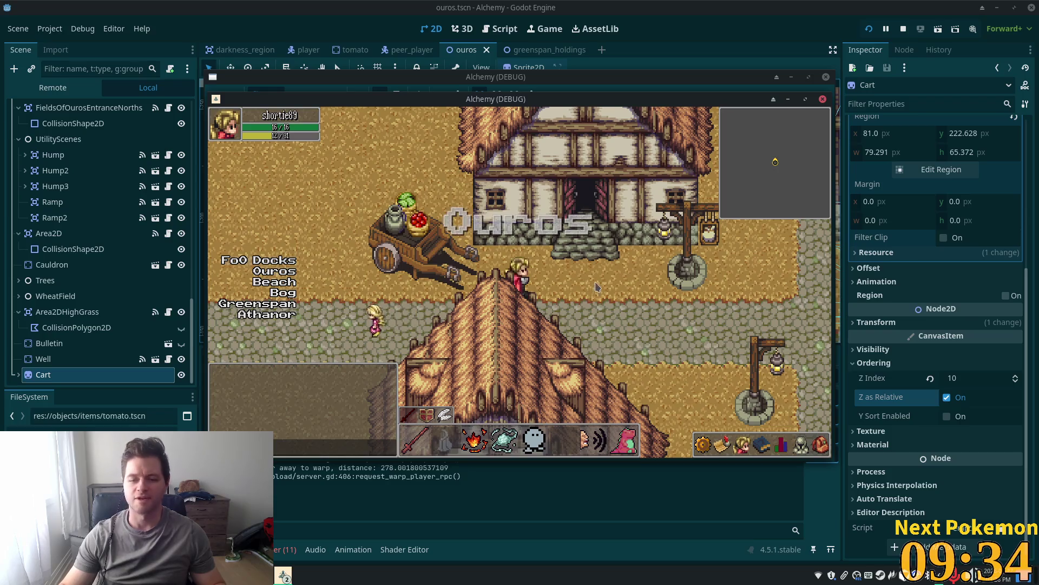
key("Left")
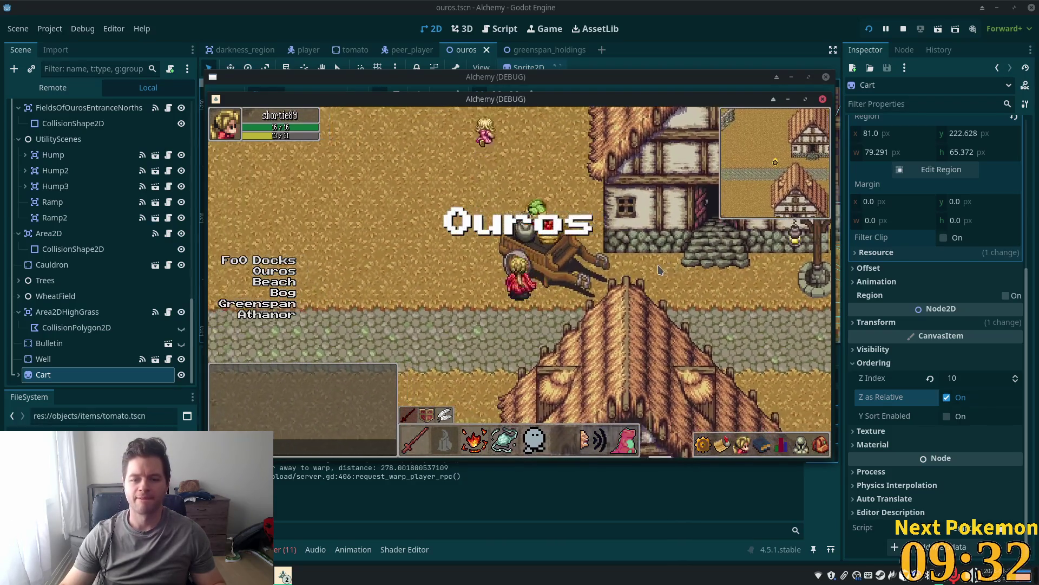
key("Up")
key("Right")
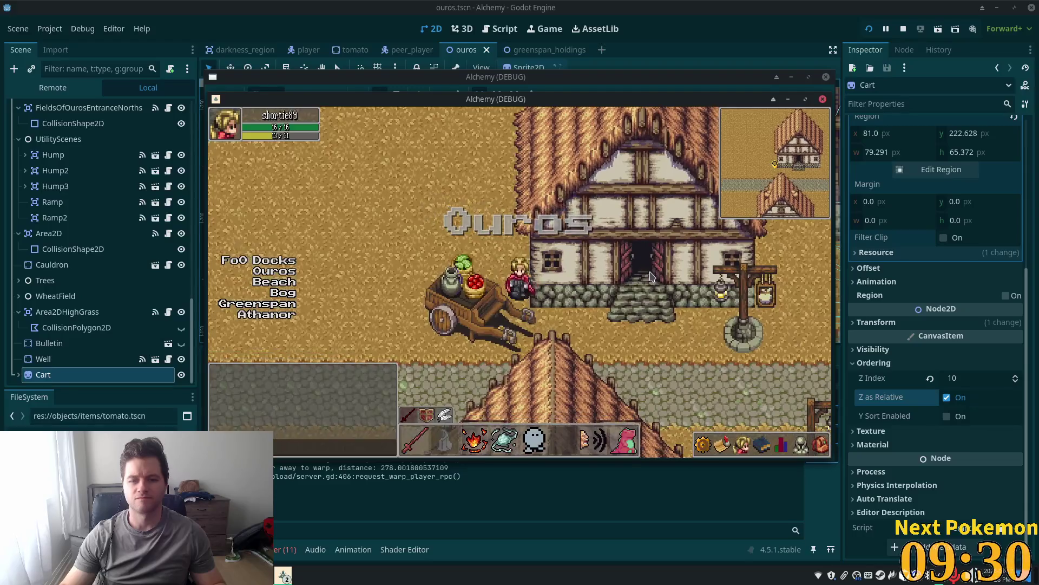
key("Down")
key("Right")
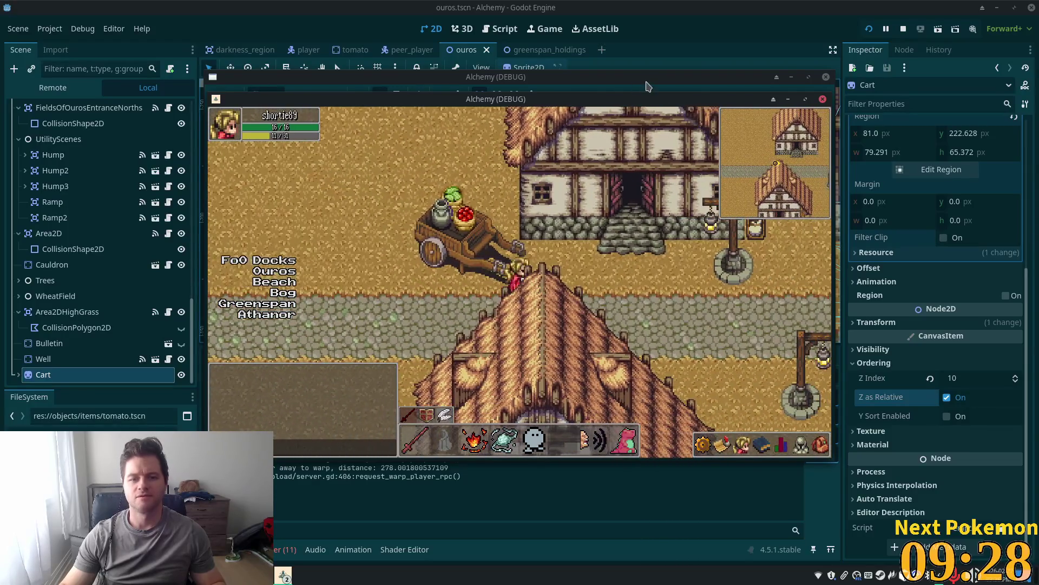
key("F8")
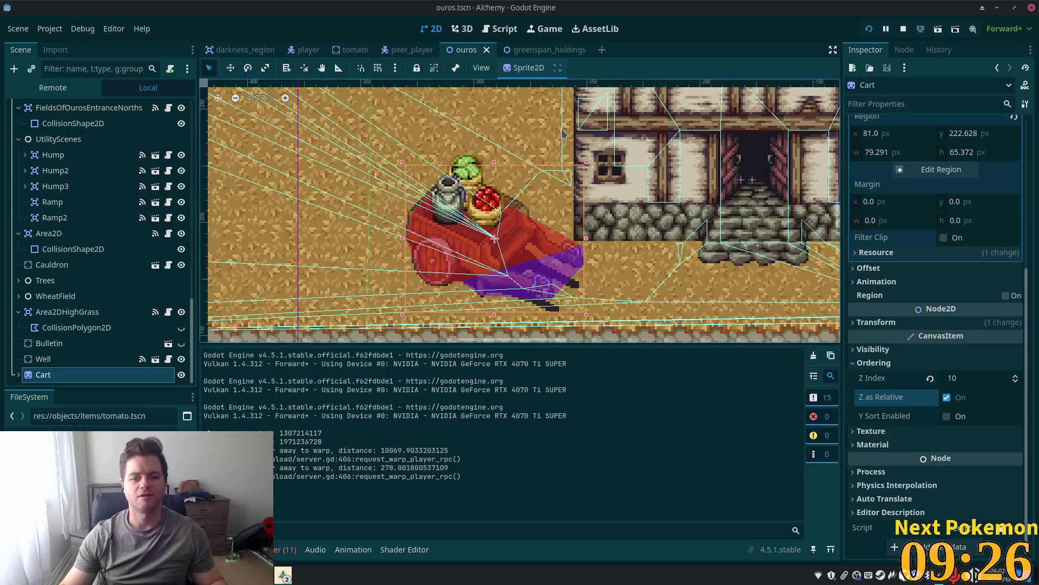
Move the Cart up and right to (-244, -189) beside the house, save, and run the game
mouse_move(410, 174)
left_mouse_down()
mouse_move(459, 160)
mouse_move(511, 181)
left_mouse_up()
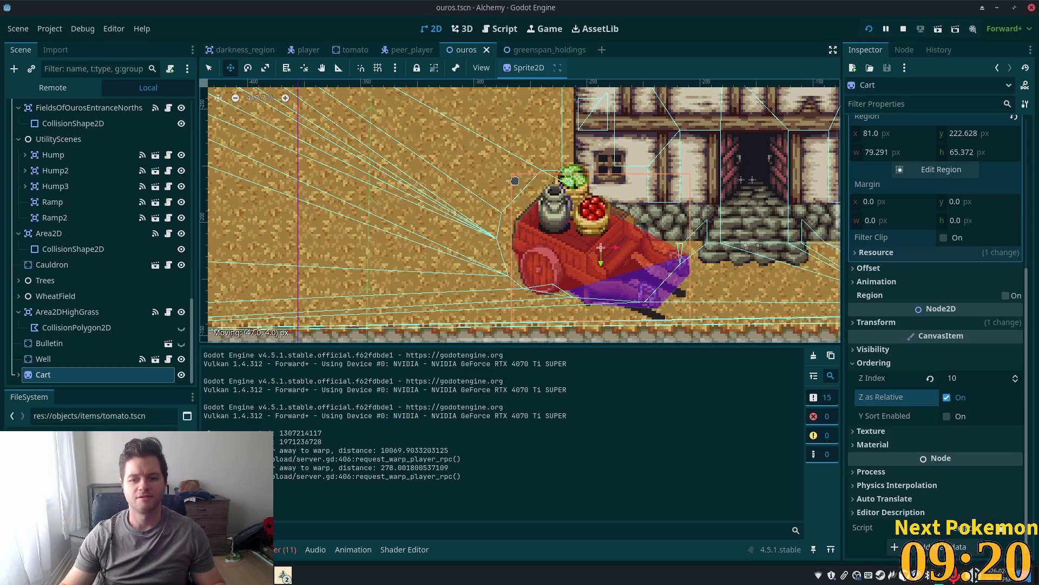
key("F5")
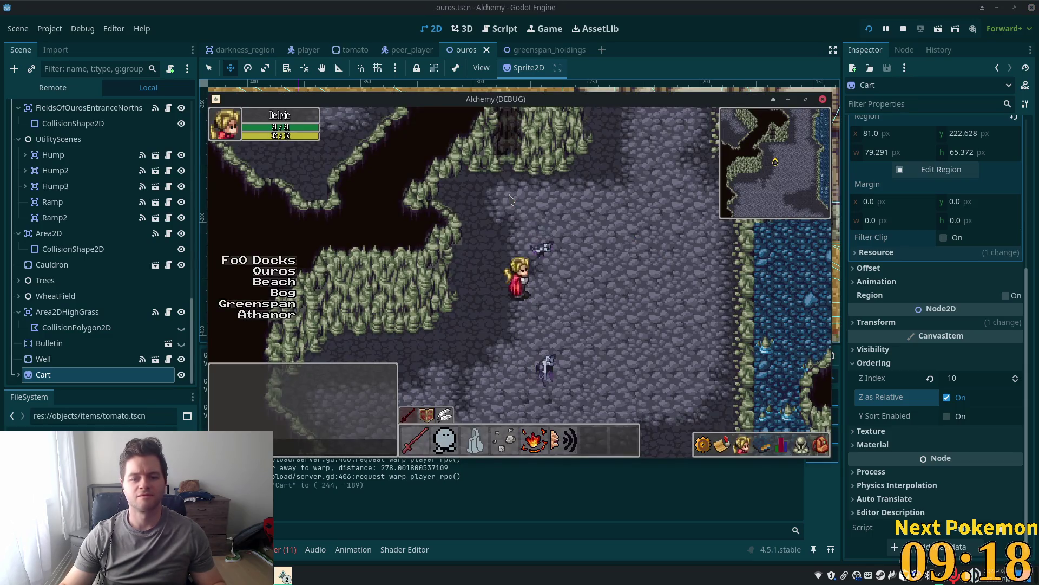
key("super")
key("F8")
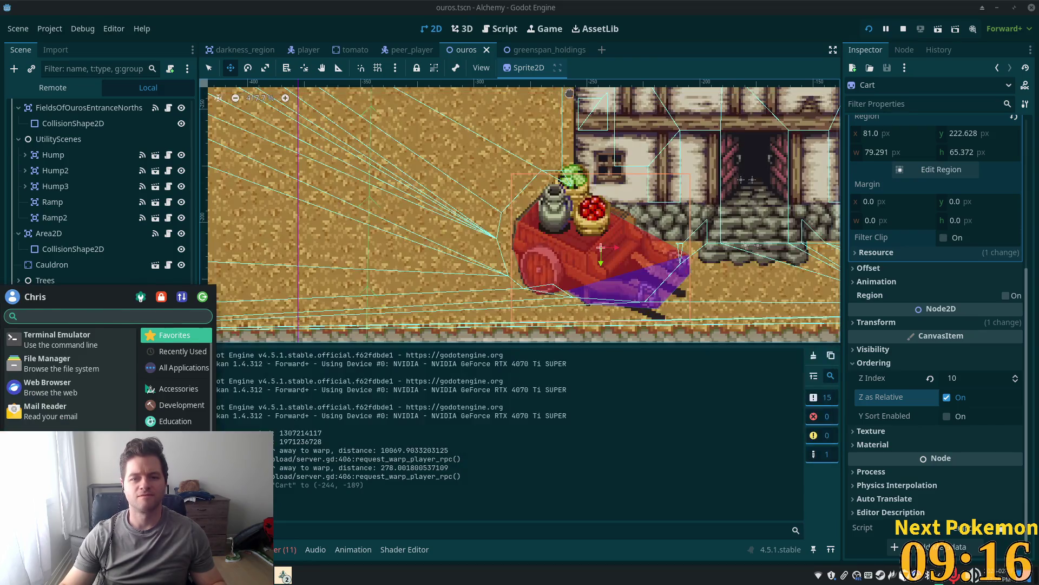
Walk the player into the shop, past the counter, out around the cart, then stop the game
mouse_move(284, 575)
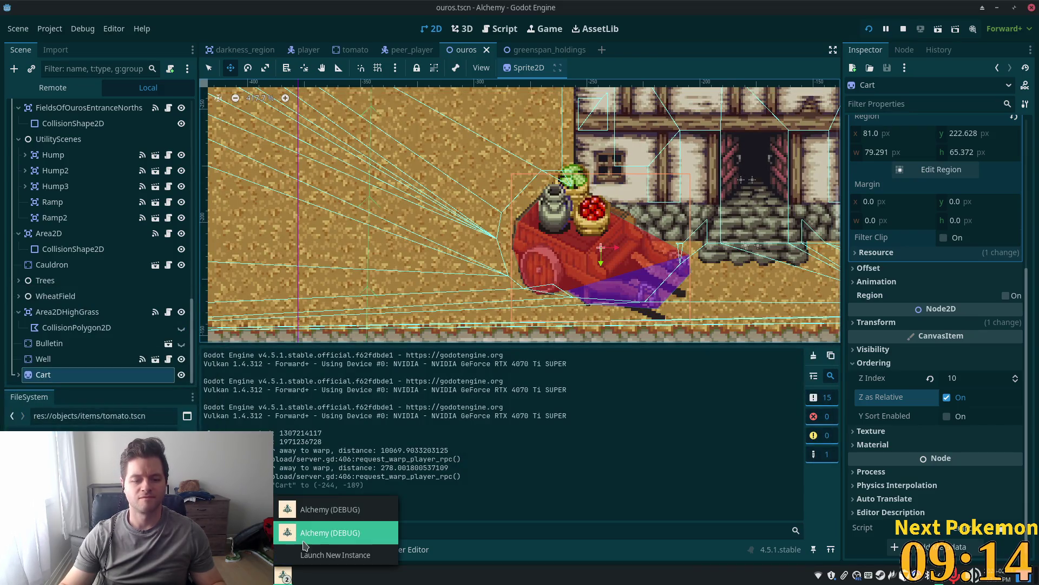
left_click(317, 528)
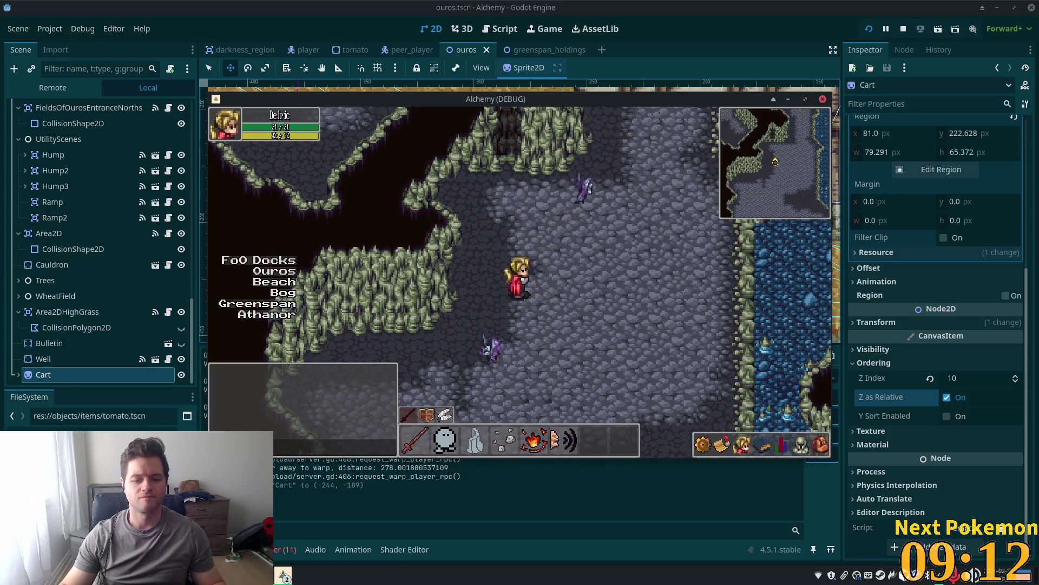
left_click(284, 575)
left_click(307, 542)
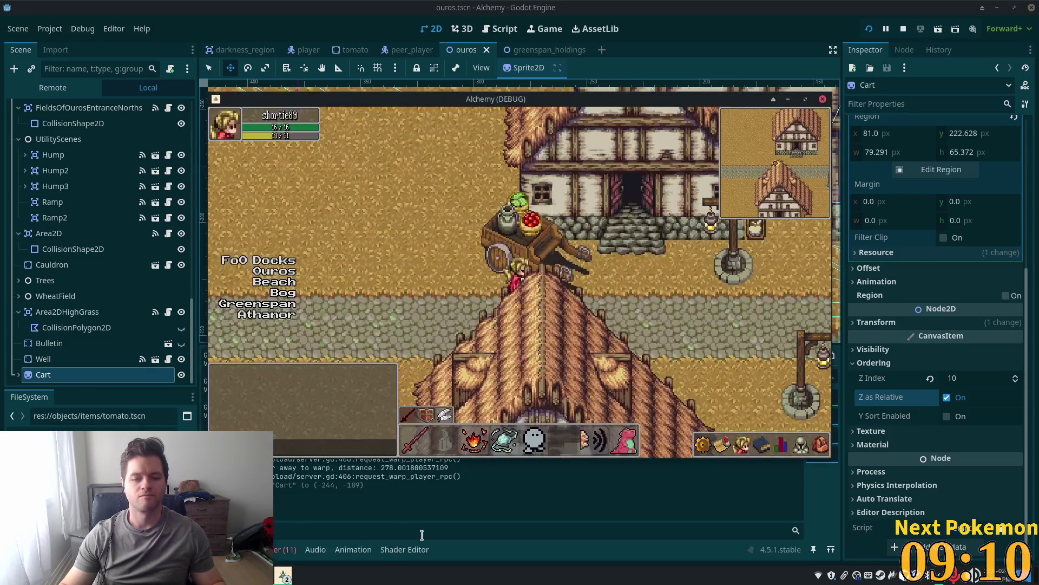
key("Up")
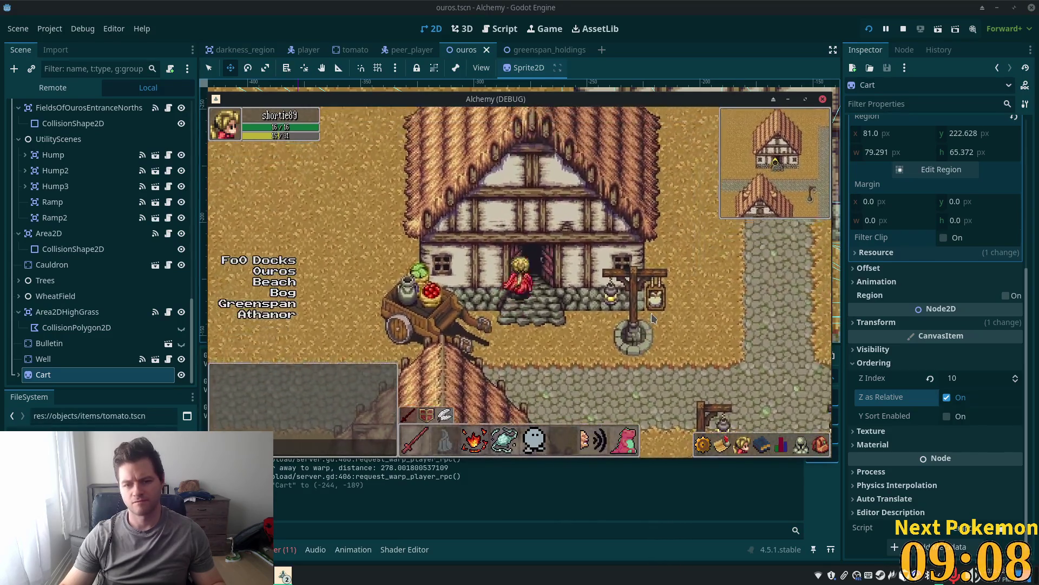
key("Down")
key("Up")
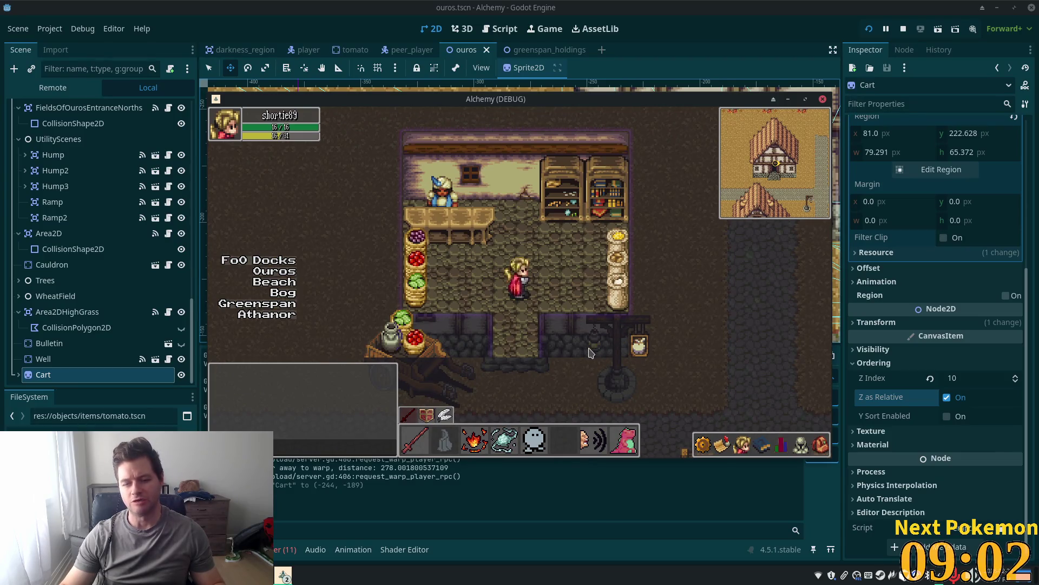
key("Left")
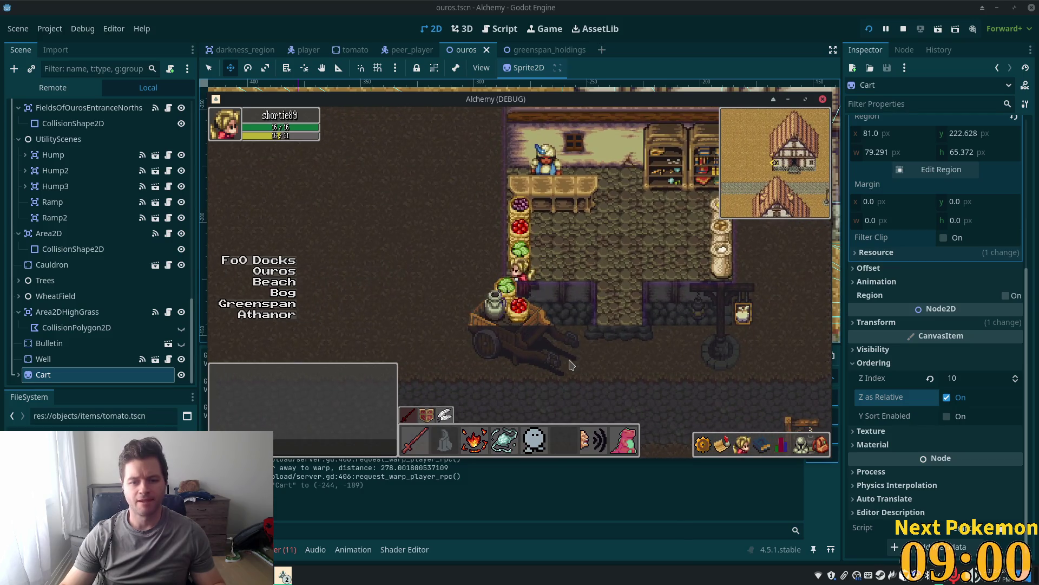
key("Down")
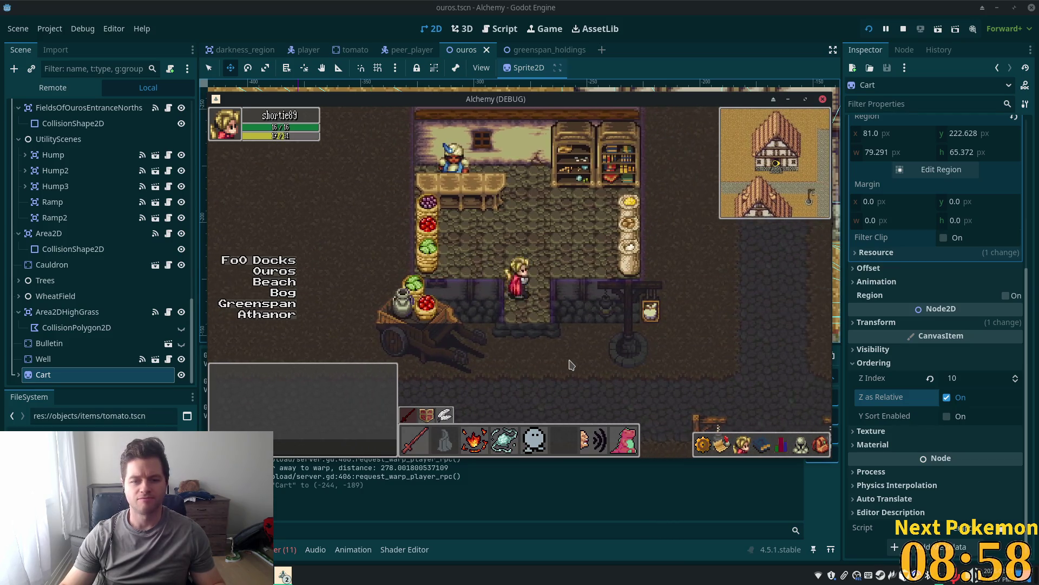
key("Left")
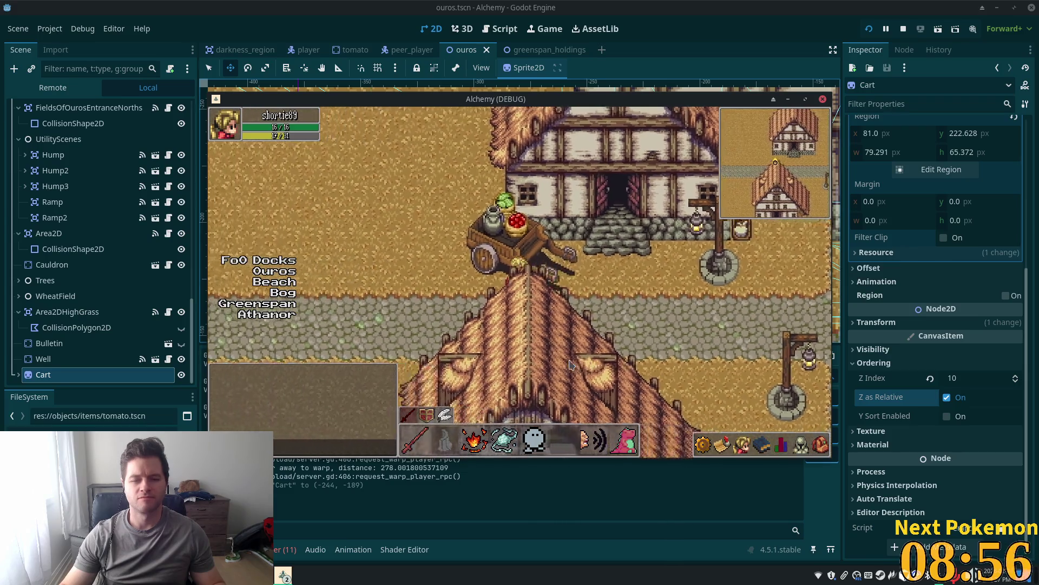
key("Down")
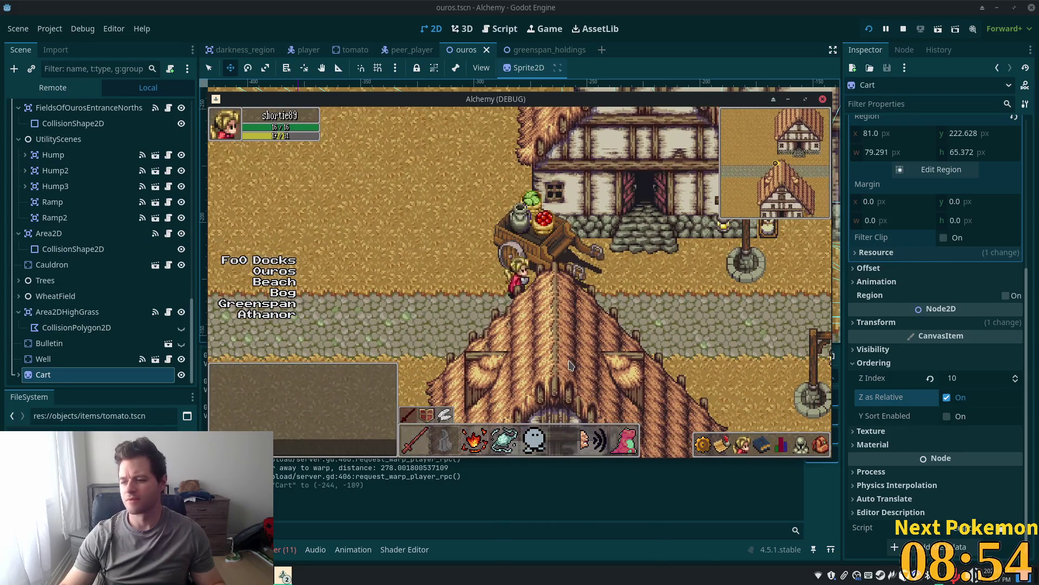
key("F8")
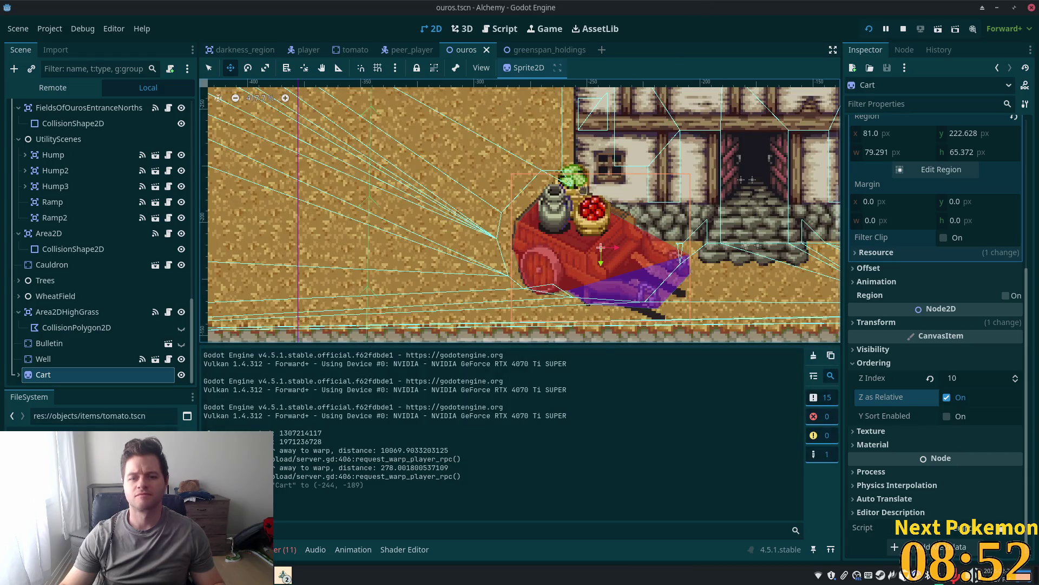
Move the Cart to (-276, -208) by the shop, run the game, and walk in and out of the shop
left_click_drag(575, 265, 505, 244)
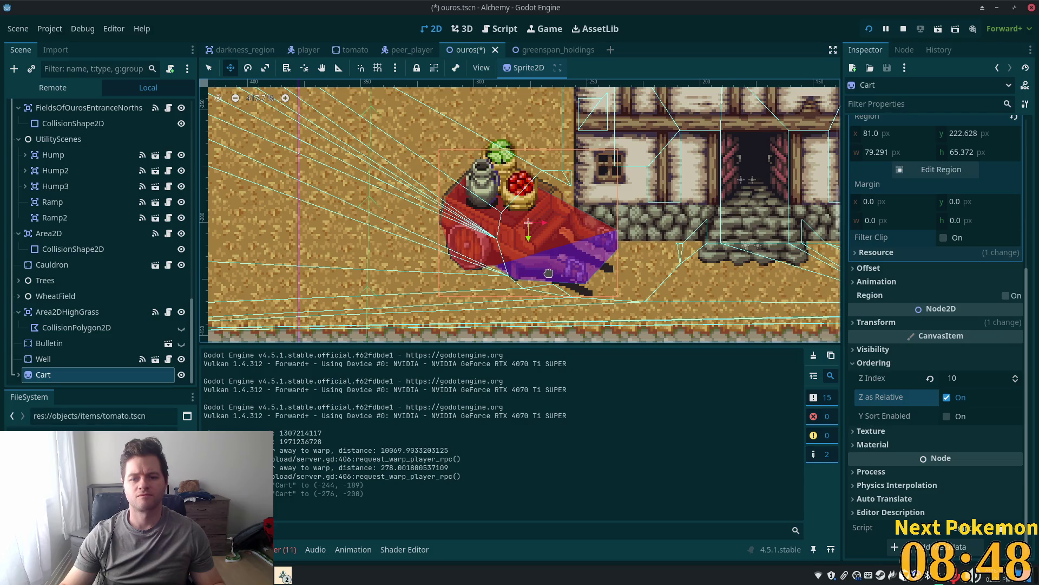
key("F5")
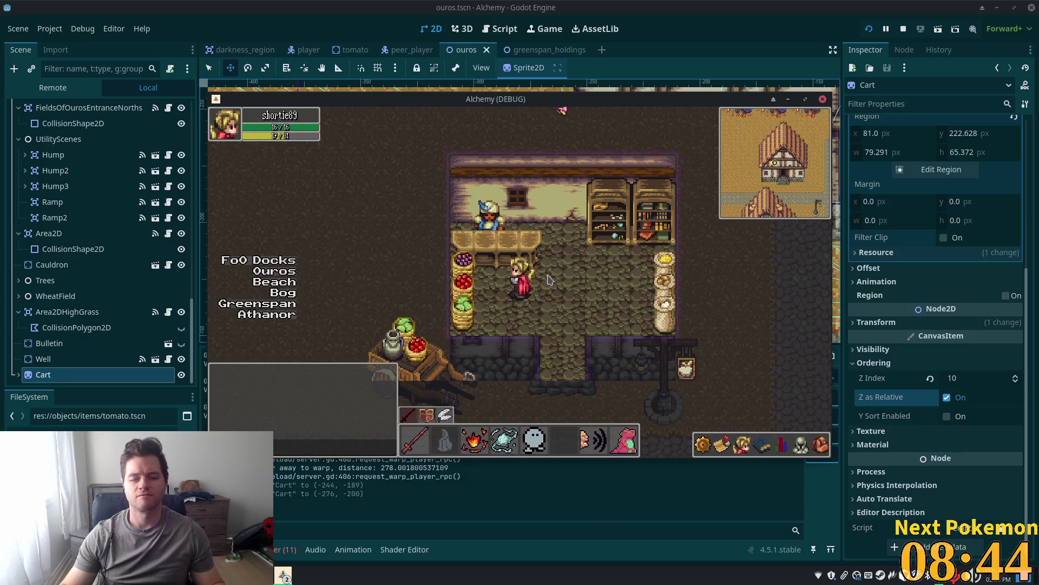
key("Down")
key("Up")
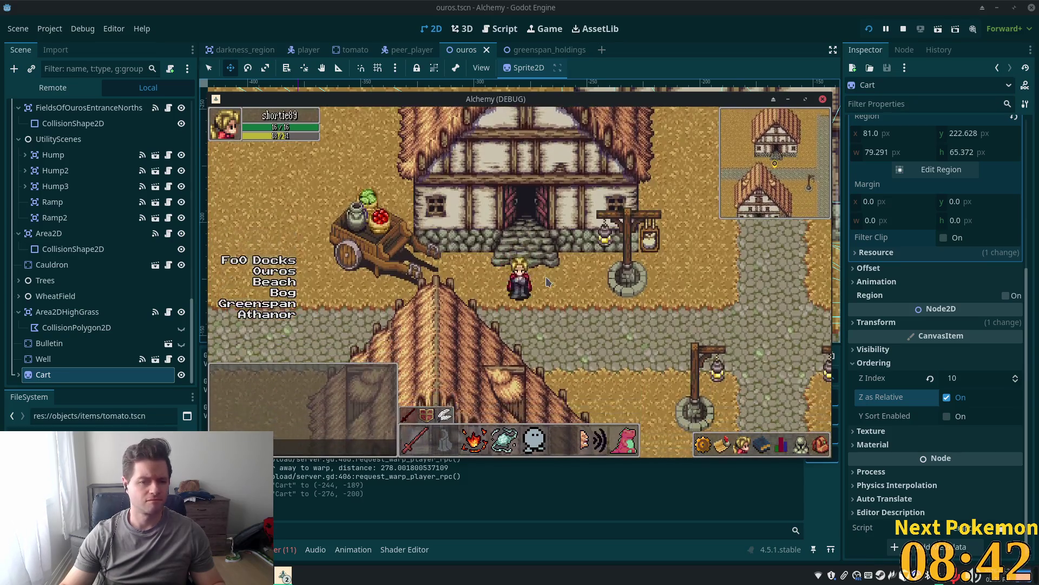
key("Up")
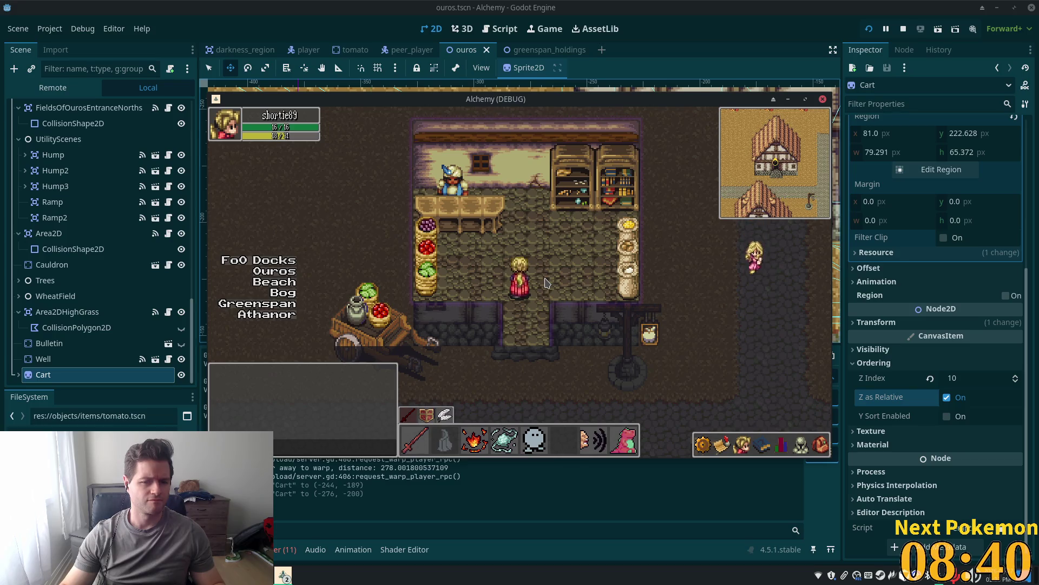
key("Down")
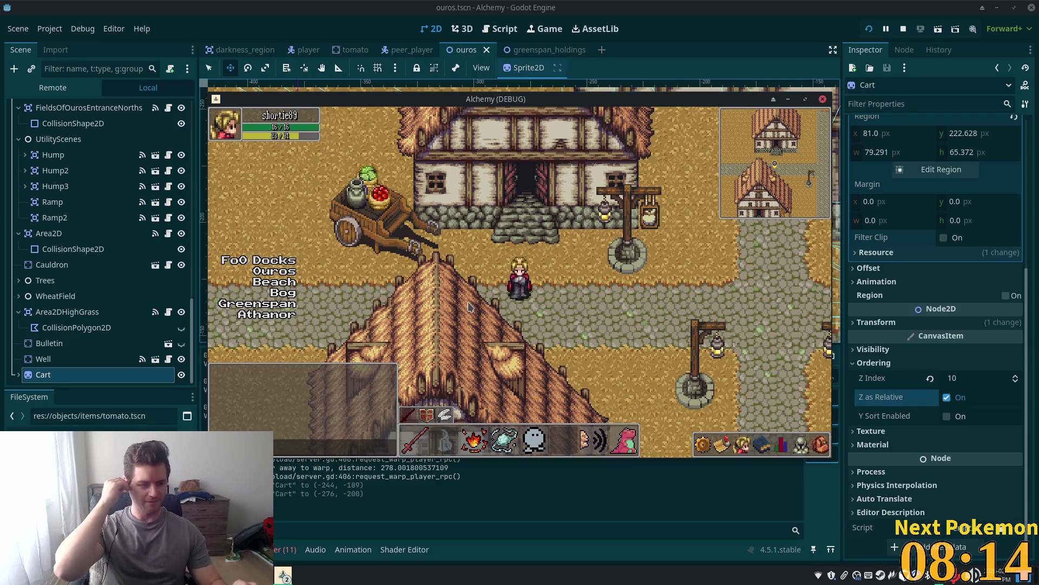
Walk the player around the cart, behind the house, and toward the stone building
key("Down")
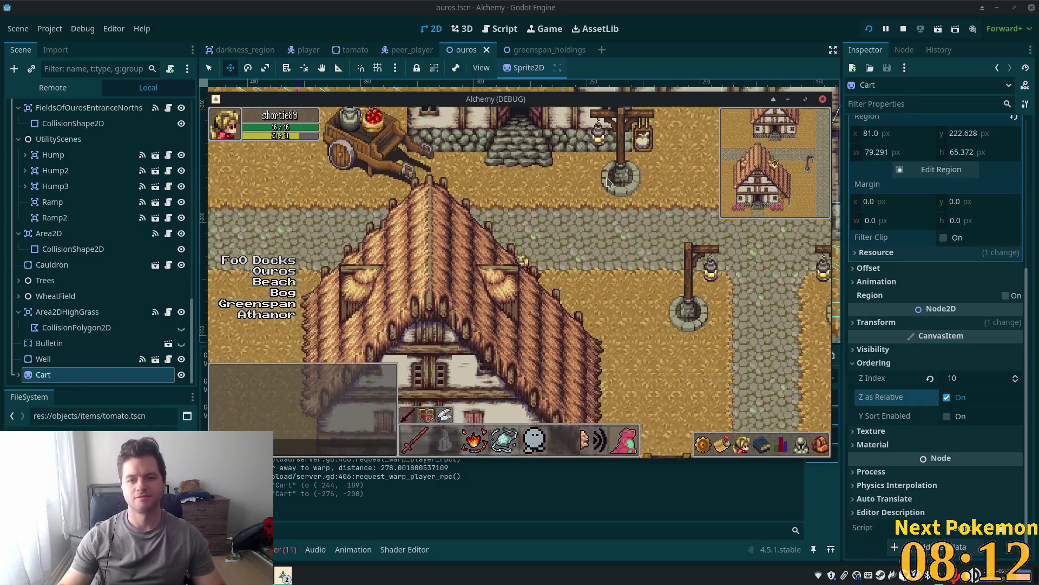
key("Up")
key("Left")
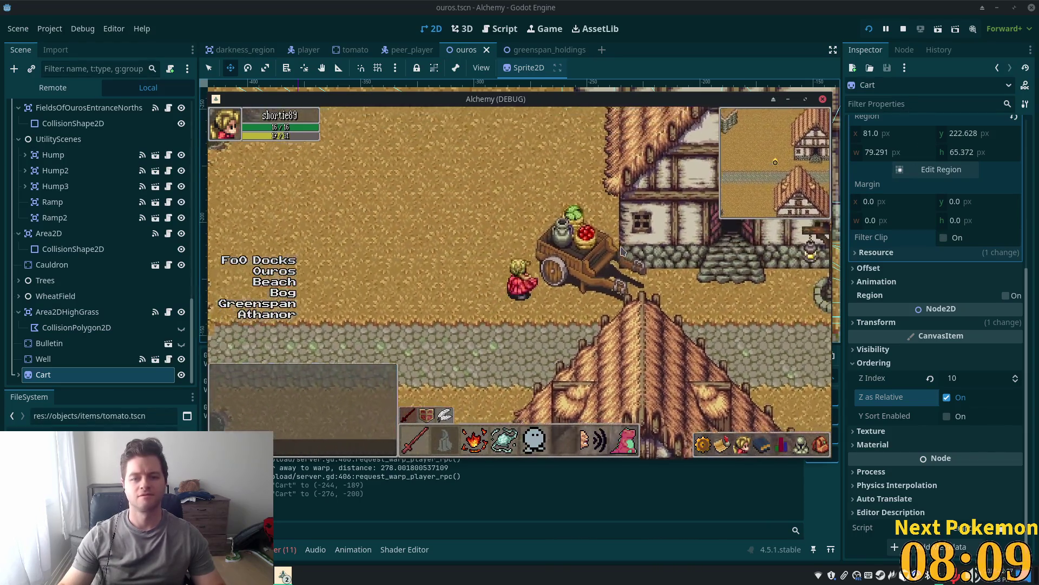
key("Down")
key("Up")
key("Right")
key("Up")
key("Left")
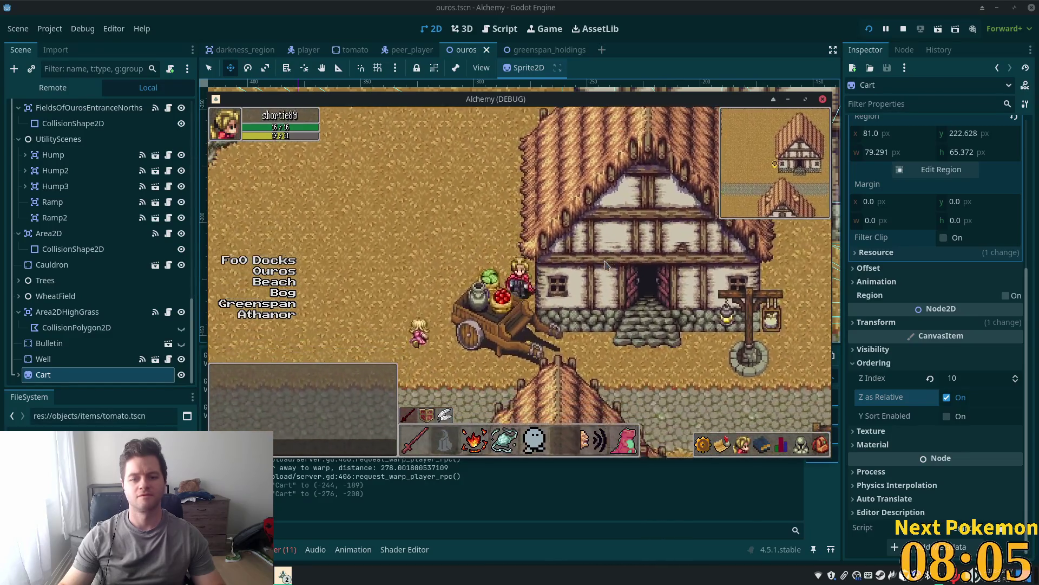
key("Up")
key("Right")
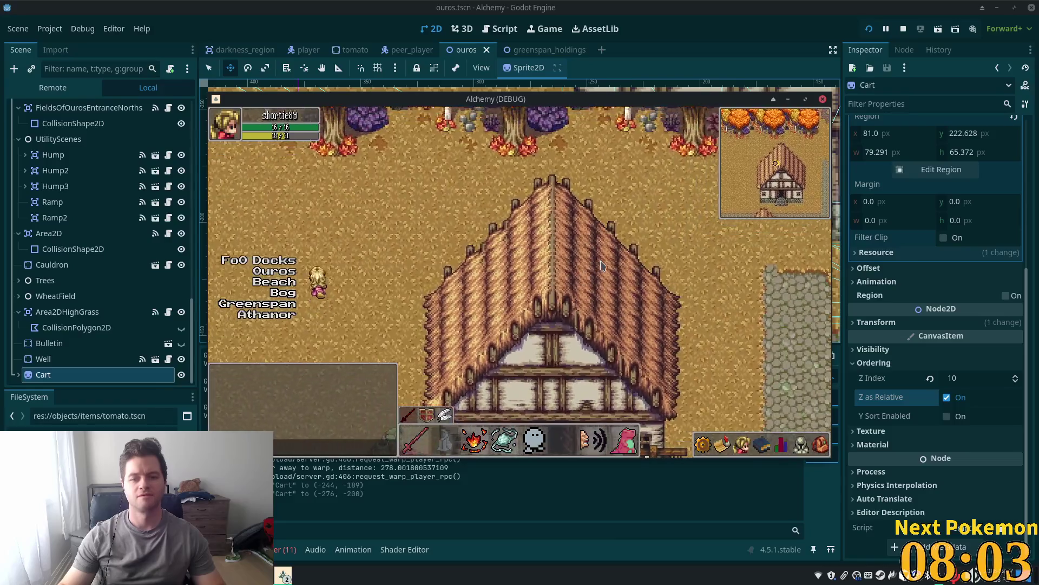
key("Up")
key("Right")
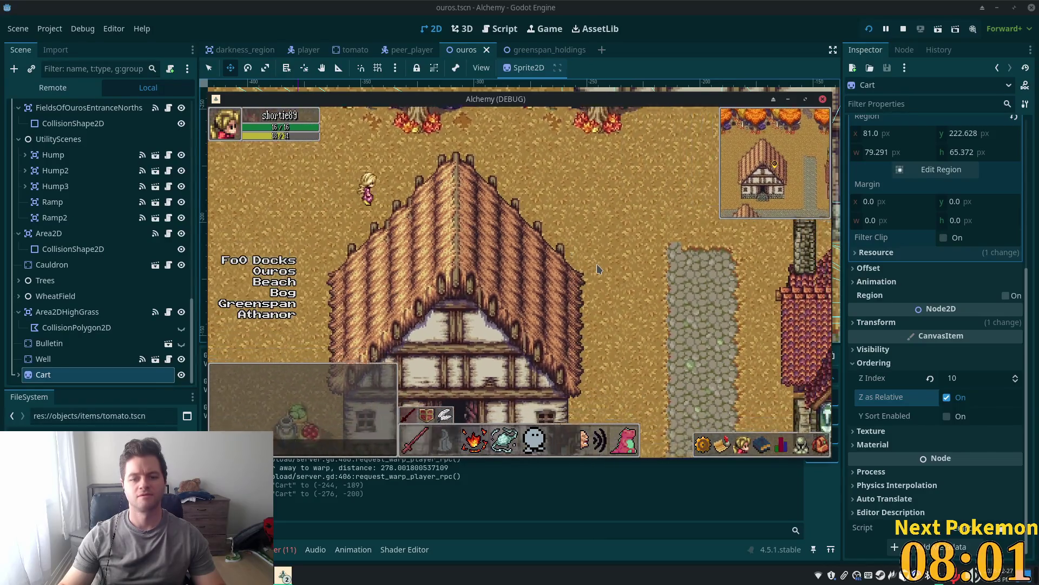
key("Right")
key("Down")
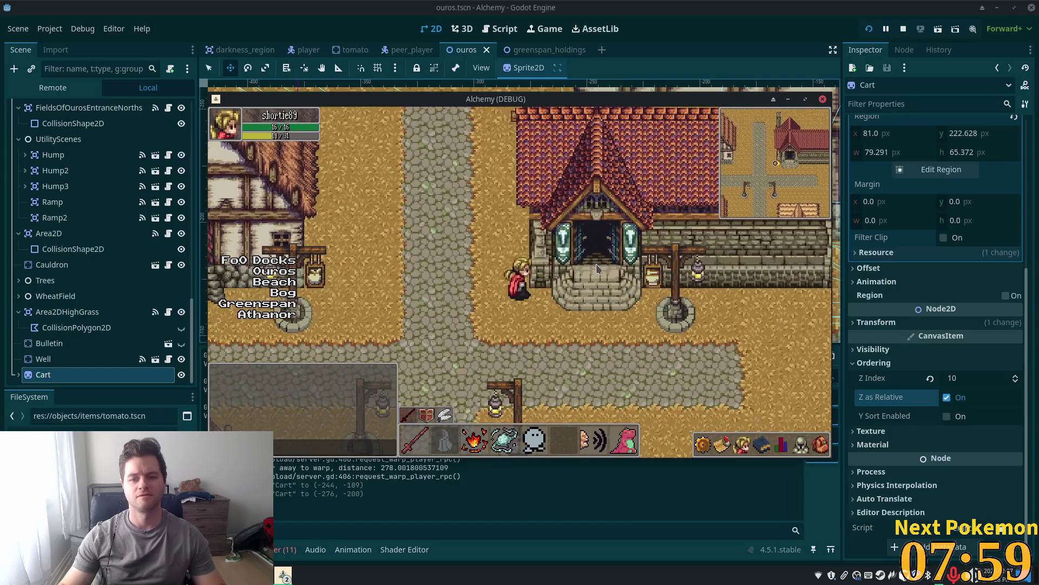
Enter and leave the blacksmith, walk past the well to the crop fields, then return to the editor
key("Right")
key("Up")
key("Up")
key("Right")
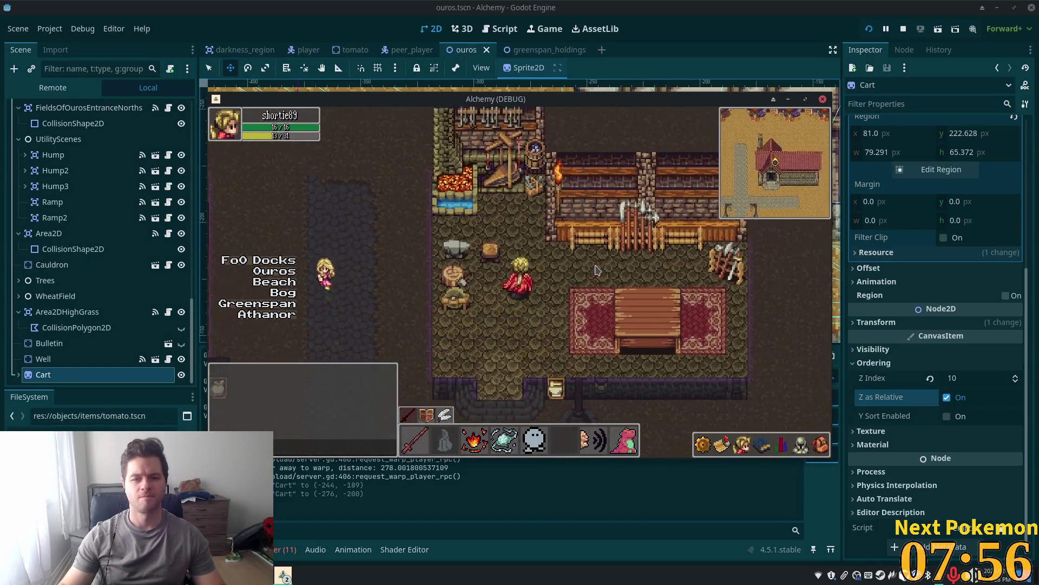
key("Down")
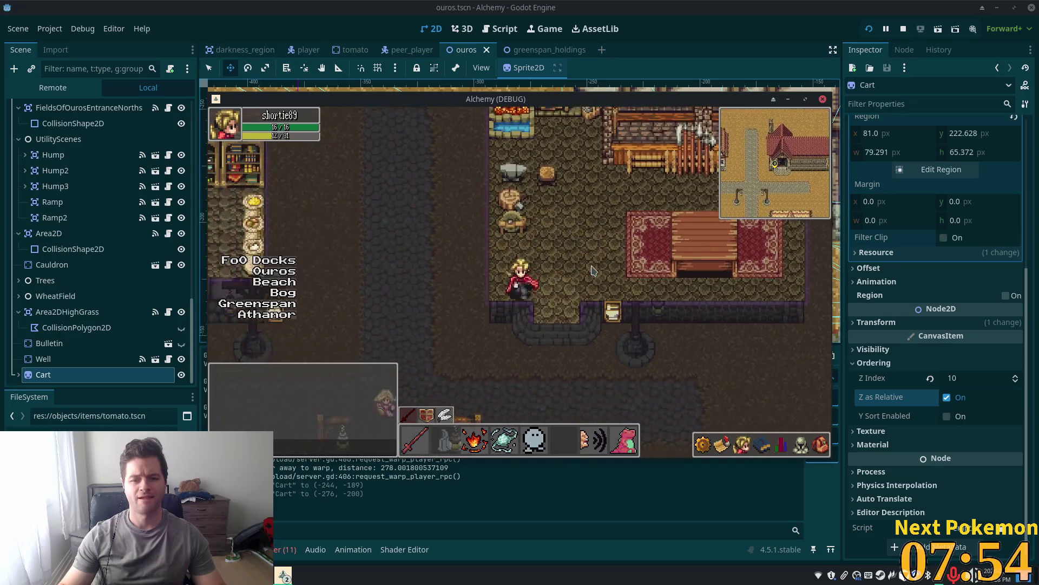
key("Left")
key("Down")
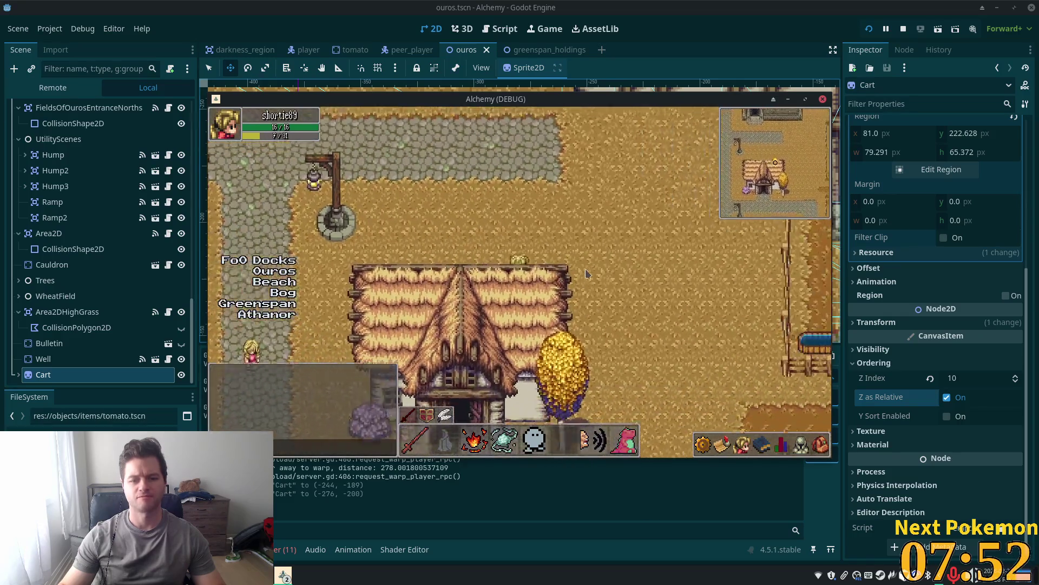
key("Up")
key("Up")
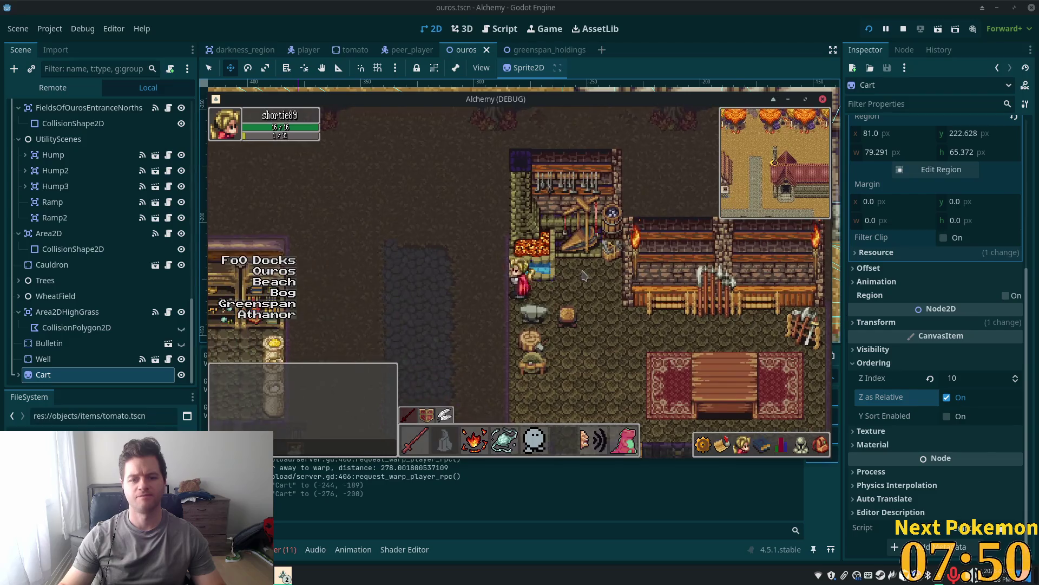
key("Down")
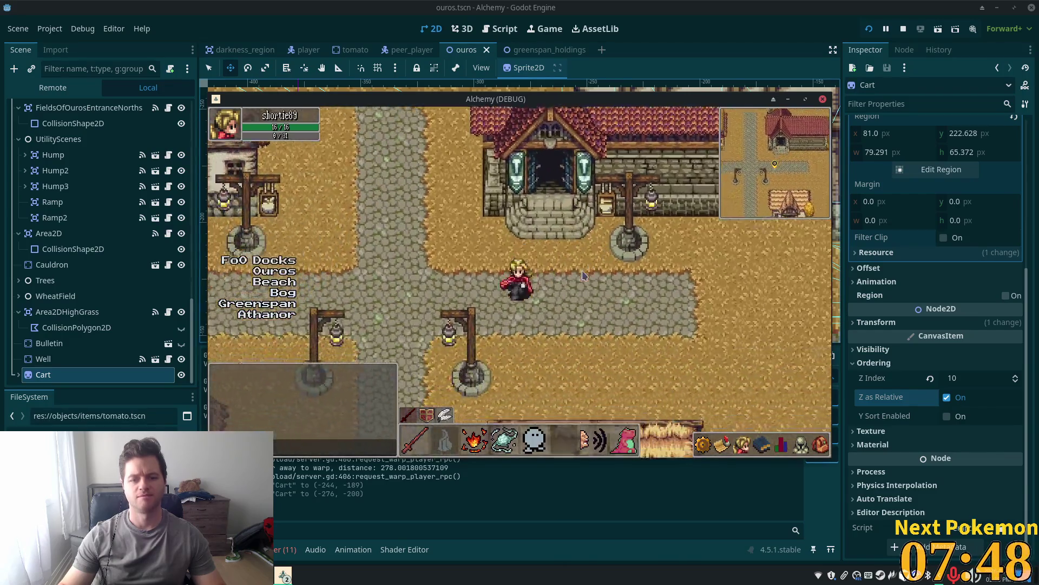
key("Down")
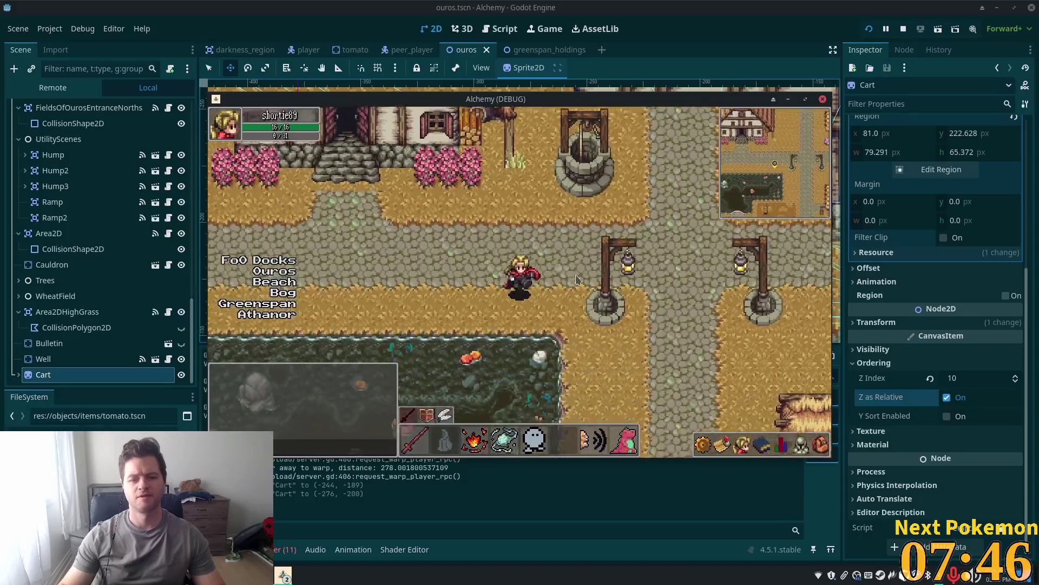
key("Left")
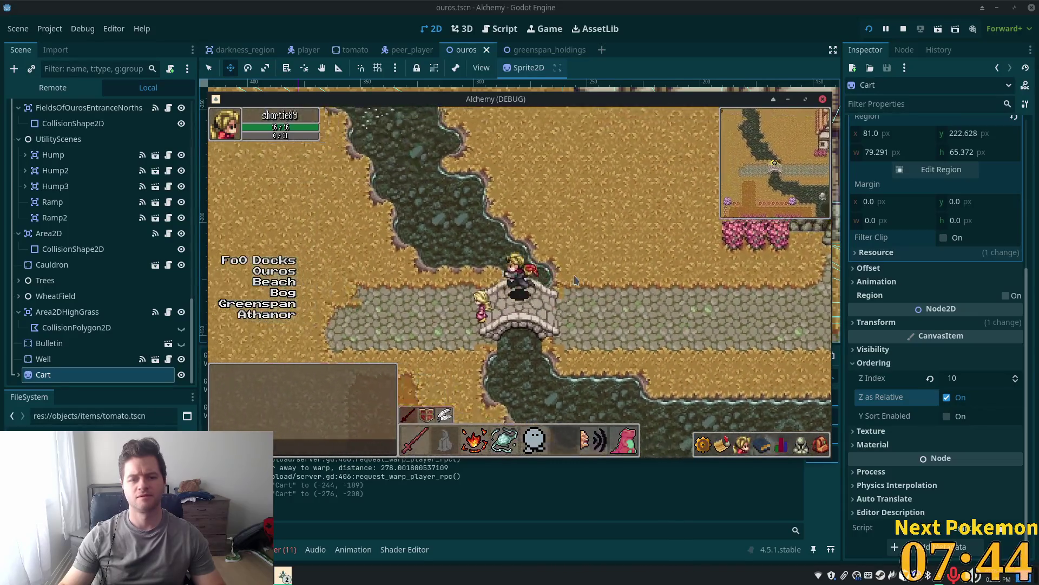
key("Down")
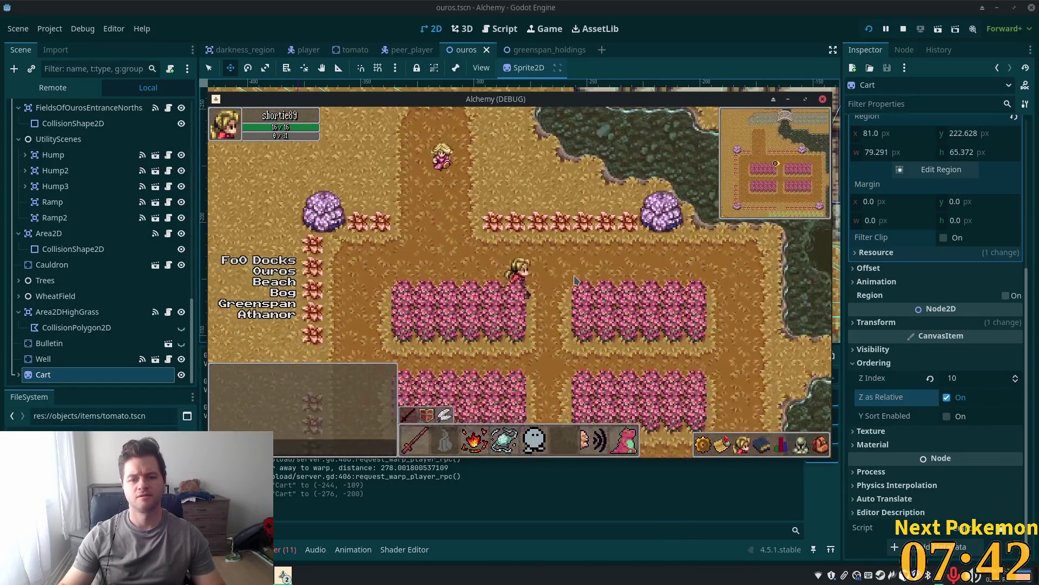
key("Down")
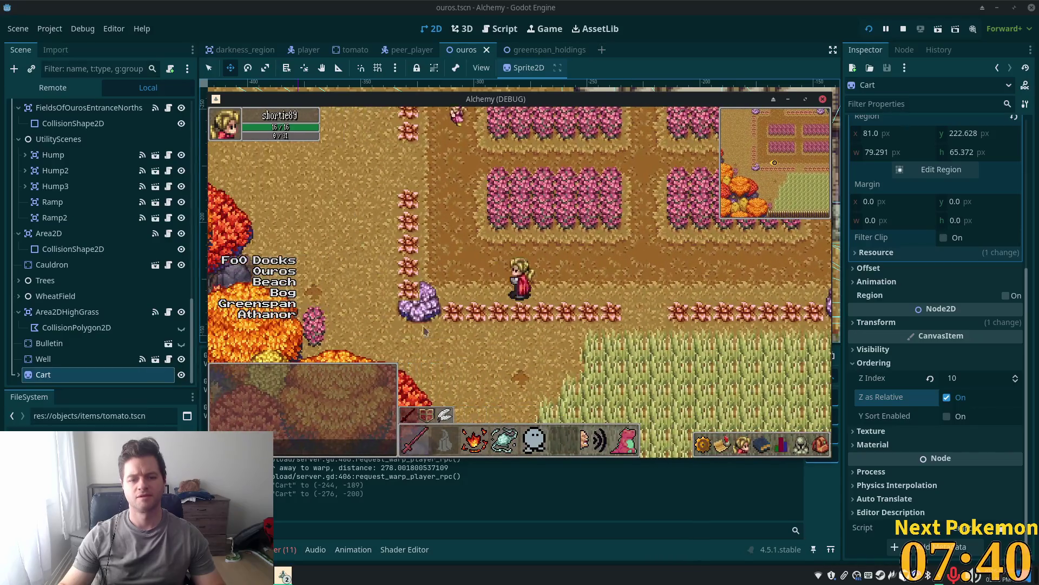
left_click(713, 5)
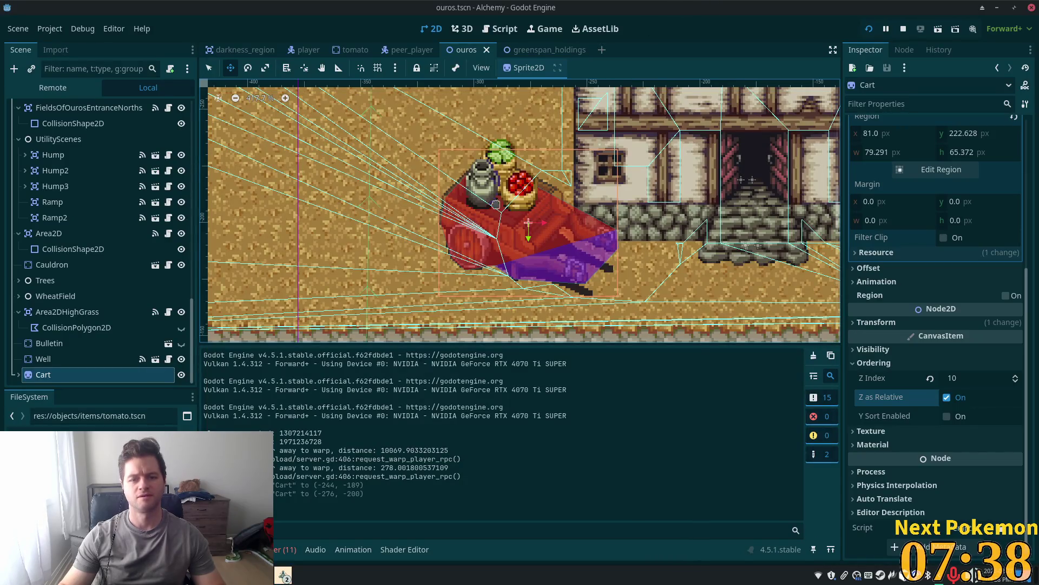
Collapse Area2D, UtilityScenes and FieldsOfOurosEntranceNorths, and select FieldsOfOurosEntranceWest
scroll(394, 284, "down", 10)
scroll(362, 282, "up", 5)
scroll(563, 186, "up", 3)
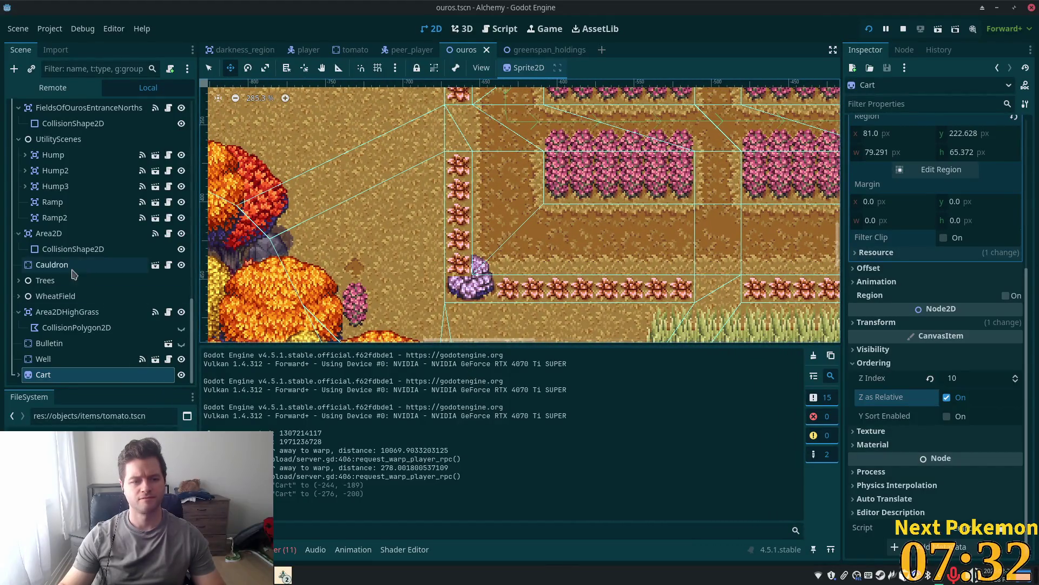
scroll(73, 295, "up", 4)
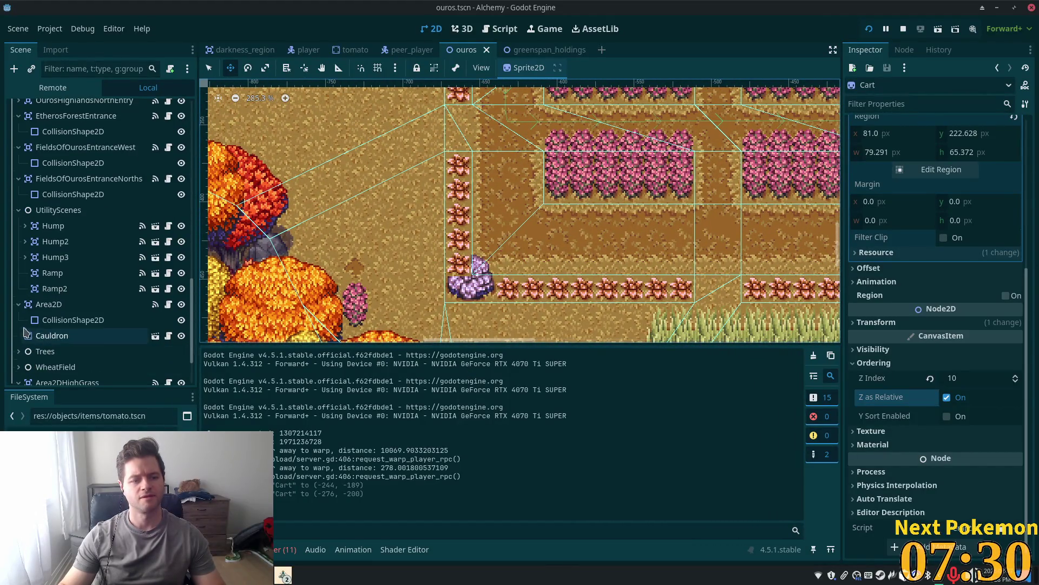
left_click(19, 305)
left_click(19, 211)
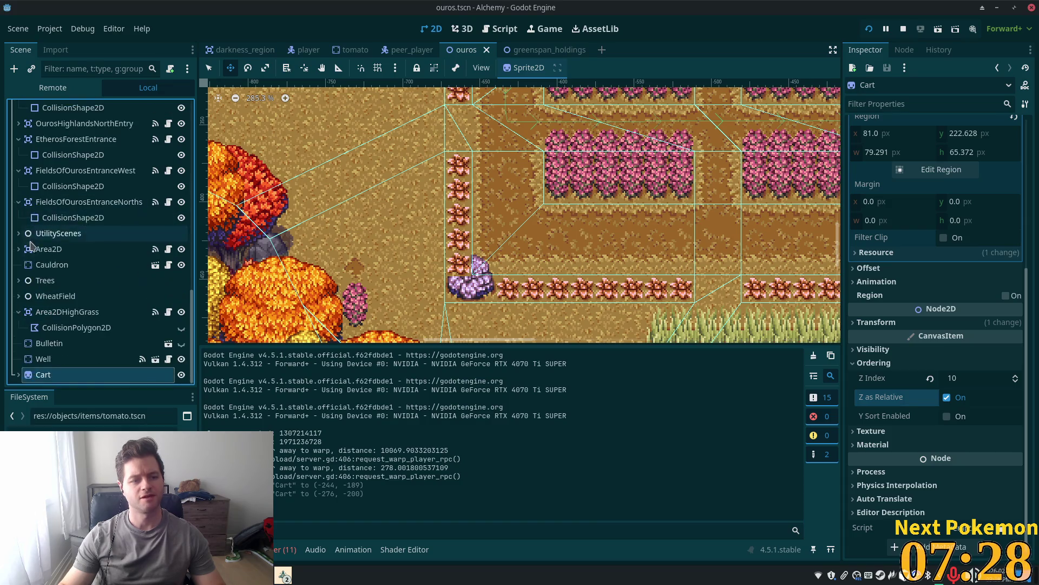
left_click(18, 201)
left_click(81, 186)
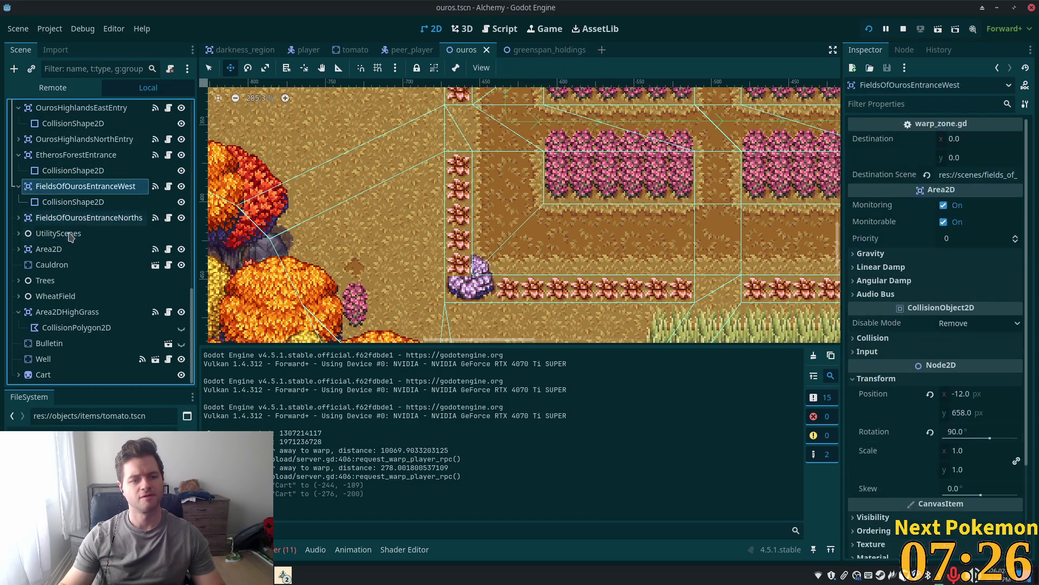
Collapse OurosHighlandsEastEntry, EtherosForestEntrance, CaveHole and FieldsOfOurosEntranceWest, then select the Ouros root
scroll(70, 238, "up", 8)
left_click(19, 249)
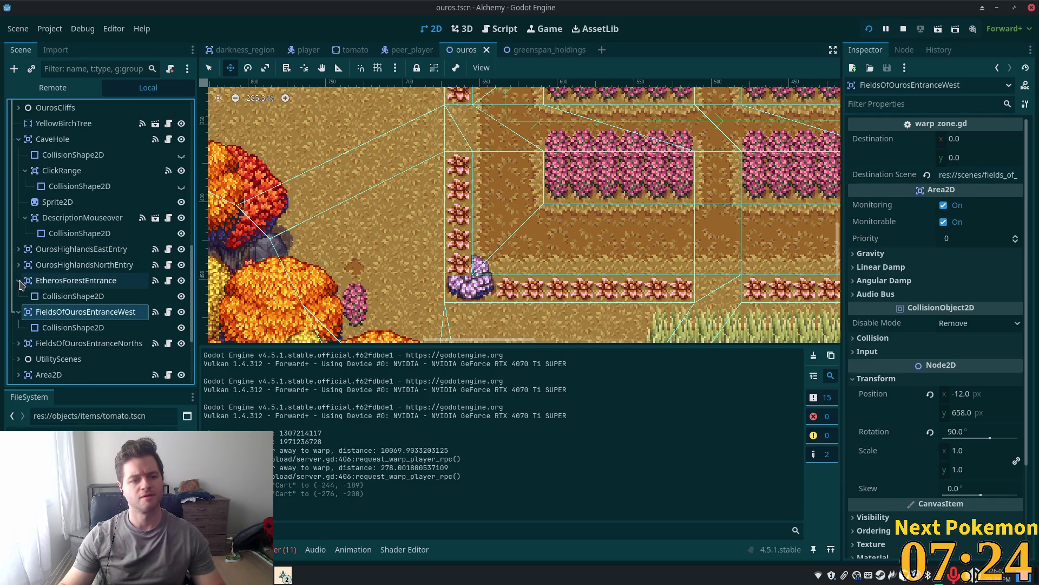
left_click(19, 280)
scroll(20, 244, "up", 4)
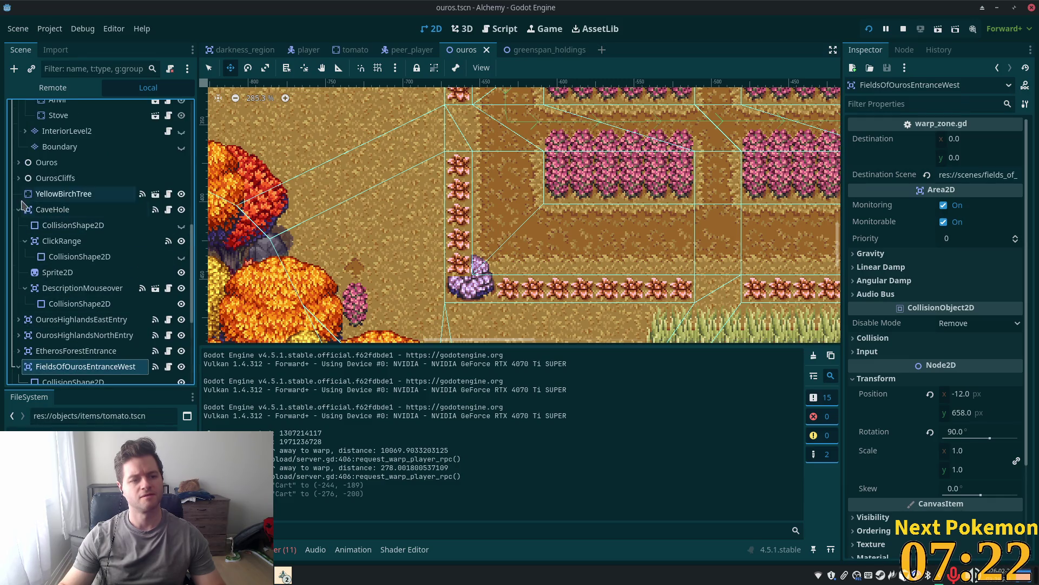
left_click(18, 209)
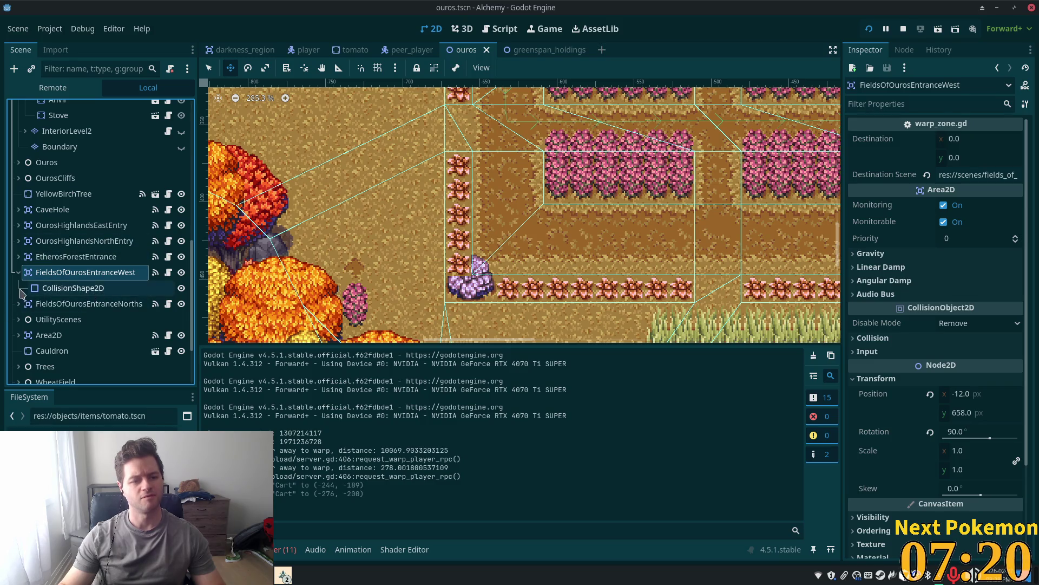
left_click(19, 272)
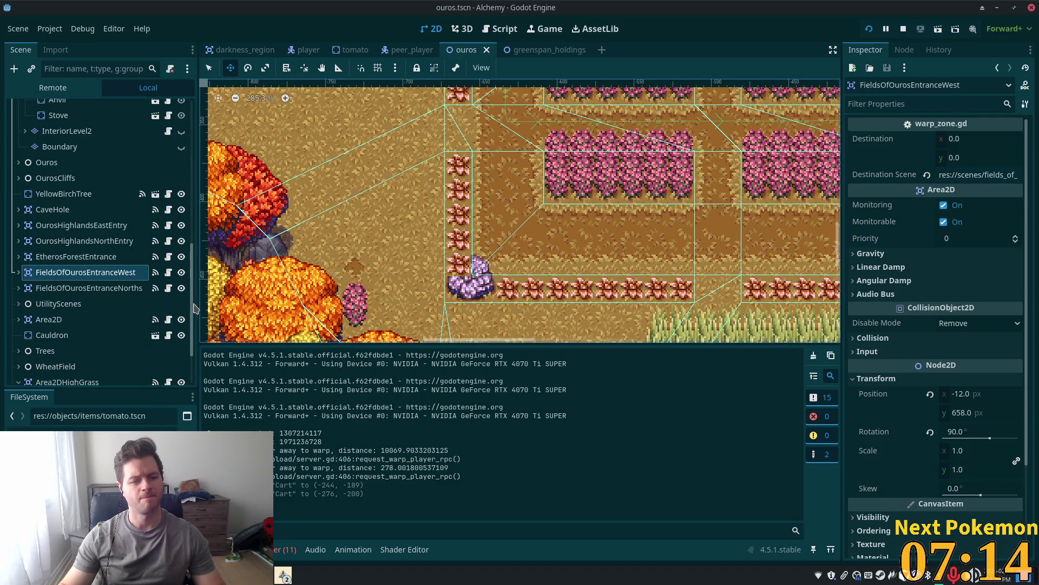
scroll(145, 119, "up", 10)
left_click(144, 115)
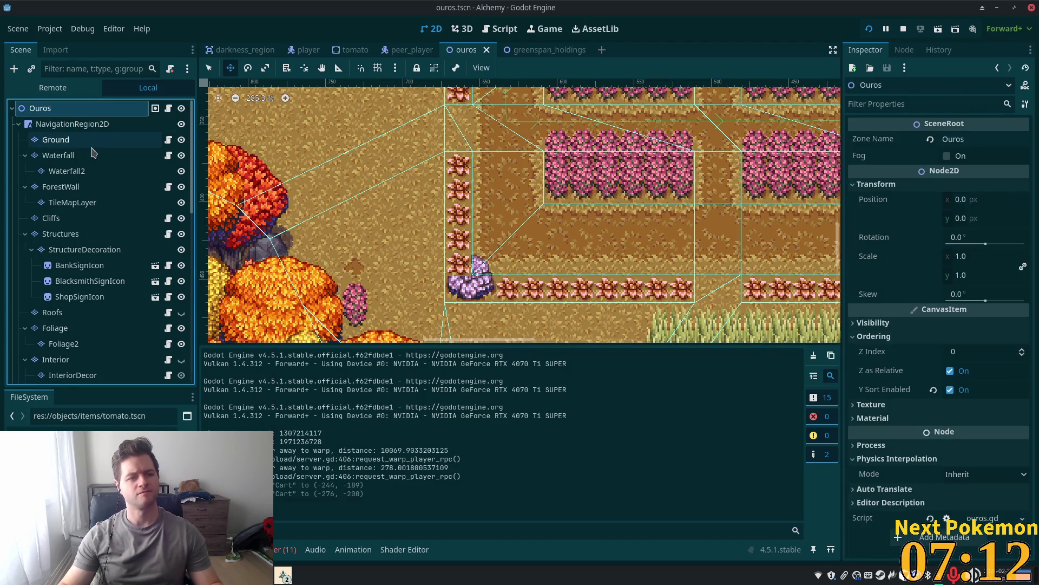
Add a plain Node under the Ouros root and name it Entries
key("ctrl+a")
type("coll")
double_click(396, 172)
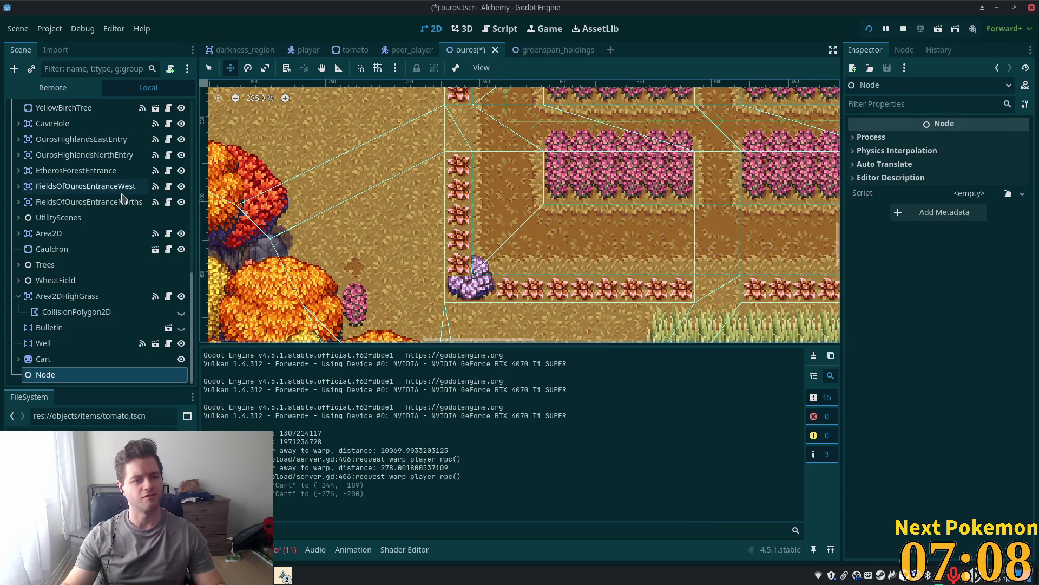
key("F2")
type("Entrie")
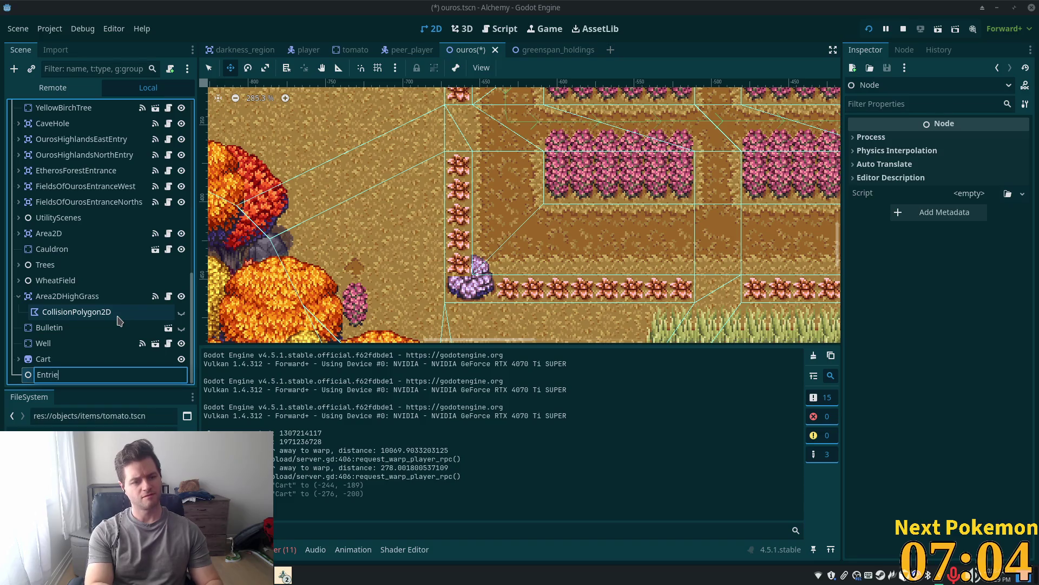
type("s")
key("Return")
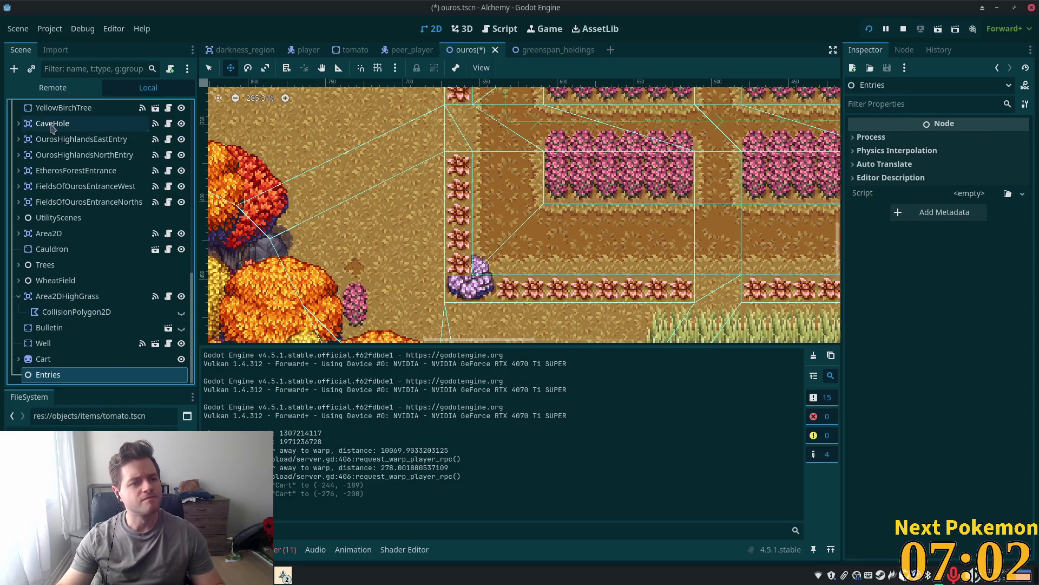
Move CaveHole through FieldsOfOurosEntranceNorths into the Entries group
left_click(52, 123)
left_click(61, 203, "shift")
mouse_move(60, 126)
left_mouse_down()
mouse_move(46, 381)
mouse_move(46, 357)
mouse_move(49, 365)
left_mouse_up()
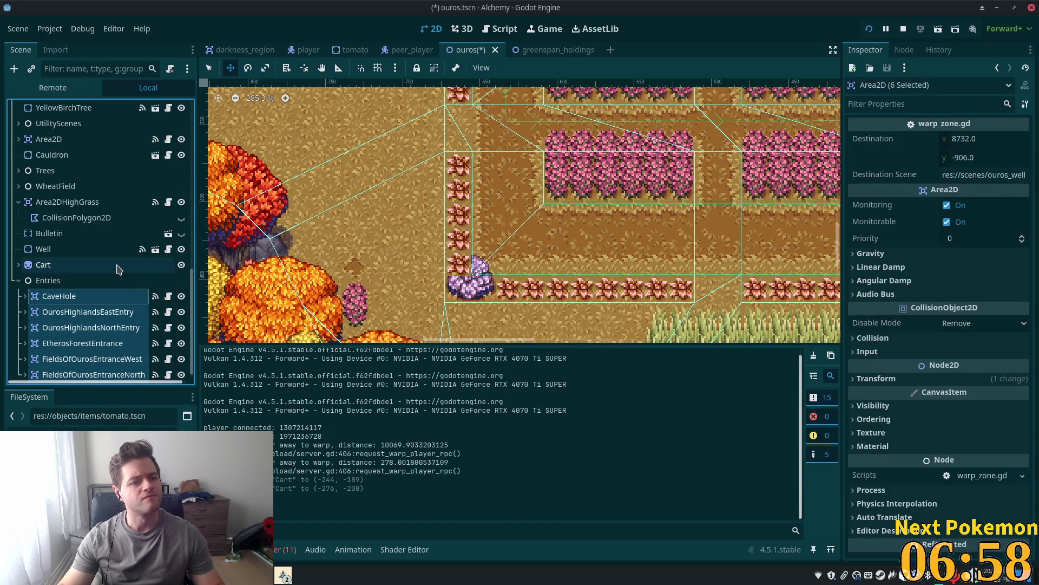
left_click(18, 280)
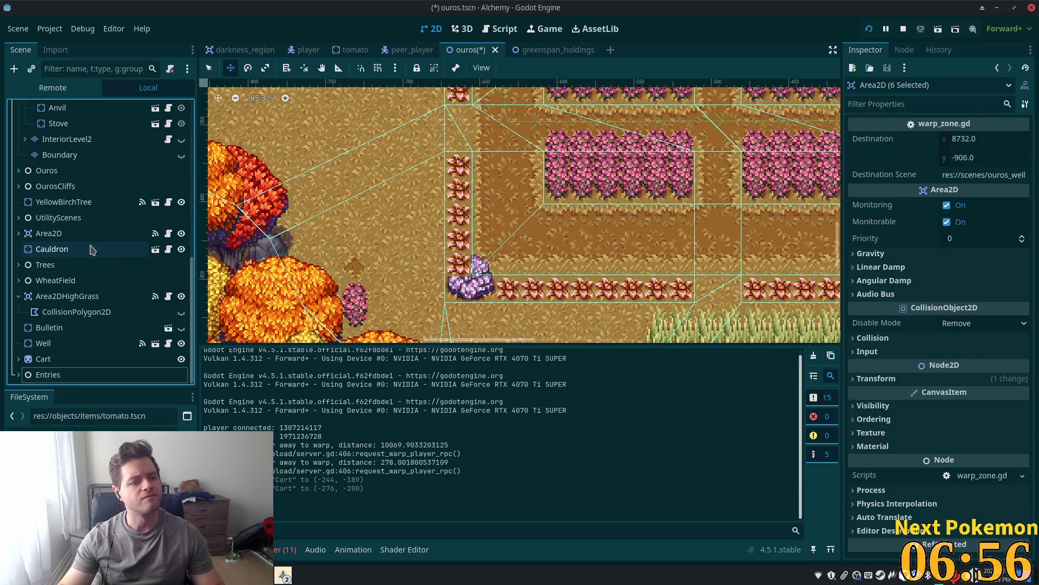
Collapse BankExit, 2StoryHouseExit and BankEnter to hide their collision shapes
scroll(76, 255, "up", 2)
scroll(75, 256, "down", 2)
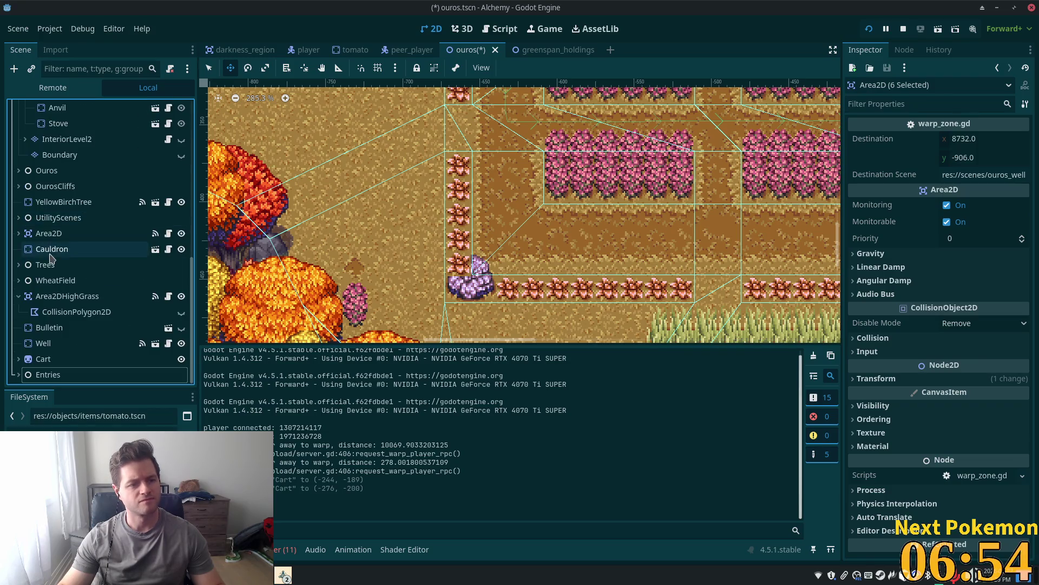
left_click(19, 170)
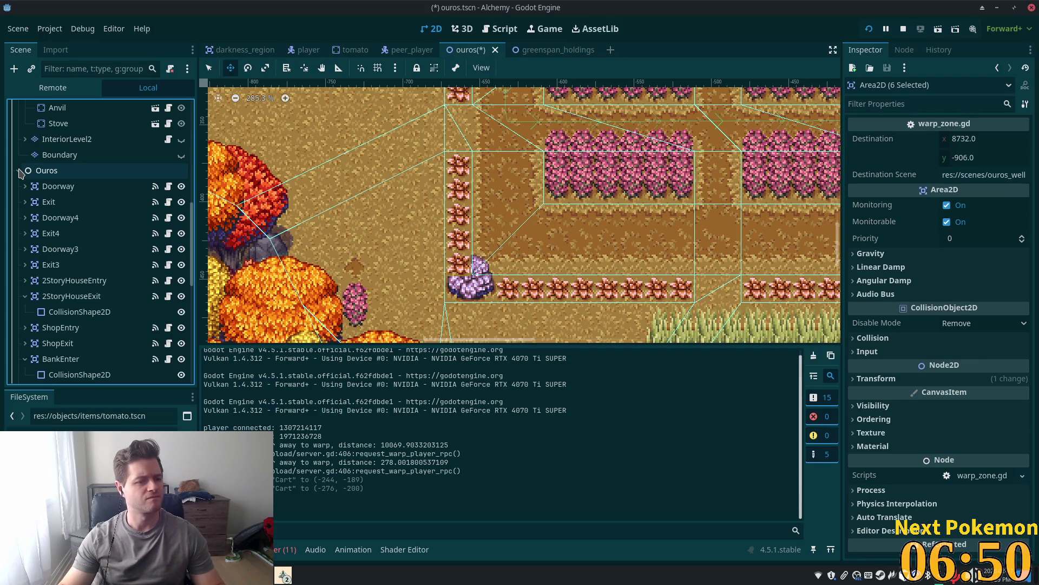
scroll(68, 213, "down", 3)
scroll(68, 213, "down", 3)
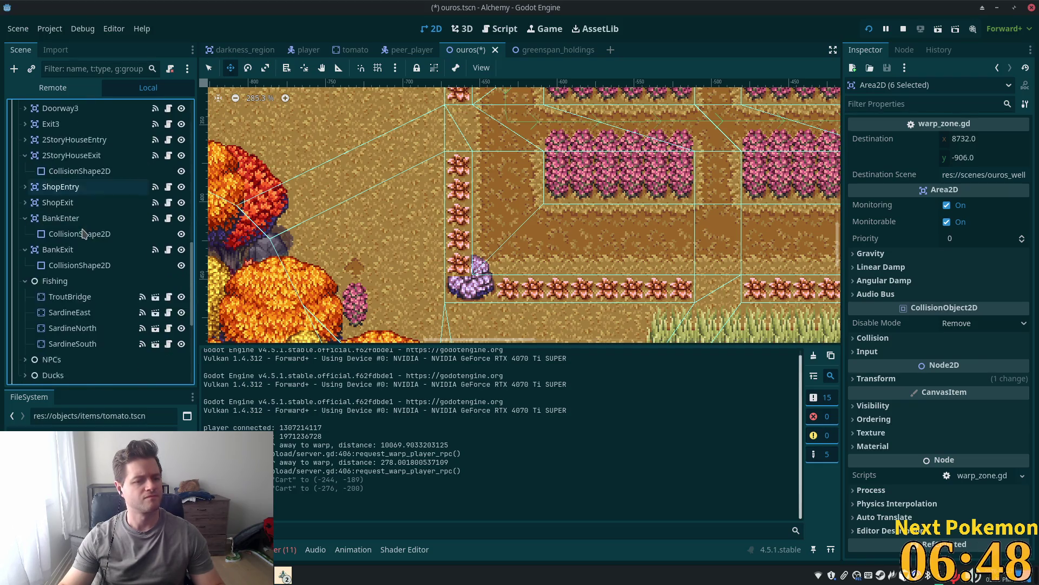
left_click(25, 179)
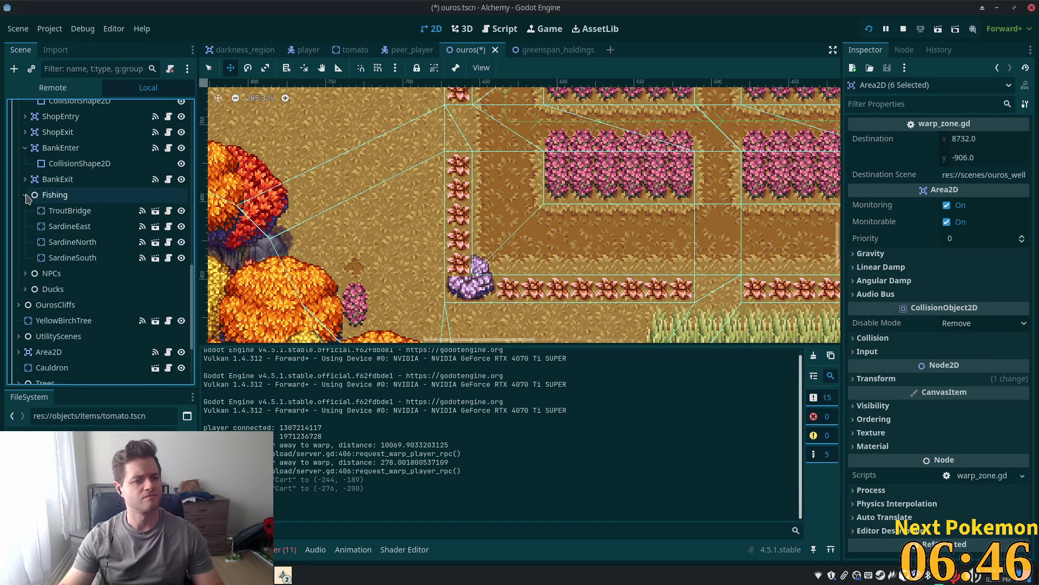
scroll(33, 206, "up", 4)
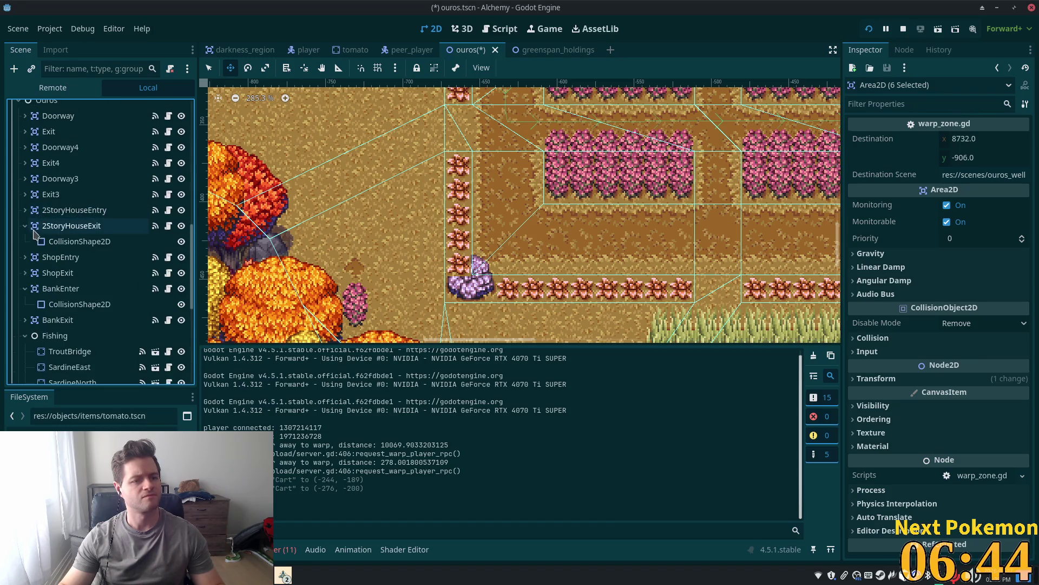
left_click(25, 226)
left_click(24, 273)
Re-collapse BankExit, show Area2DHighGrass's polygon, then expand and select the Entries group
left_click(24, 288)
scroll(28, 287, "down", 3)
left_click(25, 183)
scroll(25, 244, "down", 2)
scroll(22, 281, "down", 2)
left_click(18, 296)
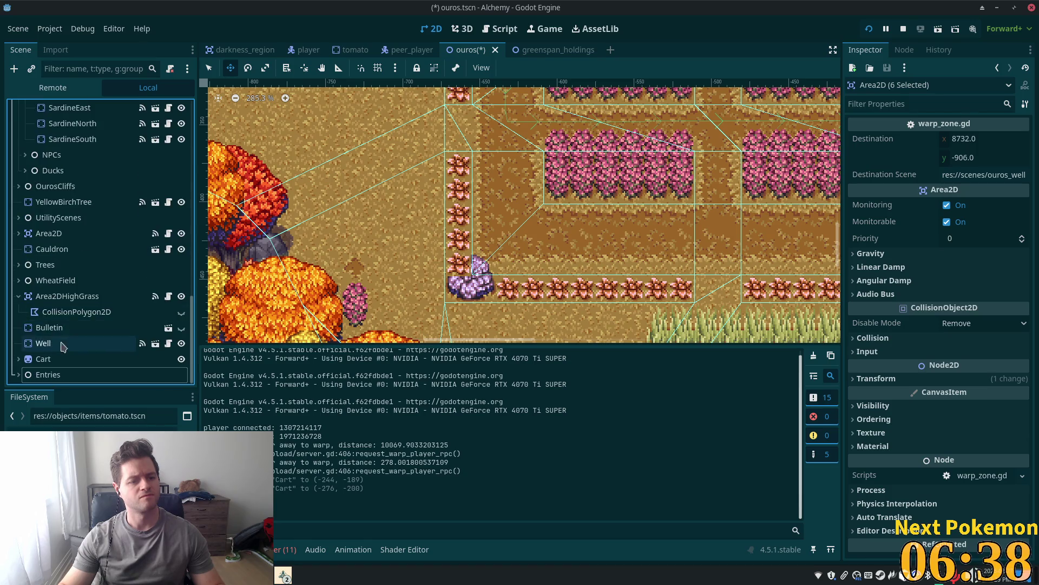
left_click(19, 374)
scroll(100, 301, "down", 3)
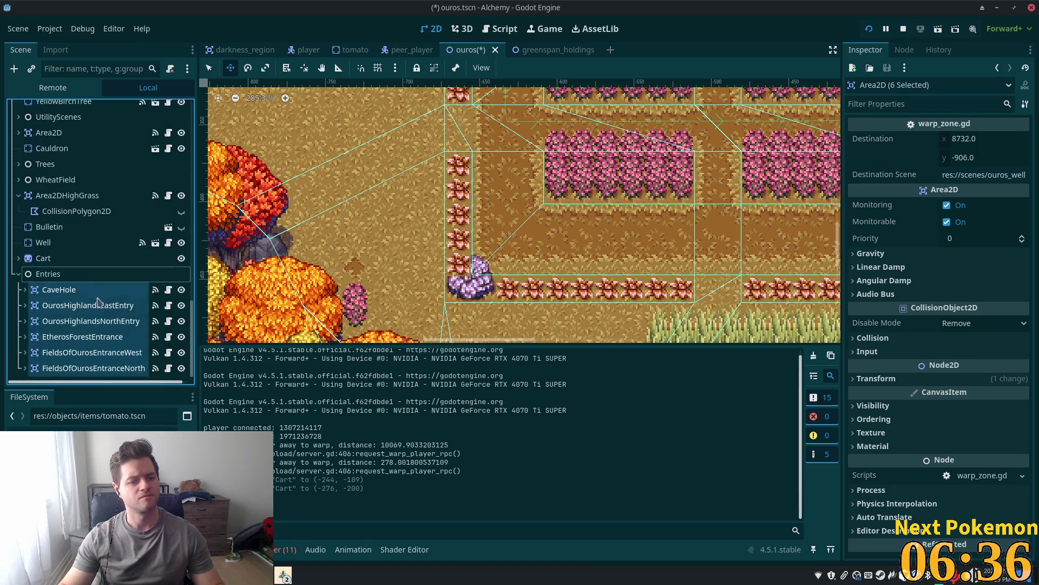
left_click(54, 273)
Rename the Entries group to WarpZones
key("F2")
type("Warp")
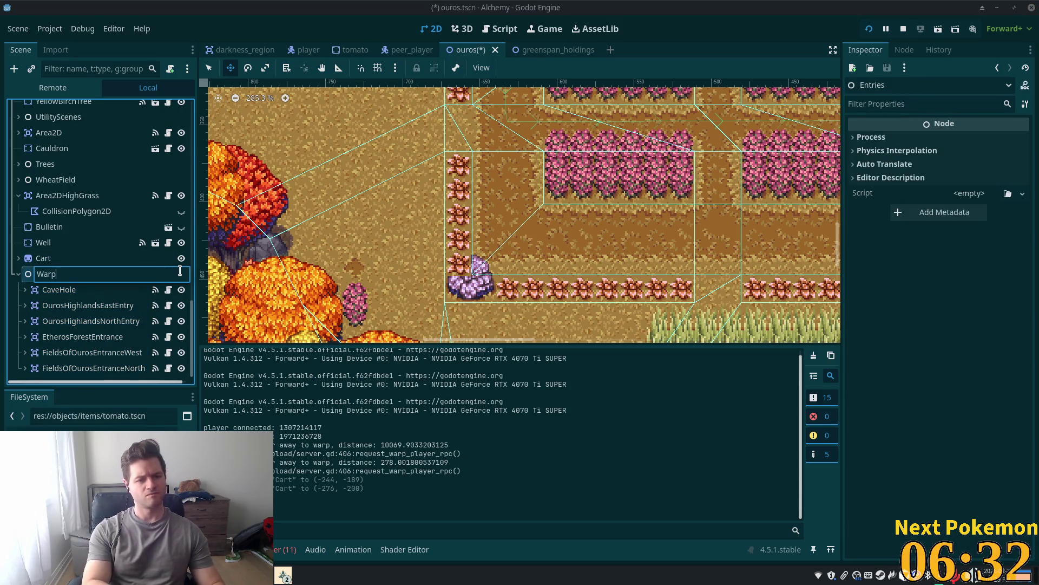
type("es")
key("Return")
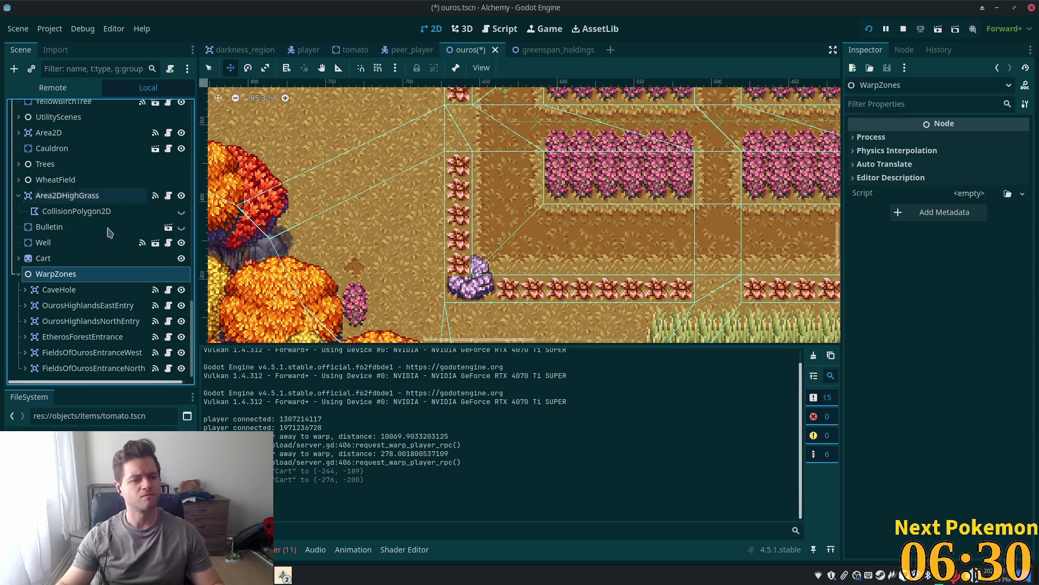
Collapse the Ouros group's children and start adding a child node to the Ouros root
scroll(79, 246, "up", 10)
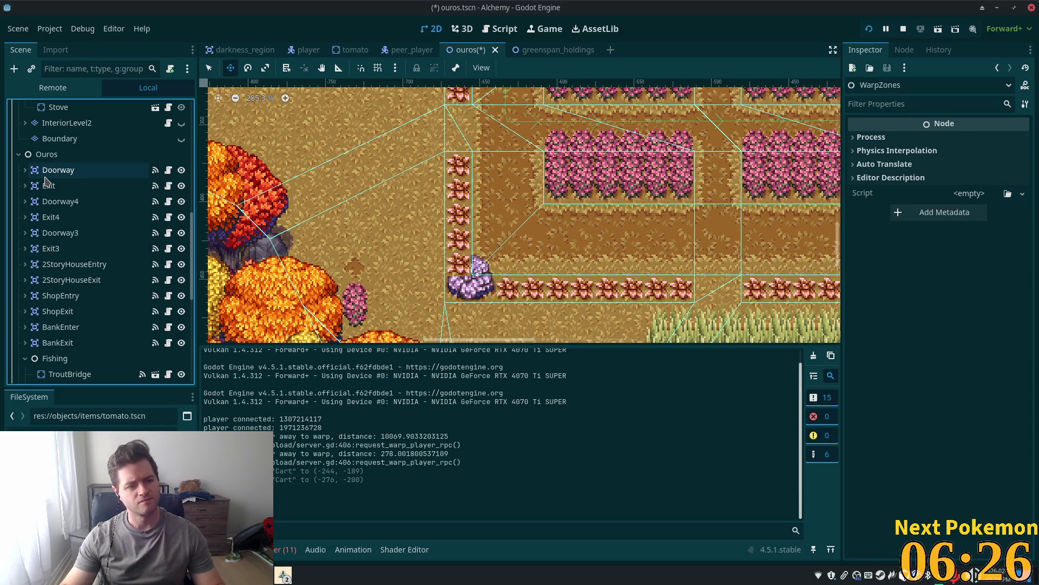
left_click(19, 155)
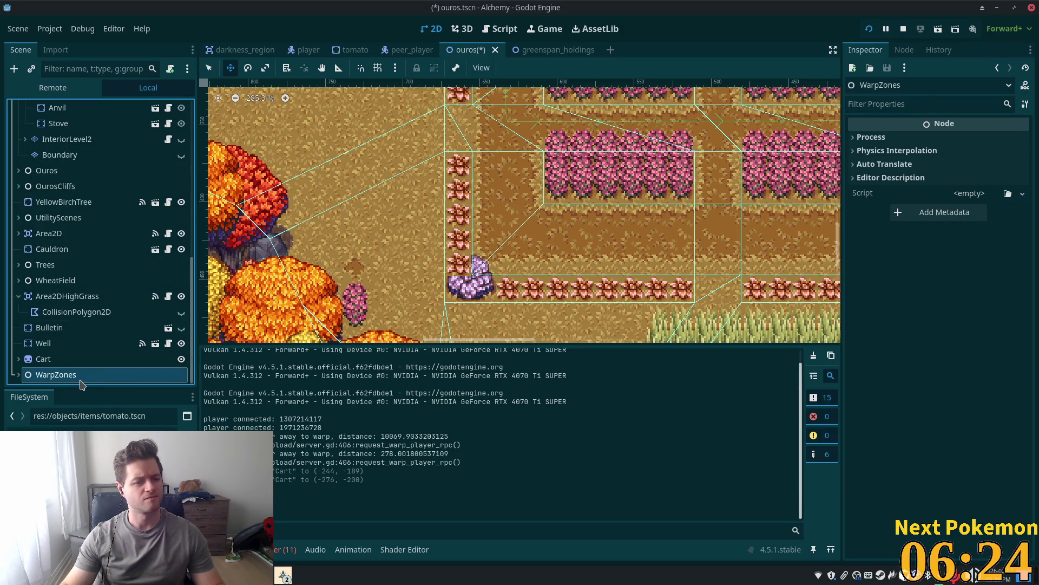
scroll(80, 311, "up", 15)
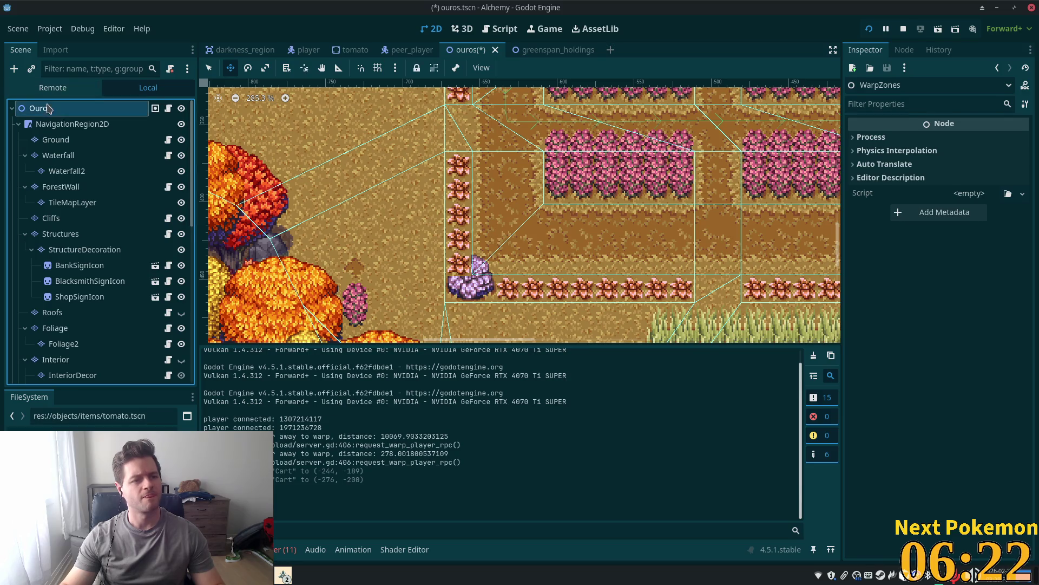
left_click(49, 108)
key("ctrl+a")
Create a plain Node under the Ouros root, placed below WarpZones
type("coll")
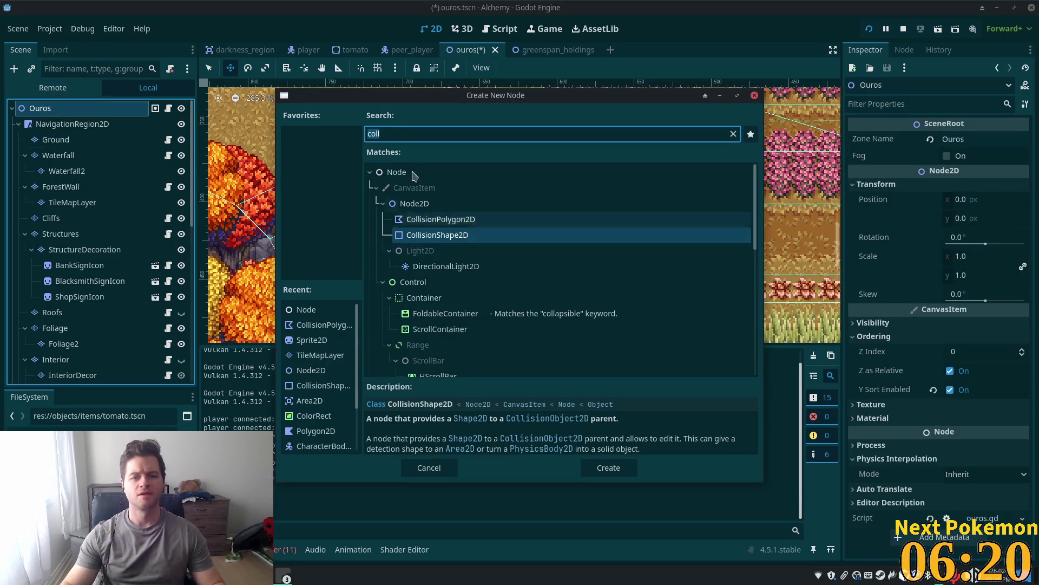
double_click(402, 167)
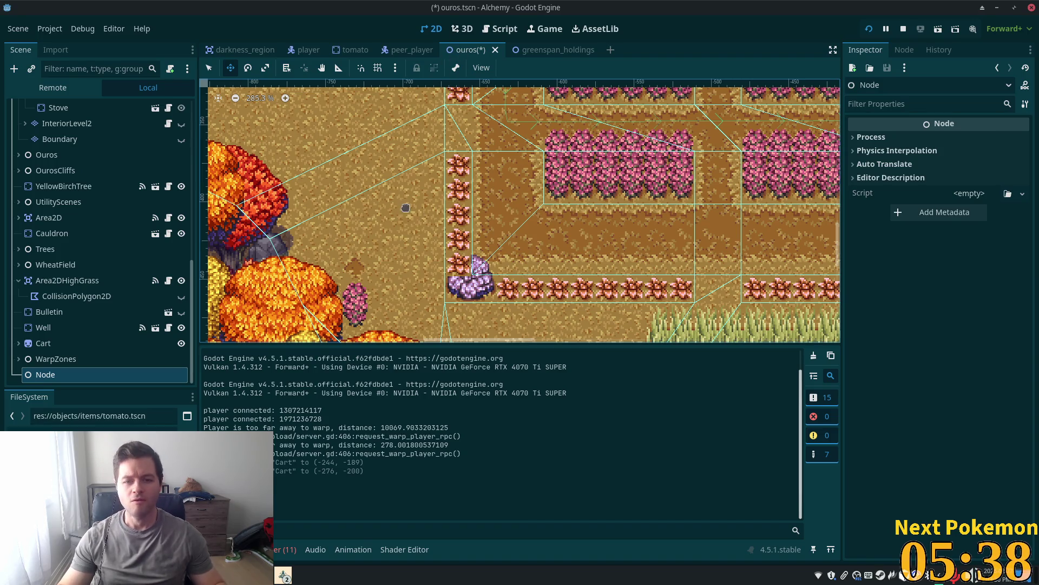
scroll(414, 265, "down", 1)
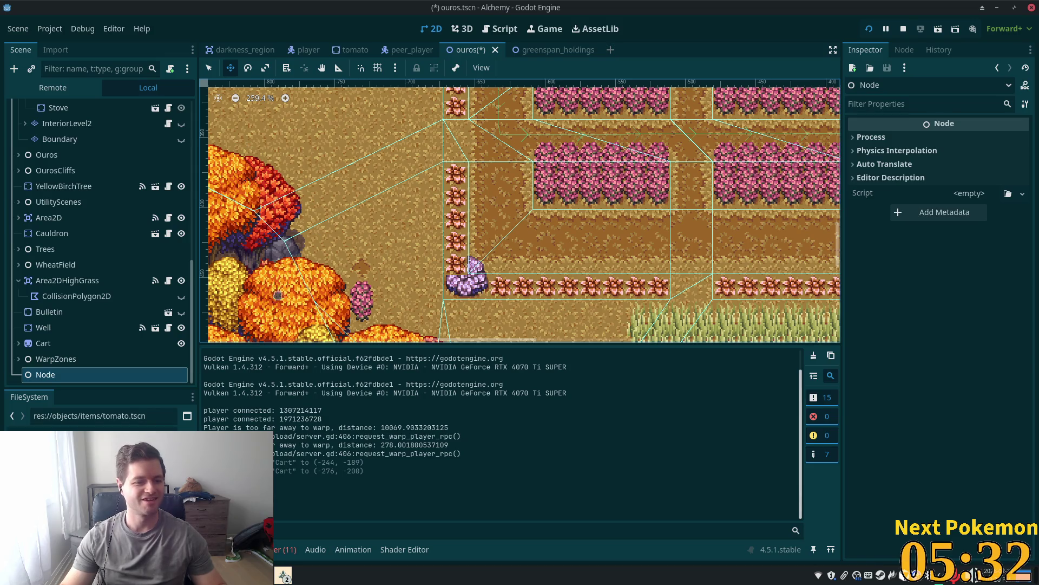
scroll(48, 379, "up", 1)
scroll(48, 382, "down", 1)
Rename the new node to Doorways
double_click(49, 374)
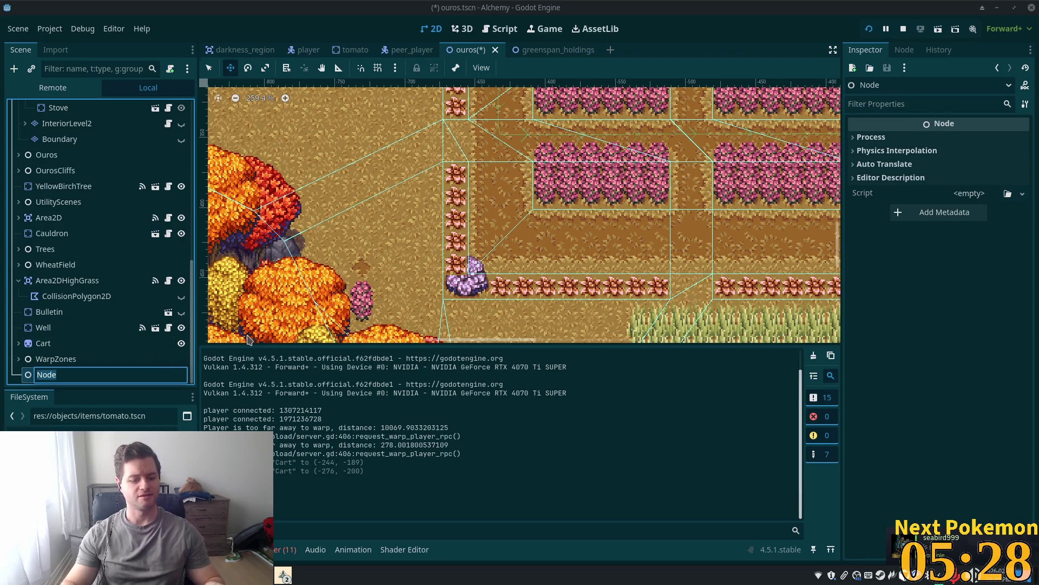
type("Doorways")
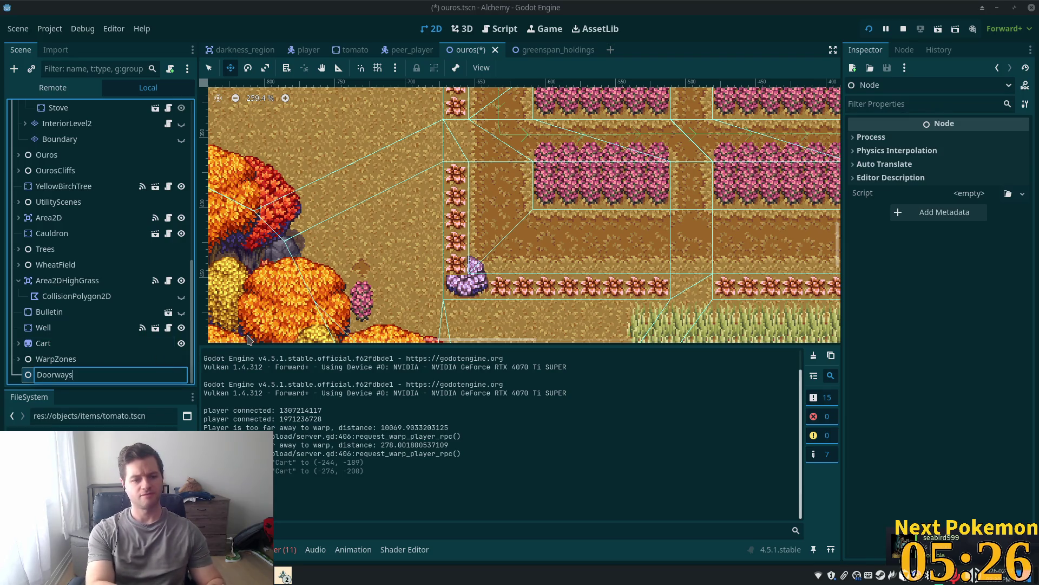
key("Return")
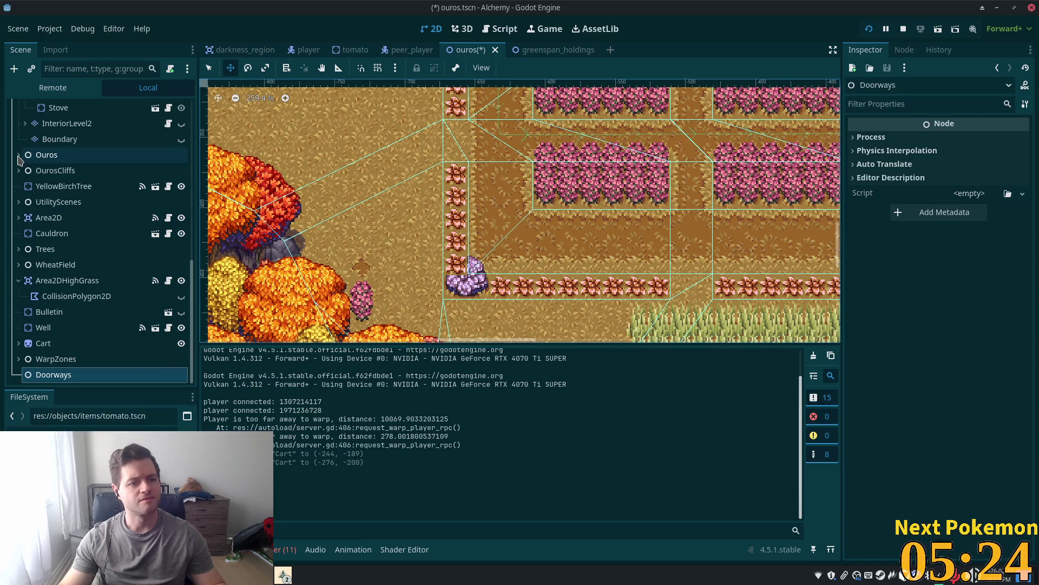
Move the twelve nodes from Doorway through BankExit into Doorways
left_click(19, 155)
left_click(73, 172)
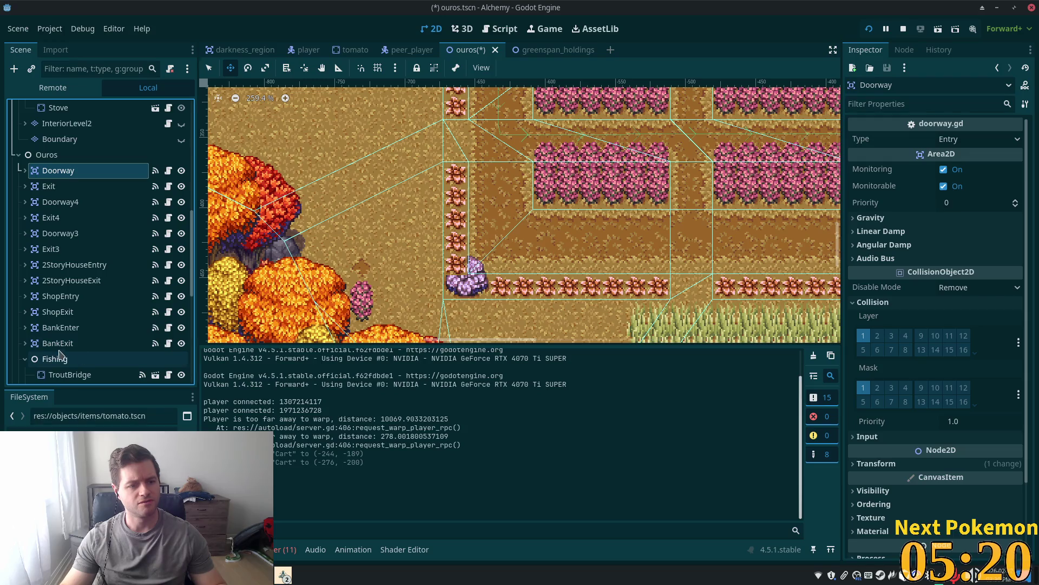
left_click(79, 343, "shift")
scroll(82, 188, "down", 4)
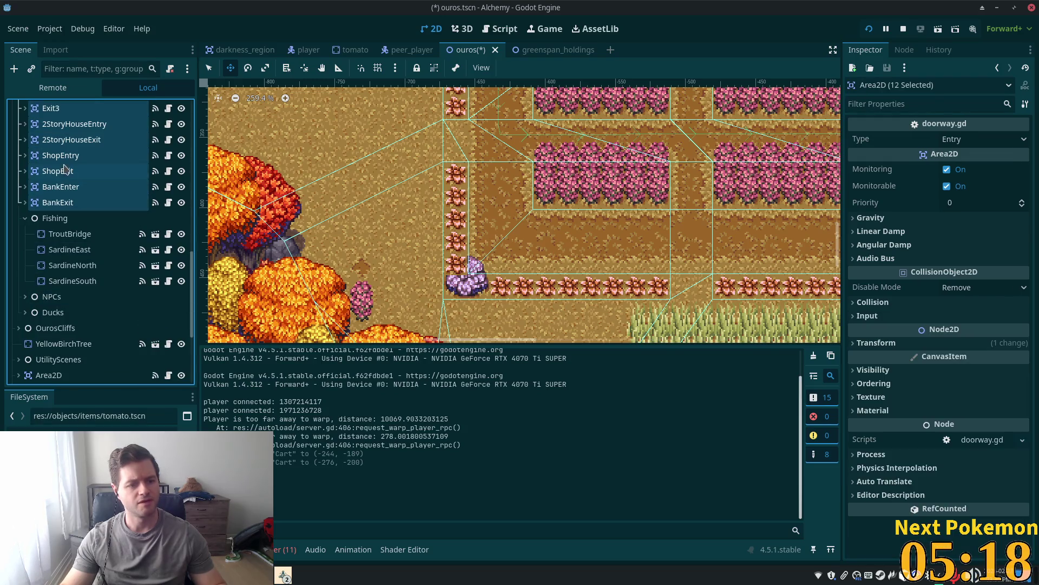
mouse_move(78, 229)
left_mouse_down()
mouse_move(96, 379)
mouse_move(69, 375)
left_mouse_up()
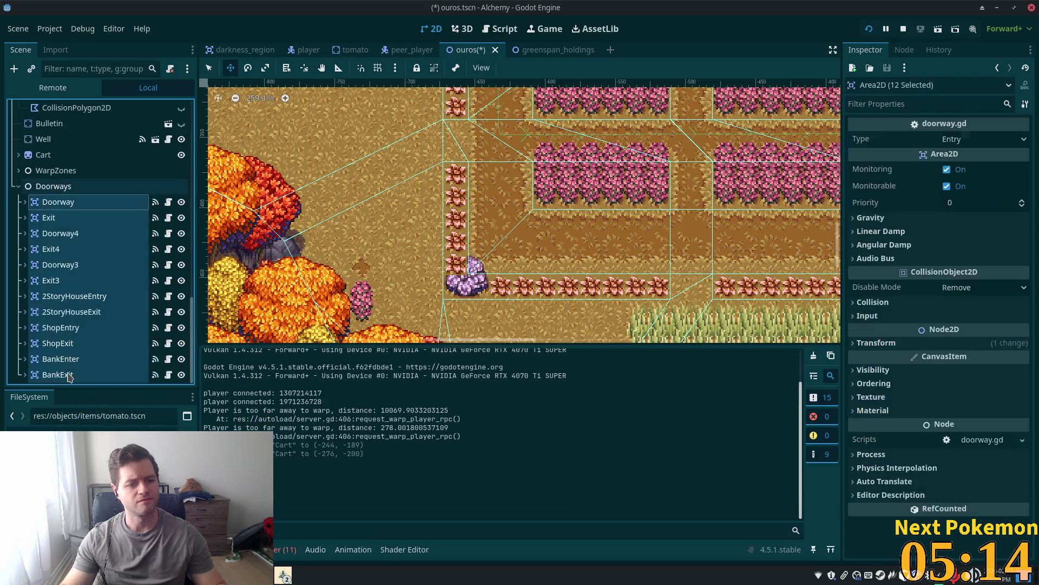
scroll(46, 206, "up", 5)
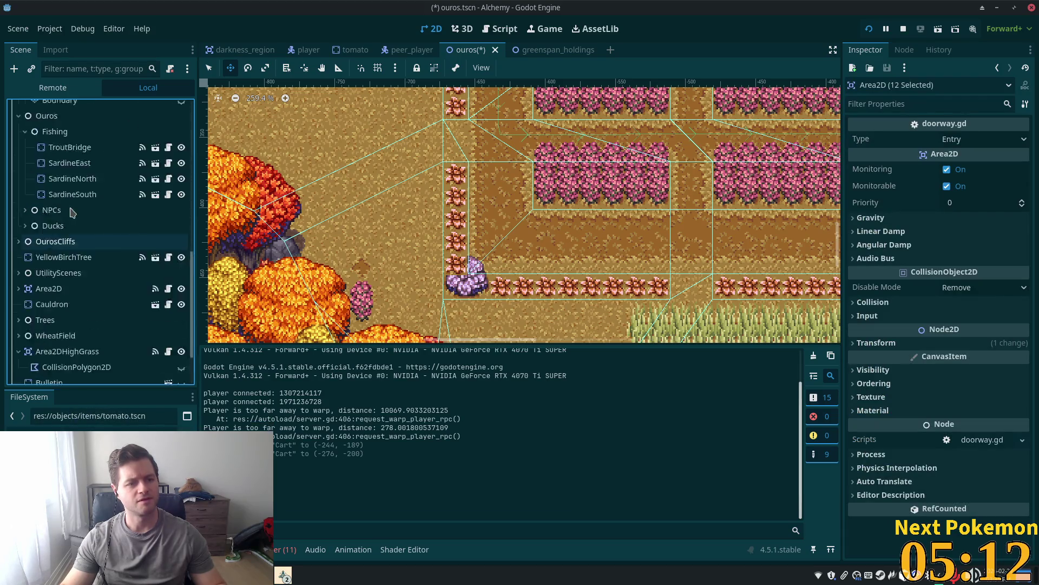
left_click(43, 200)
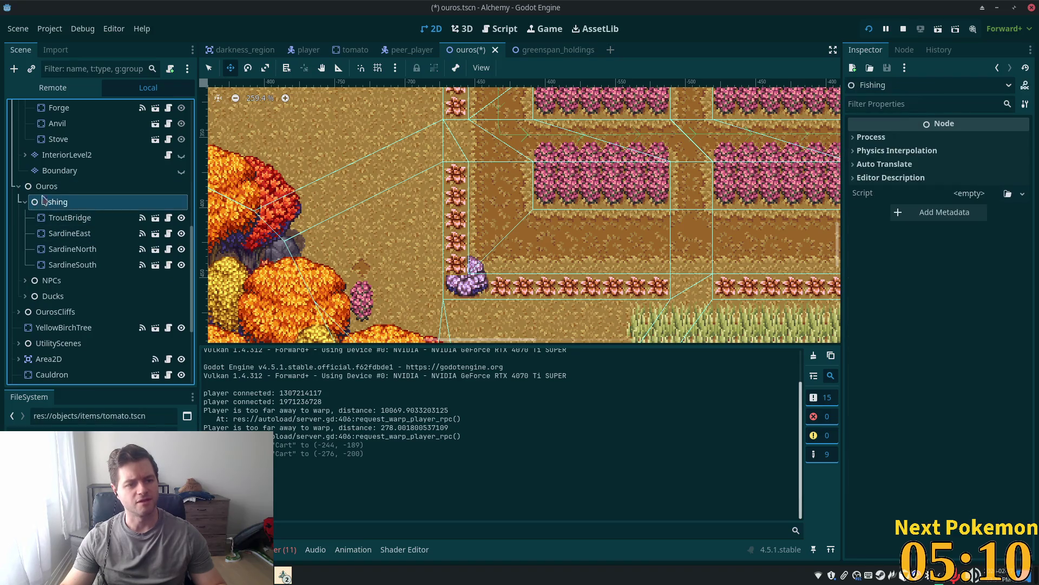
Reparent the Fishing group to the Ouros root
right_click(76, 206)
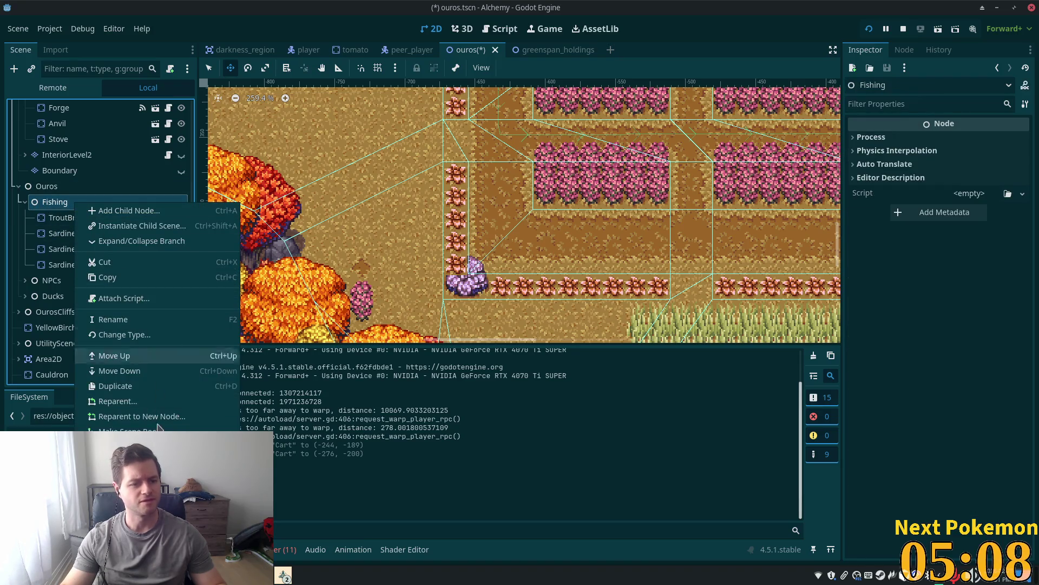
left_click(149, 401)
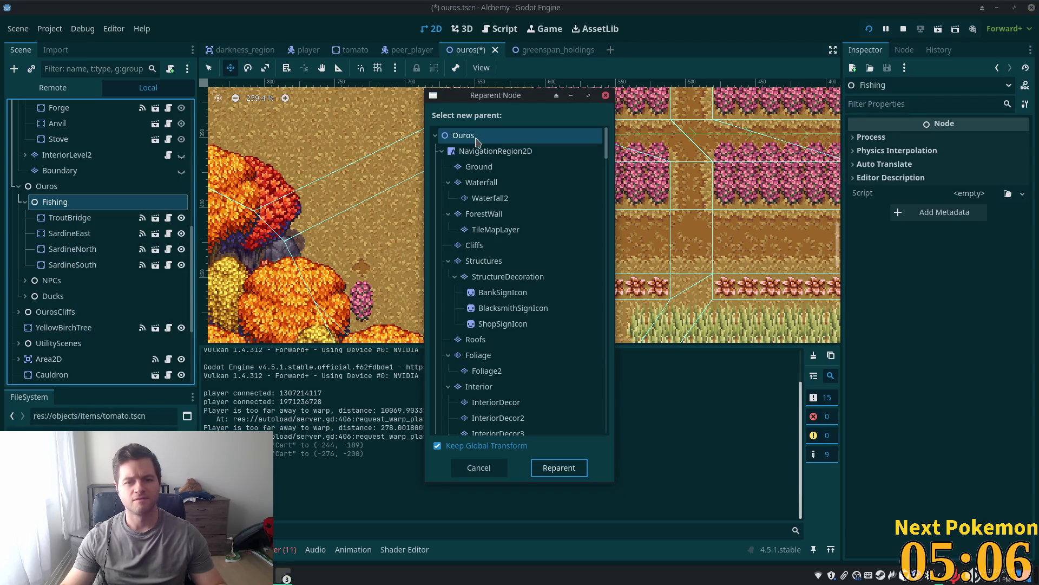
double_click(450, 135)
scroll(101, 271, "up", 5)
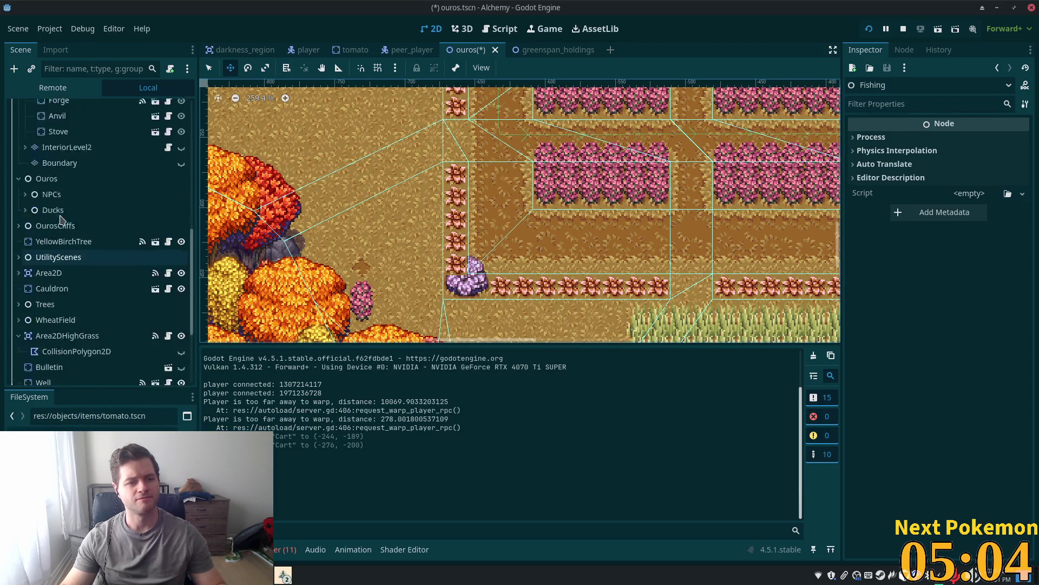
Reparent the NPCs group to the Ouros root so it sits after Fishing
left_click_drag(106, 281, 58, 270)
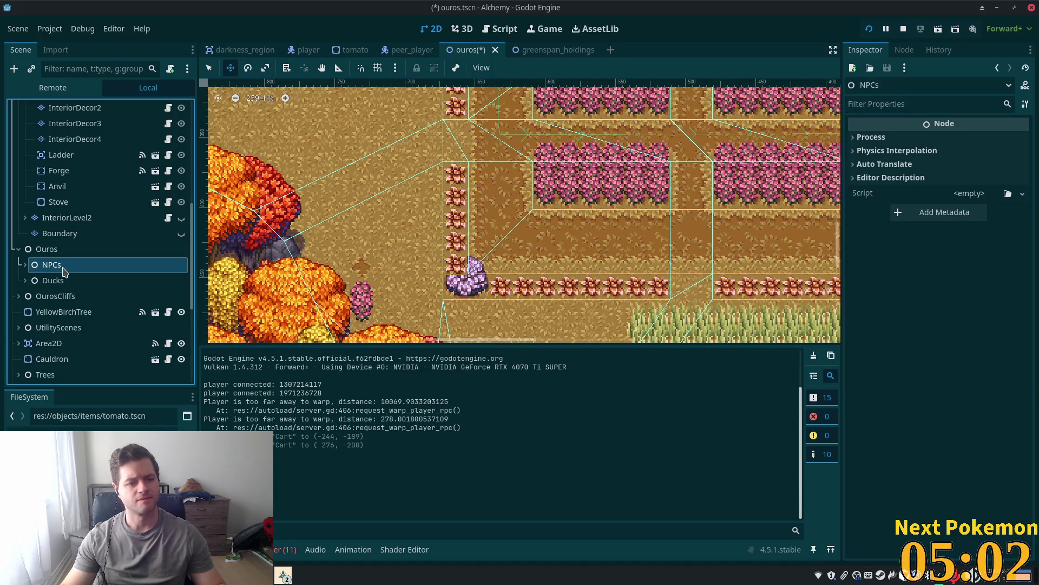
right_click(64, 271)
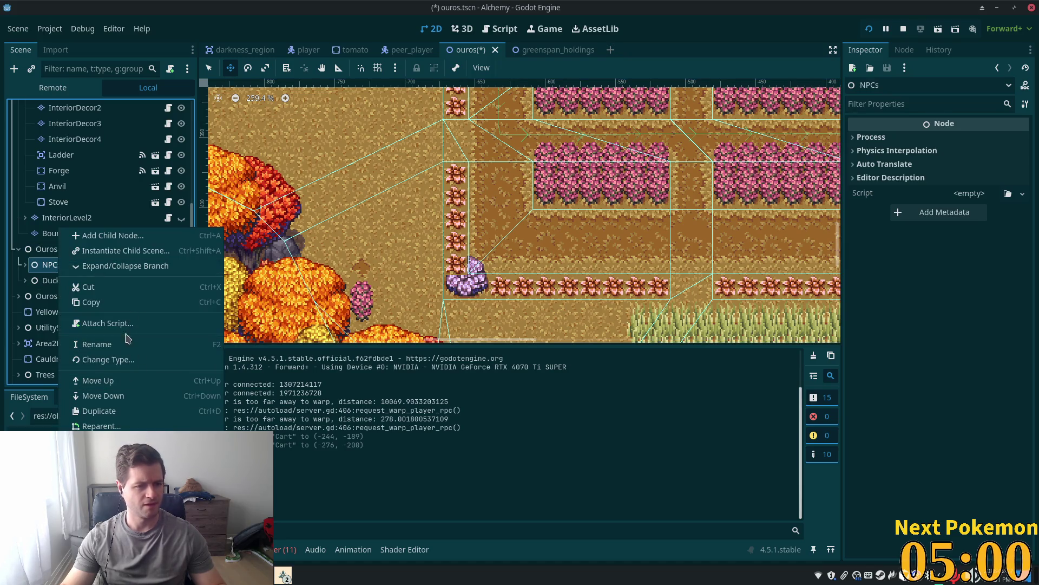
left_click(126, 426)
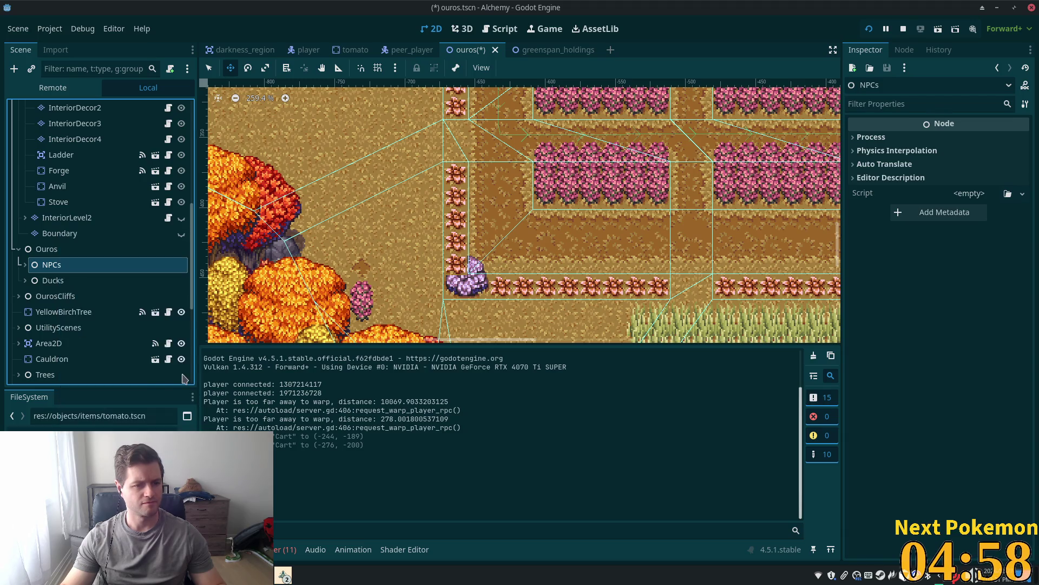
left_click(544, 469)
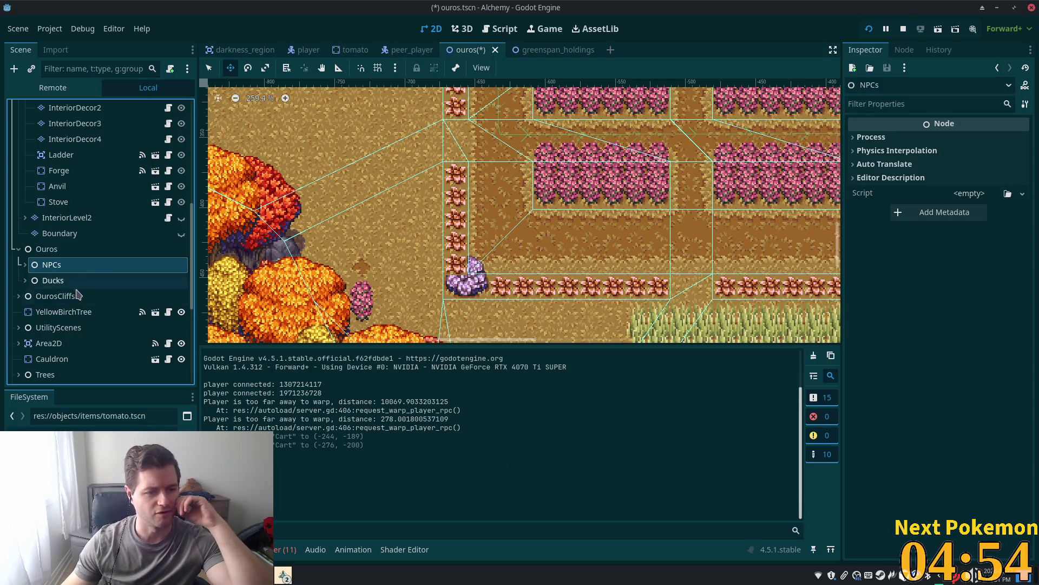
scroll(48, 265, "down", 4)
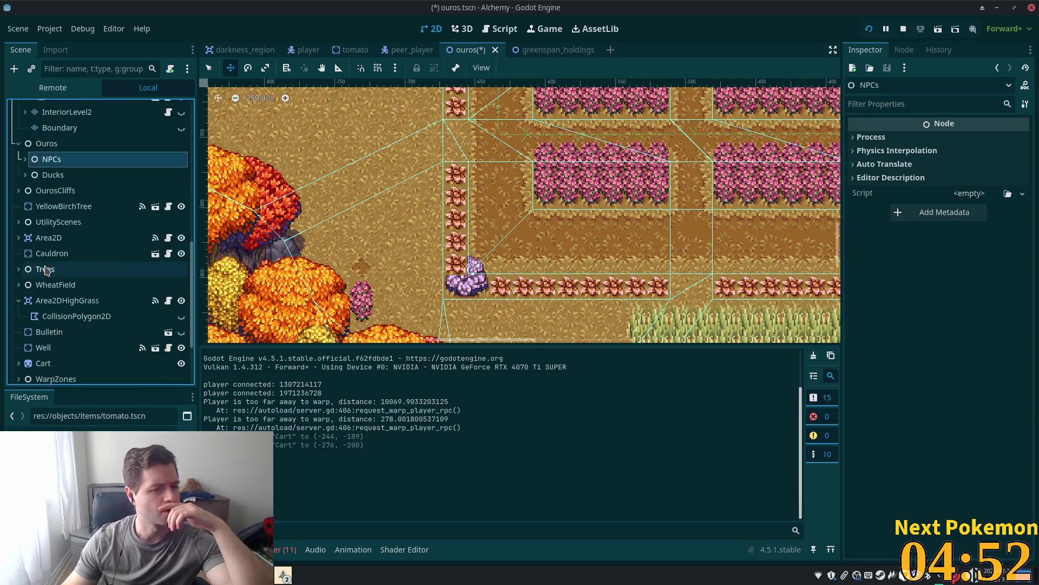
right_click(45, 159)
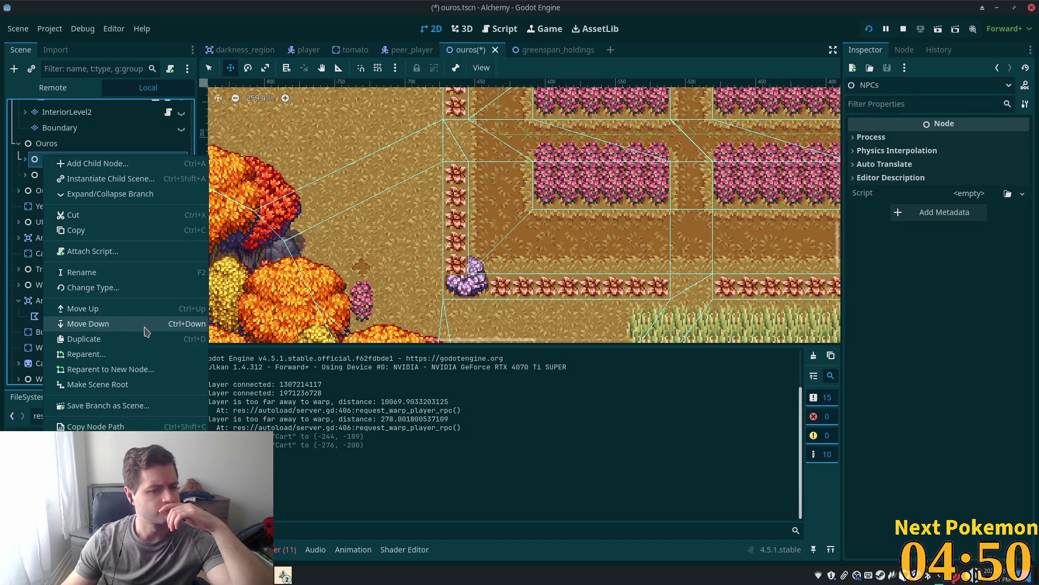
left_click(108, 355)
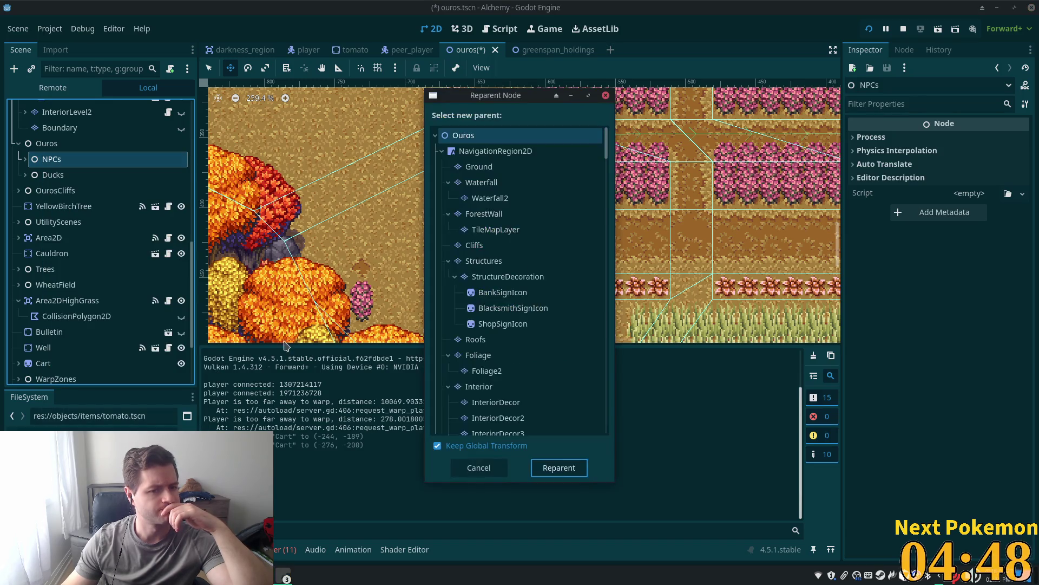
double_click(497, 142)
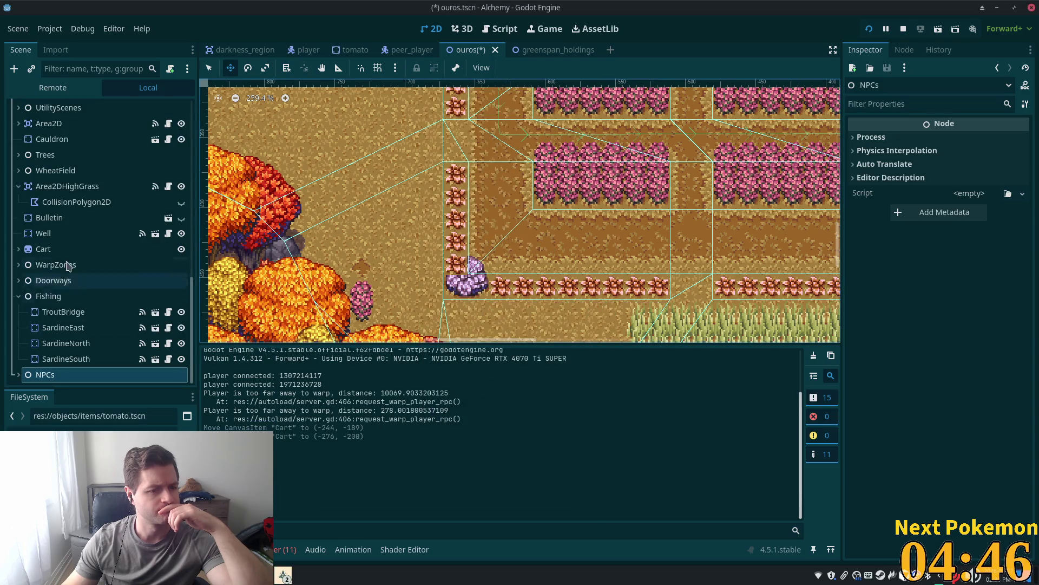
scroll(109, 307, "up", 10)
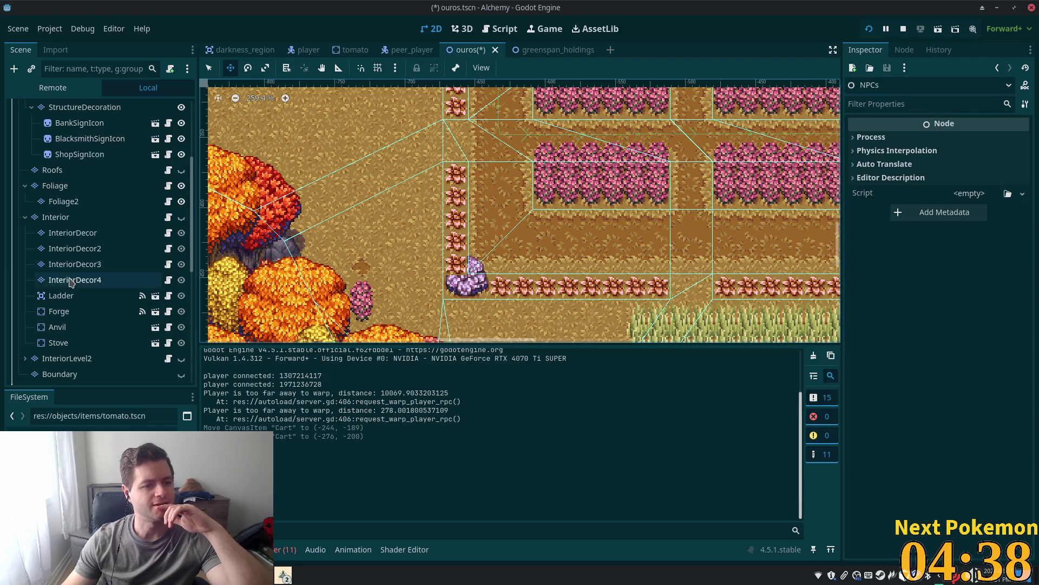
Reparent the Ducks group to the Ouros root
scroll(80, 298, "down", 3)
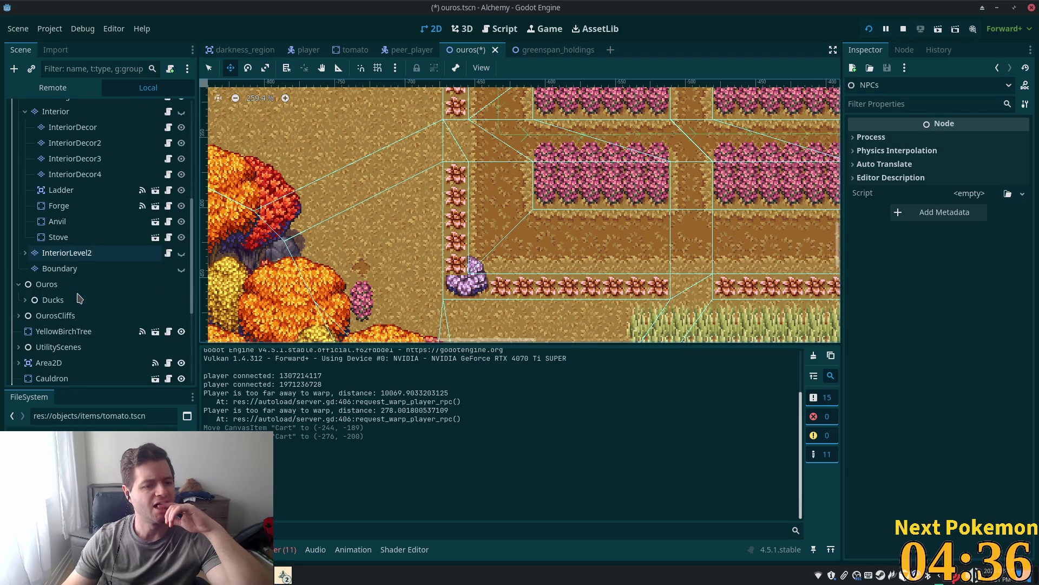
scroll(79, 298, "down", 2)
scroll(80, 297, "down", 1)
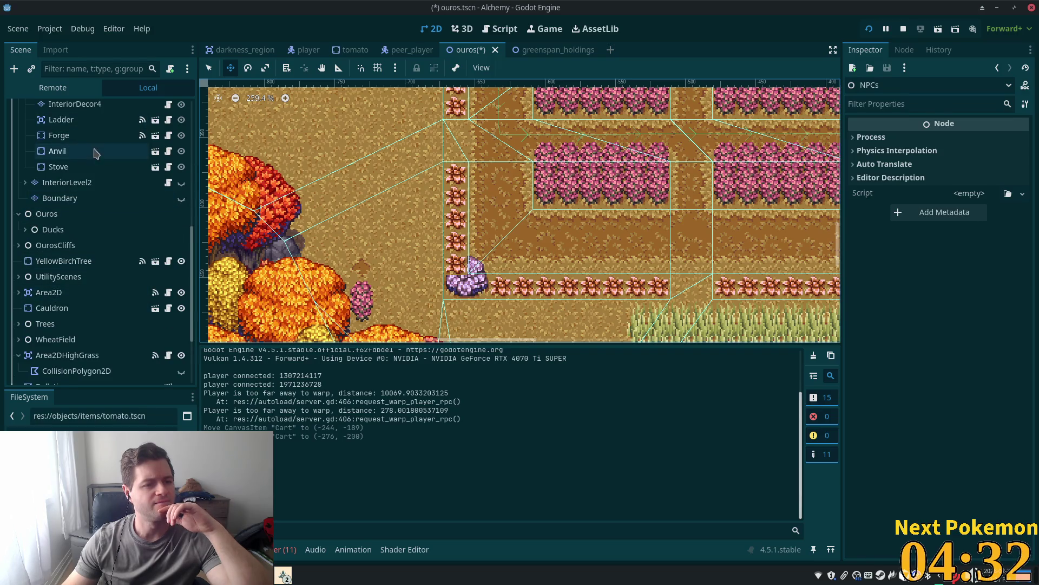
left_click(46, 228)
right_click(44, 228)
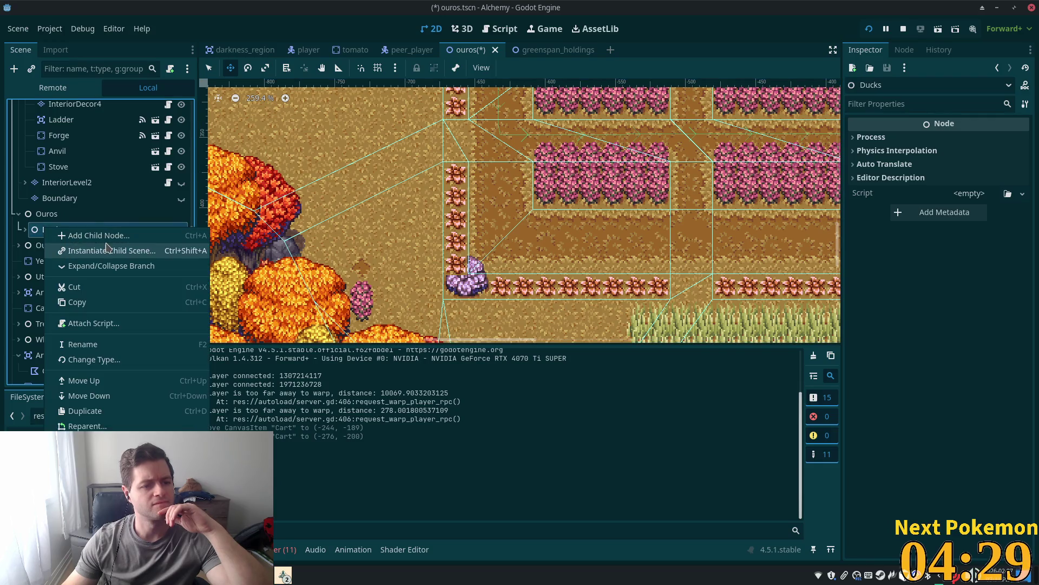
left_click(86, 426)
double_click(481, 138)
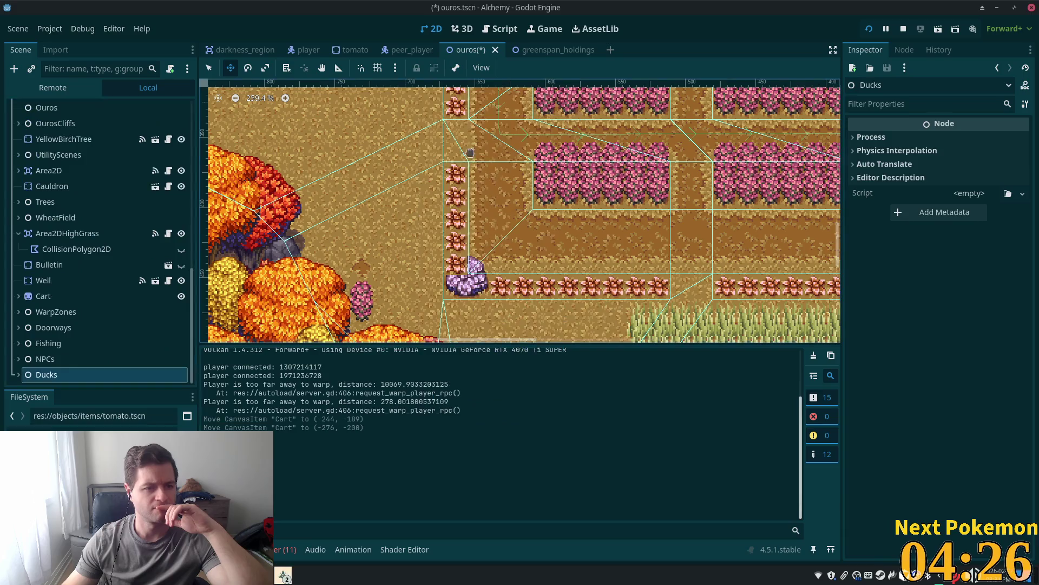
Delete the empty Ouros group and expand OurosCliffs to view its spawn nodes
left_click(52, 111)
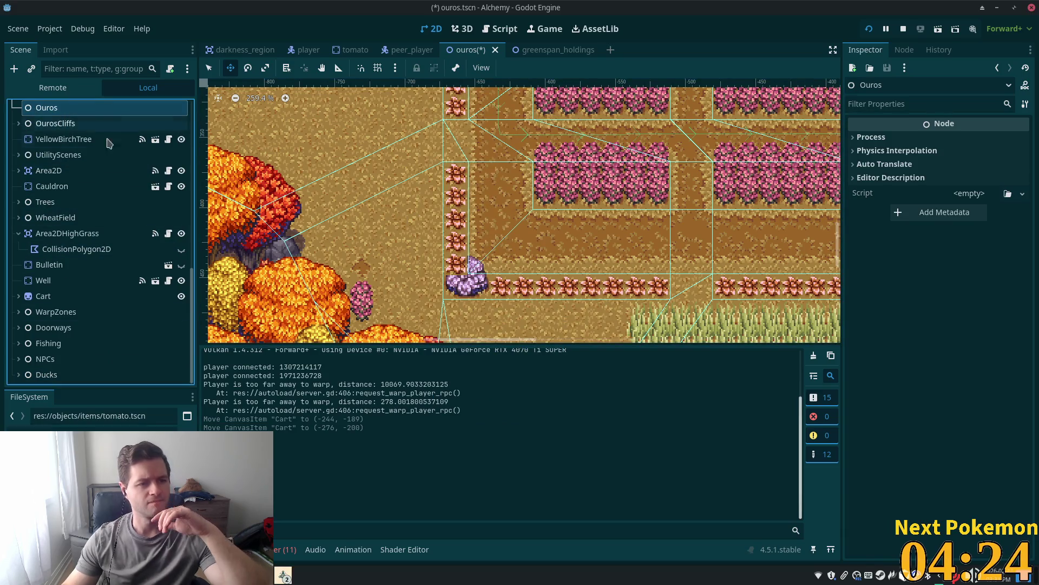
key("Delete")
left_click(550, 302)
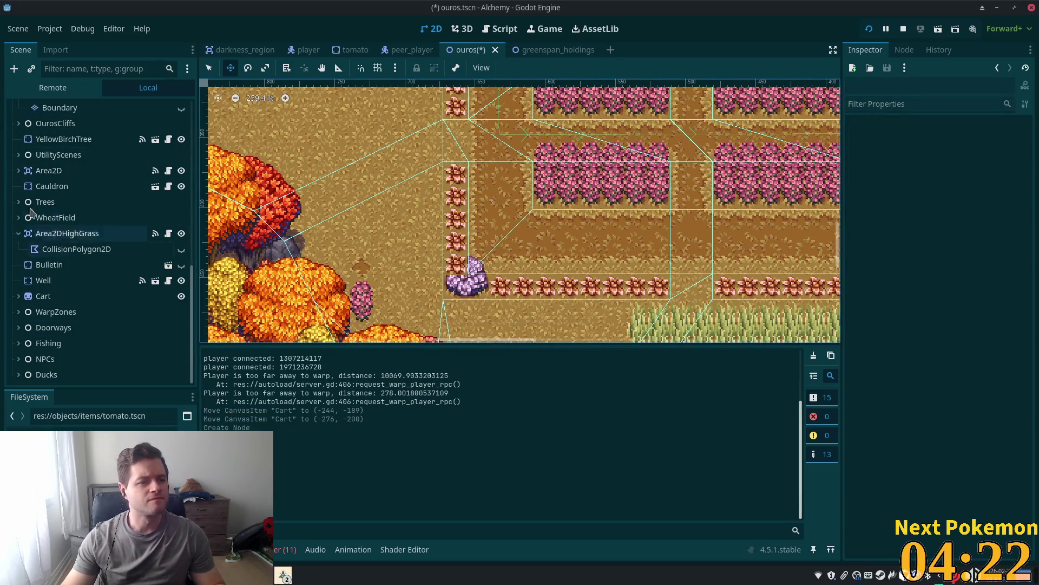
left_click(18, 124)
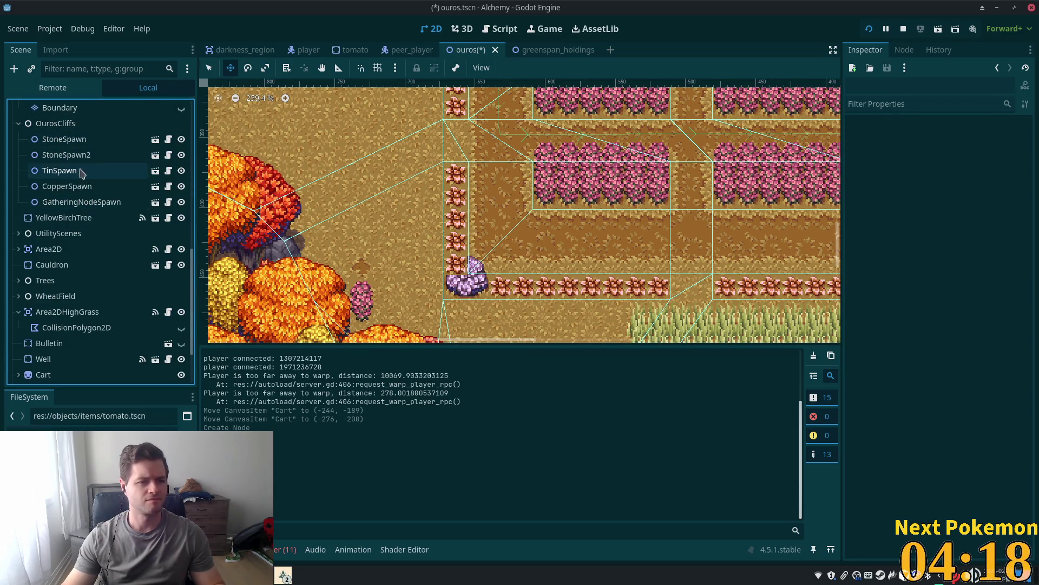
left_click(87, 203)
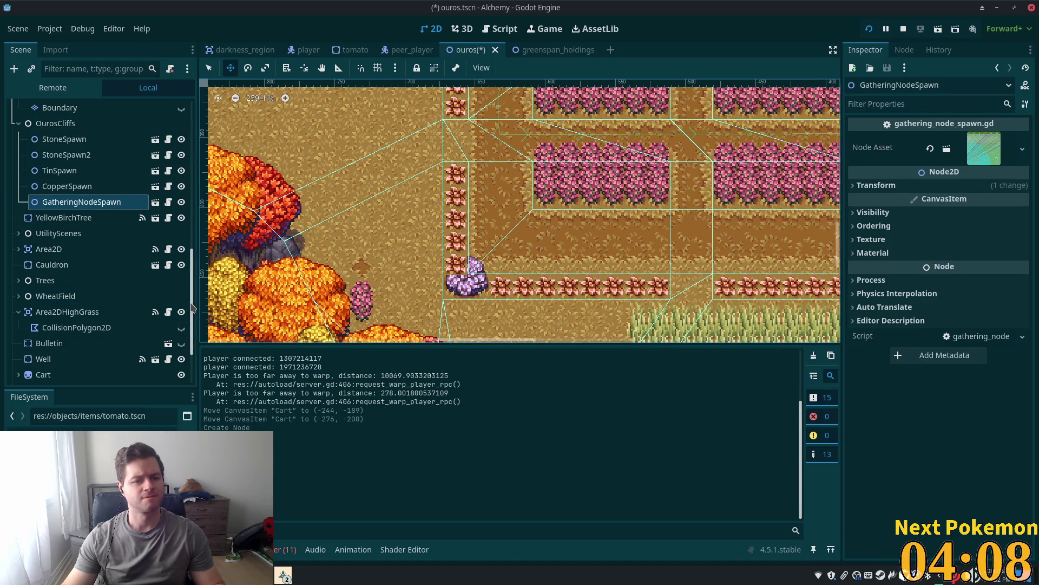
scroll(184, 306, "up", 10)
Add a plain Node under the Ouros root named MiningNodes
left_click(70, 111)
key("ctrl+a")
type("coll")
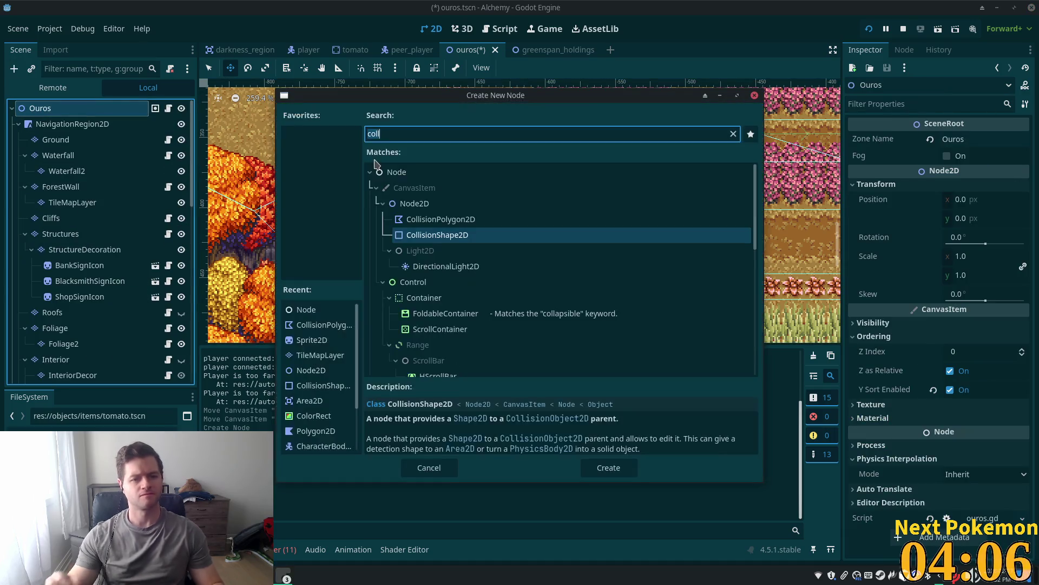
type("mining")
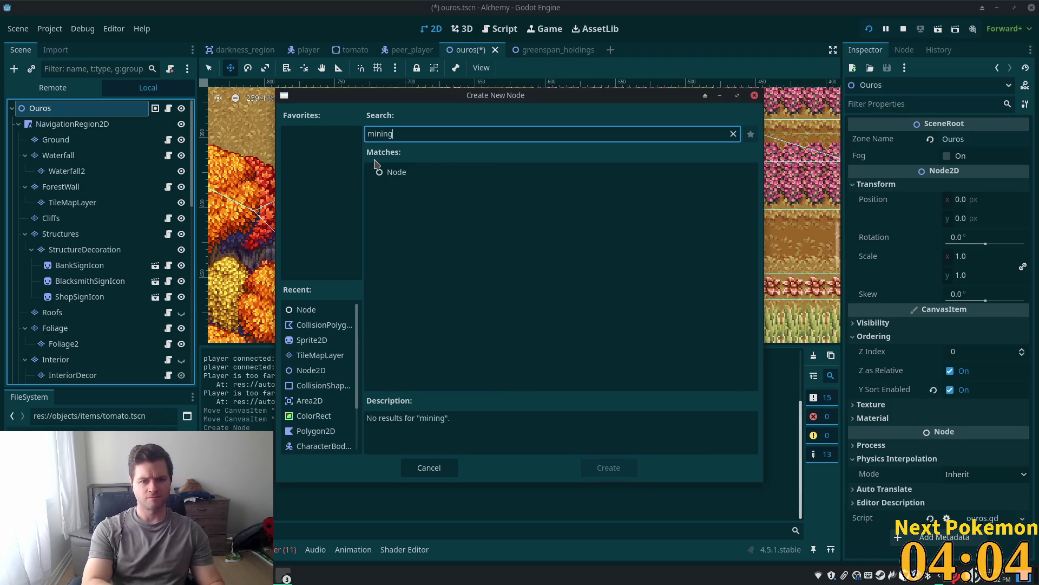
double_click(397, 172)
key("F2")
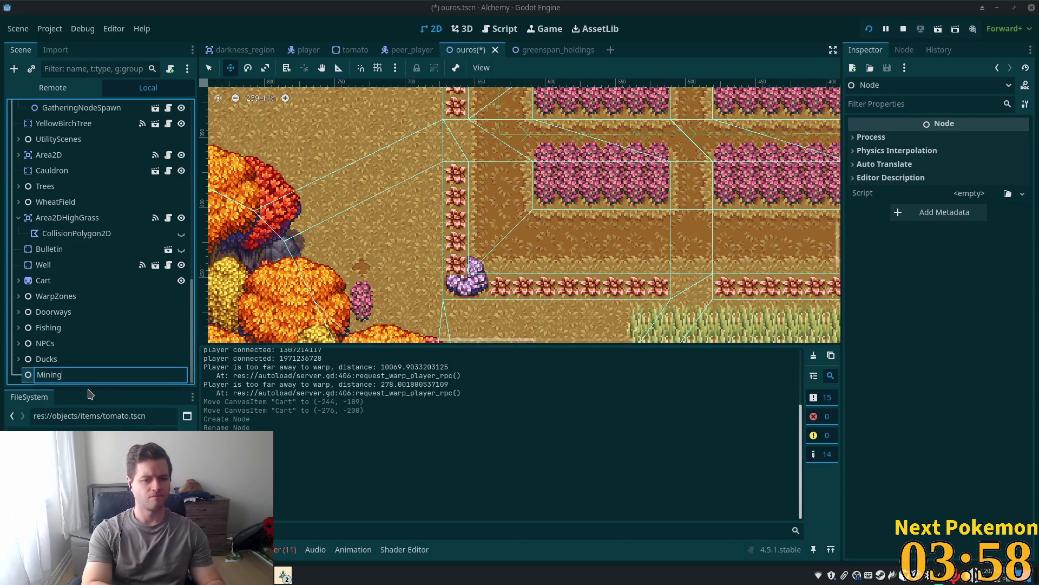
key("Return")
left_click_drag(81, 375, 40, 145)
Move StoneSpawn, StoneSpawn2, TinSpawn and CopperSpawn into MiningNodes
left_click(52, 152)
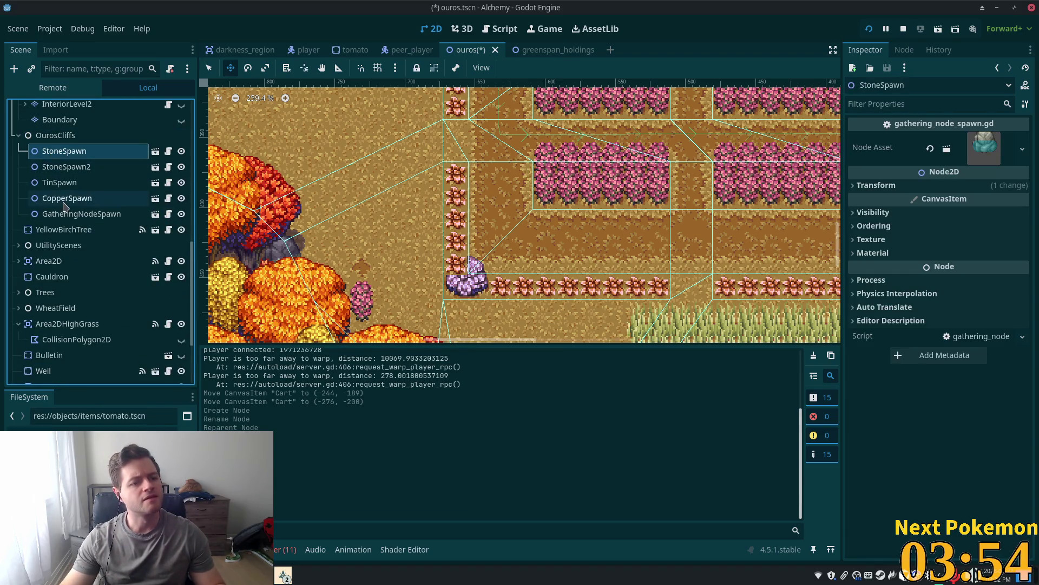
left_click(64, 200, "shift")
scroll(65, 203, "down", 3)
scroll(76, 188, "up", 4)
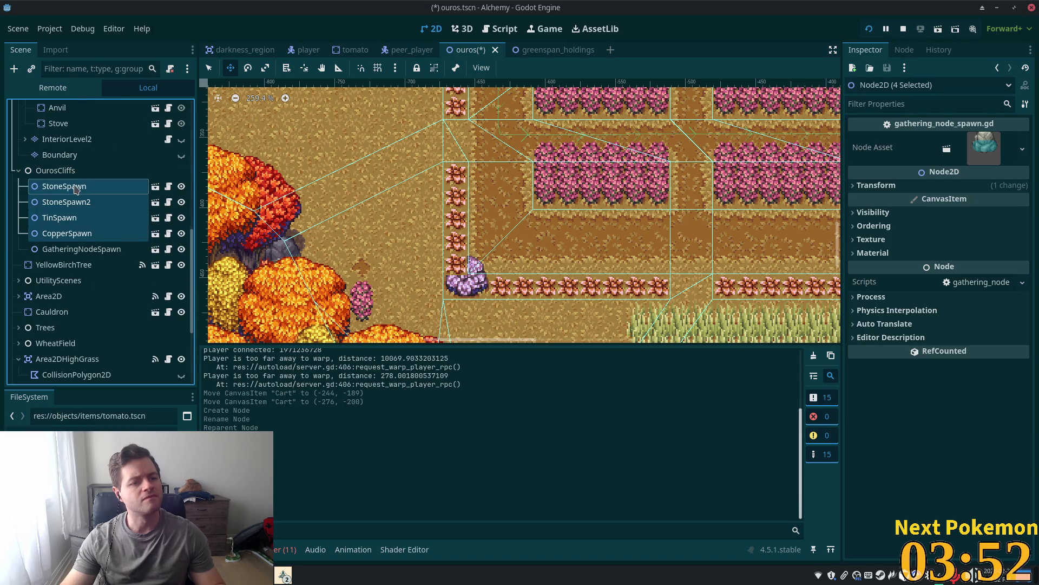
mouse_move(73, 305)
left_mouse_down()
mouse_move(76, 388)
mouse_move(67, 378)
left_mouse_up()
left_click(19, 313)
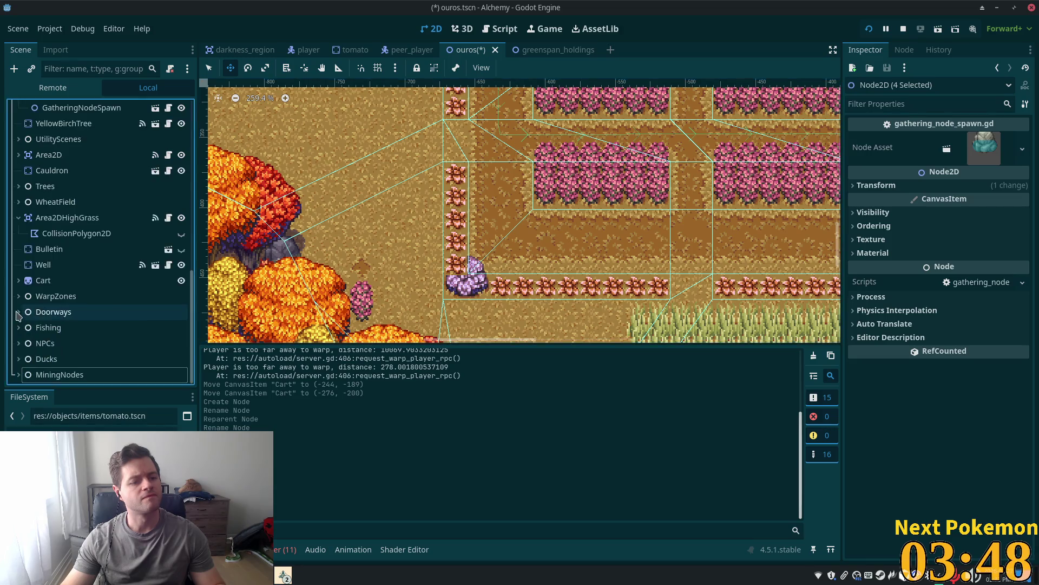
scroll(163, 269, "up", 2)
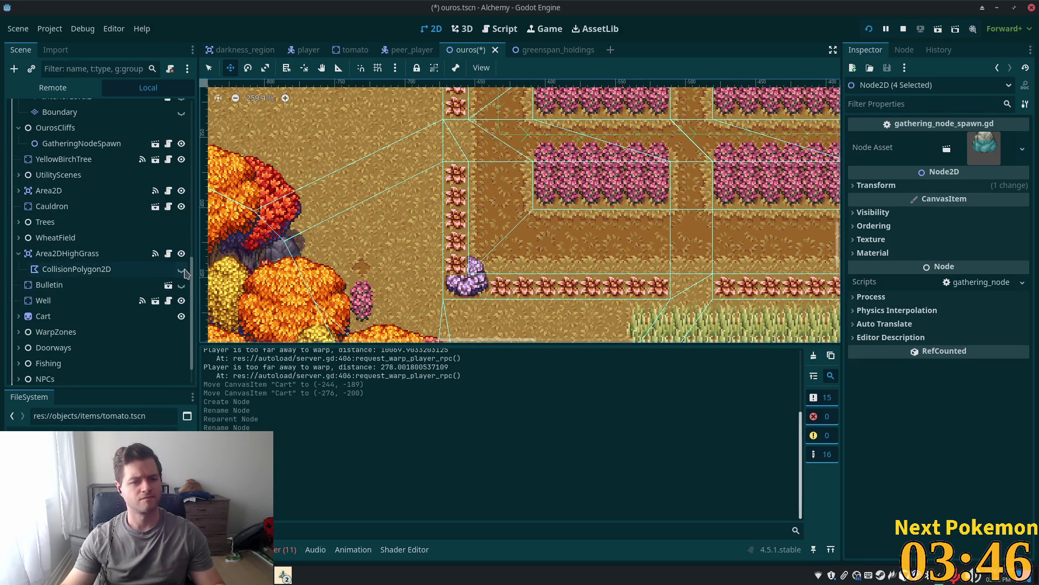
scroll(185, 272, "up", 10)
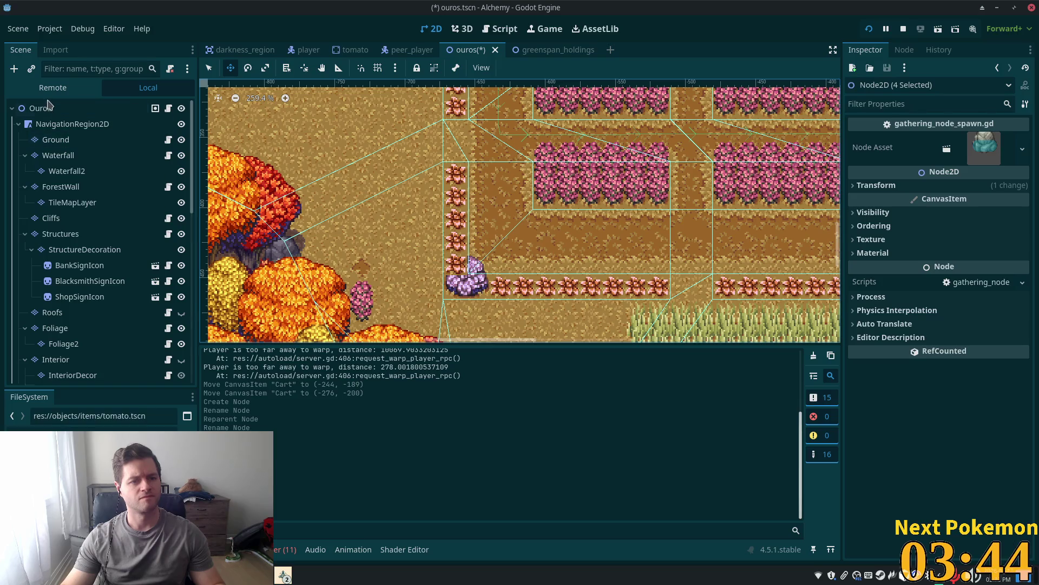
left_click(44, 108)
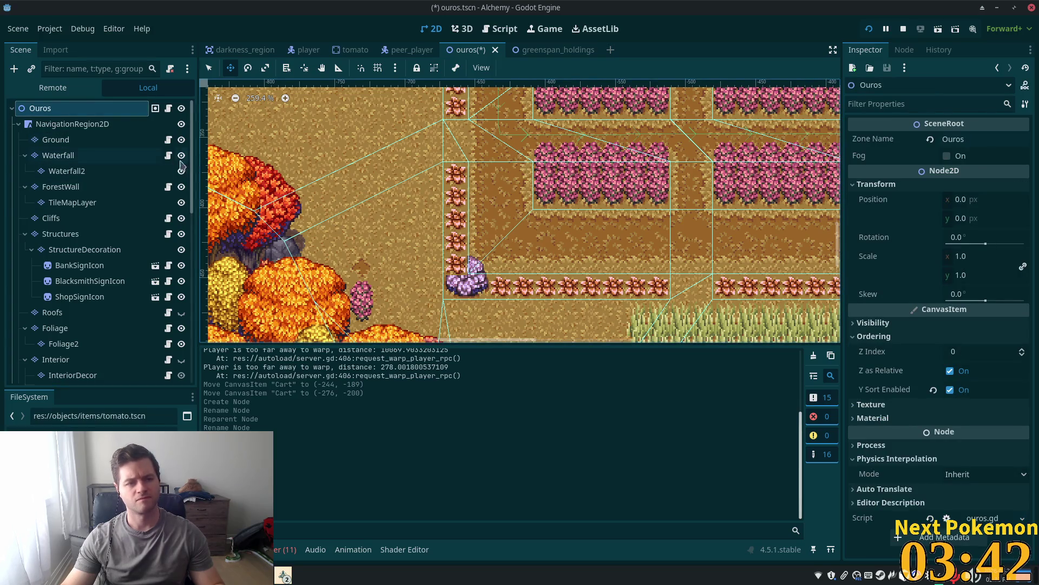
Add a Herbs node under the root and move GatheringNodeSpawn into it
key("ctrl+a")
double_click(395, 171)
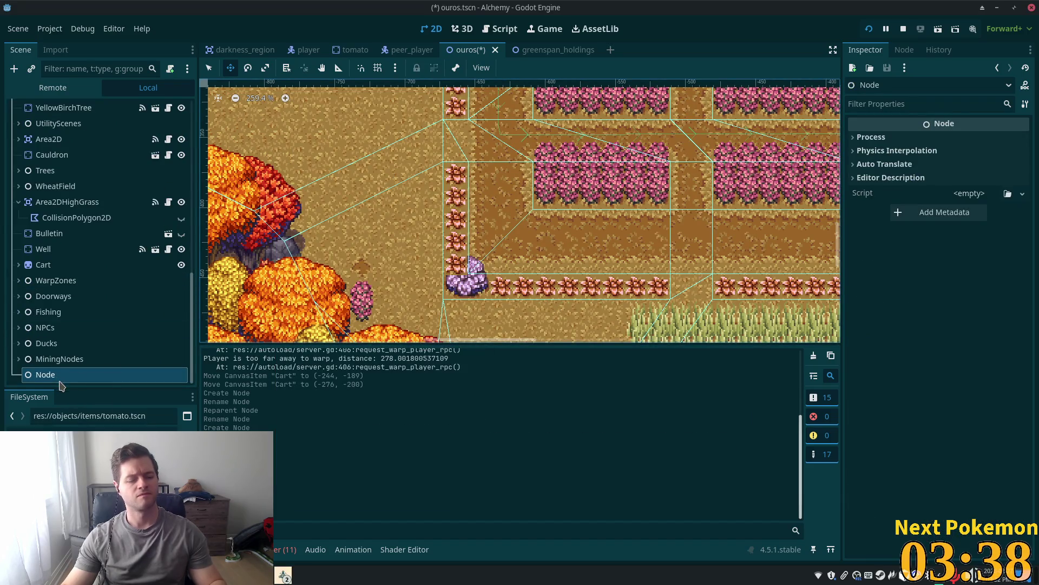
key("F2")
type("Herbs")
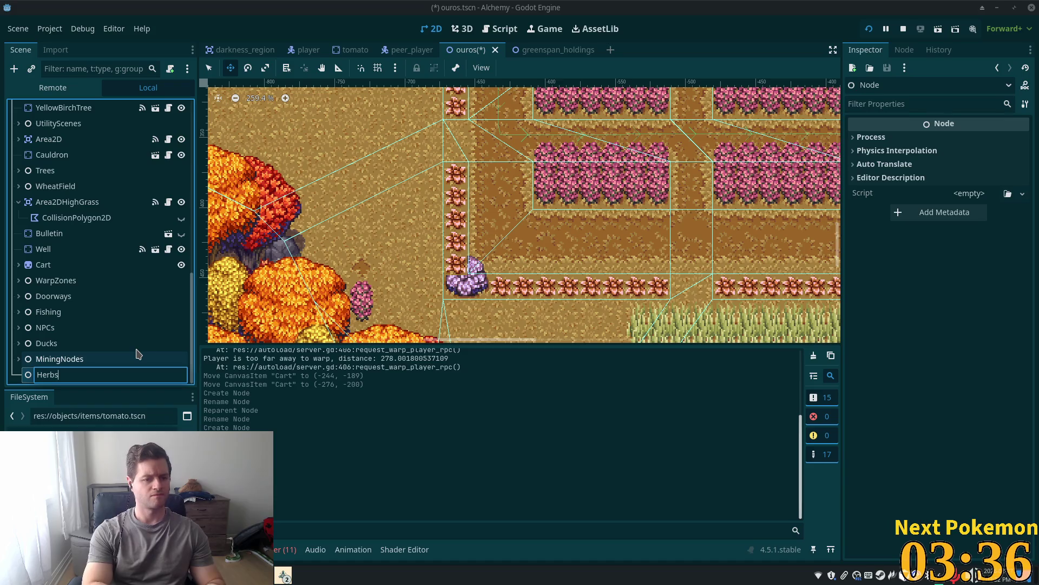
key("Return")
scroll(135, 347, "up", 5)
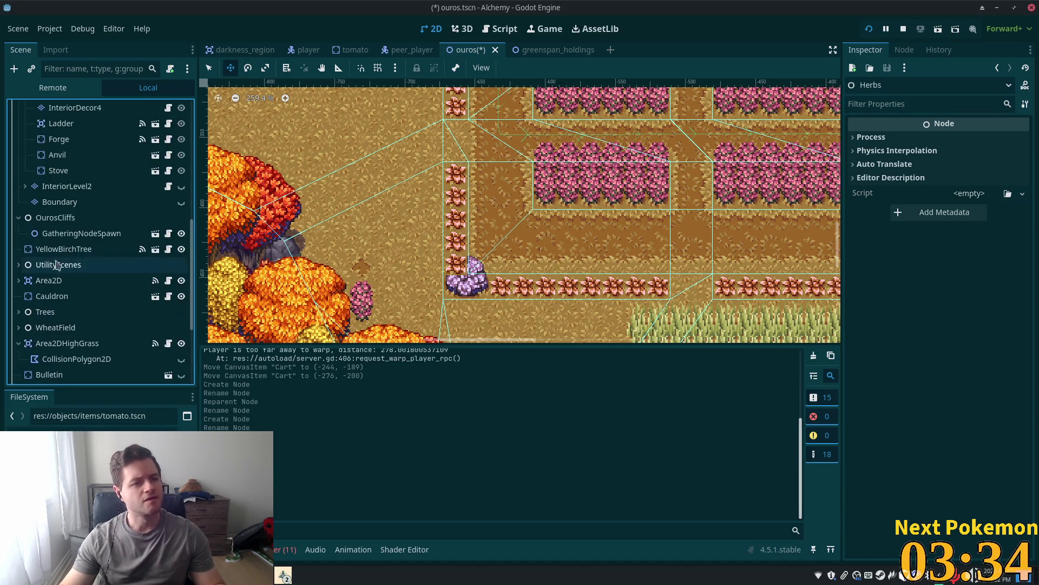
mouse_move(68, 237)
left_mouse_down()
mouse_move(60, 419)
mouse_move(53, 375)
left_mouse_up()
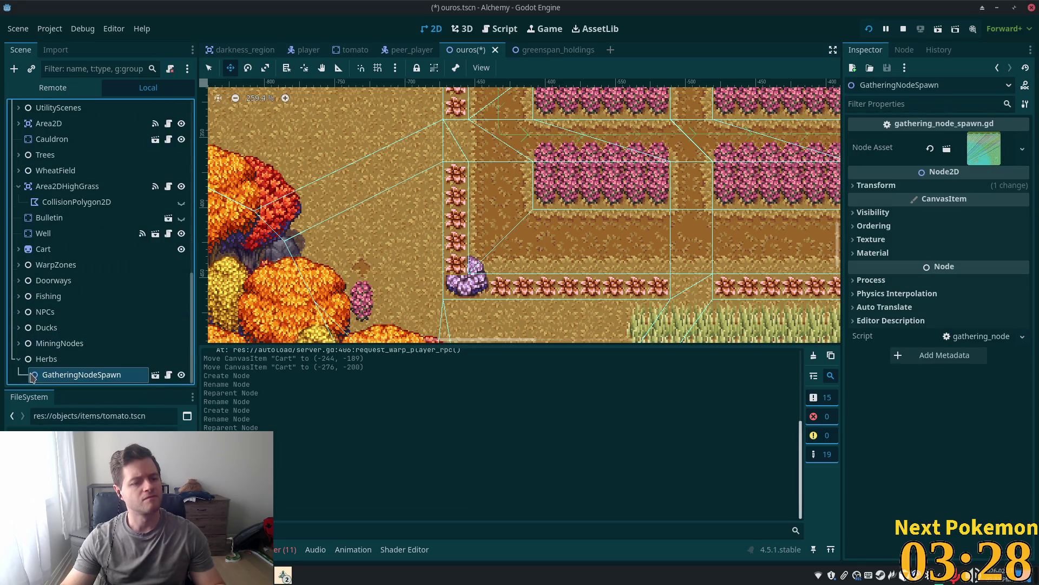
Delete the emptied OurosCliffs node
scroll(48, 341, "up", 5)
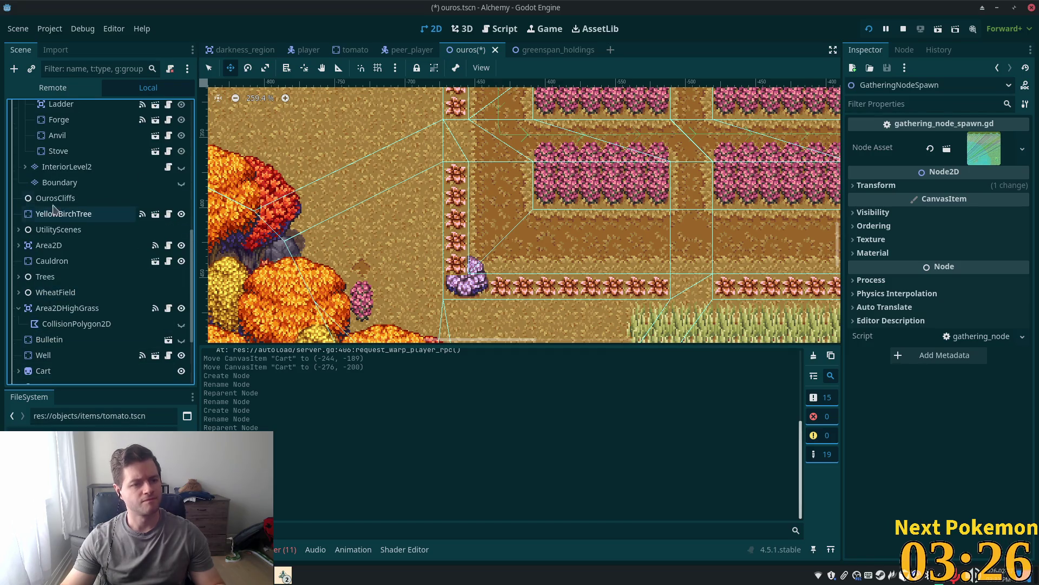
left_click(103, 198)
key("Delete")
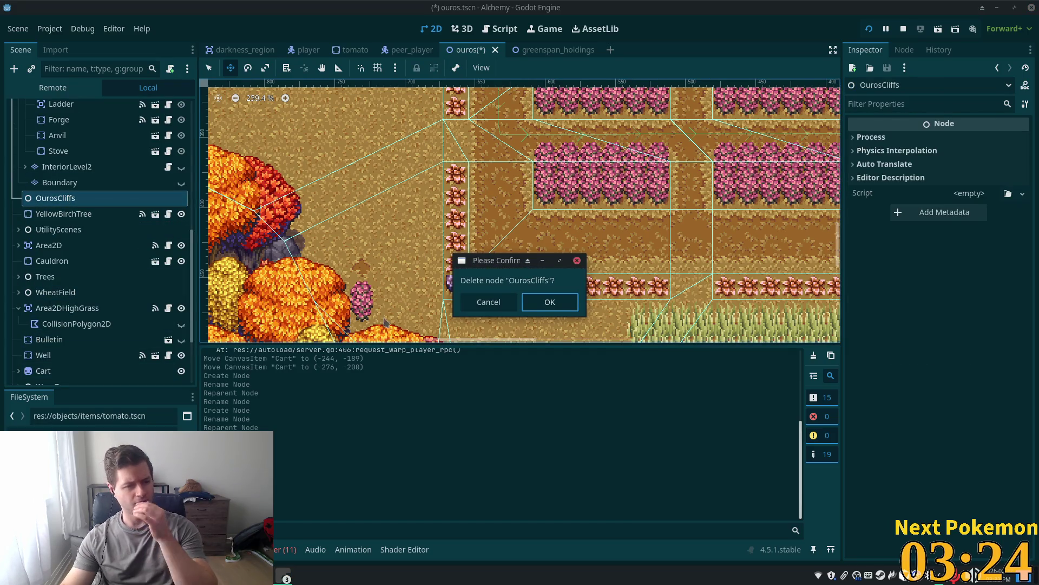
left_click(550, 301)
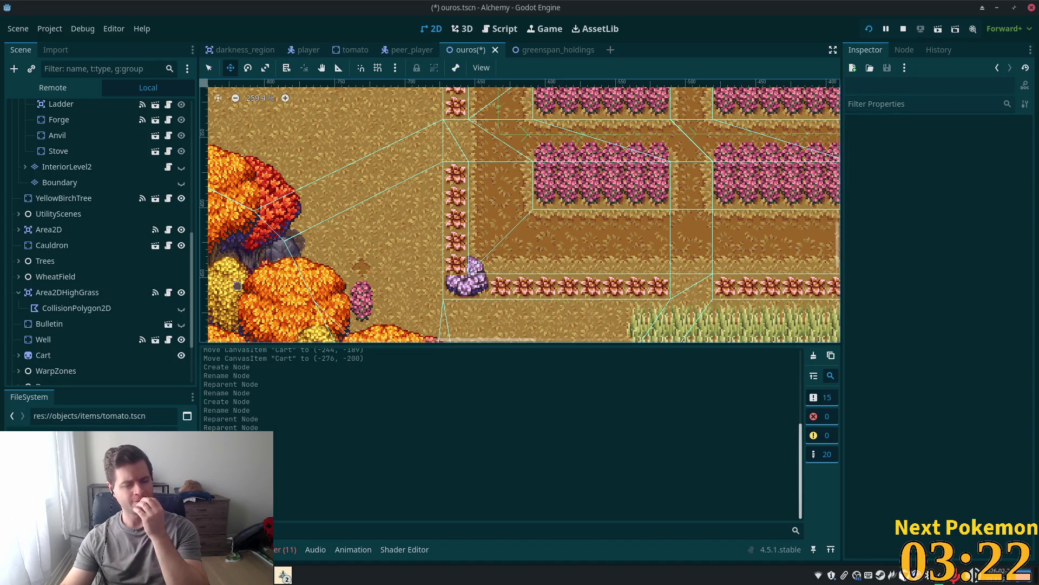
left_click(92, 198)
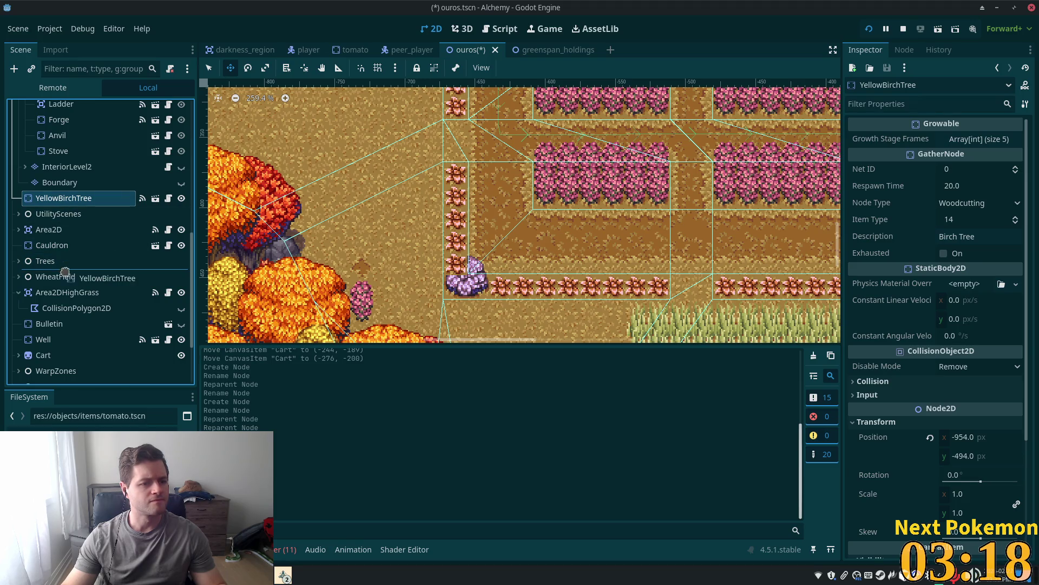
Move YellowBirchTree into Trees and shift WheatField and Trees lower in the list
left_click_drag(50, 261, 48, 262)
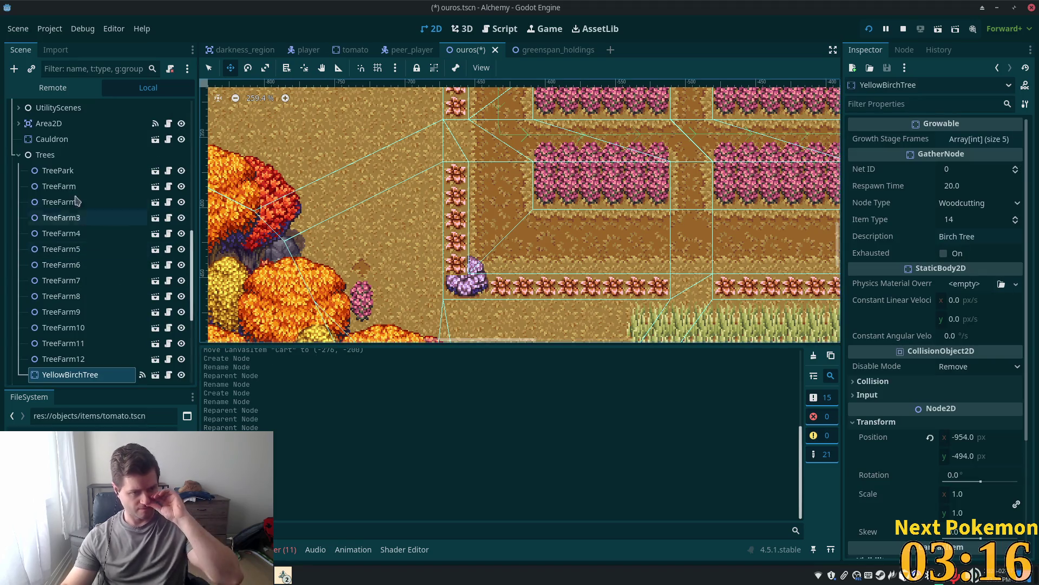
left_click(43, 154)
left_click(18, 155)
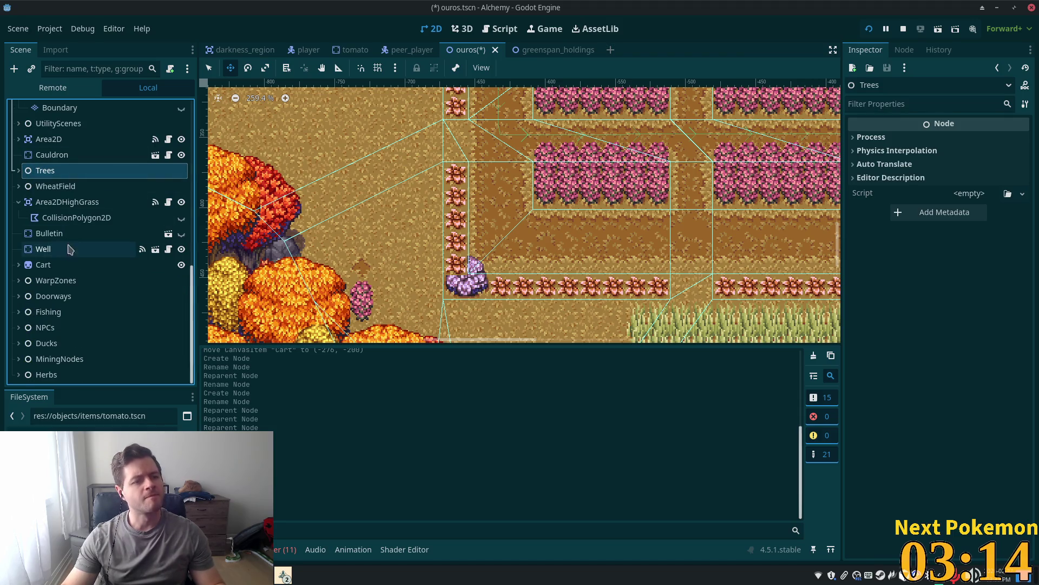
scroll(58, 230, "up", 1)
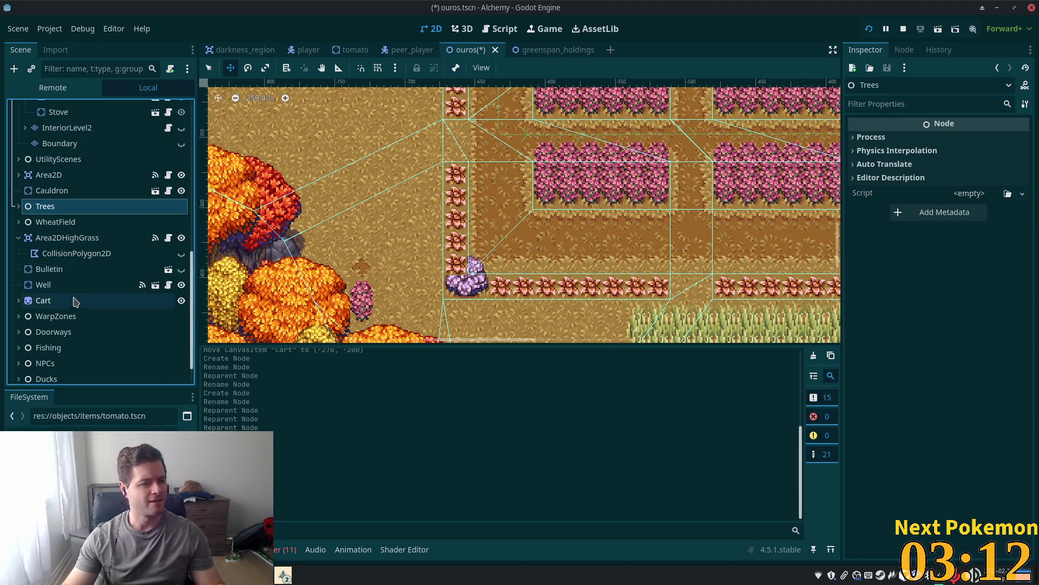
left_click_drag(53, 226, 50, 274)
left_click_drag(46, 310, 46, 311)
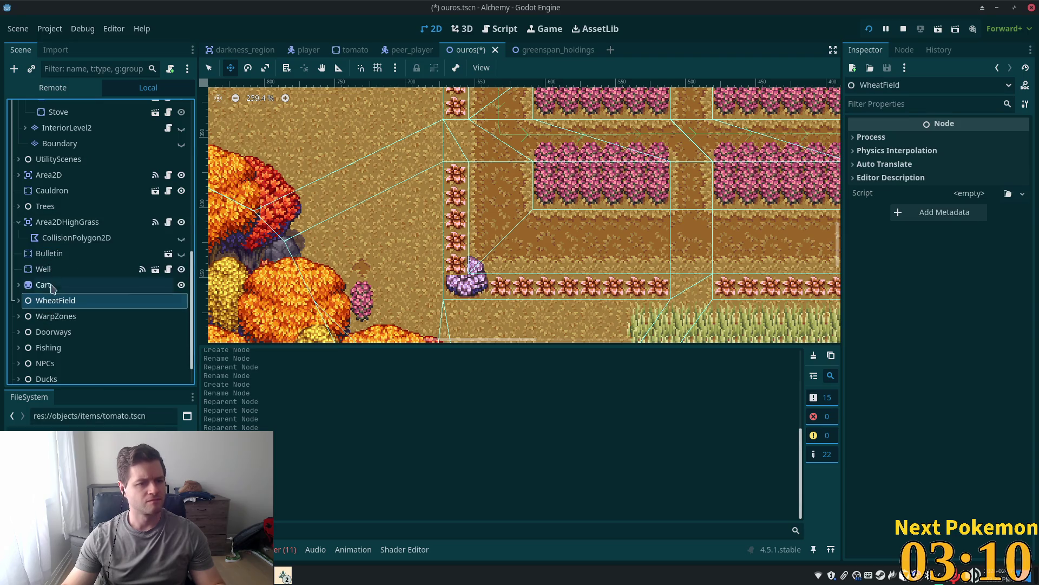
left_click_drag(45, 206, 48, 296)
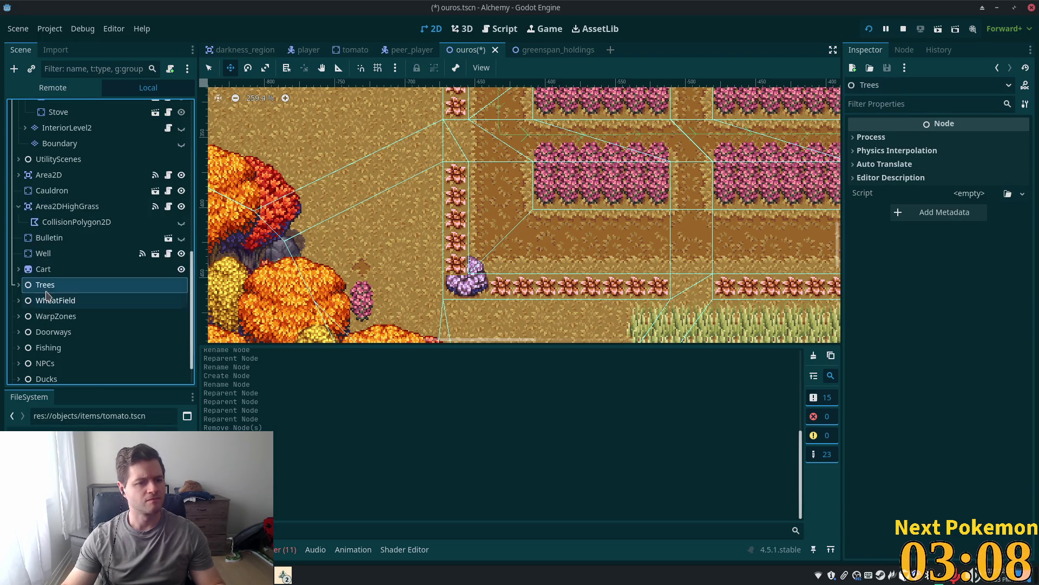
Move Area2DHighGrass into the UtilityScenes group
left_click(17, 206)
scroll(69, 251, "up", 1)
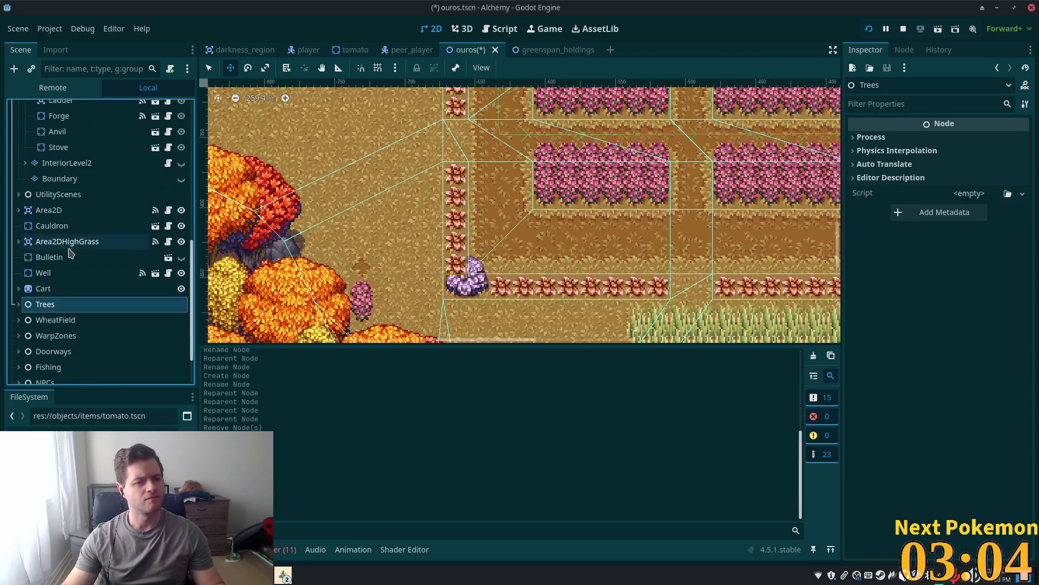
left_click(52, 245)
left_click_drag(45, 194, 44, 195)
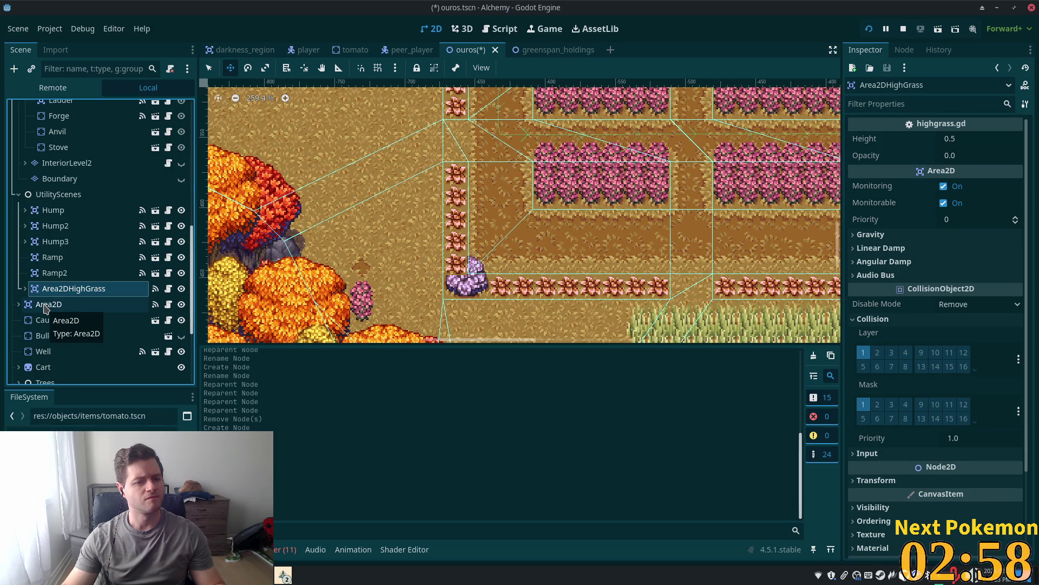
Rename the bank grass Area2D node to Area2DBankGrass
left_click(19, 304)
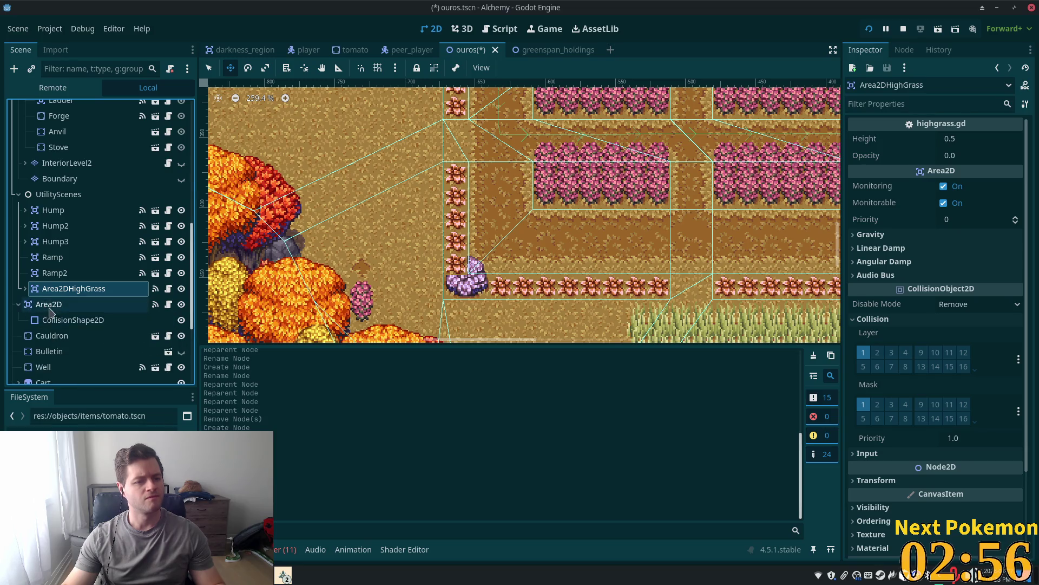
scroll(81, 249, "down", 3)
scroll(270, 245, "down", 5)
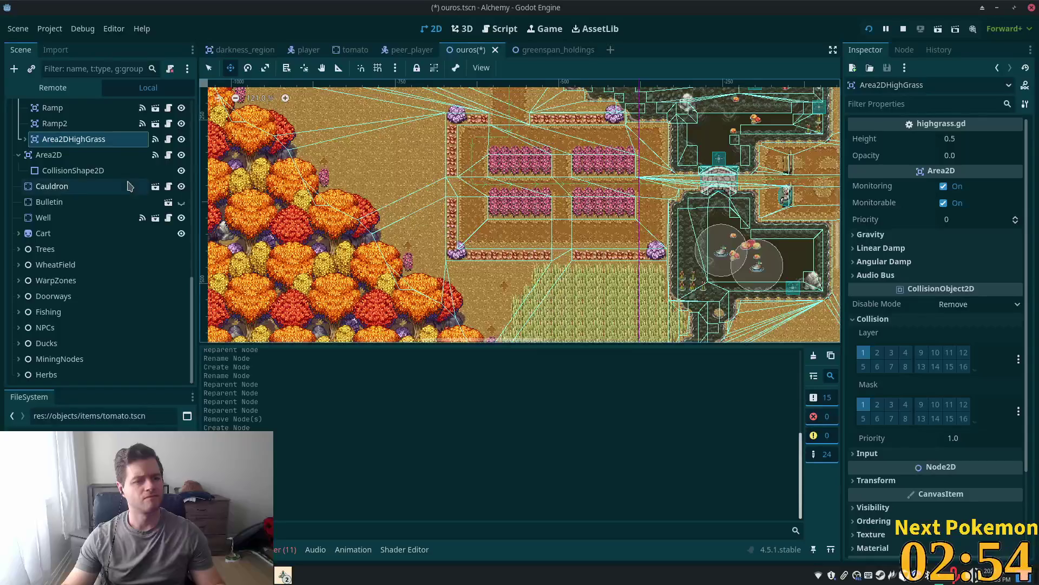
left_click(98, 172)
scroll(611, 109, "down", 5)
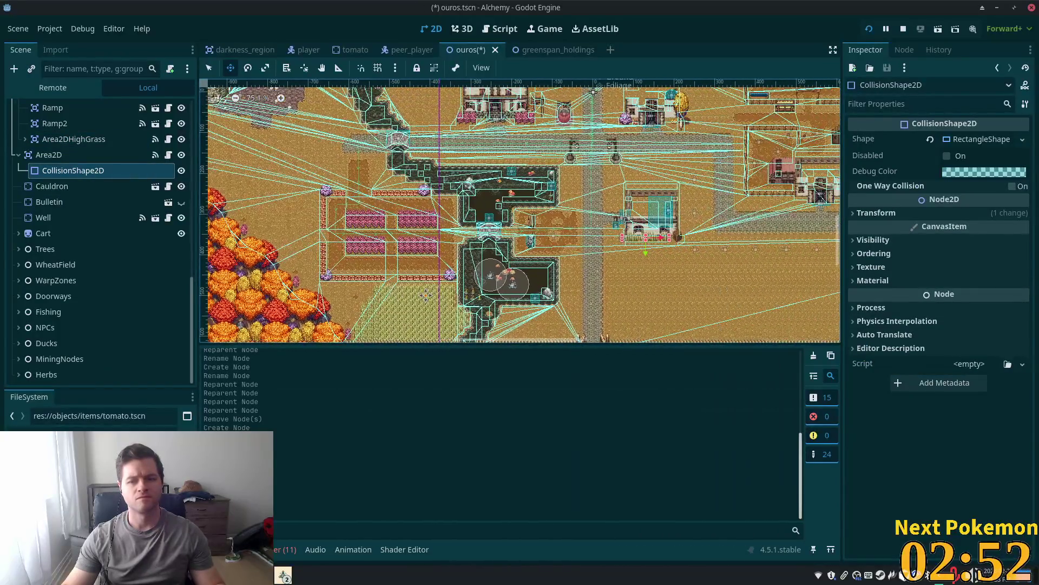
double_click(90, 154)
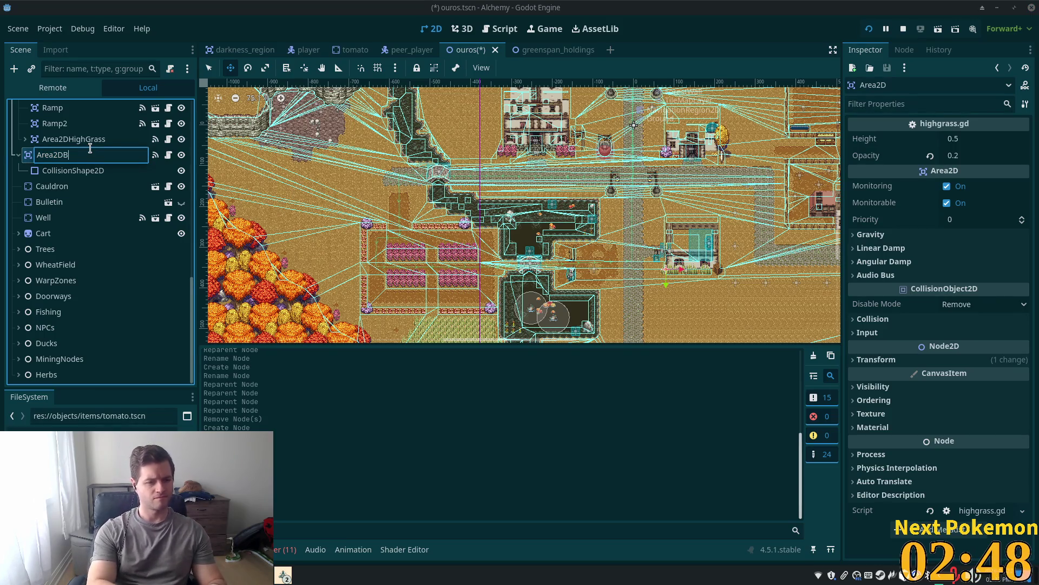
key("Return")
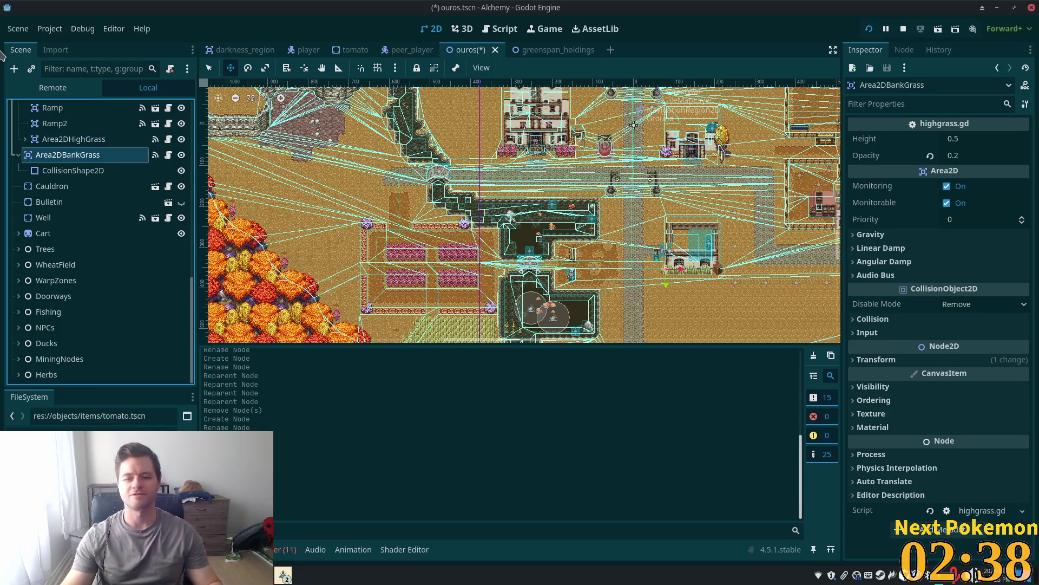
Move Area2DBankGrass into UtilityScenes and fold that group closed
scroll(64, 219, "up", 3)
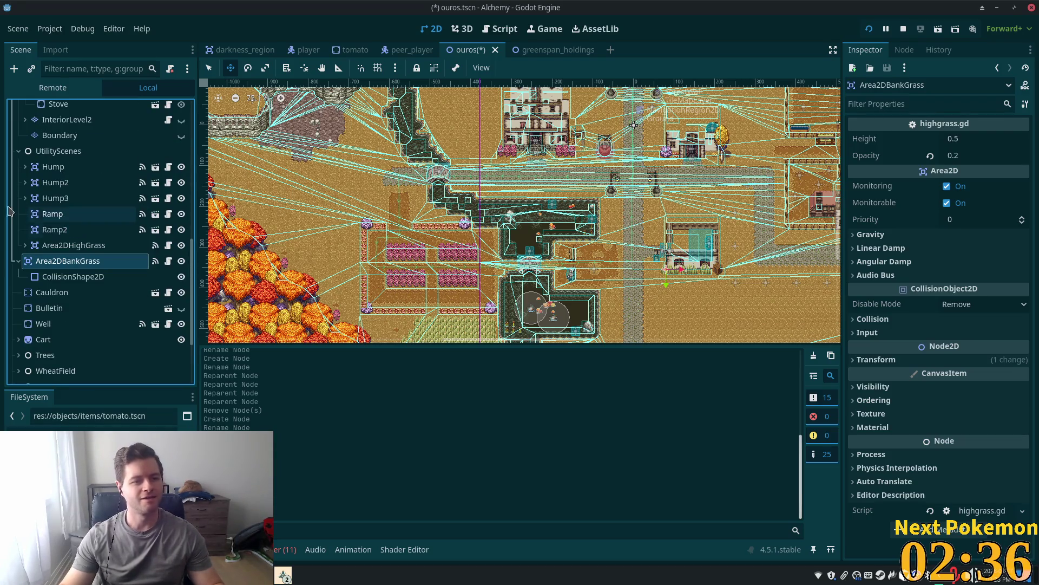
left_click_drag(51, 154, 54, 156)
left_click(19, 151)
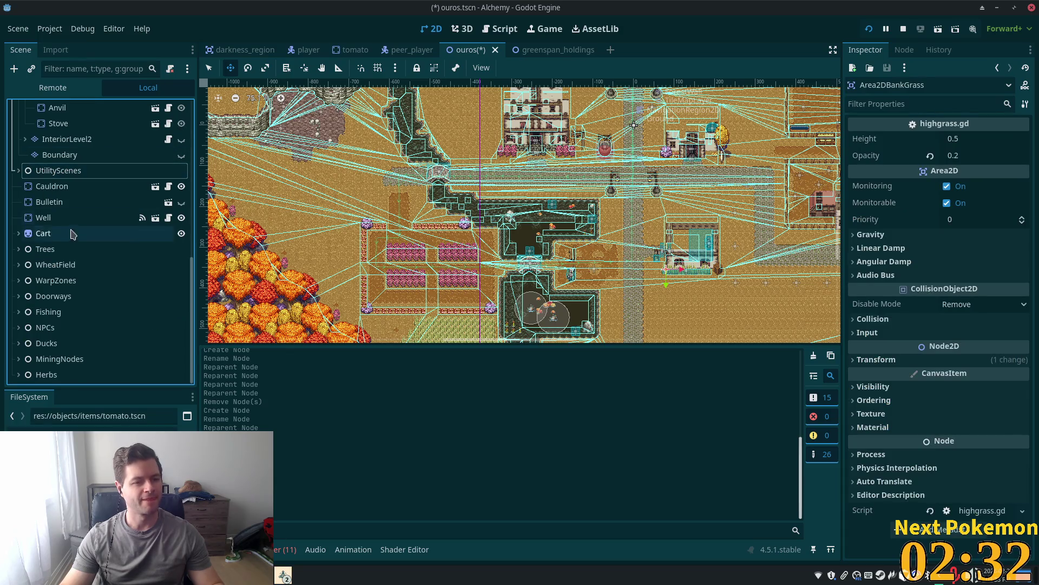
scroll(64, 260, "up", 6)
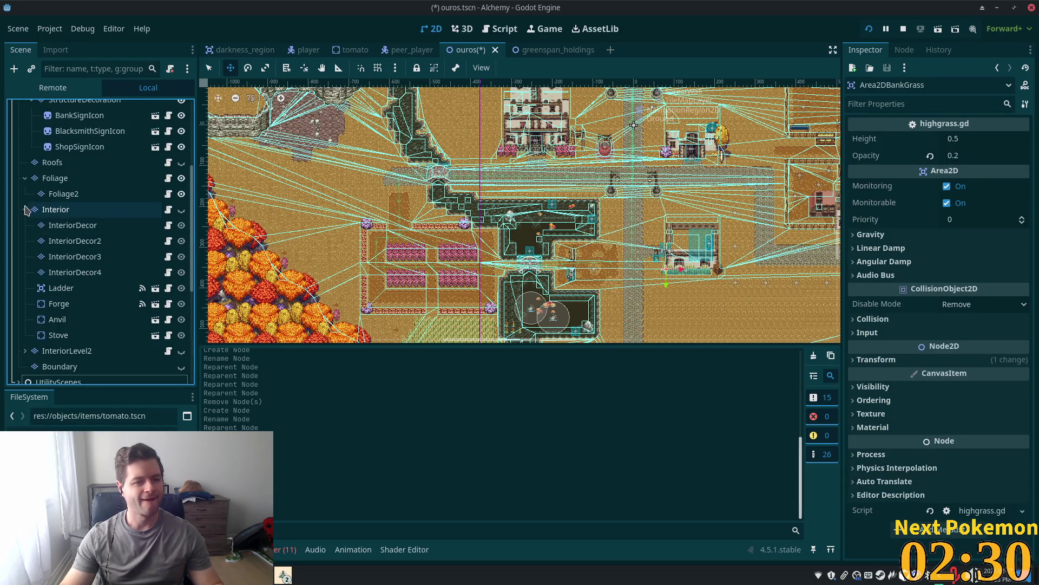
scroll(114, 229, "up", 5)
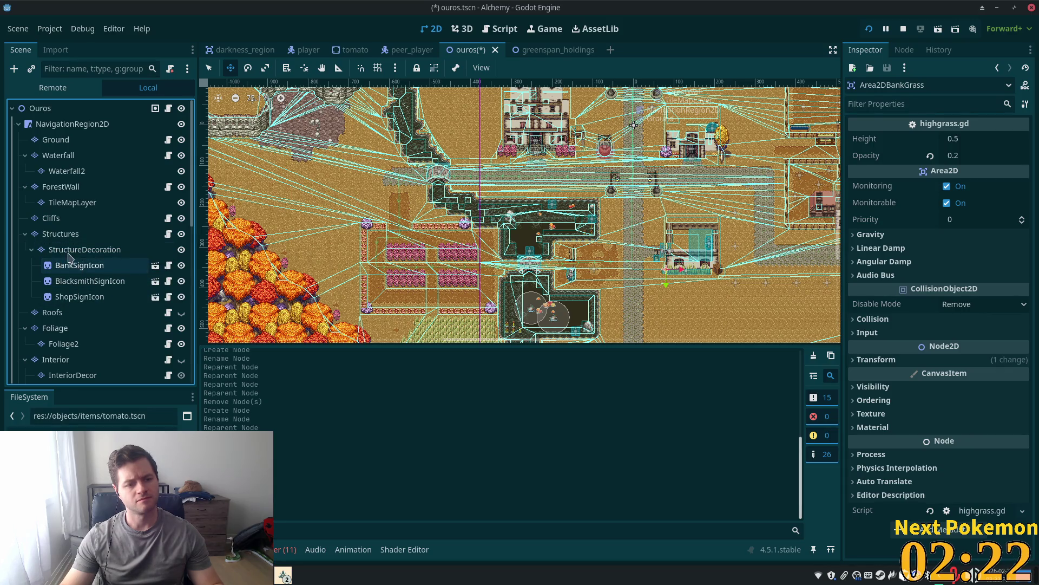
Collapse the StructureDecoration, Waterfall, ForestWall and Structures groups in the Scene dock
left_click(32, 249)
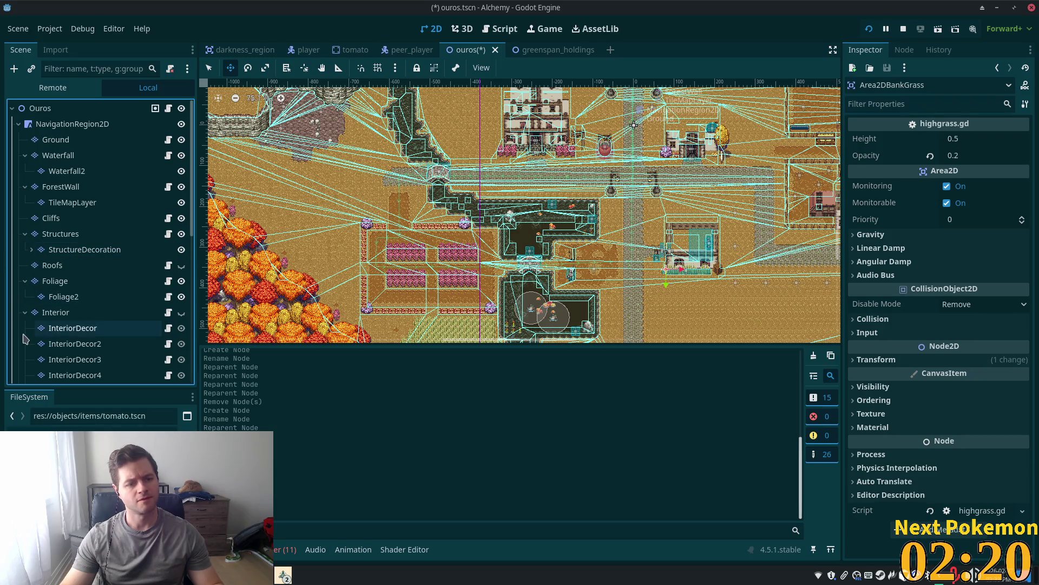
left_click(25, 155)
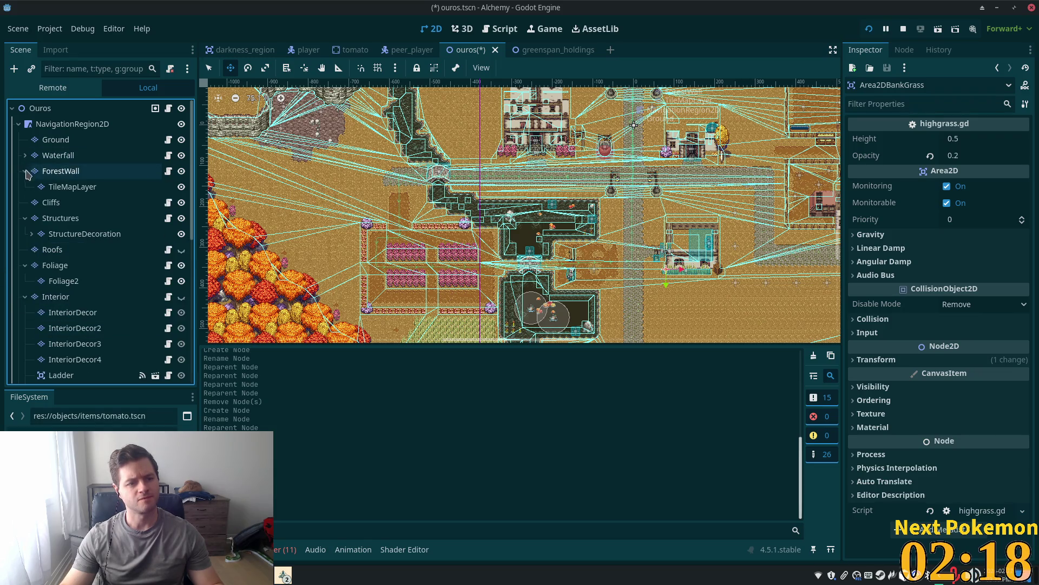
left_click(25, 170)
left_click(25, 202)
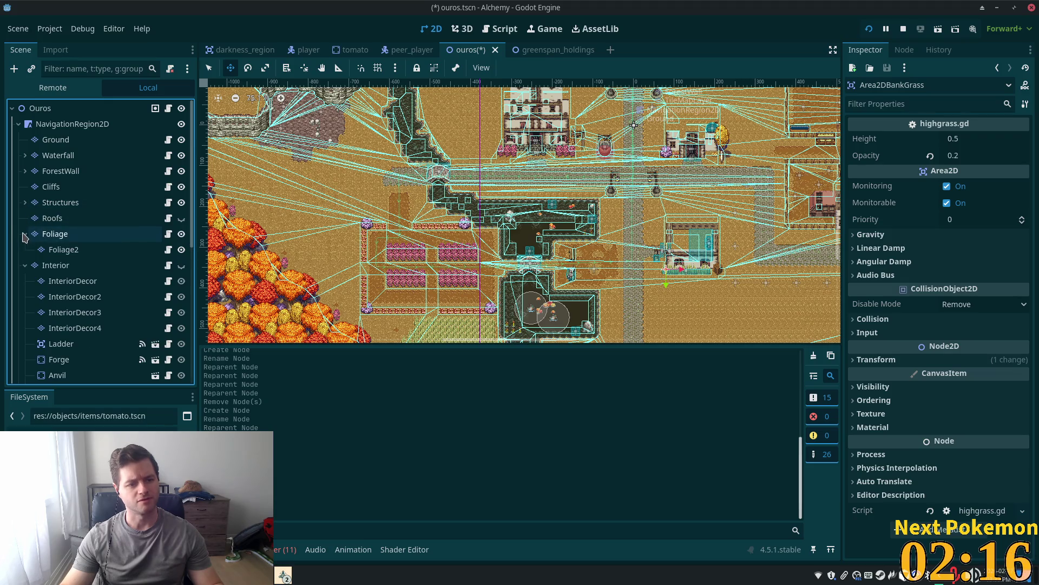
scroll(54, 252, "down", 5)
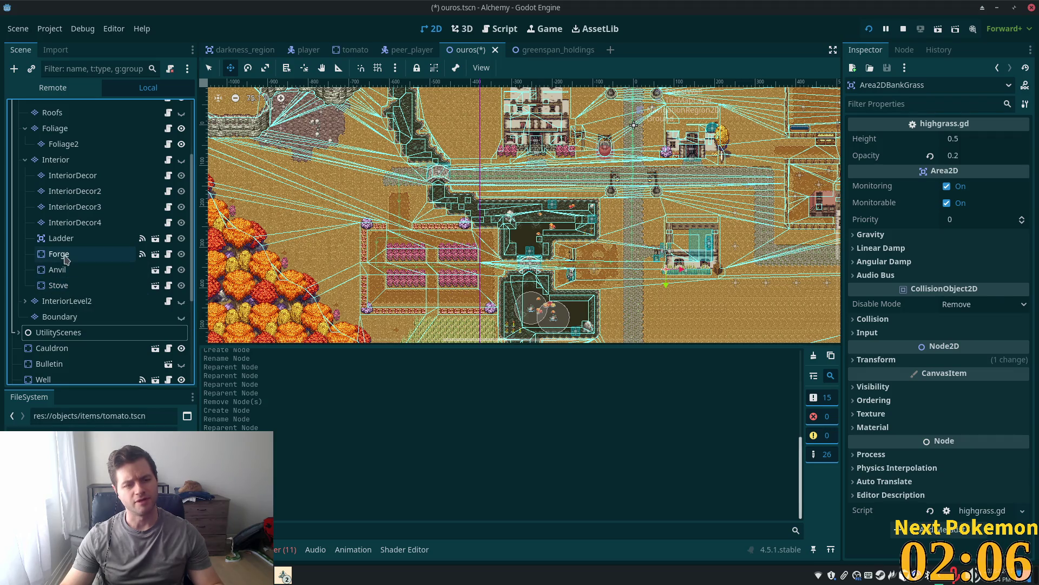
Inspect the Interior tile layer, the Ladder node and InteriorLevel2's children
left_click(66, 163)
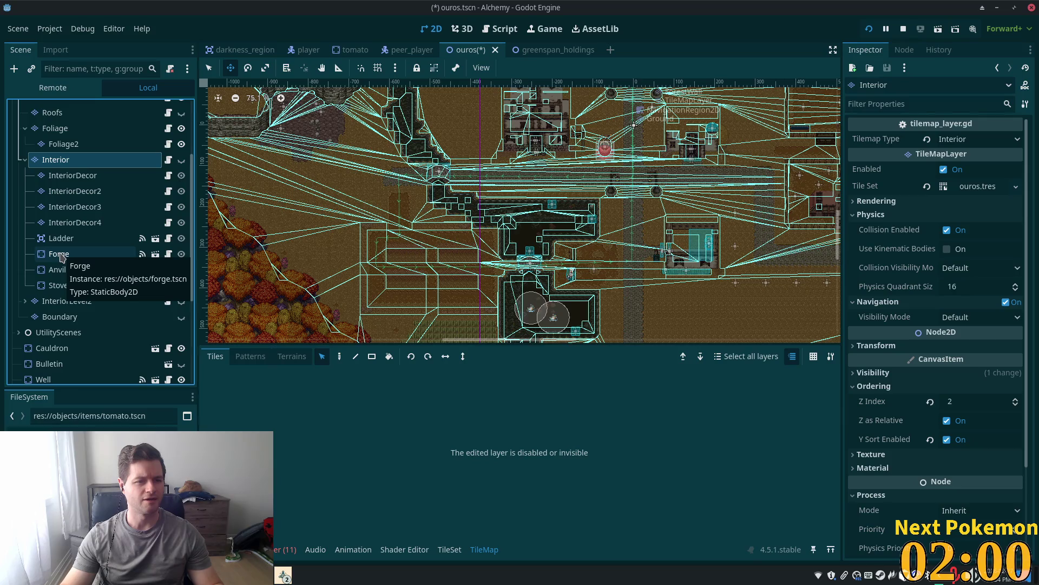
left_click(69, 244)
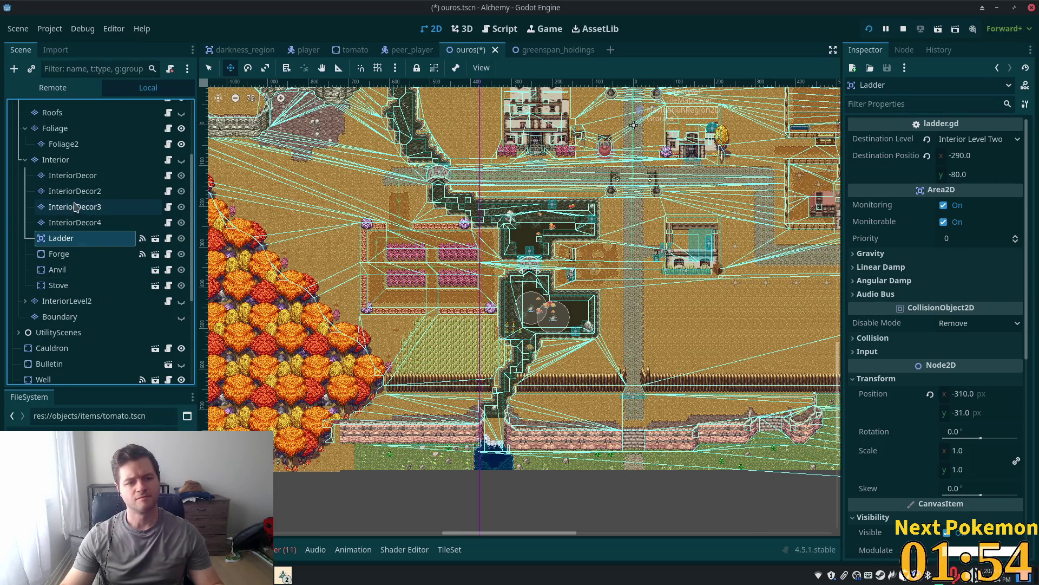
scroll(34, 273, "down", 2)
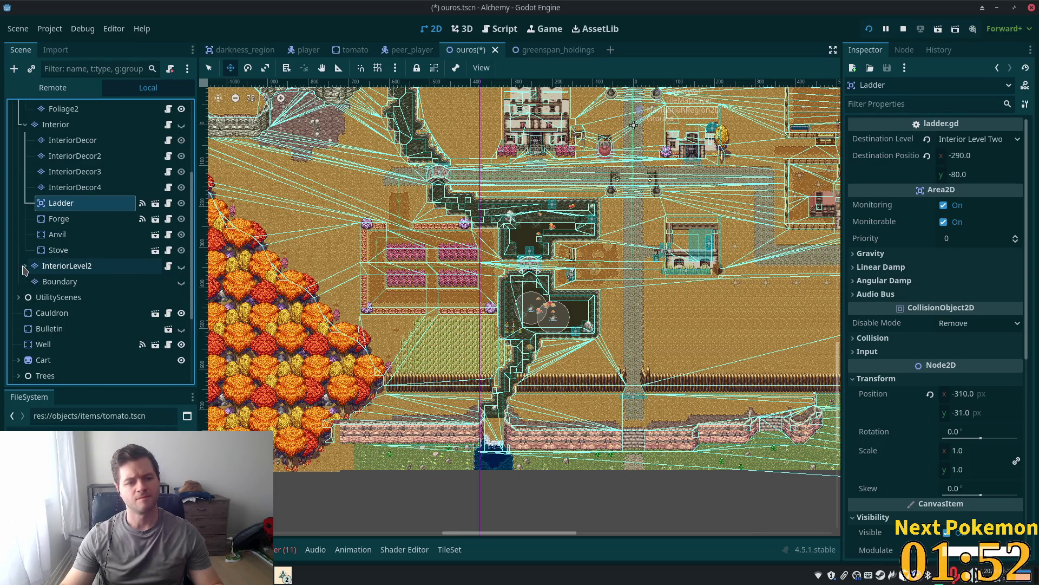
left_click(25, 266)
left_click(24, 266)
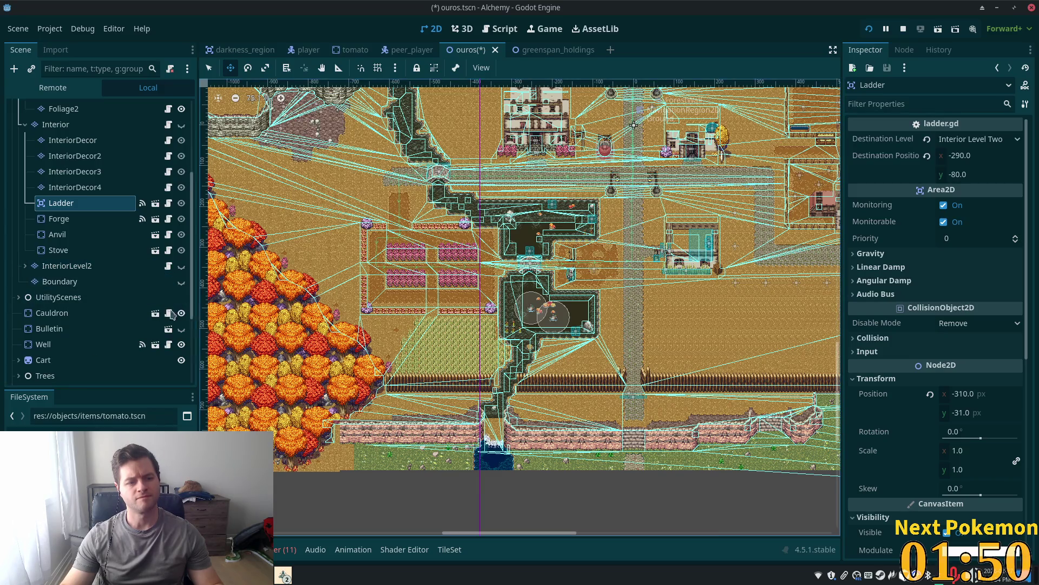
scroll(130, 292, "down", 5)
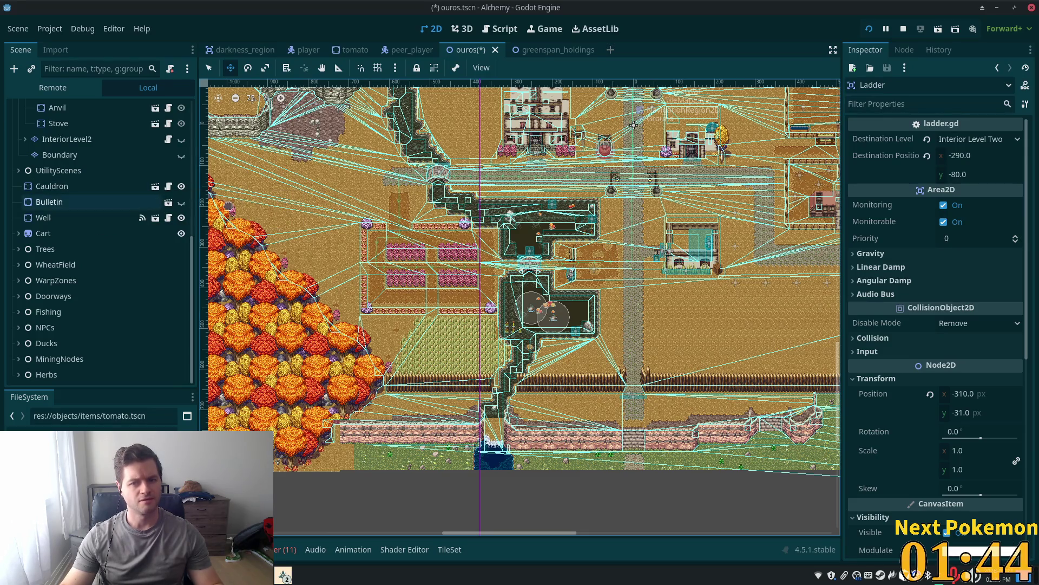
scroll(693, 249, "up", 2)
Make the Roofs layer visible so the buildings show their roofs, then check Forge and Ladder
left_click_drag(193, 301, 194, 227)
scroll(186, 226, "up", 5)
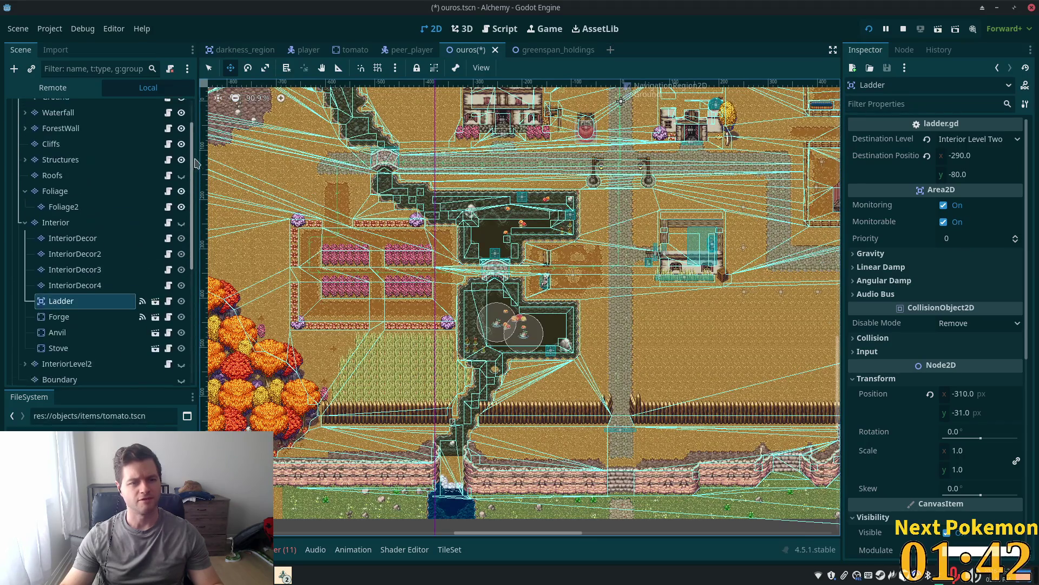
left_click(182, 219)
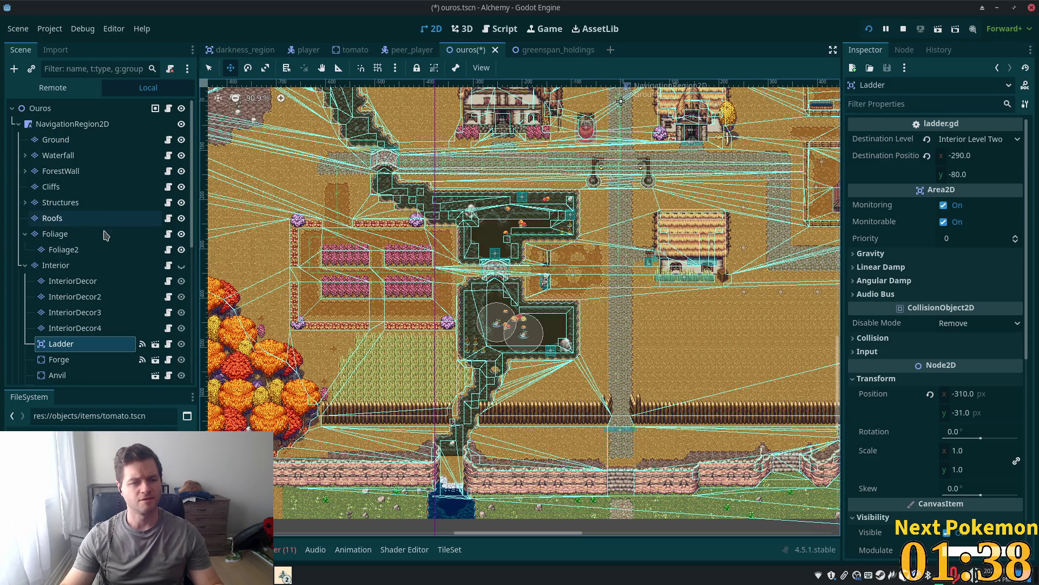
scroll(101, 290, "down", 3)
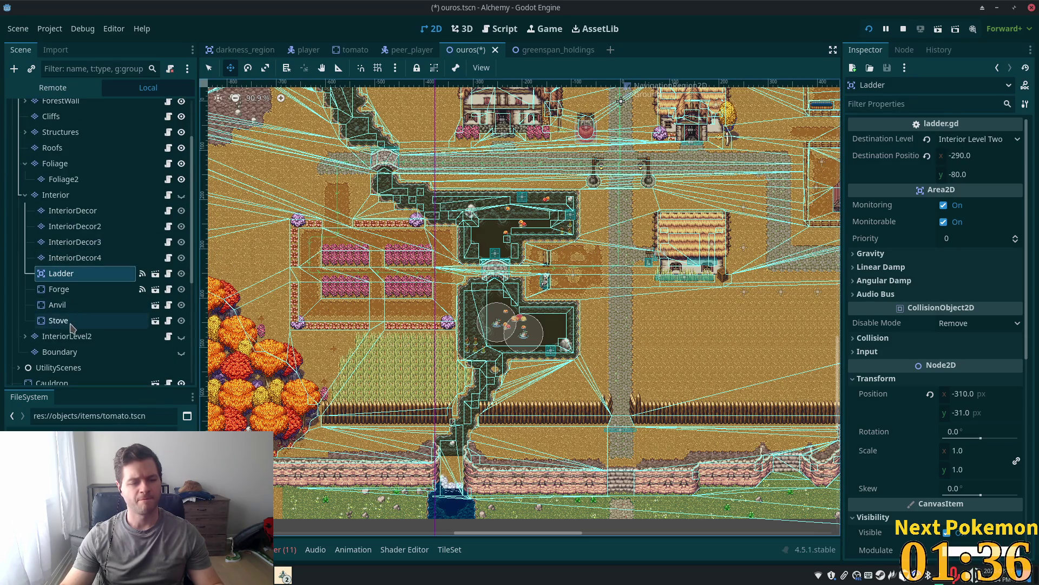
left_click(54, 290)
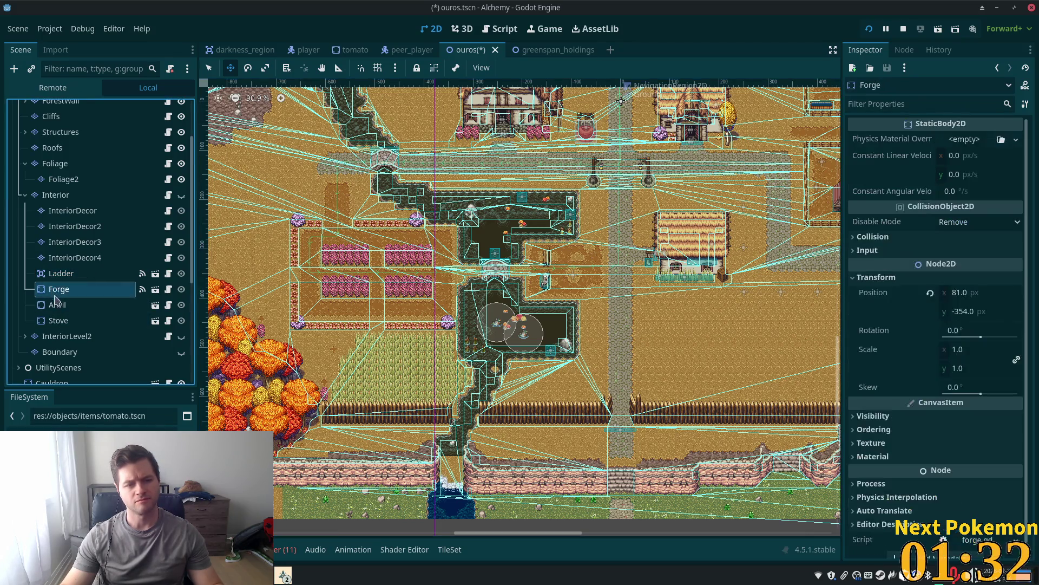
left_click(54, 273)
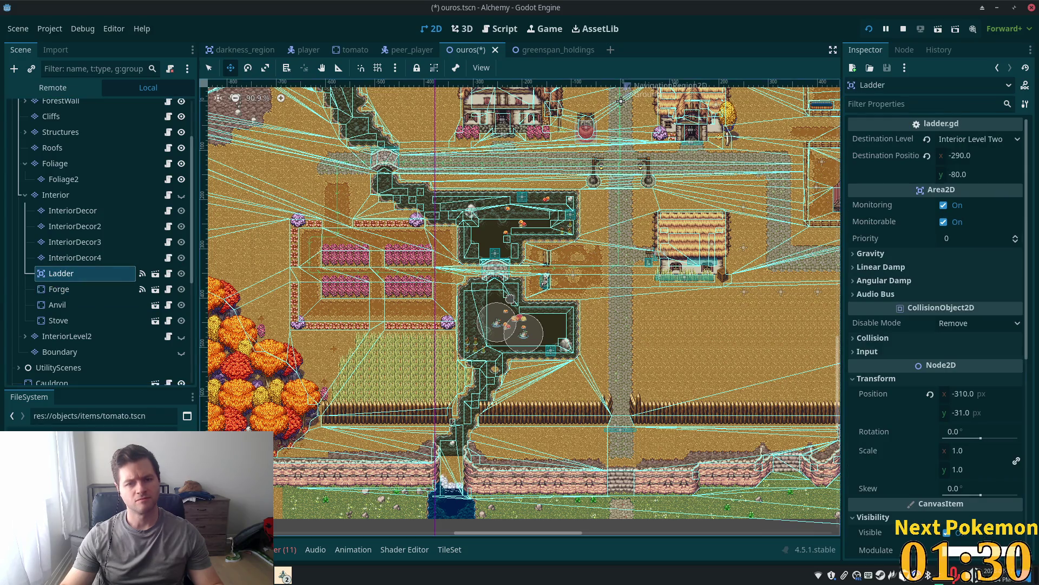
scroll(361, 289, "up", 3)
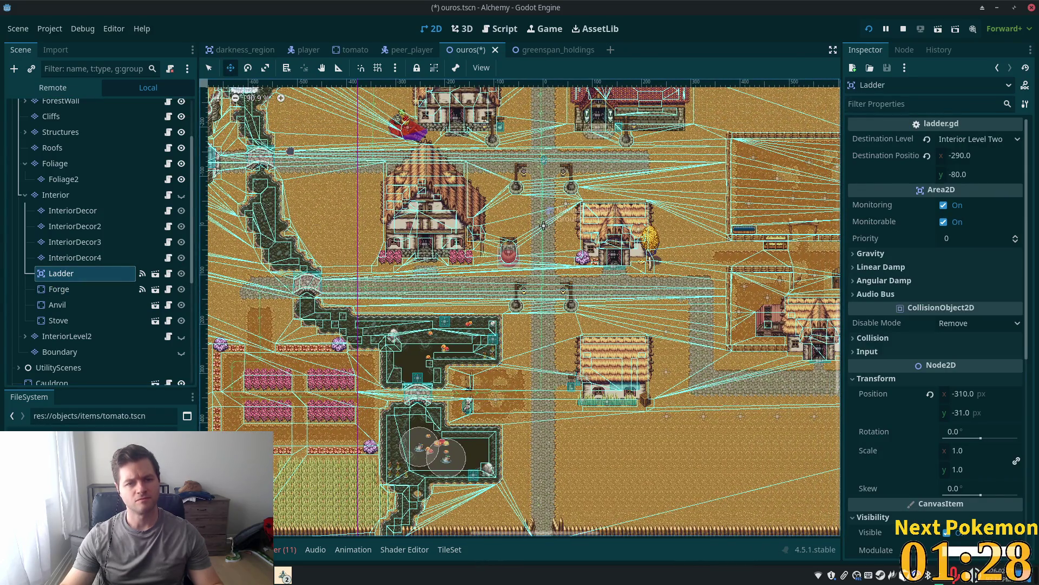
scroll(475, 244, "down", 3)
scroll(519, 308, "up", 2)
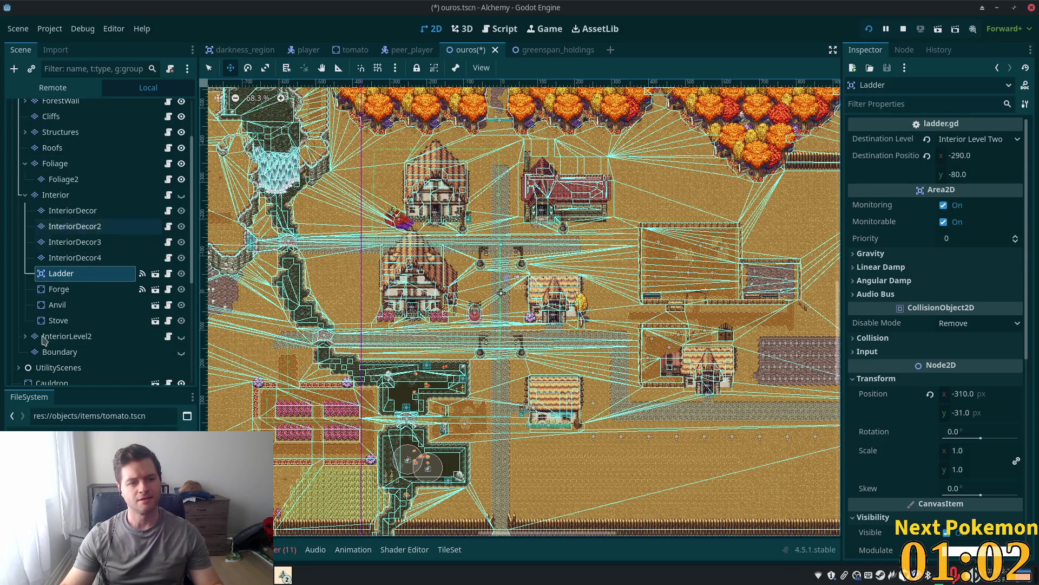
Select the Forge node and review the Scene dock listing
left_click(59, 289)
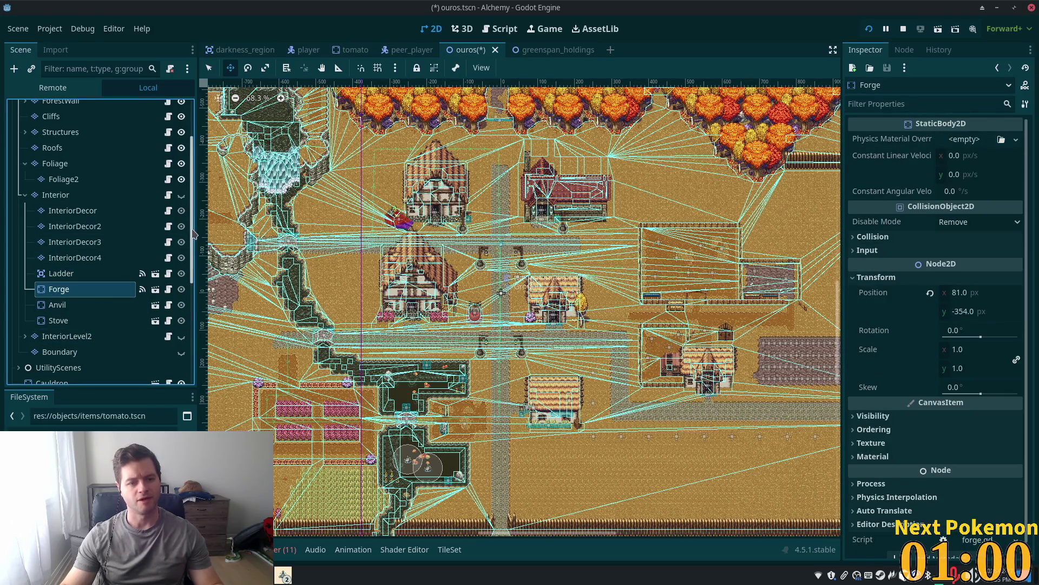
left_click_drag(194, 234, 194, 249)
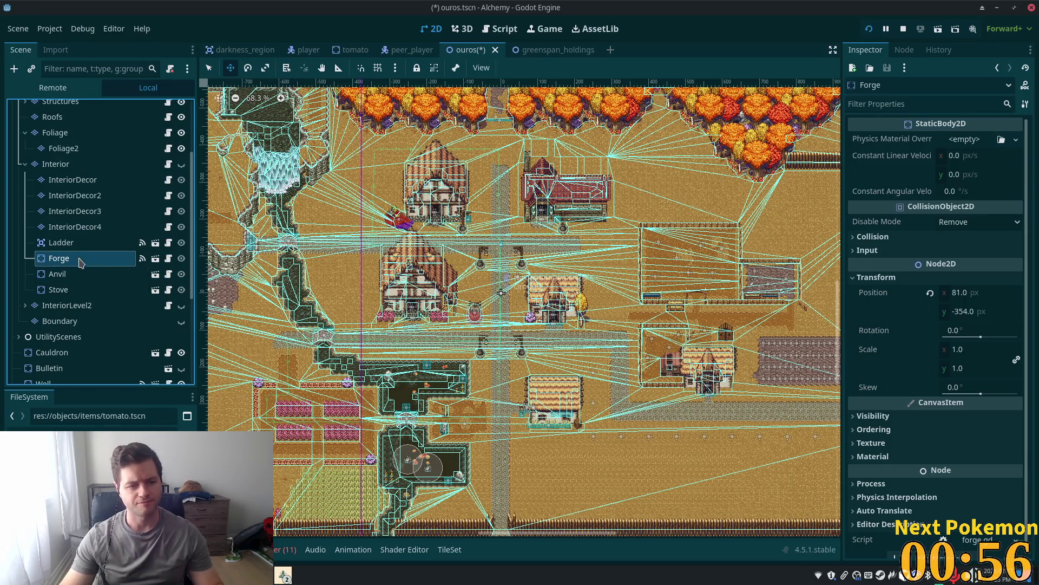
scroll(65, 319, "down", 5)
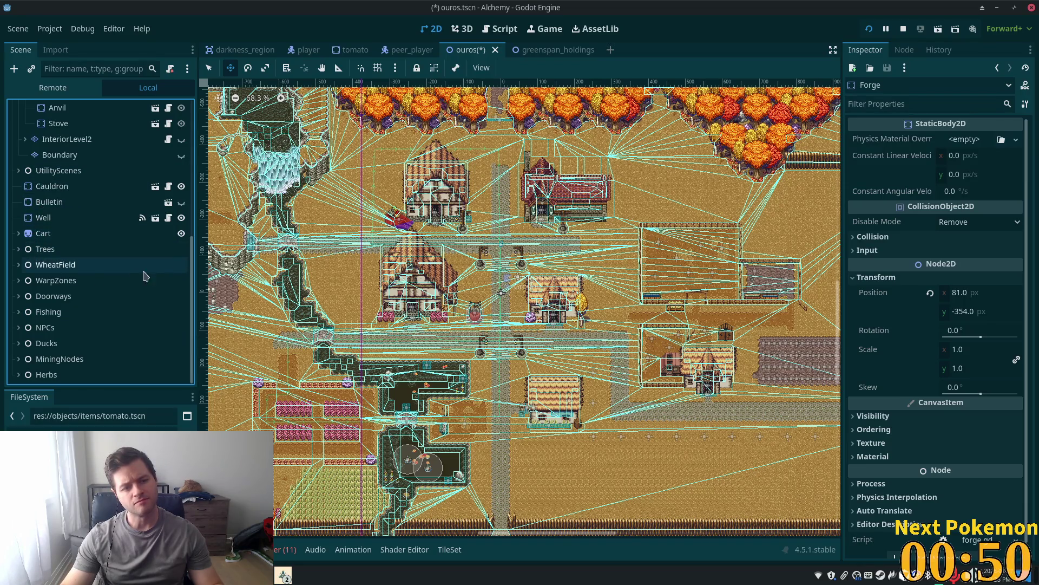
left_click_drag(192, 249, 189, 95)
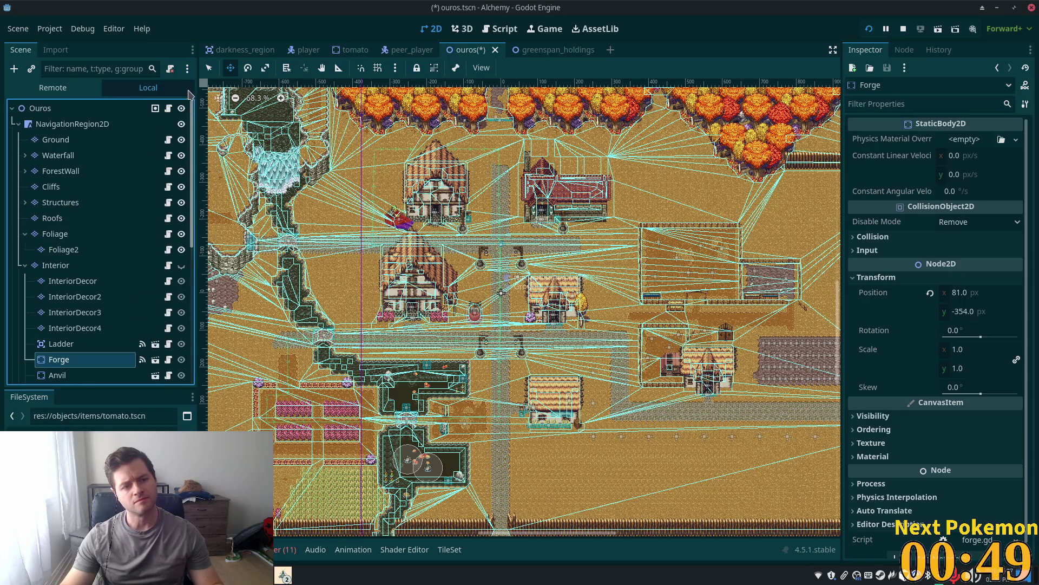
Add a plain Node under Ouros and name it BlackSmith, fixing the 'BlackSith' typo
left_click(98, 104)
key("ctrl+a")
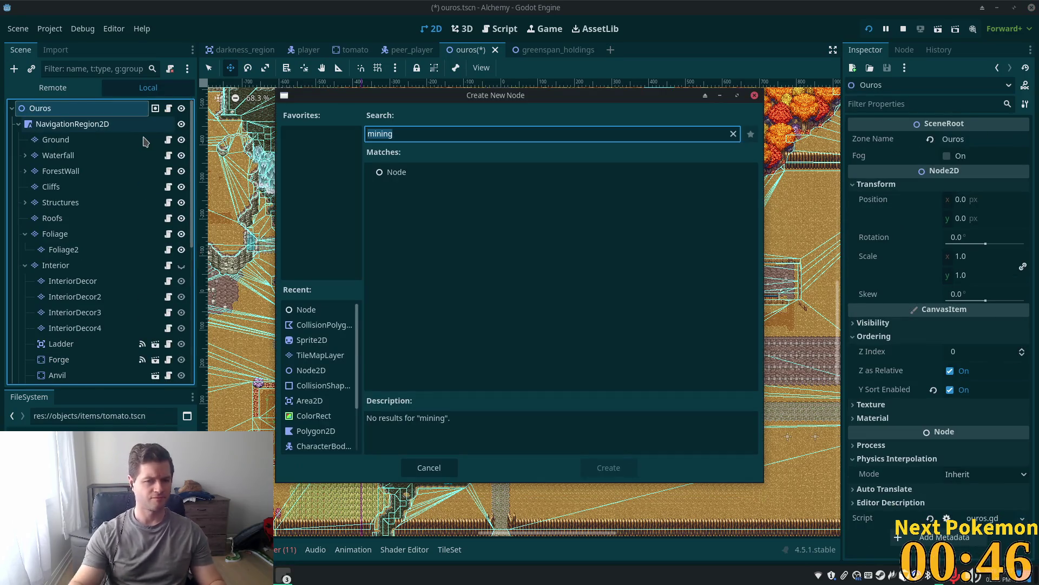
double_click(404, 172)
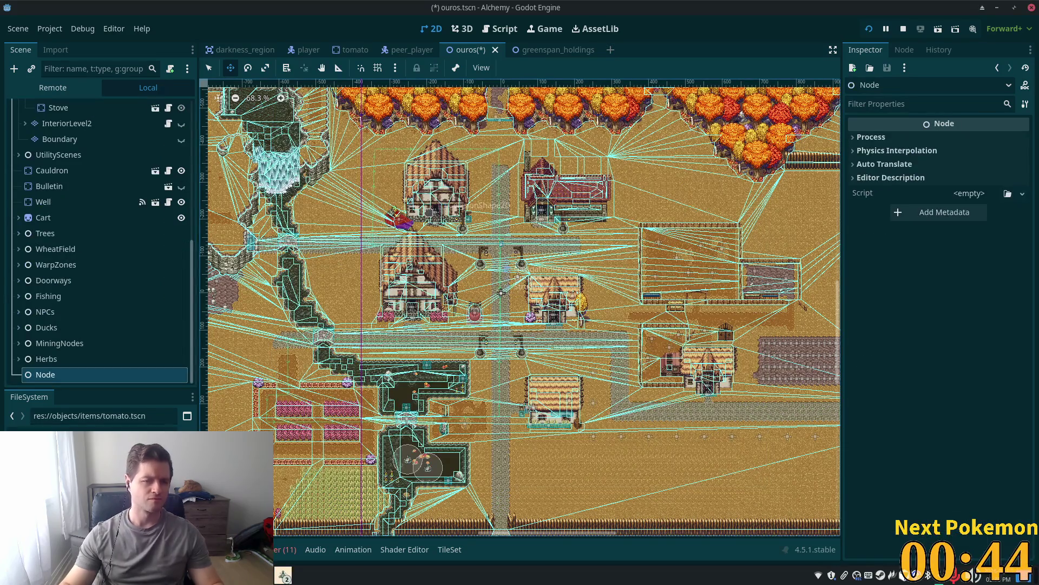
key("F2")
type("BlackSmit")
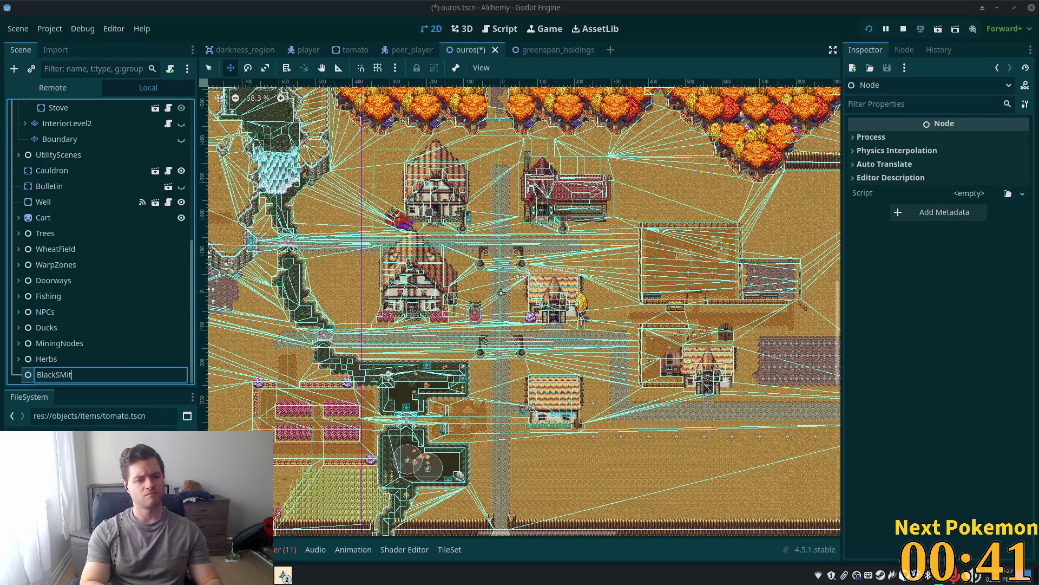
key("BackSpace")
key("BackSpace")
key("BackSpace")
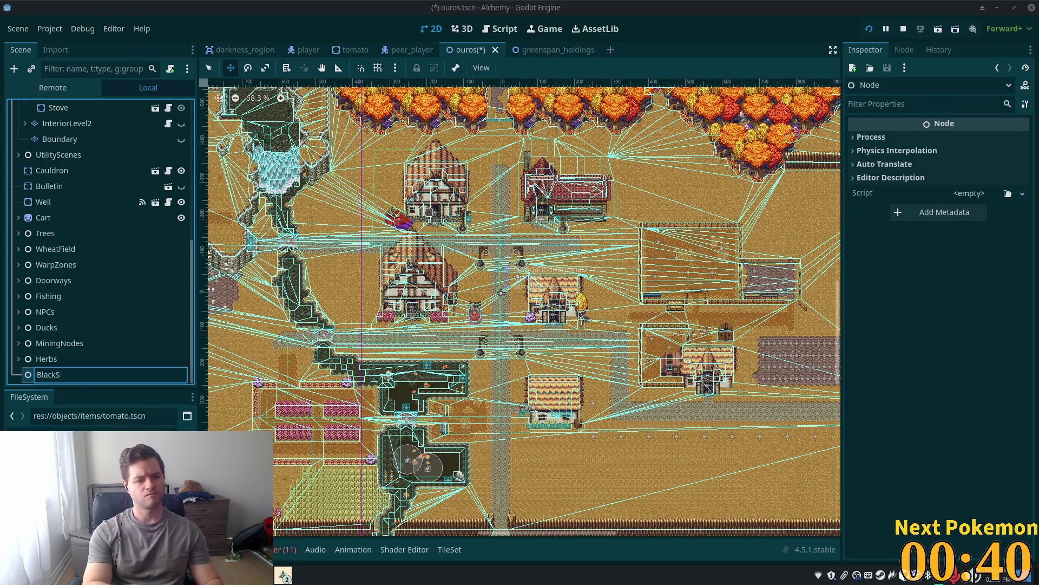
key("Return")
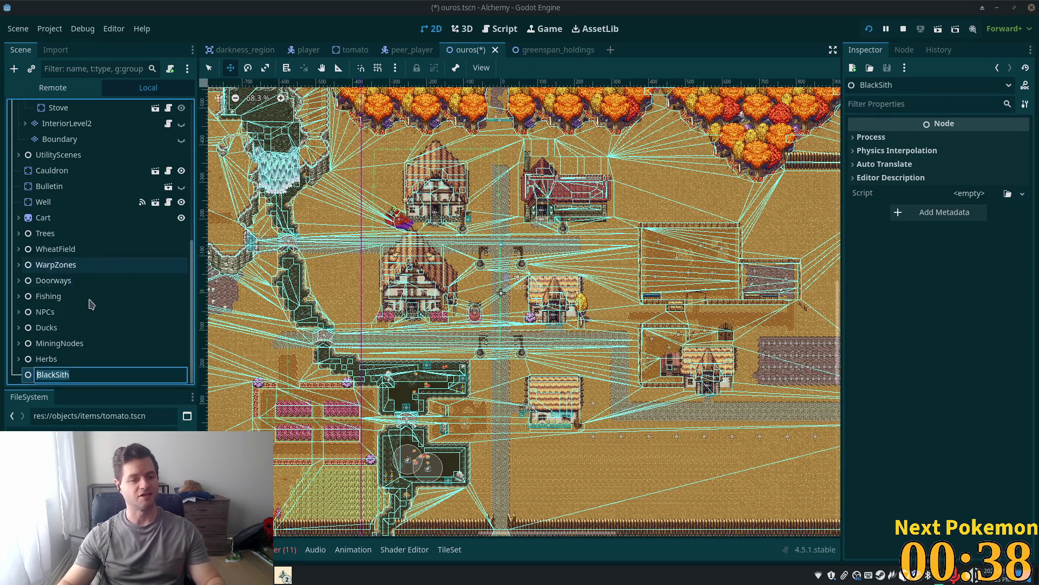
left_click(57, 374)
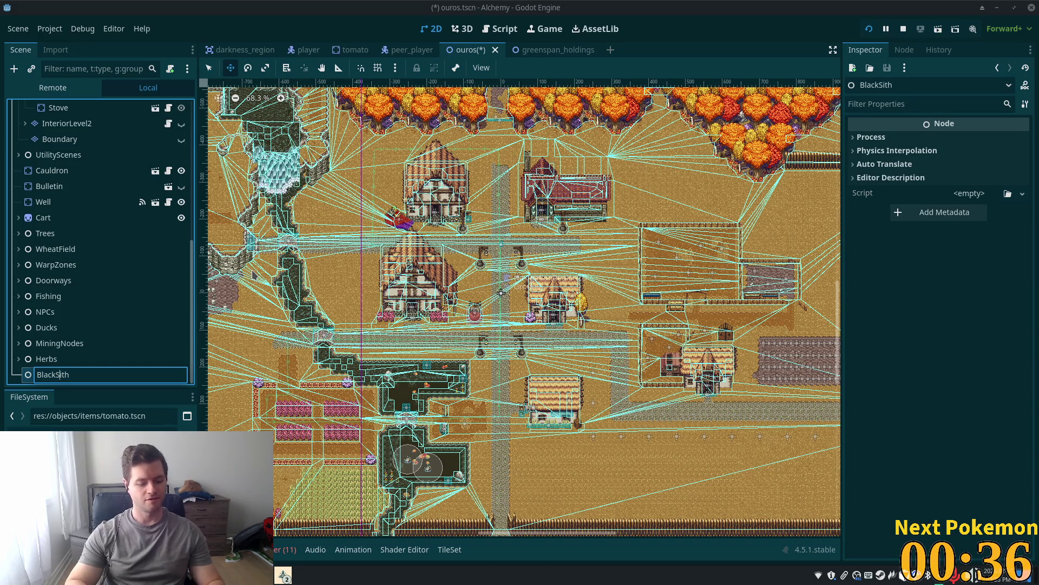
type("m")
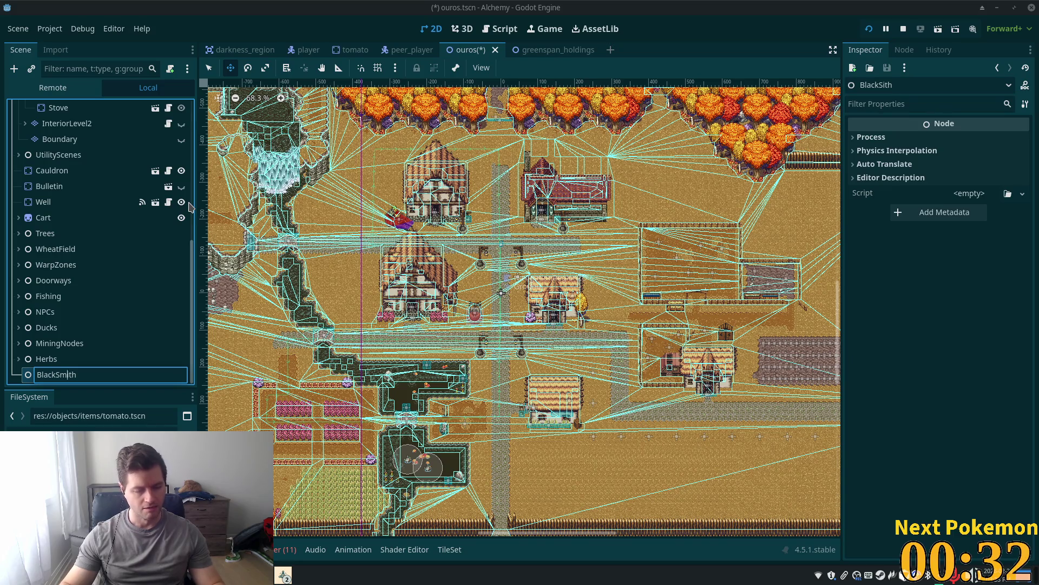
key("Return")
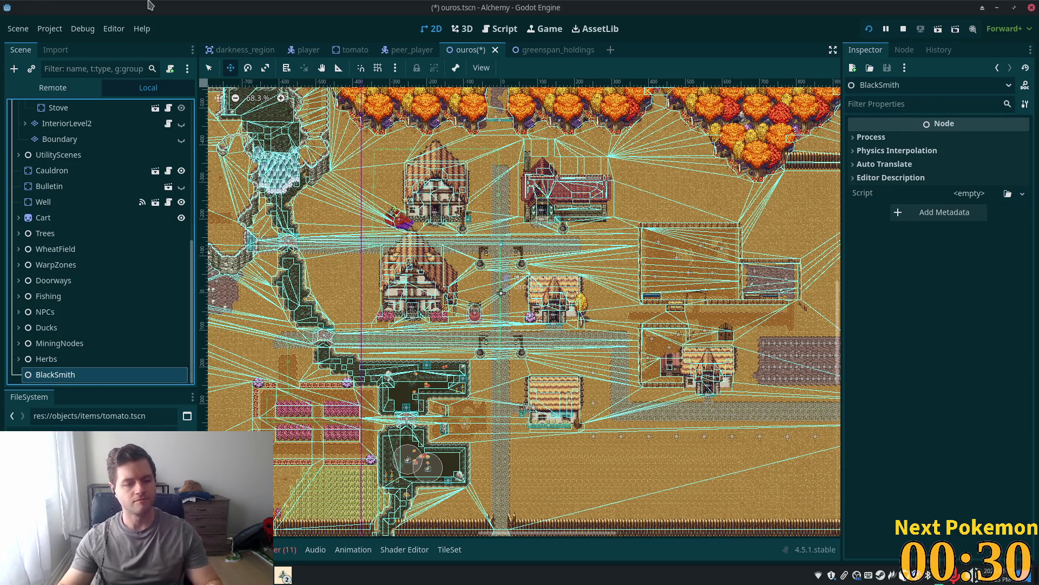
scroll(194, 279, "up", 3)
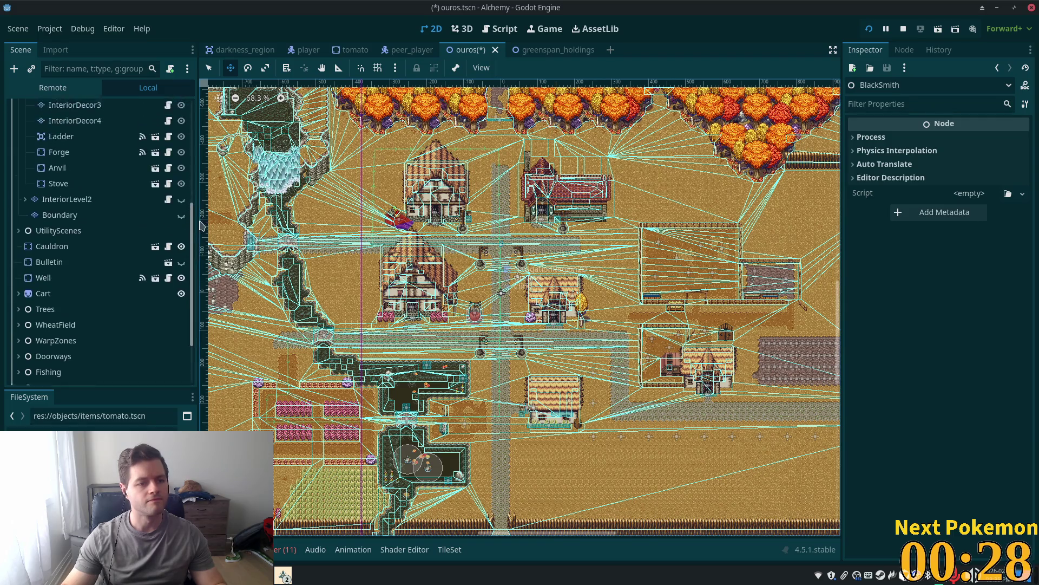
Move Forge and Anvil from Interior into BlackSmith, then collapse BlackSmith
left_click(93, 230)
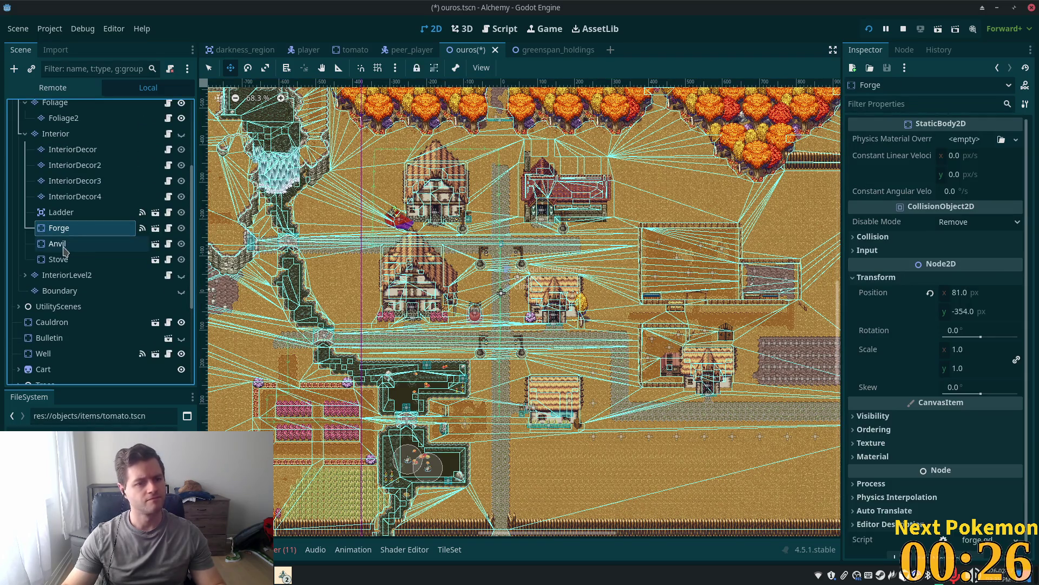
left_click(63, 244, "ctrl")
left_click_drag(82, 234, 64, 373)
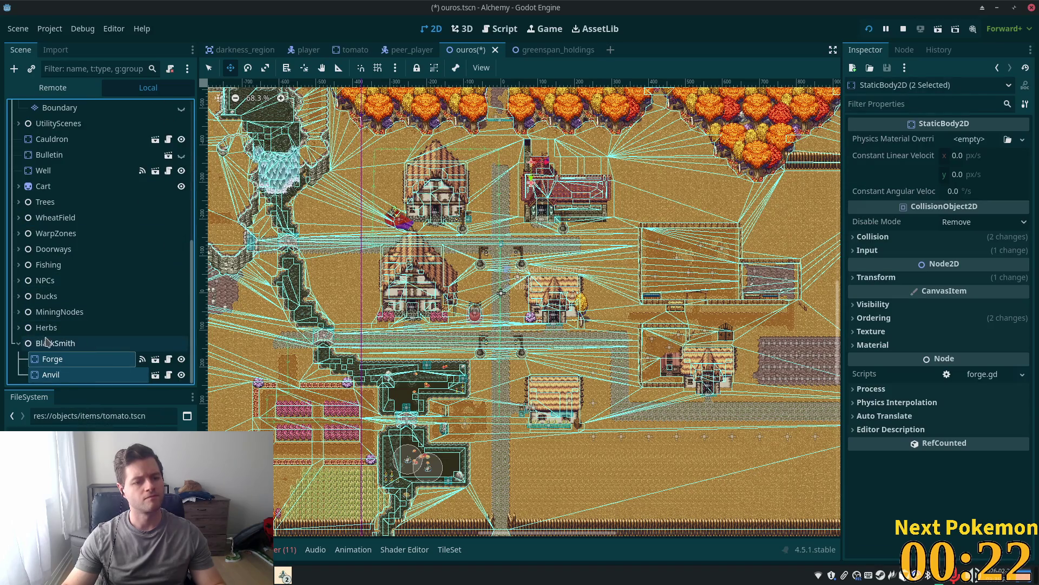
left_click(19, 343)
scroll(65, 271, "up", 10)
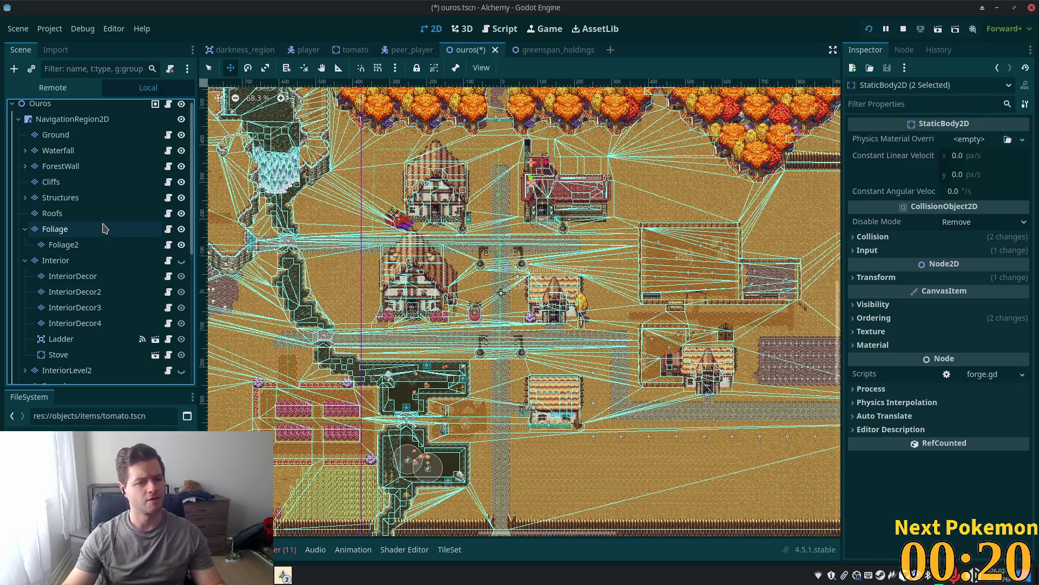
Toggle the Ladder and Interior layers' visibility off and on to check the map
left_click(87, 340)
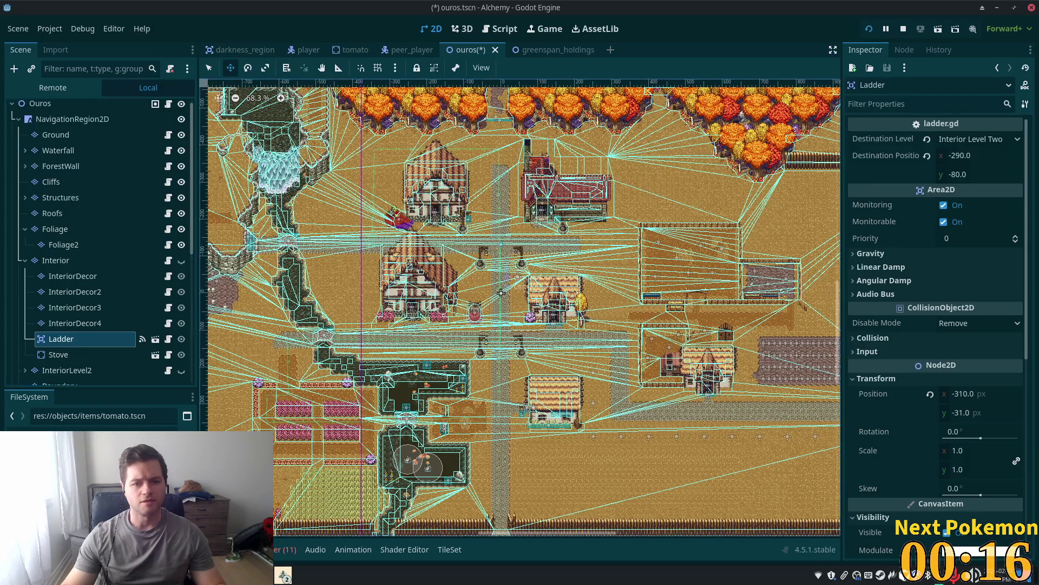
scroll(424, 286, "up", 5)
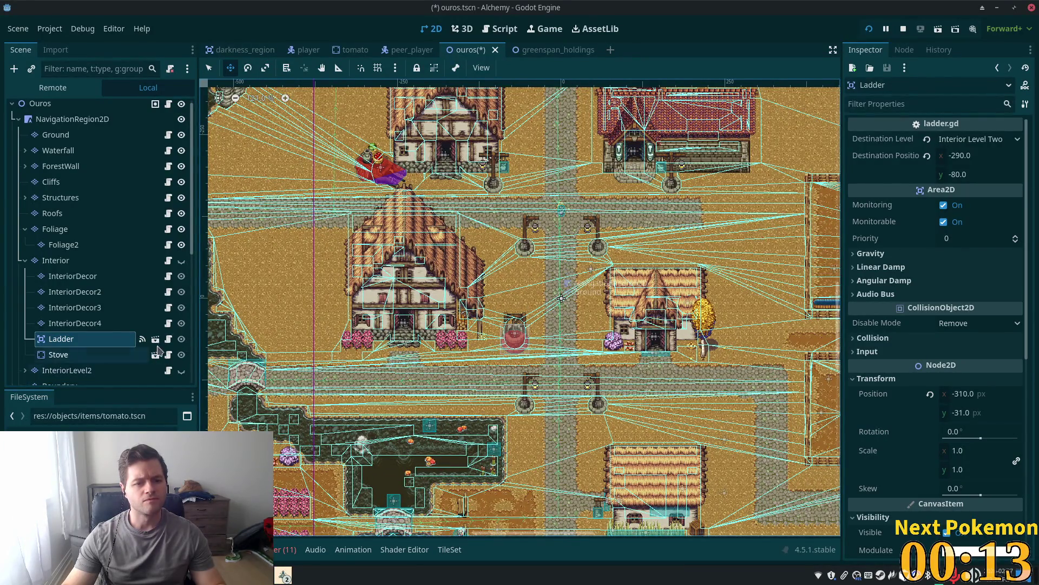
left_click(182, 339)
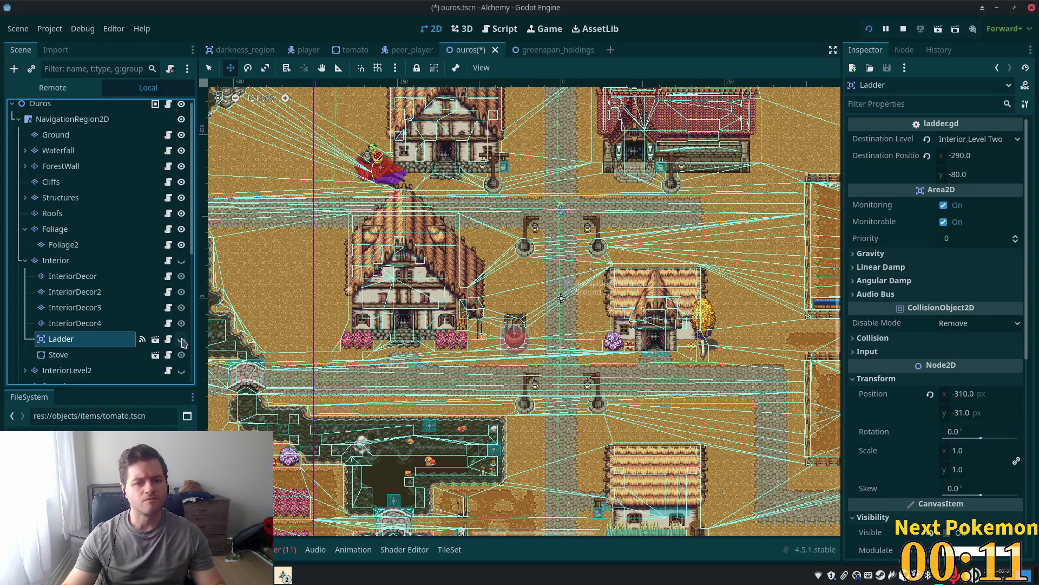
left_click(181, 341)
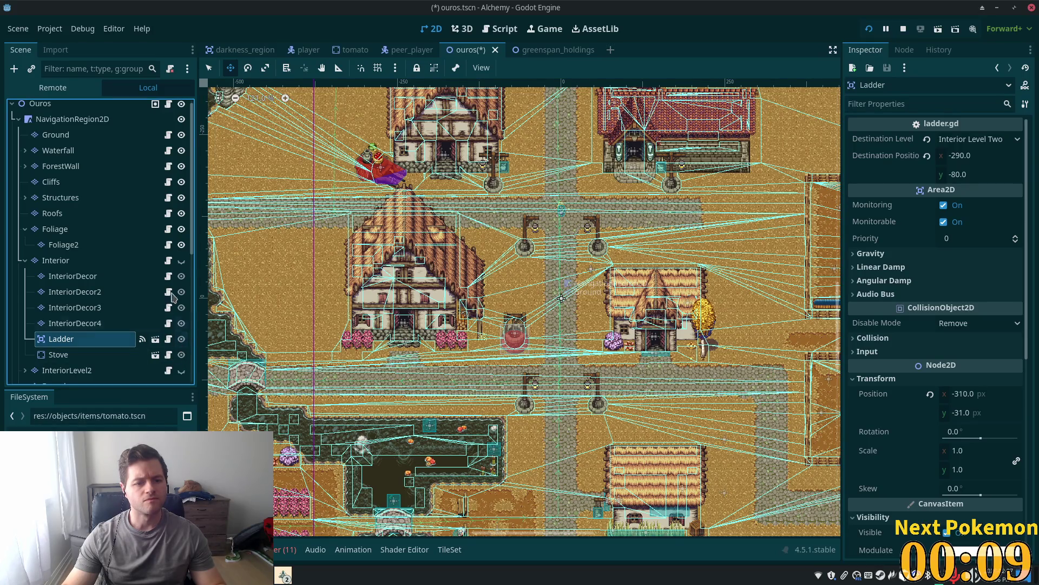
left_click(181, 262)
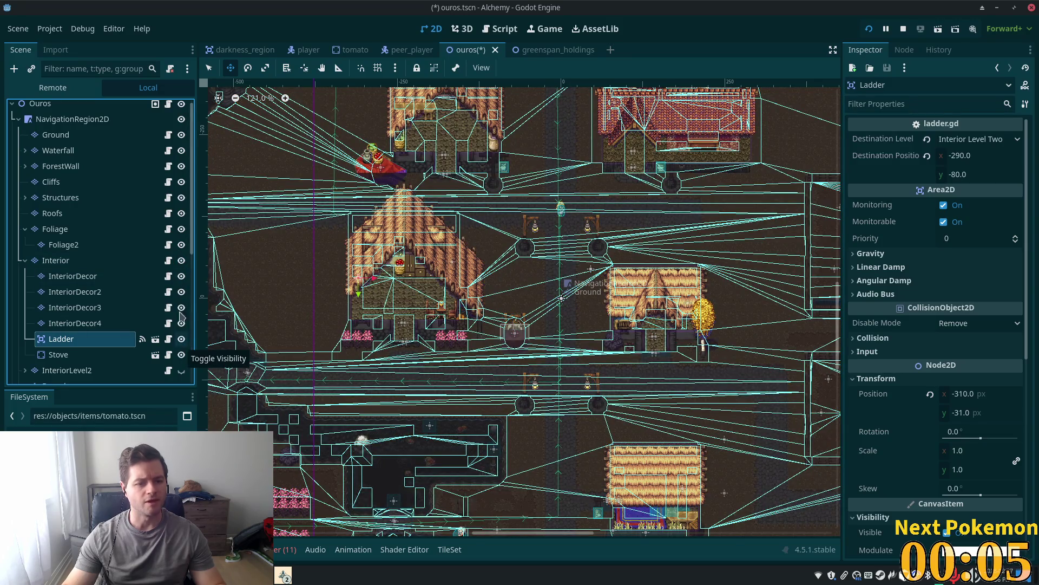
left_click(180, 260)
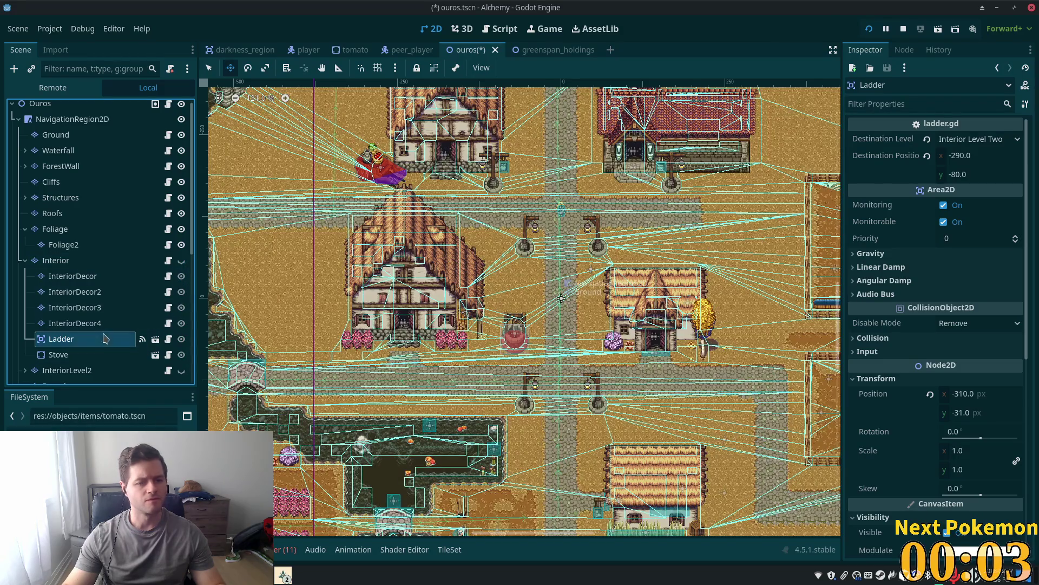
scroll(86, 304, "down", 4)
scroll(75, 208, "up", 4)
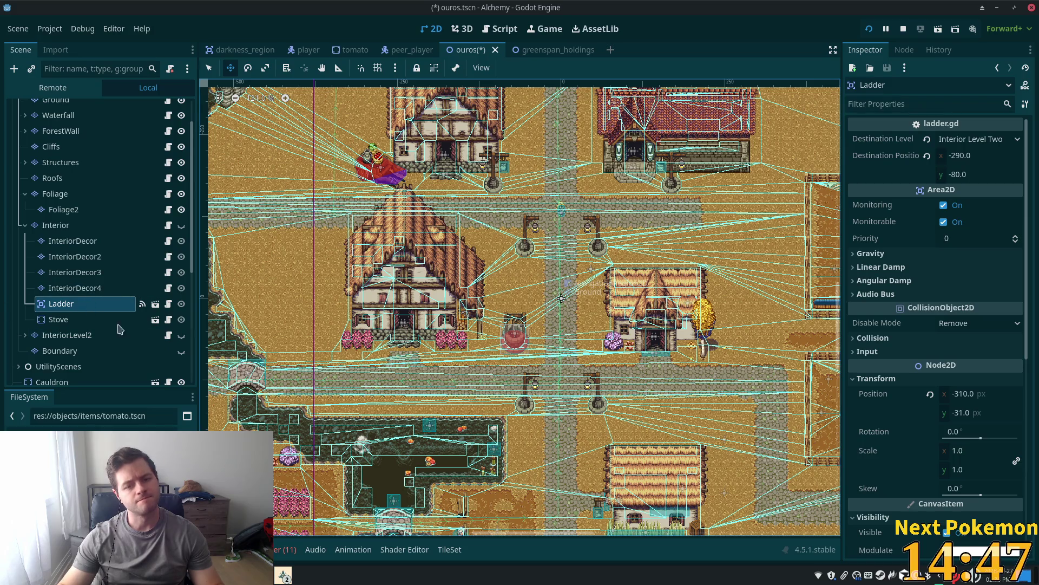
scroll(505, 312, "down", 4)
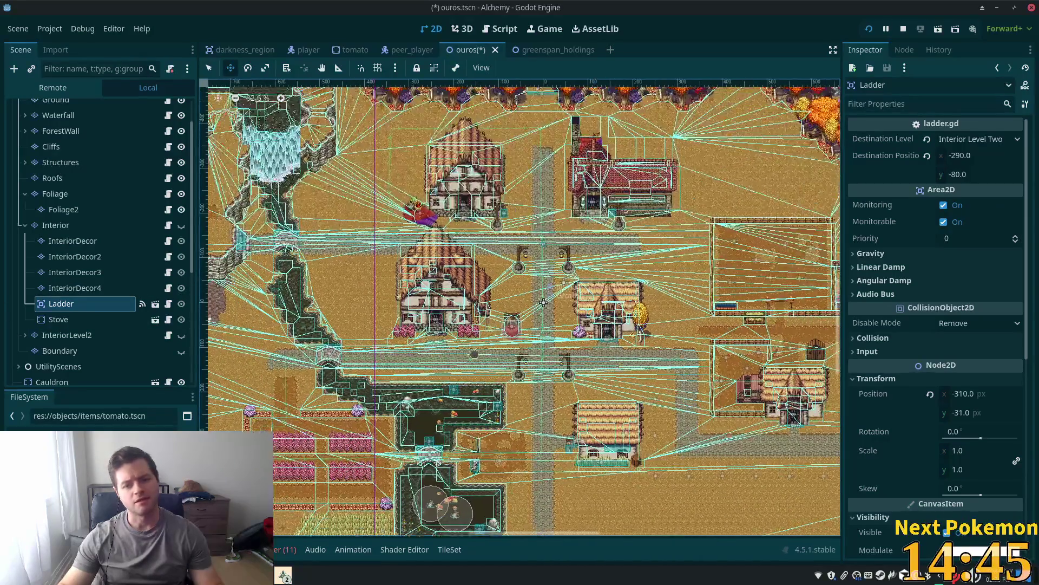
scroll(542, 302, "up", 4)
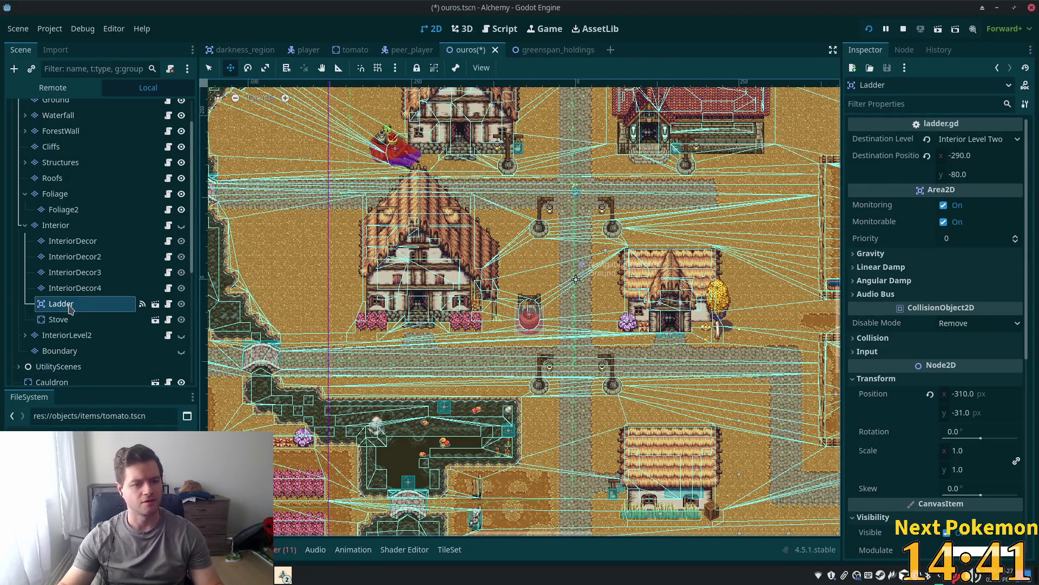
Add a plain Node under the Ouros root and rename it TwoStoryHouse
scroll(106, 124, "up", 2)
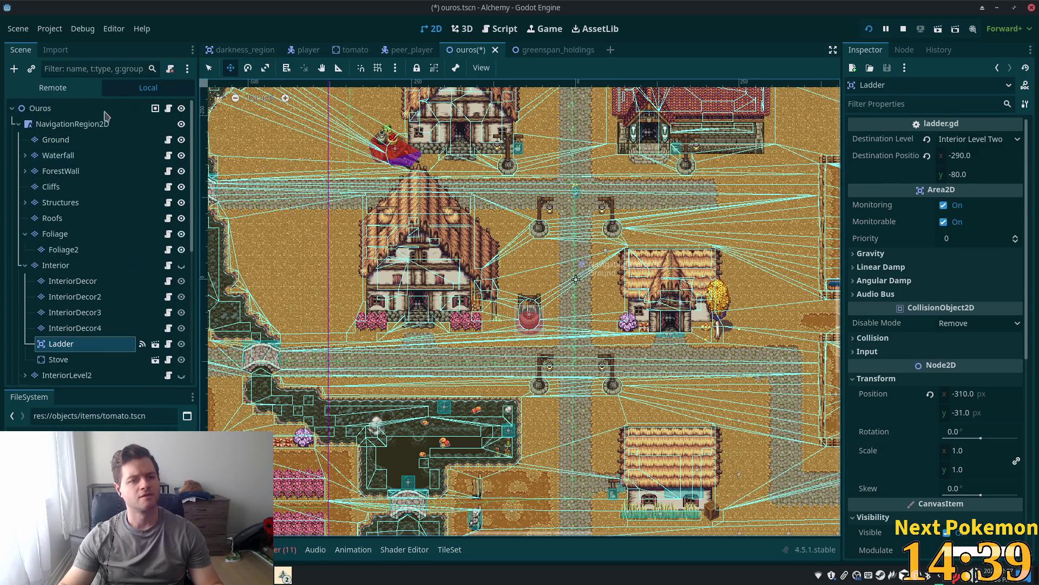
left_click(105, 112)
key("ctrl+a")
type("mining")
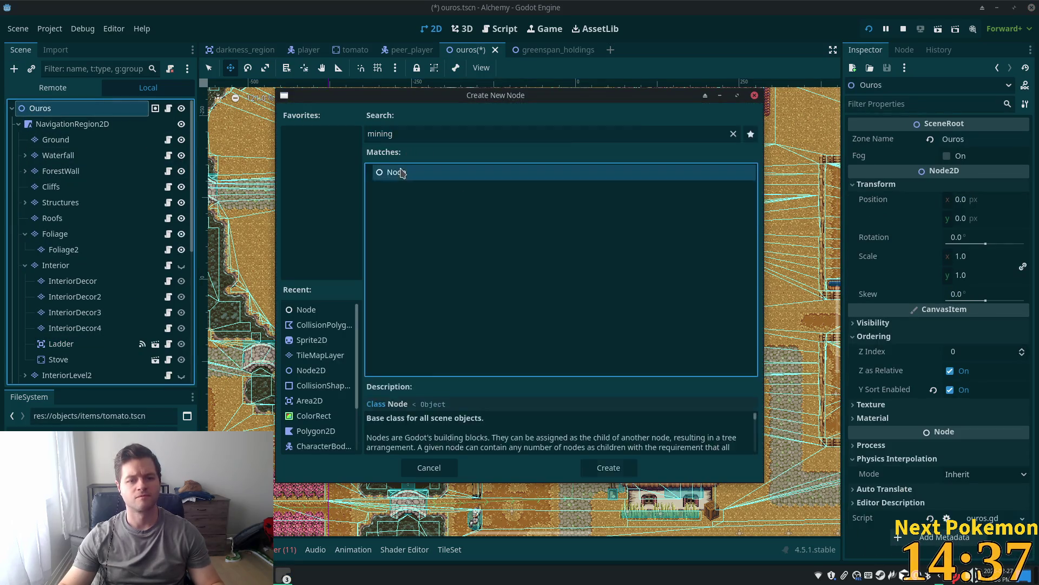
double_click(401, 172)
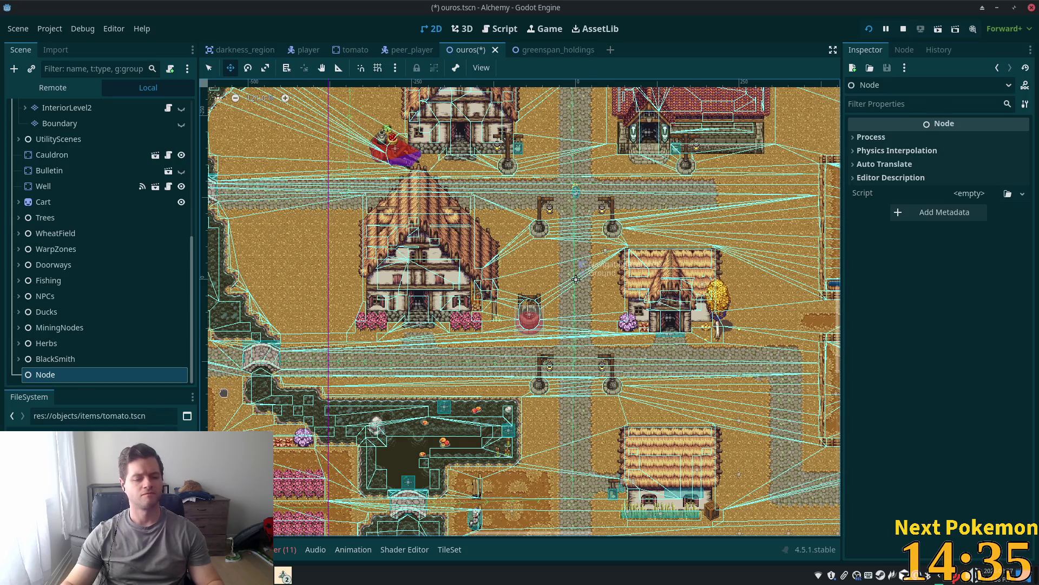
scroll(224, 392, "up", 3)
double_click(63, 377)
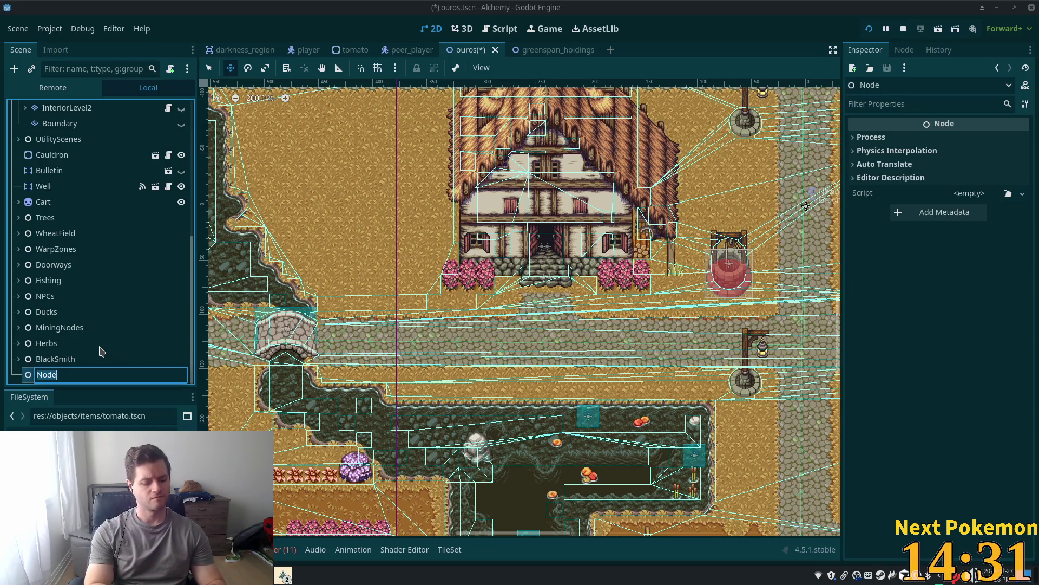
type("TwoSto")
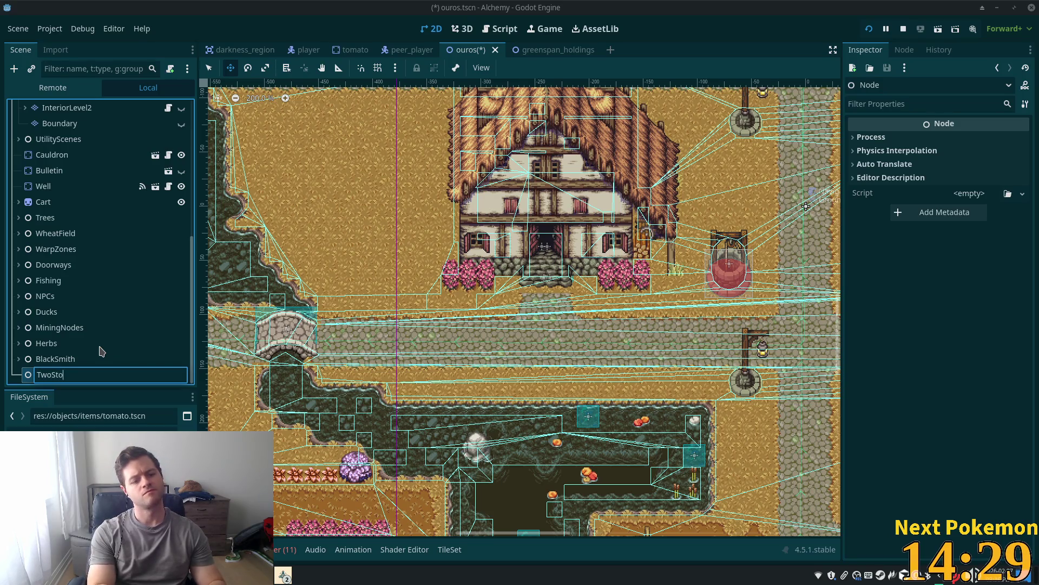
type("ryHouse")
key("Return")
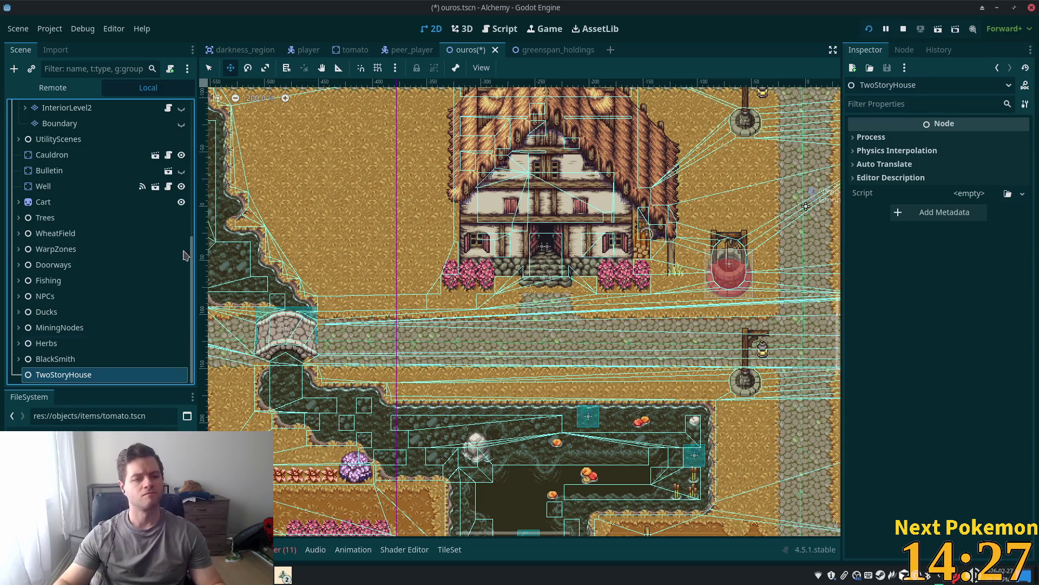
scroll(81, 222, "up", 5)
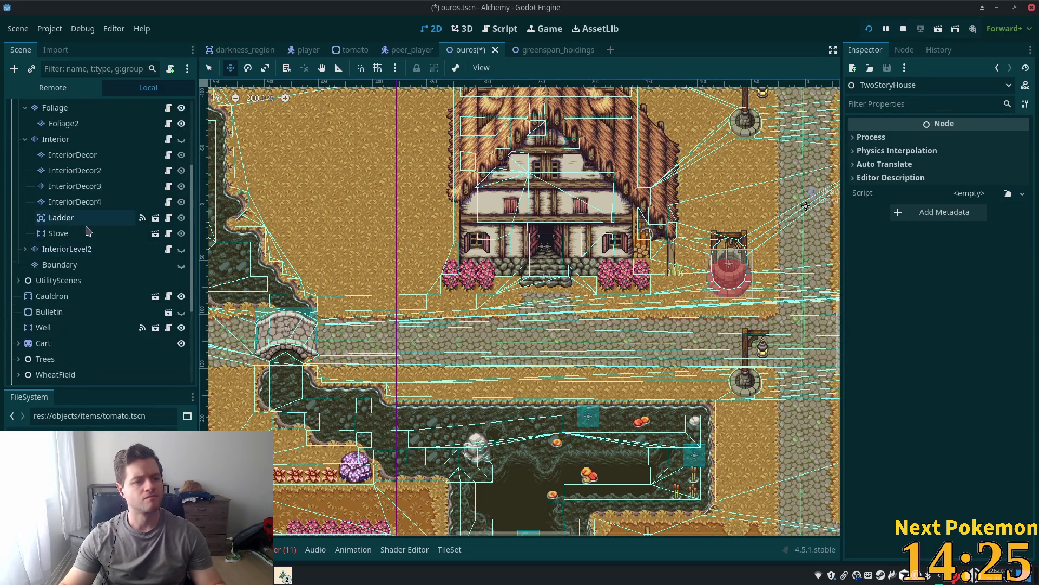
Drag Ladder and Stove out of Interior into the TwoStoryHouse group
left_click(59, 217)
left_click(58, 233, "shift")
mouse_move(60, 225)
left_mouse_down()
mouse_move(63, 390)
mouse_move(57, 374)
left_mouse_up()
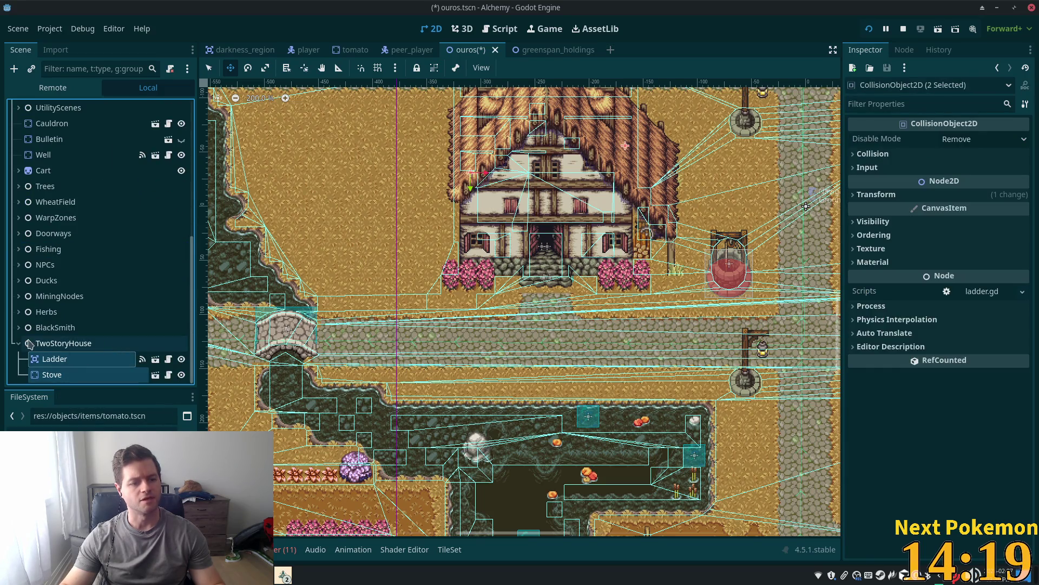